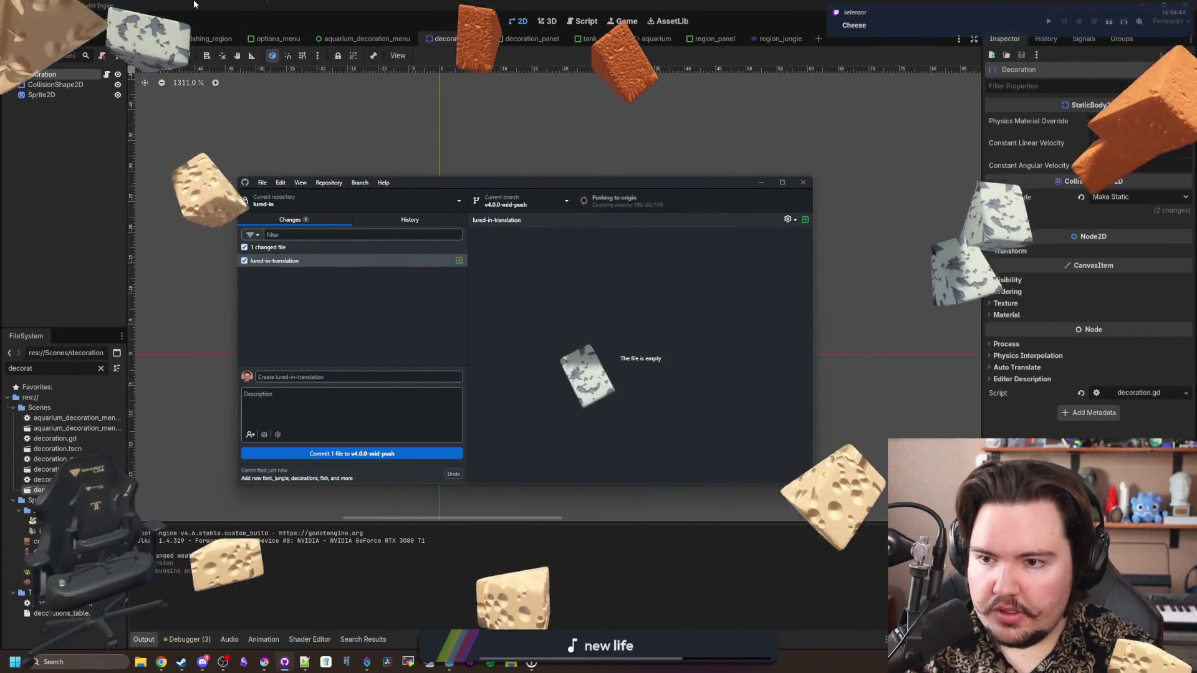
# Shrink the Godot editor to a smaller window and bring GitHub Desktop's commit view back in front
pyautogui.click(458, 134)
pyautogui.scroll(-5, 530, 436)
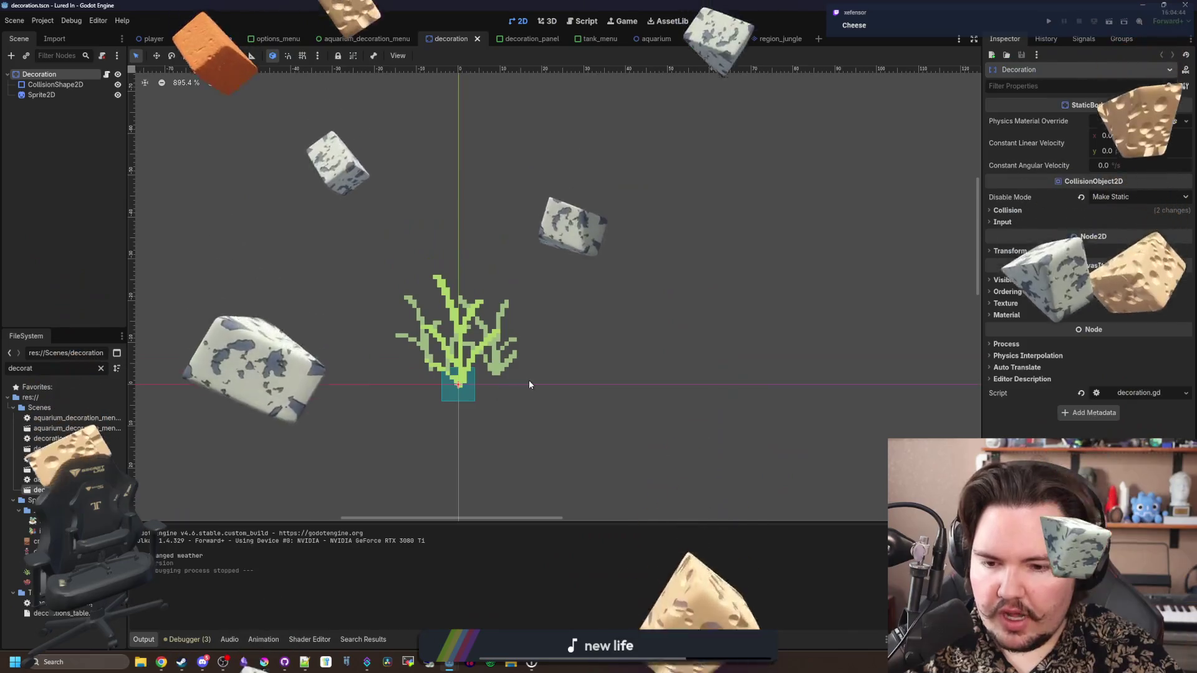
pyautogui.moveTo(1116, 5); pyautogui.dragTo(626, 295)
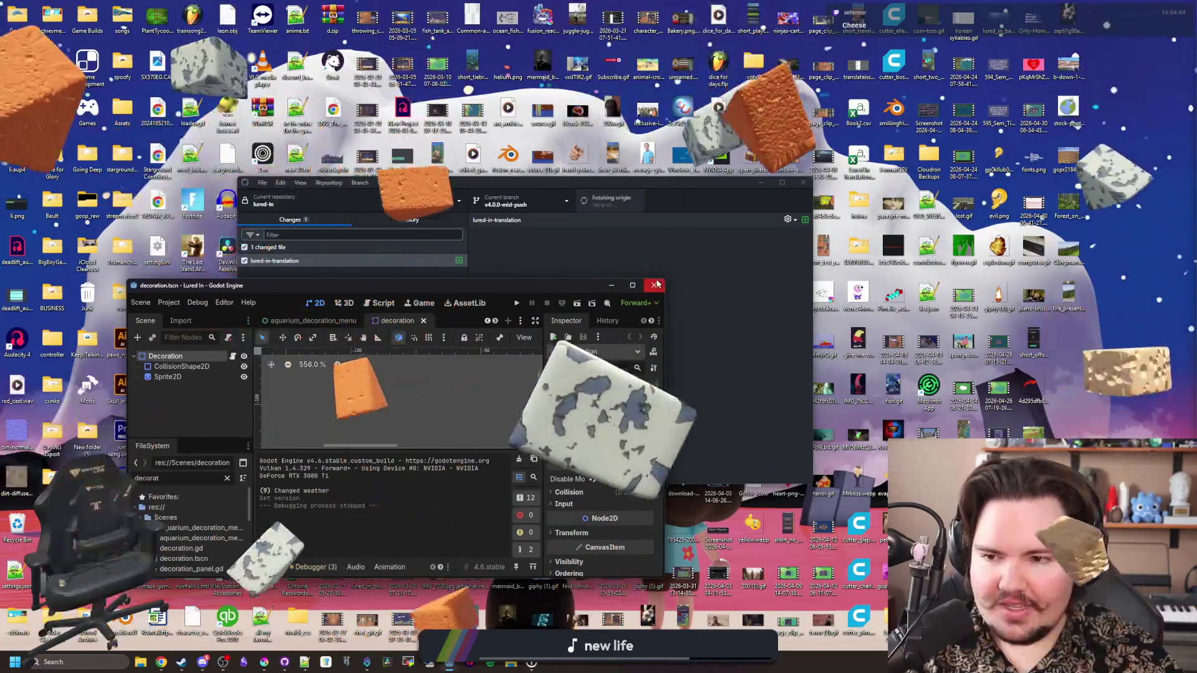
pyautogui.click(644, 246)
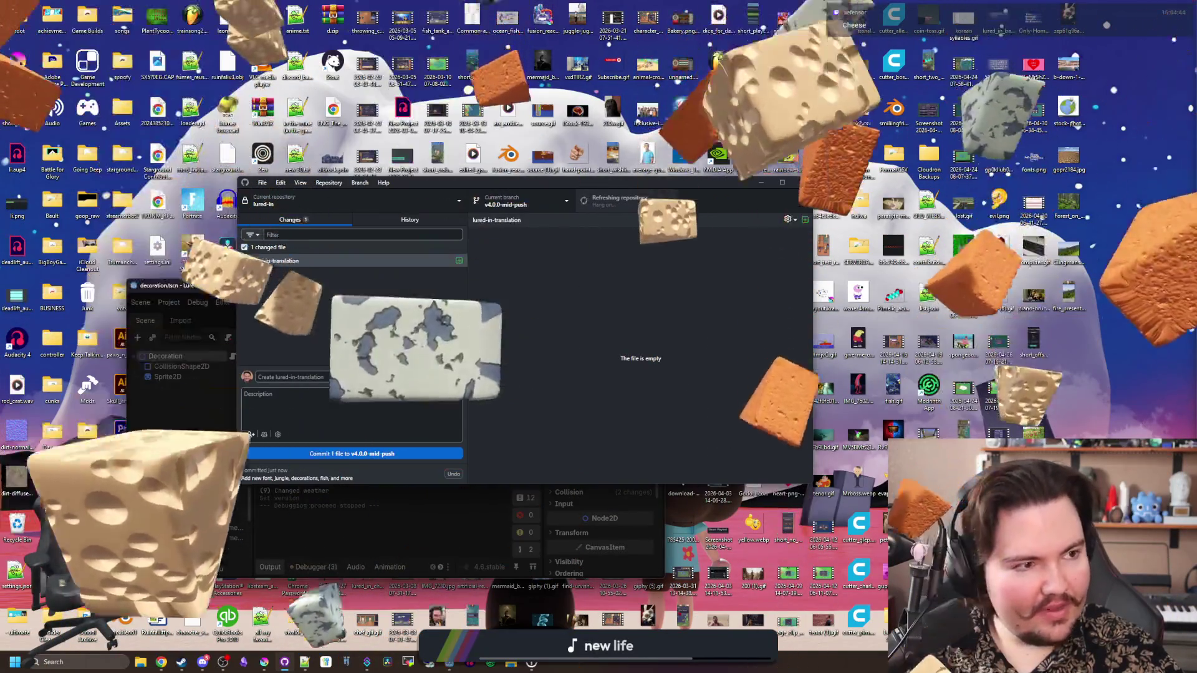
pyautogui.press('super+2')
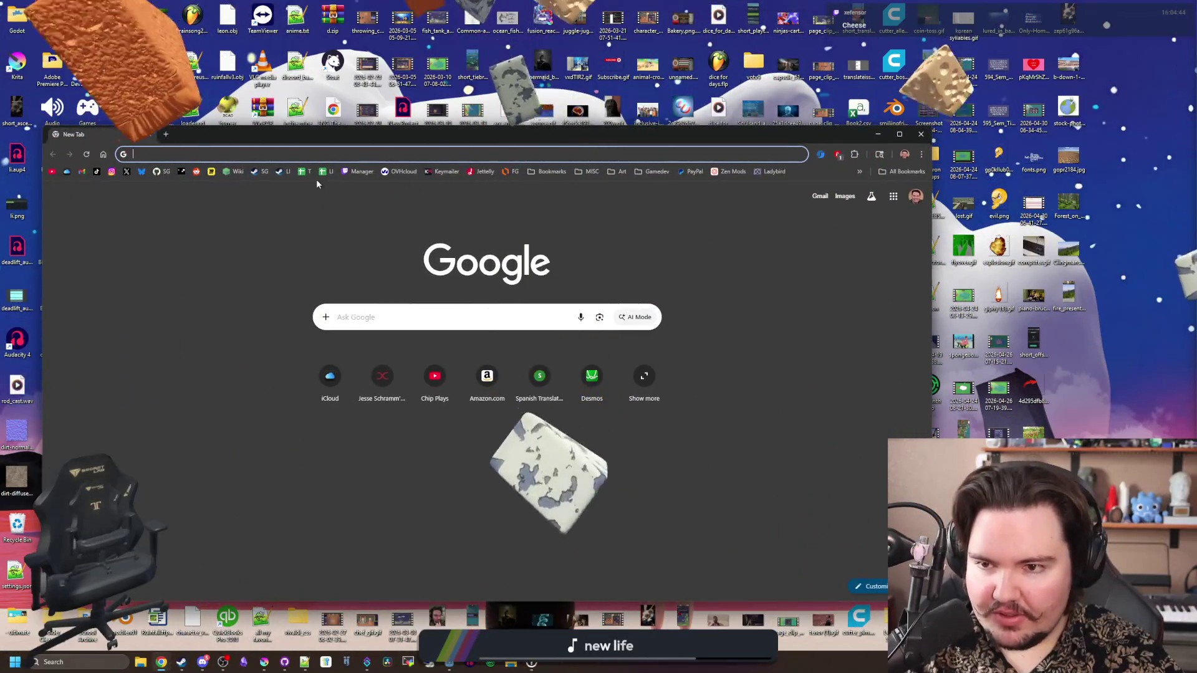
# Go to GitHub with the browser snapped right and open lured-in from chip003's profile activity
pyautogui.write('github')
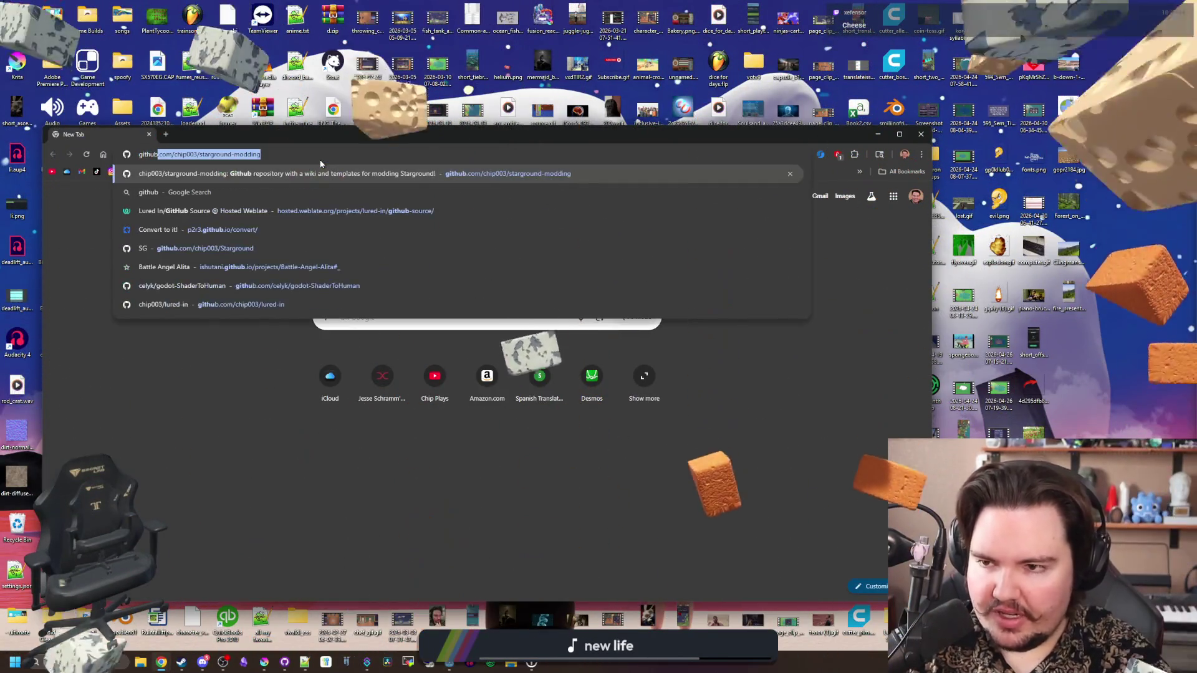
pyautogui.press('Return')
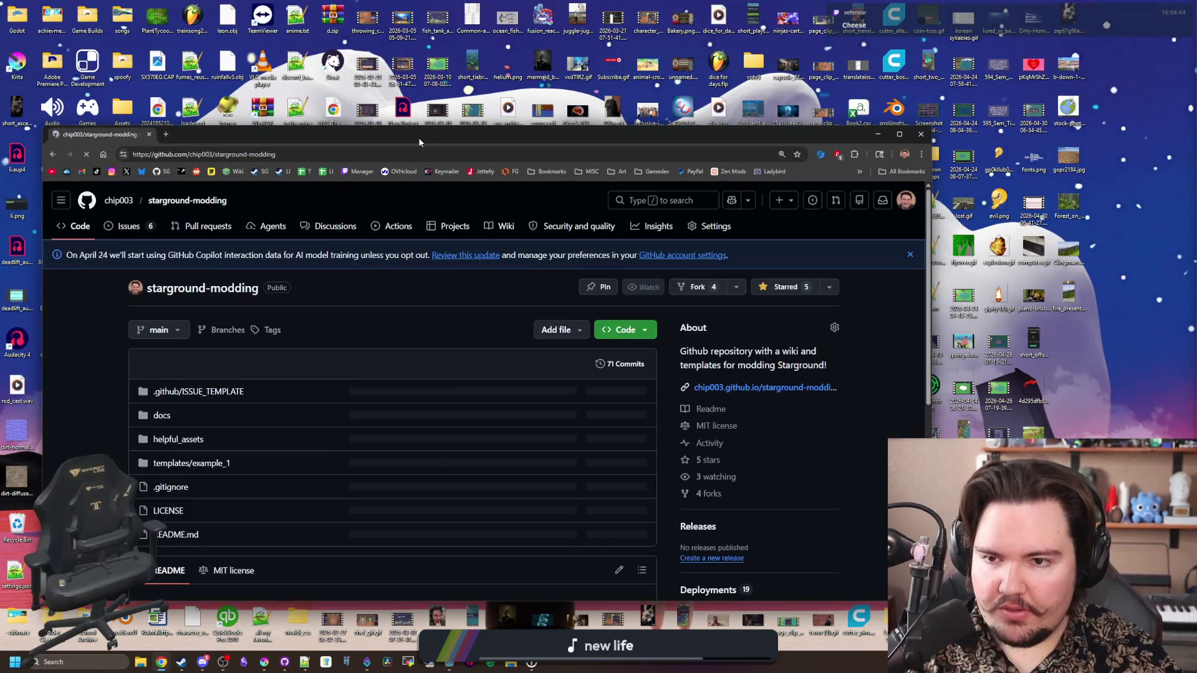
pyautogui.press('super+Right')
pyautogui.click(444, 195)
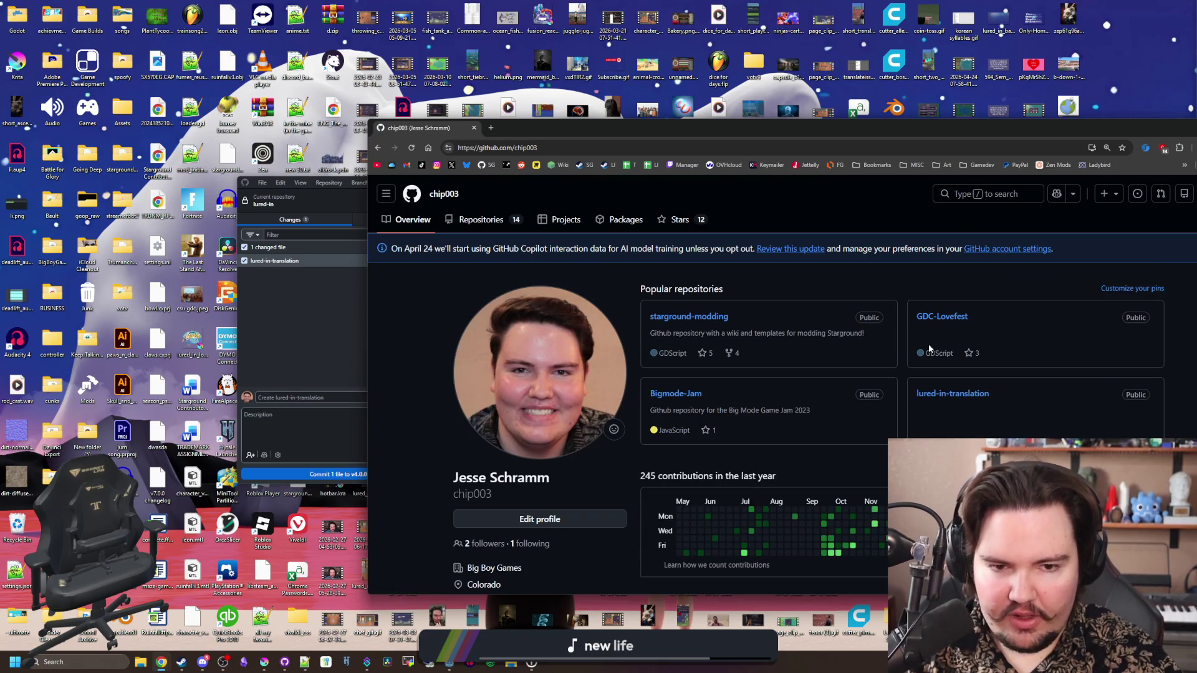
pyautogui.scroll(-3, 929, 349)
pyautogui.click(855, 492)
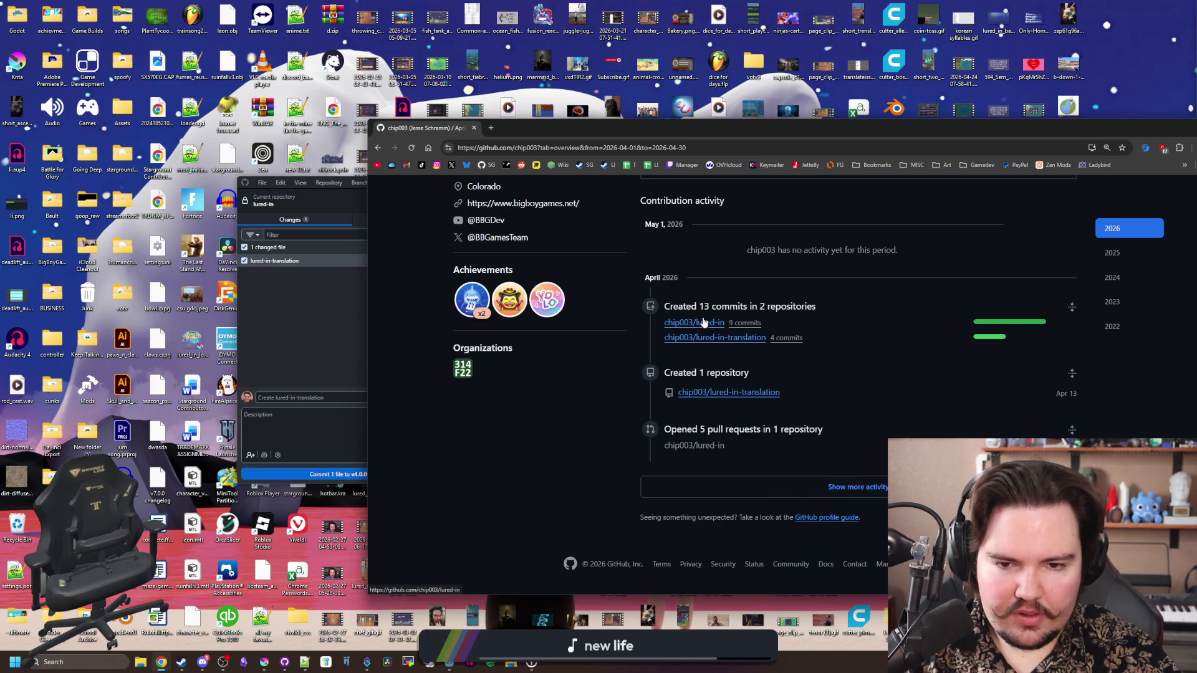
pyautogui.click(703, 323)
# Check the lured-in-translation change in GitHub Desktop, then start Compare & pull request for v4.0.0-mid-push
pyautogui.click(339, 316)
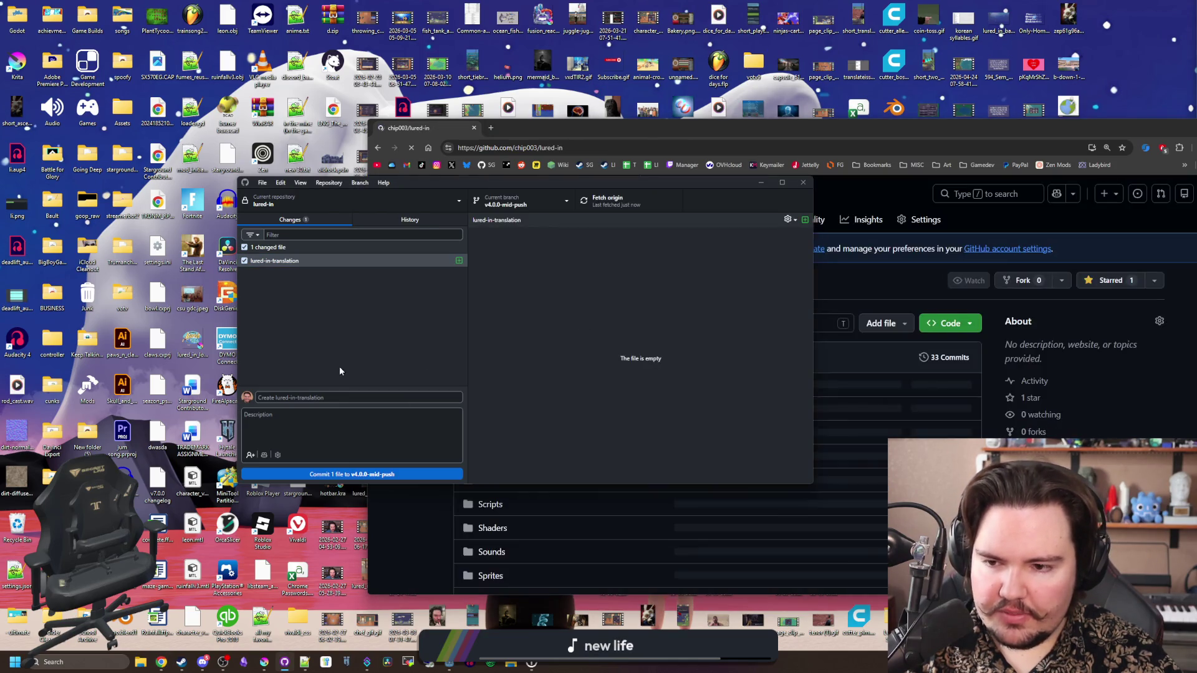
pyautogui.click(296, 261)
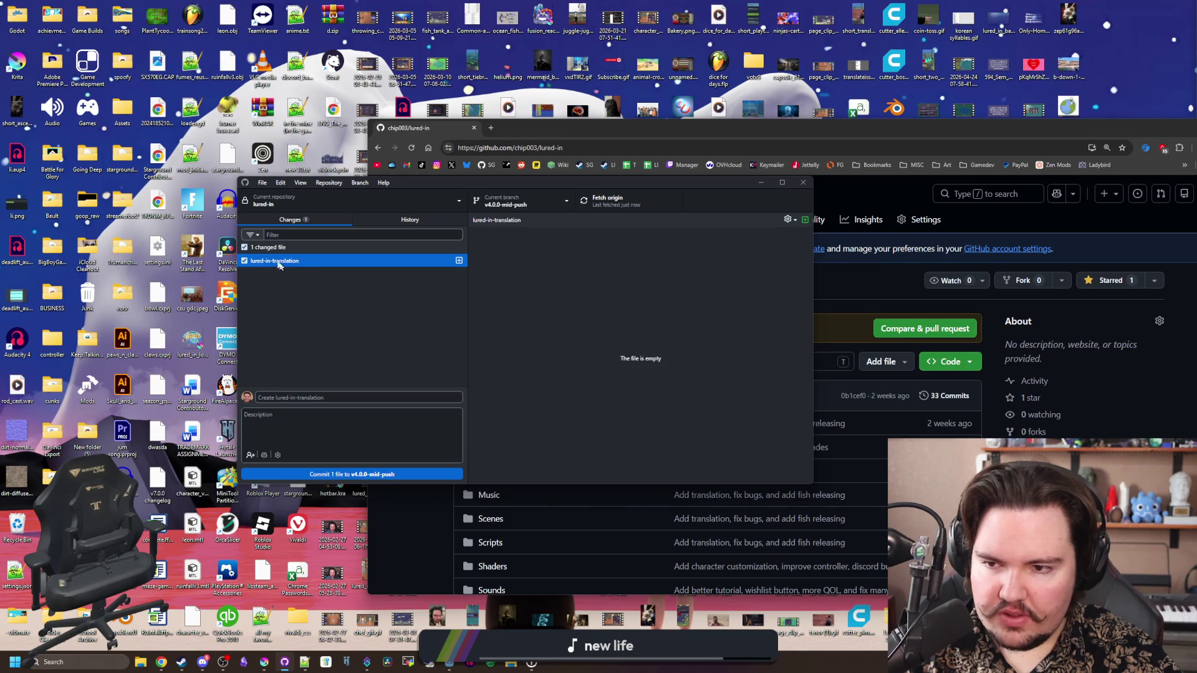
pyautogui.click(587, 347)
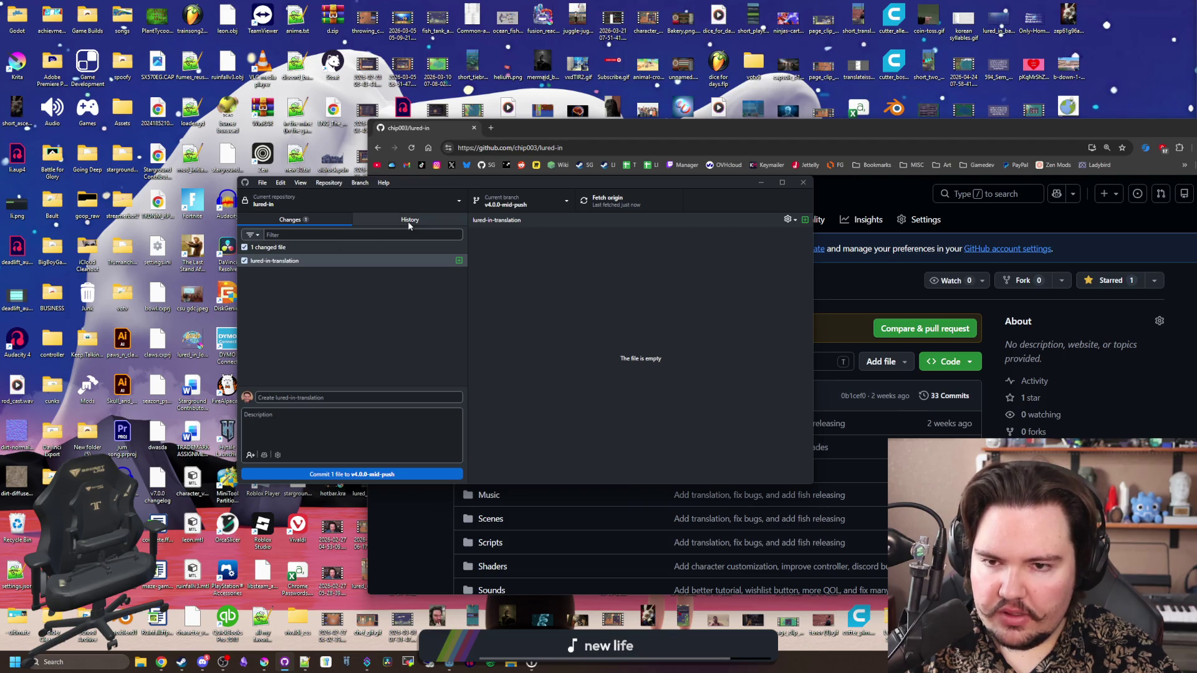
pyautogui.moveTo(436, 182); pyautogui.dragTo(238, 359)
pyautogui.click(685, 293)
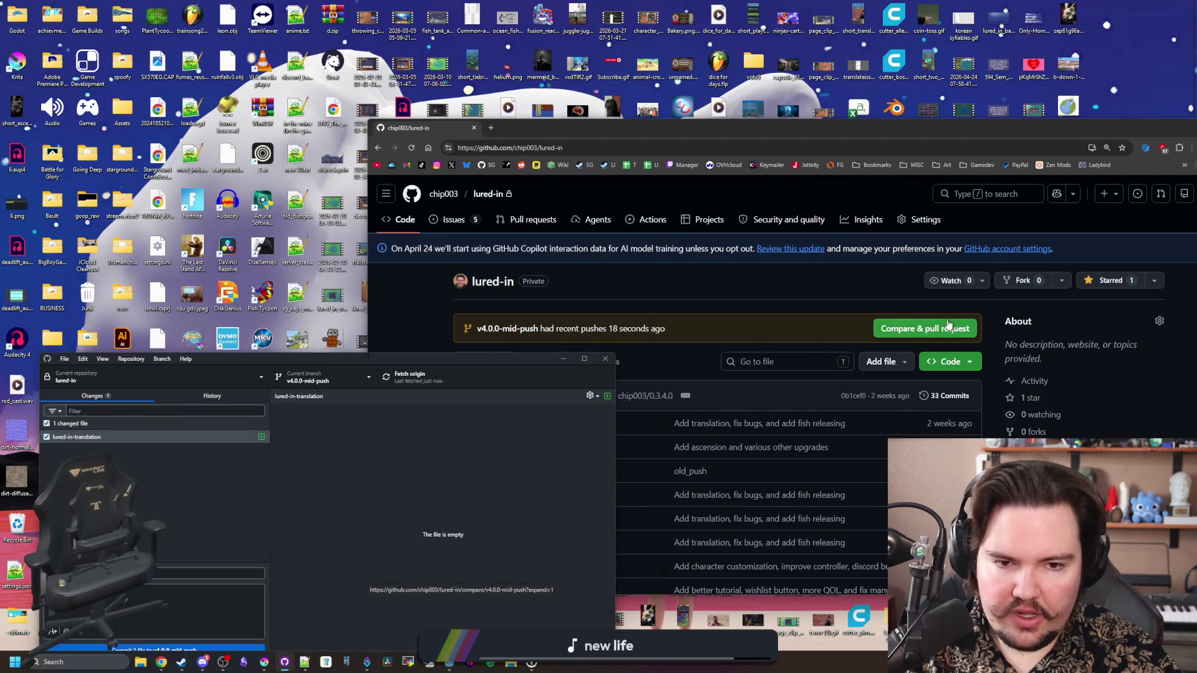
pyautogui.moveTo(796, 127); pyautogui.dragTo(788, 3)
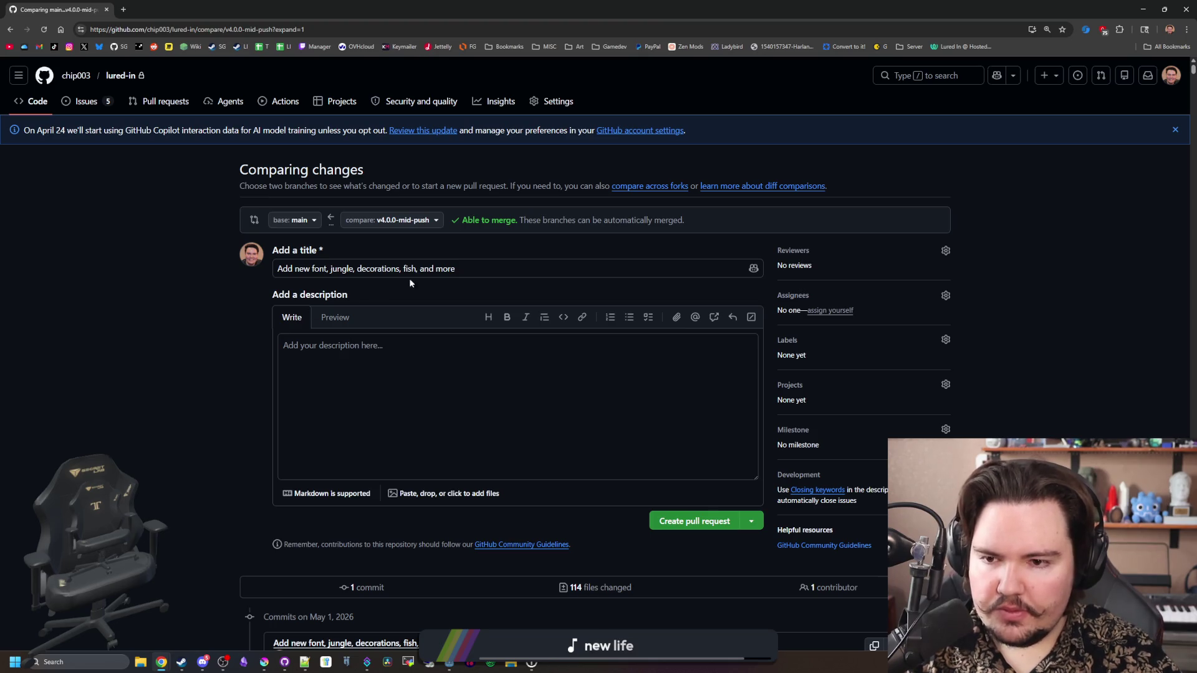
# Scroll through the 114 changed-file diffs of main vs v4.0.0-mid-push, then back to the top
pyautogui.scroll(-7, 190, 364)
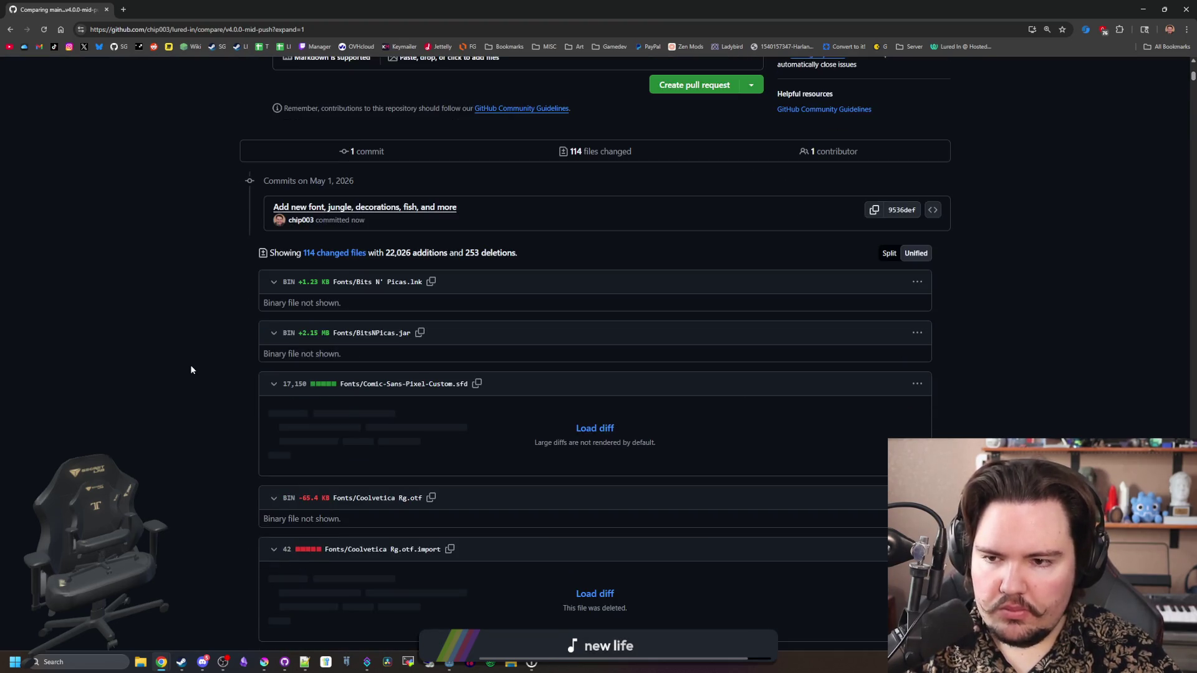
pyautogui.scroll(-6, 192, 369)
pyautogui.scroll(6, 249, 368)
pyautogui.scroll(-20, 165, 312)
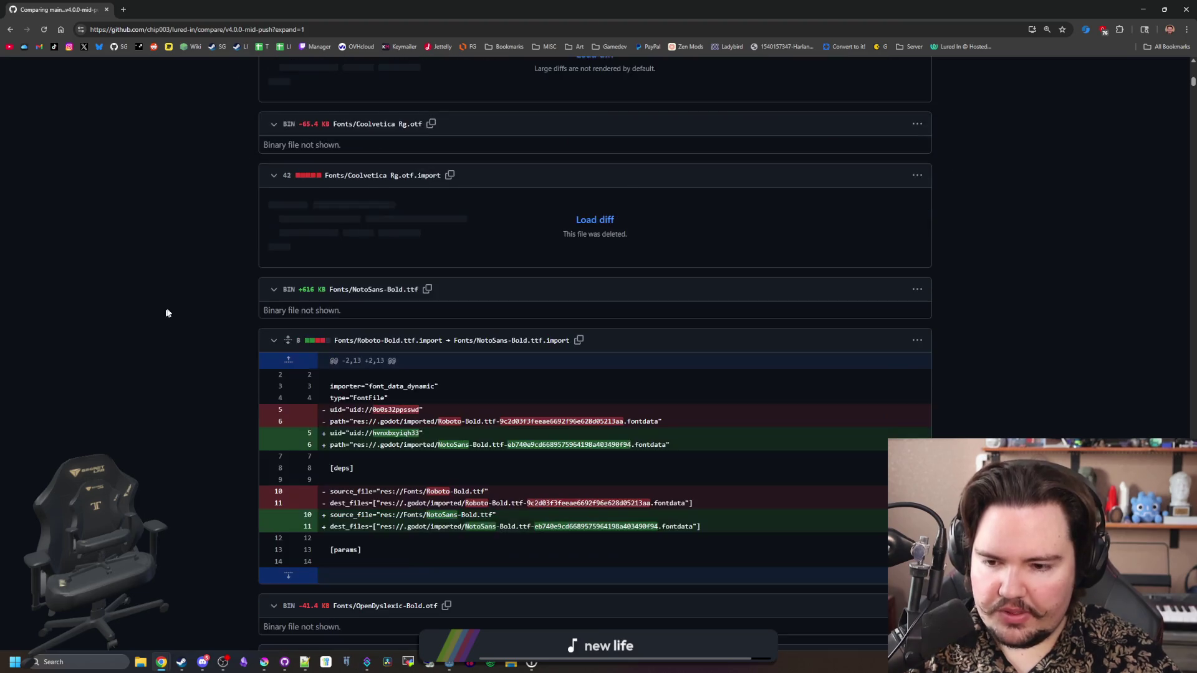
pyautogui.scroll(-20, 339, 297)
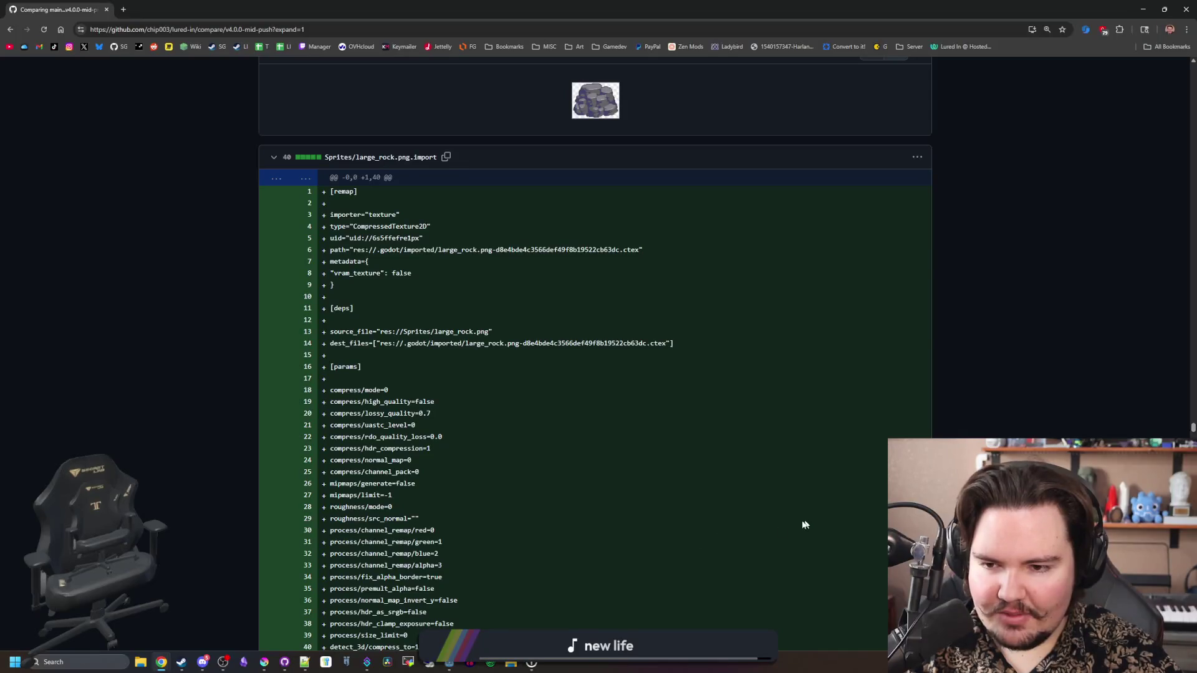
pyautogui.scroll(-20, 433, 306)
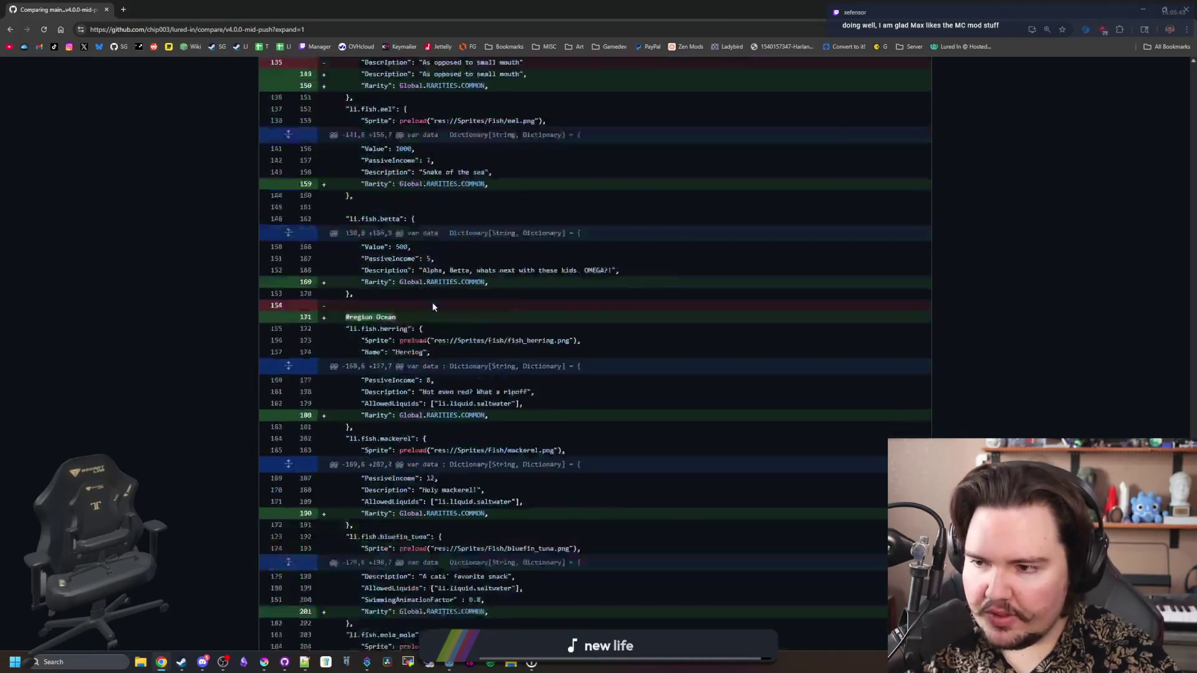
pyautogui.scroll(-20, 432, 301)
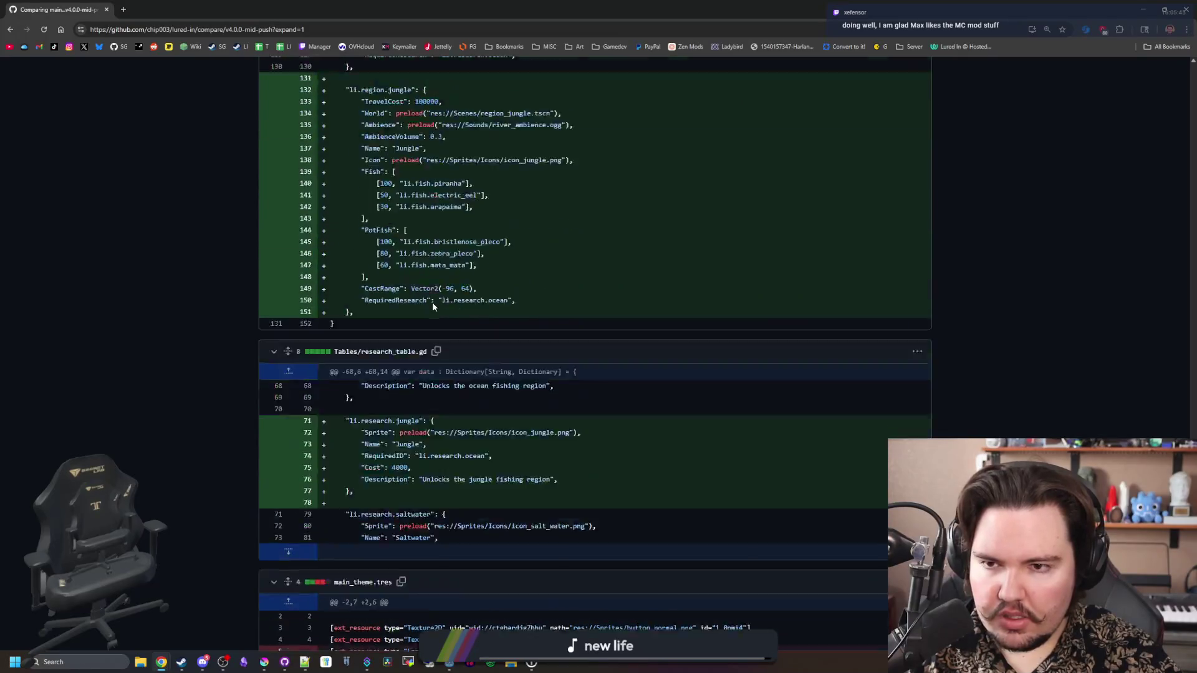
pyautogui.scroll(5, 430, 301)
pyautogui.scroll(-20, 428, 300)
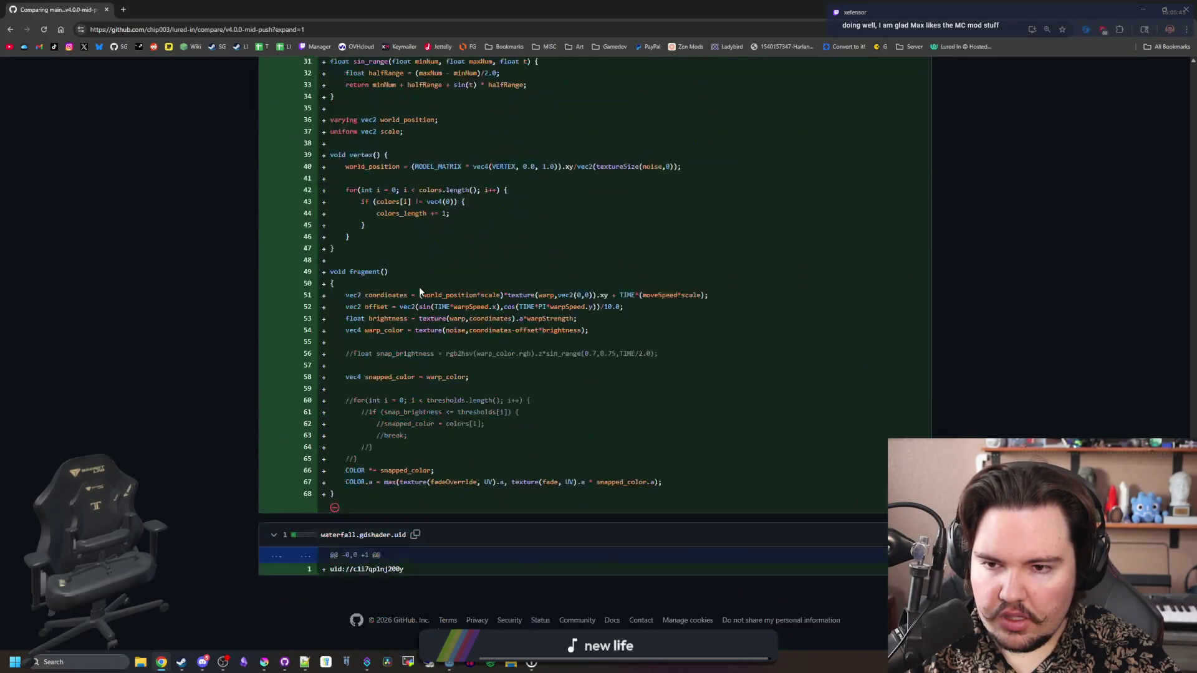
pyautogui.scroll(20, 419, 287)
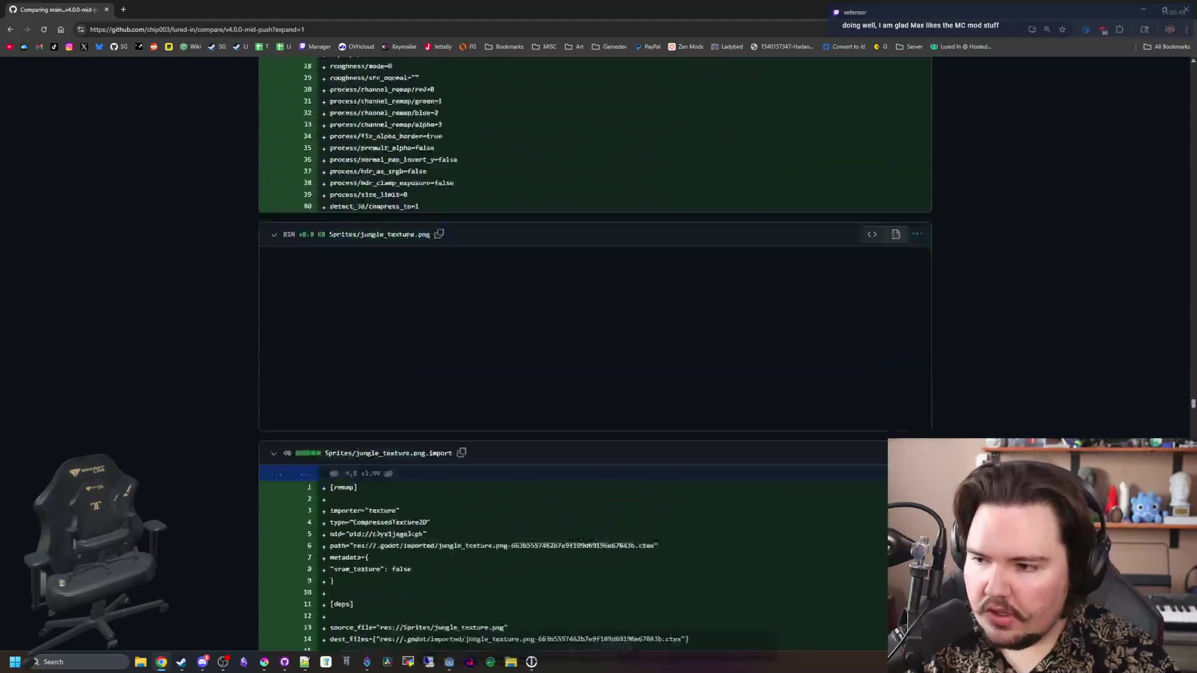
pyautogui.scroll(20, 596, 352)
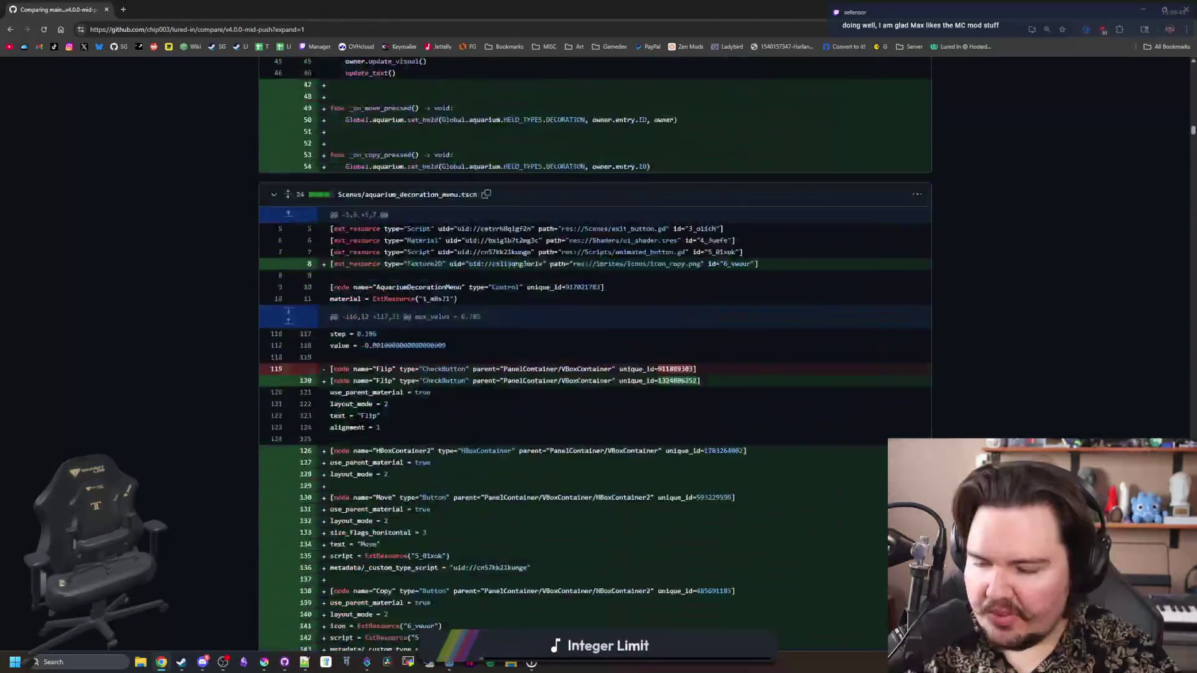
pyautogui.scroll(20, 473, 492)
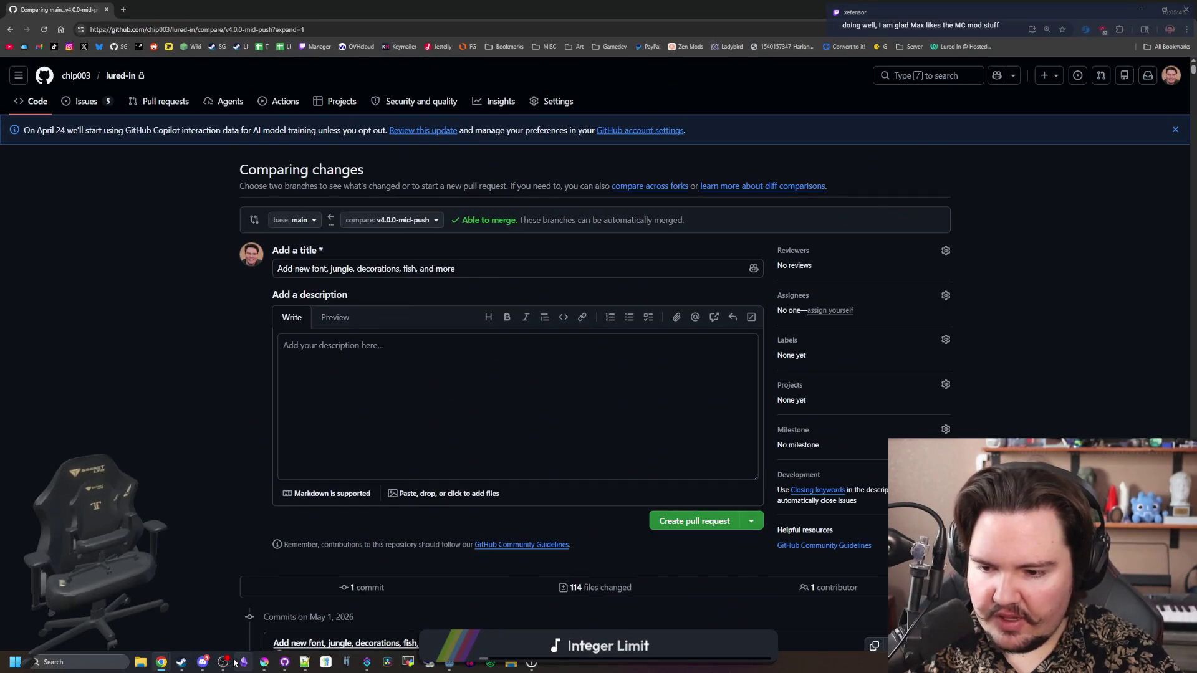
pyautogui.click(235, 662)
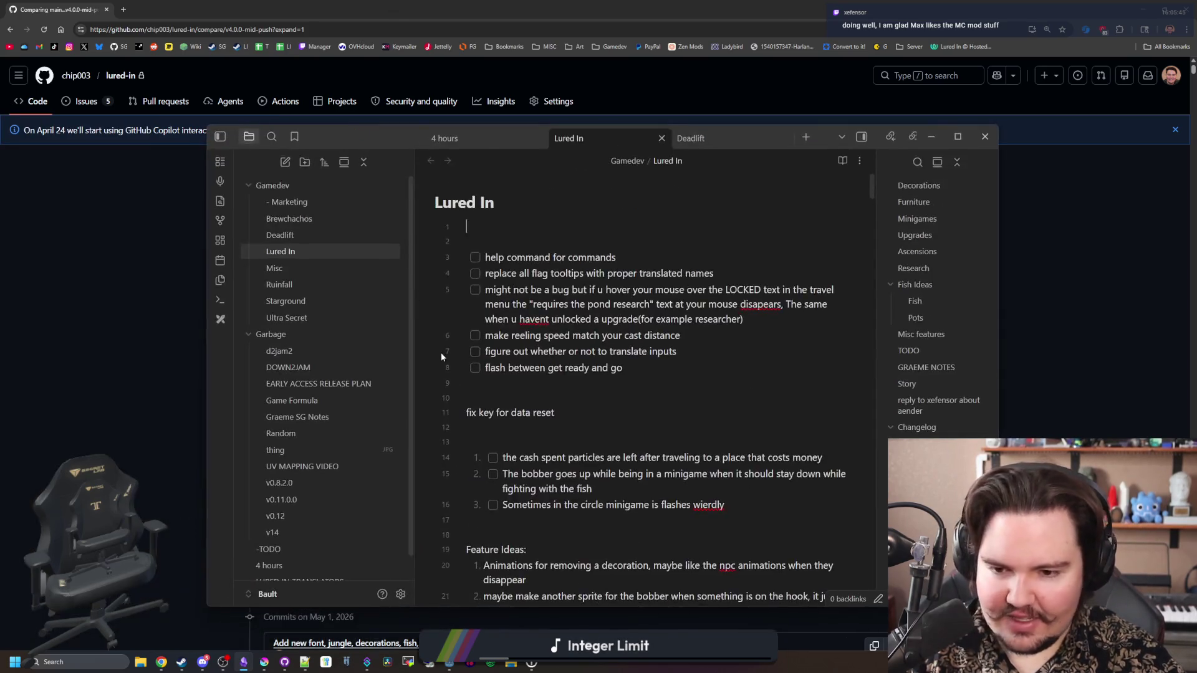
# Add 'Added the treasure chest decoration' after the lava lamp changelog entry, then minimize Obsidian
pyautogui.scroll(-15, 446, 381)
pyautogui.scroll(-10, 445, 381)
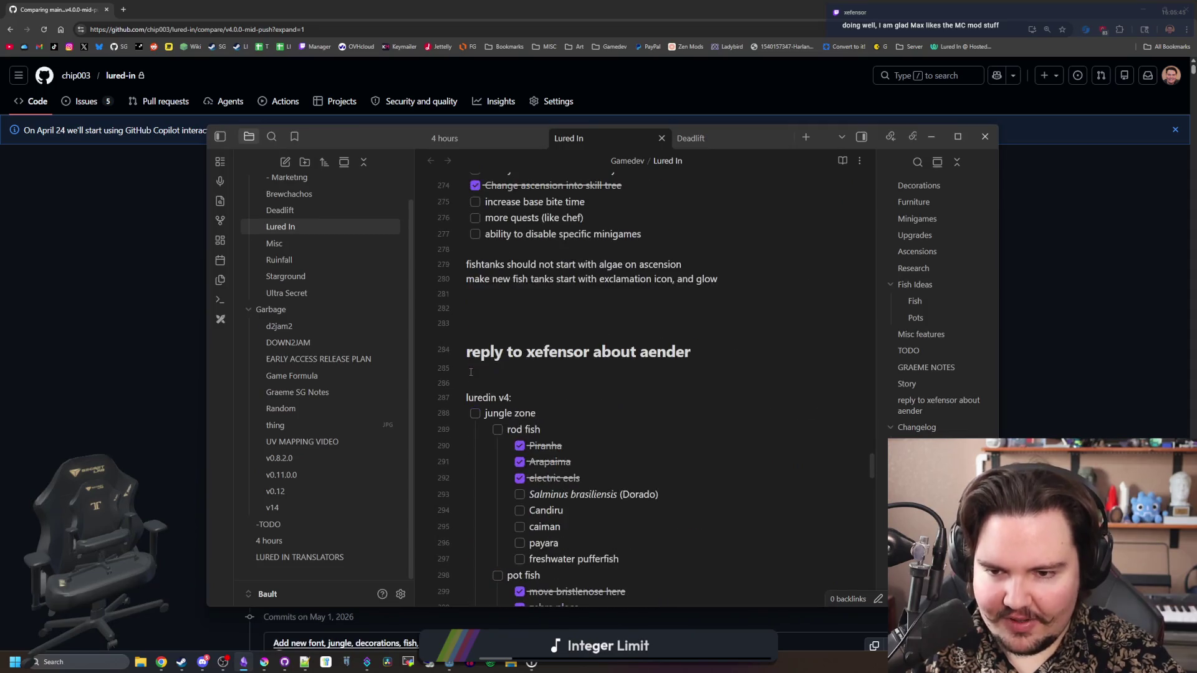
pyautogui.scroll(1, 366, 395)
pyautogui.scroll(-10, 648, 390)
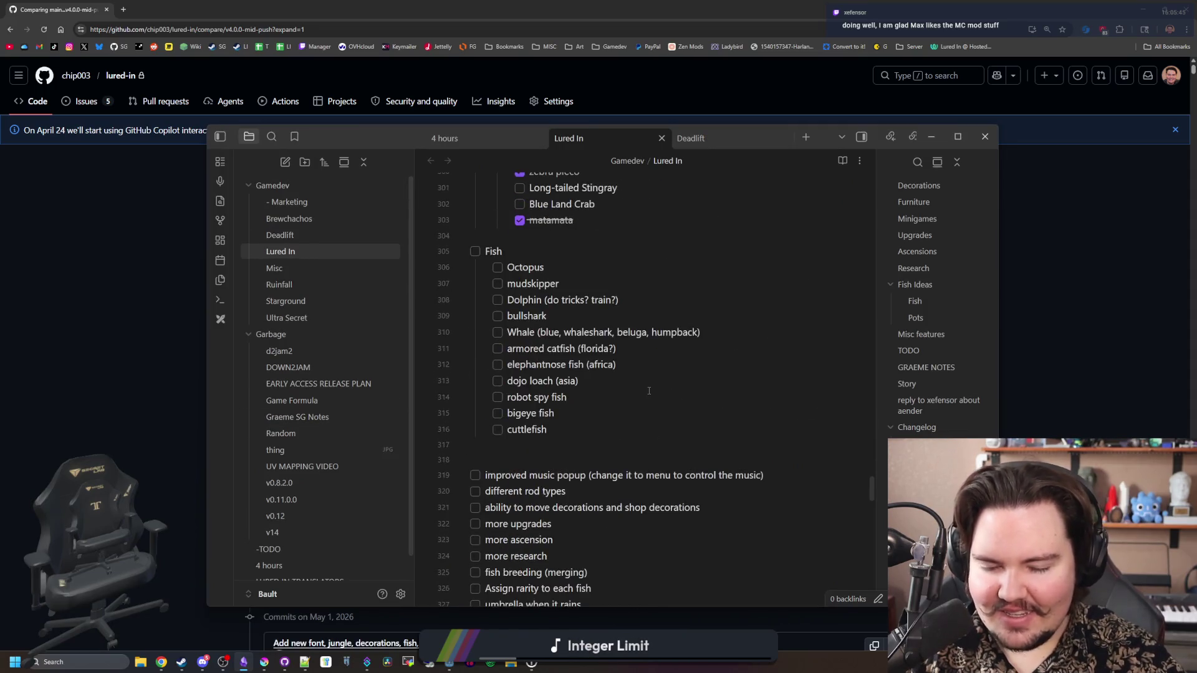
pyautogui.scroll(-8, 638, 409)
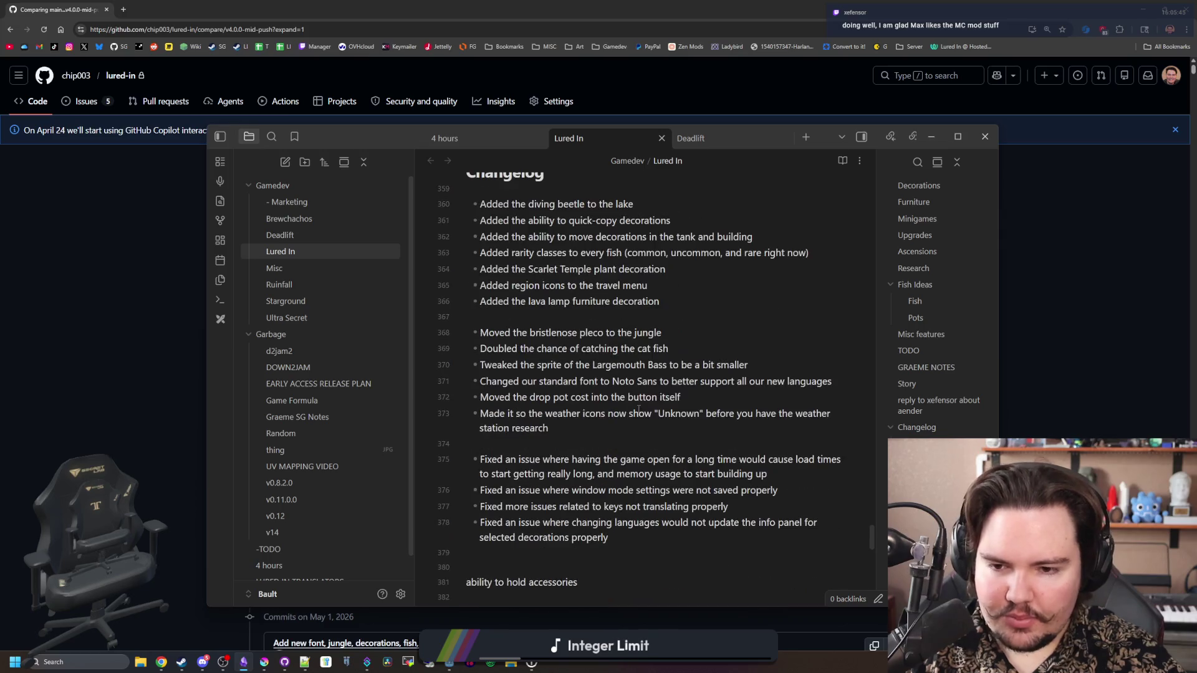
pyautogui.click(593, 427)
pyautogui.scroll(1, 593, 426)
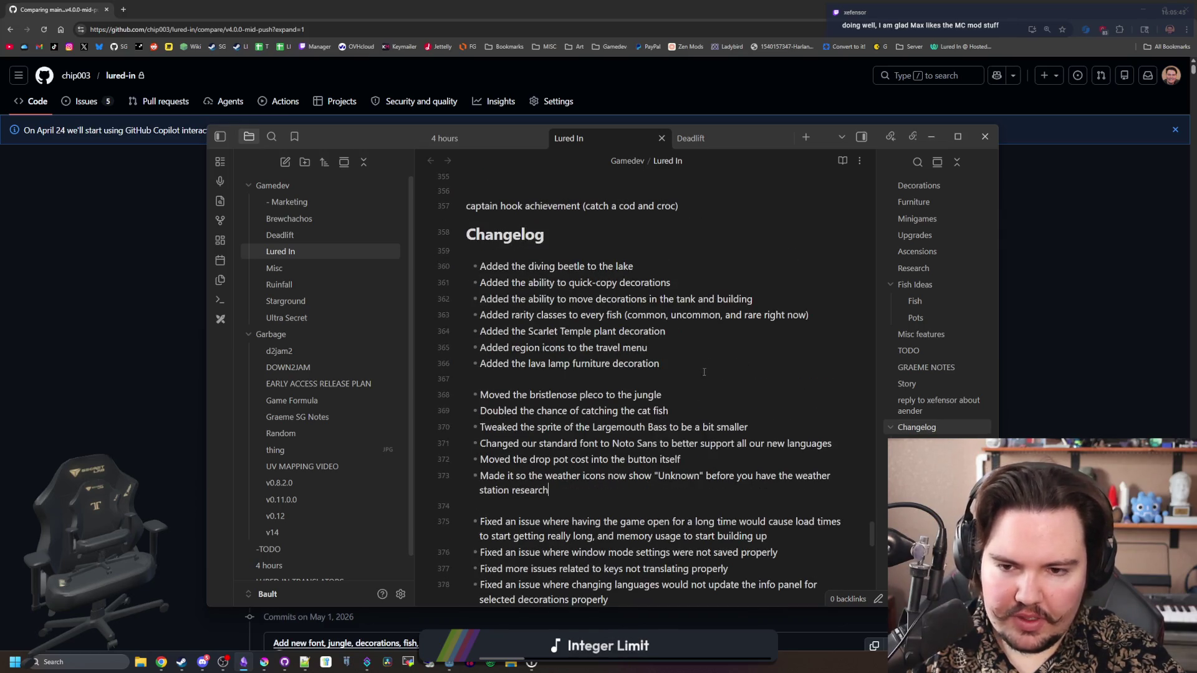
pyautogui.click(706, 365)
pyautogui.press('Return')
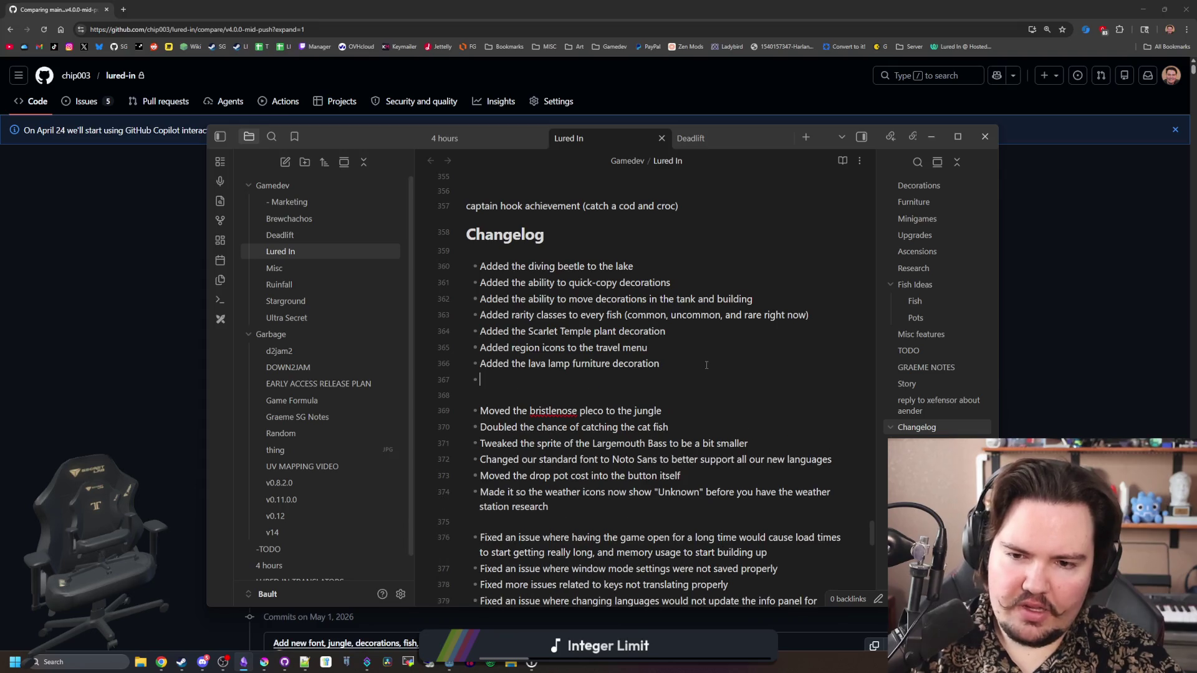
pyautogui.write('Added the treasure ')
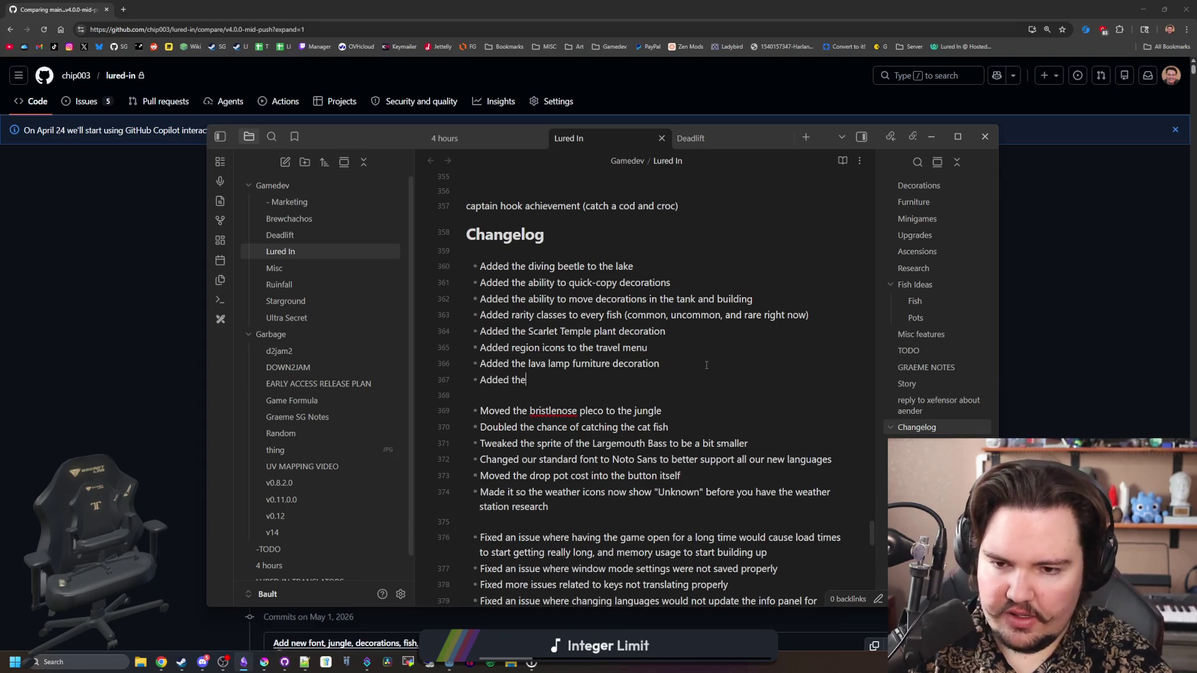
pyautogui.write('chest decoration')
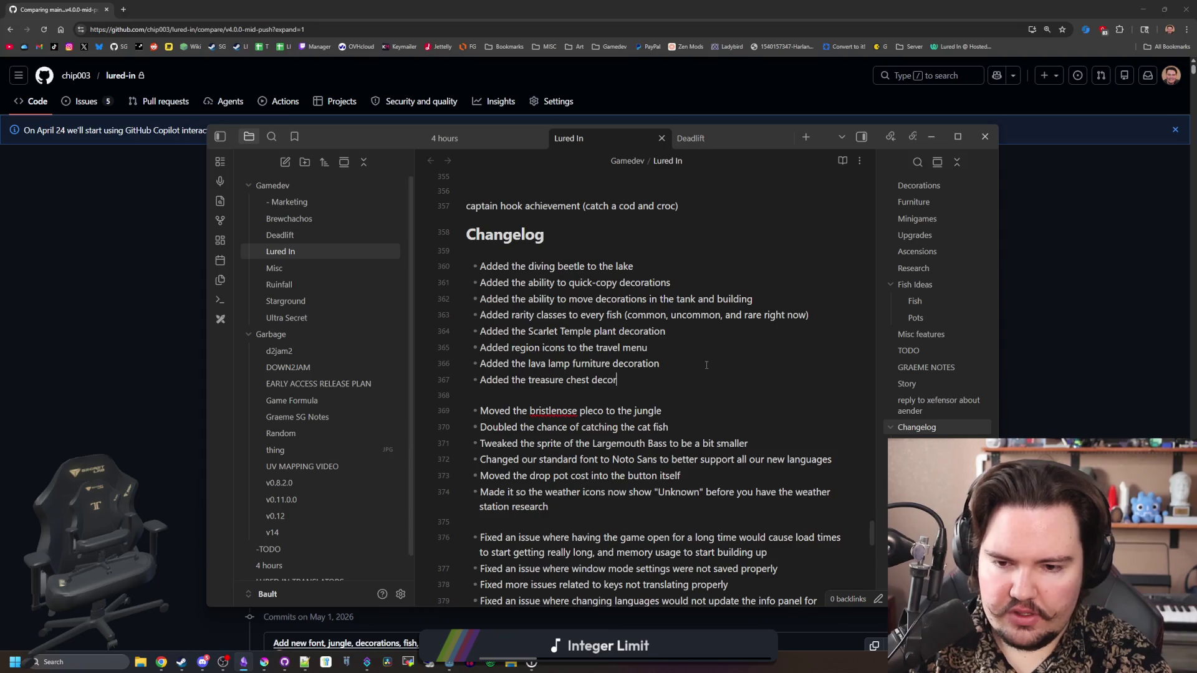
pyautogui.scroll(-2, 689, 356)
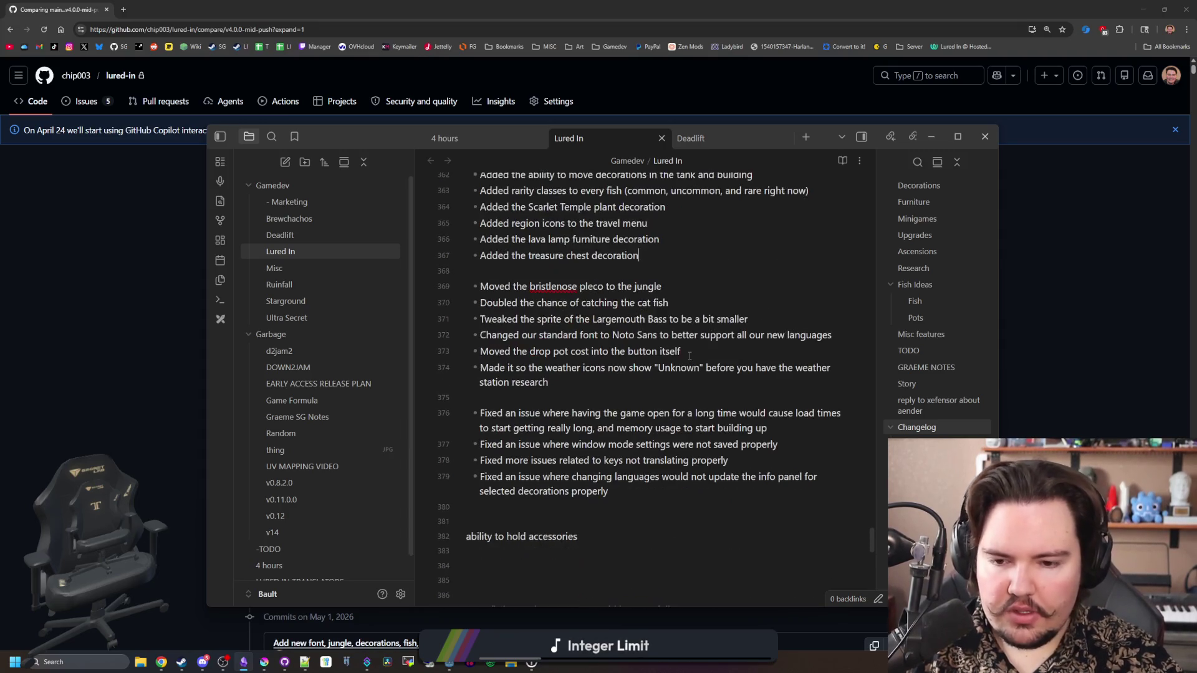
pyautogui.click(932, 137)
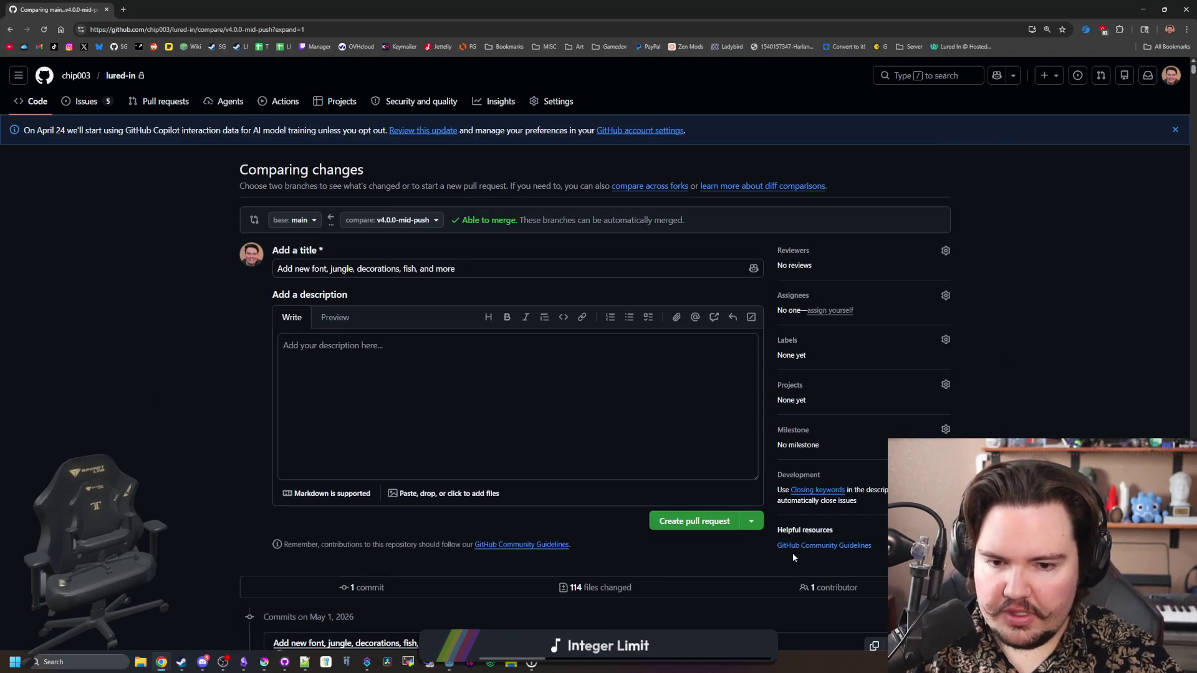
# Create pull request #21 'Add new font, jungle, decorations, fish, and more'
pyautogui.scroll(-4, 507, 488)
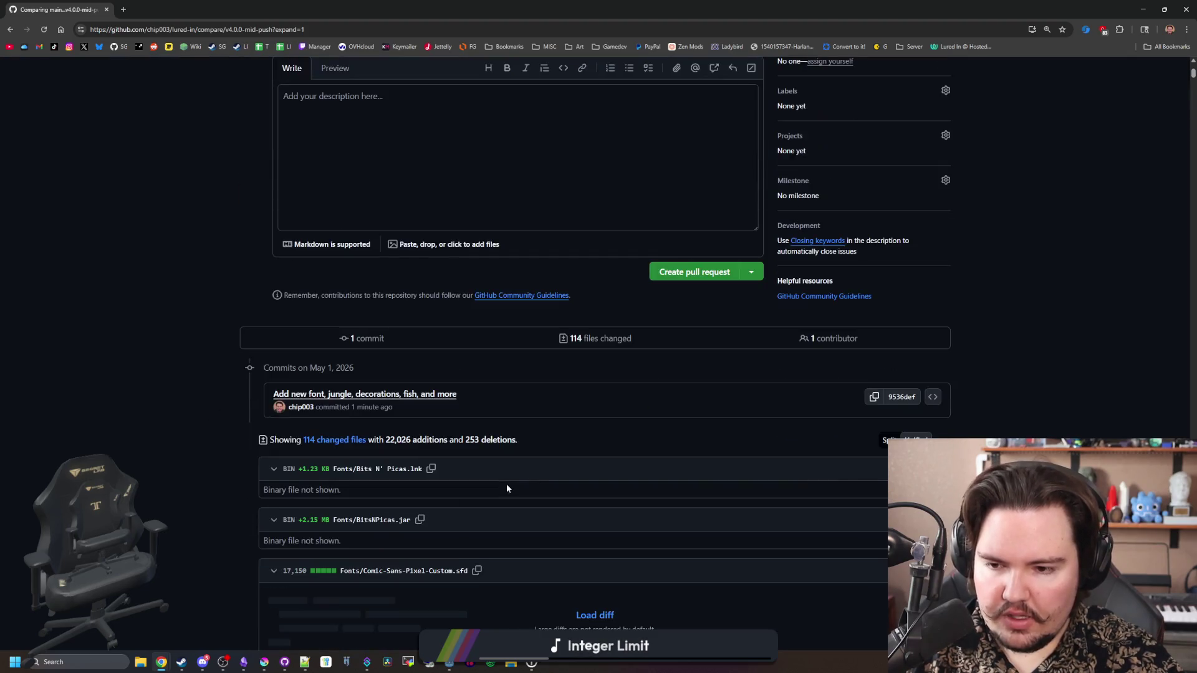
pyautogui.click(692, 271)
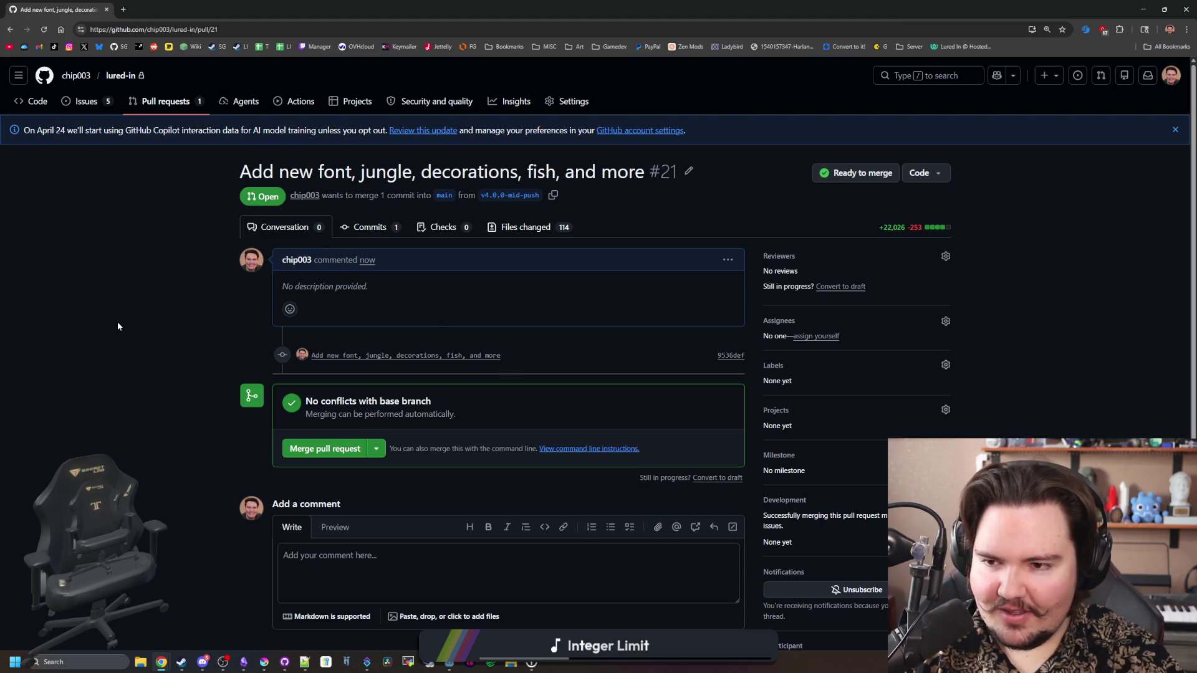
pyautogui.scroll(-2, 118, 322)
pyautogui.scroll(2, 250, 423)
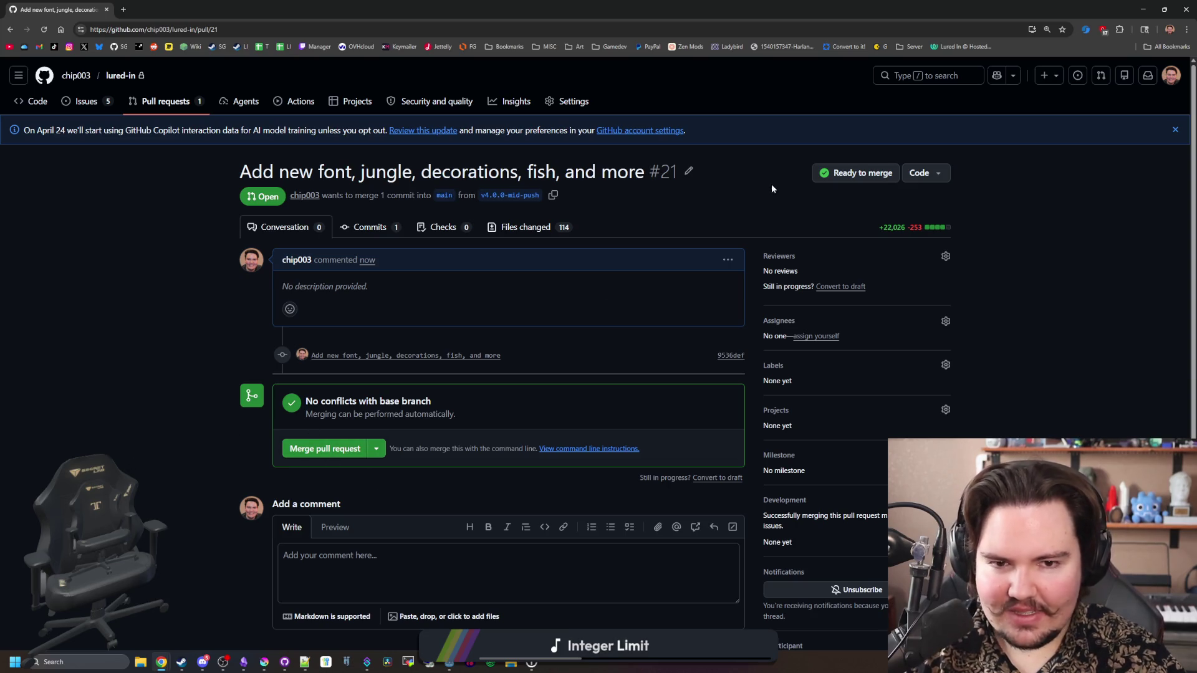
# Bring up the merge confirmation form for pull request #21 into main
pyautogui.rightClick(321, 449)
pyautogui.press('Escape')
pyautogui.click(330, 449)
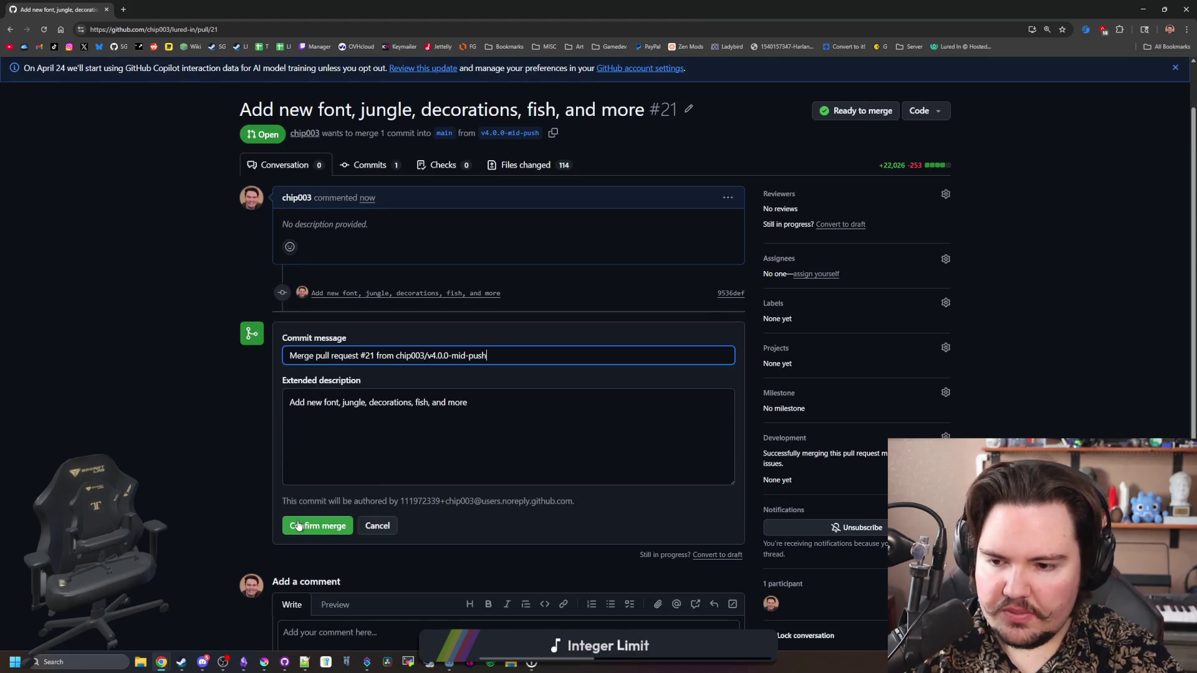
pyautogui.click(317, 588)
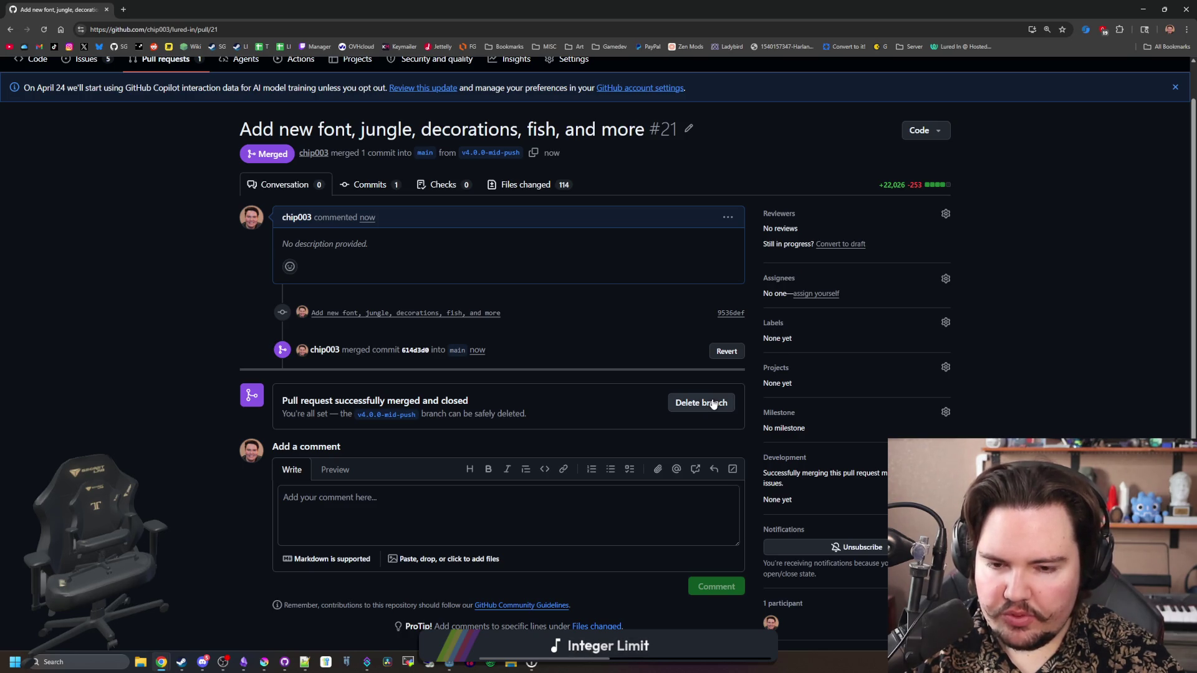
# Delete the merged v4.0.0-mid-push branch and start a new pull request comparison against main
pyautogui.click(713, 405)
pyautogui.scroll(2, 161, 208)
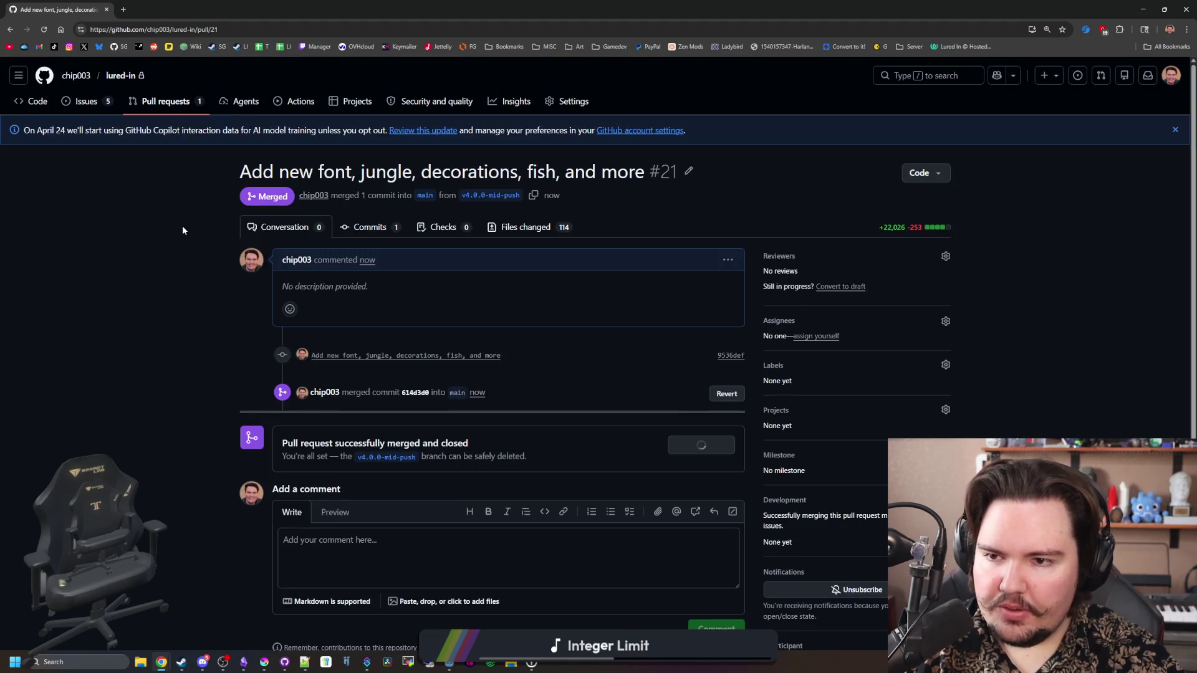
pyautogui.click(155, 106)
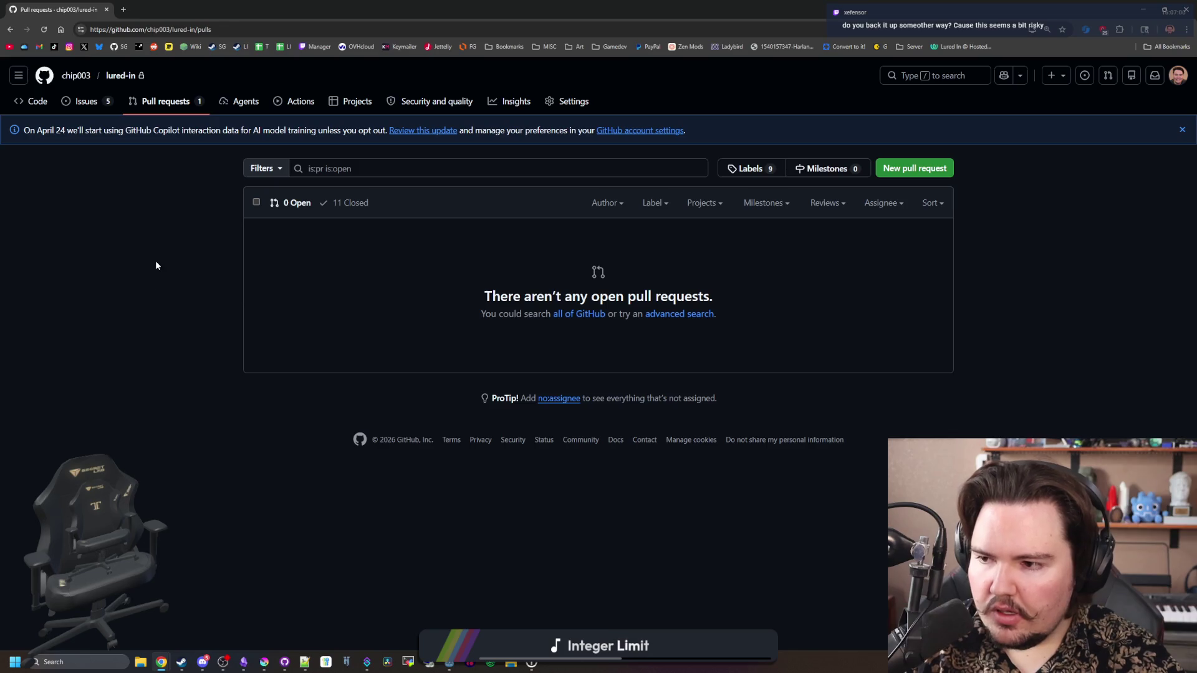
pyautogui.click(939, 178)
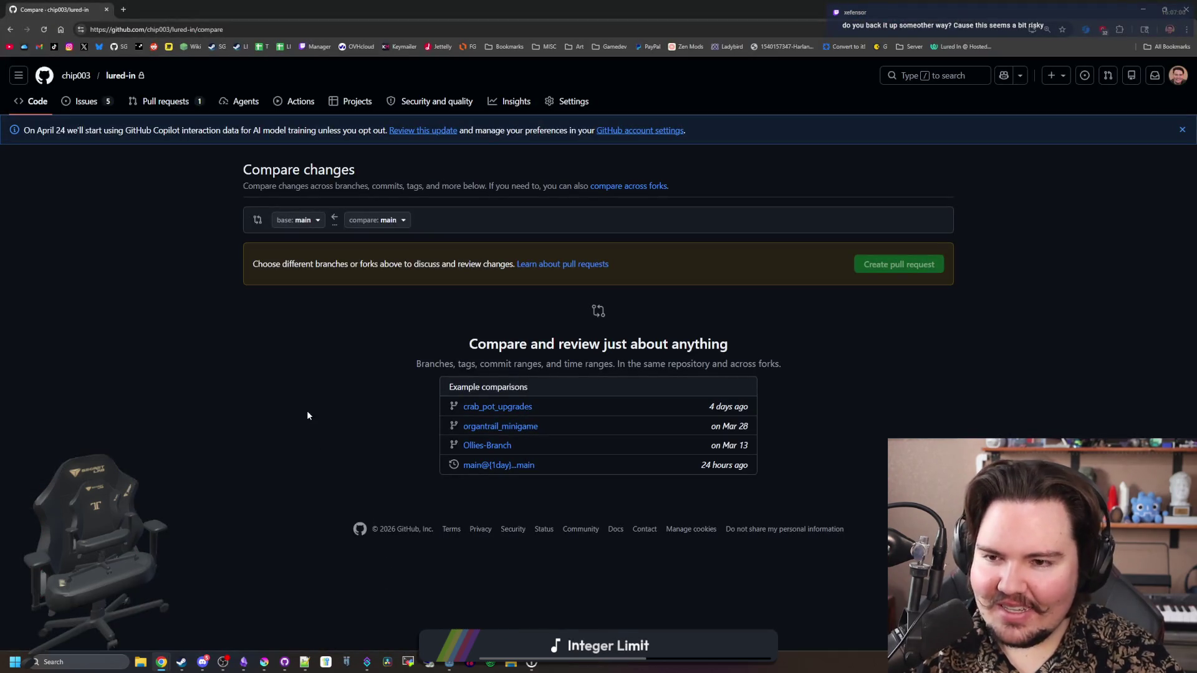
pyautogui.click(376, 222)
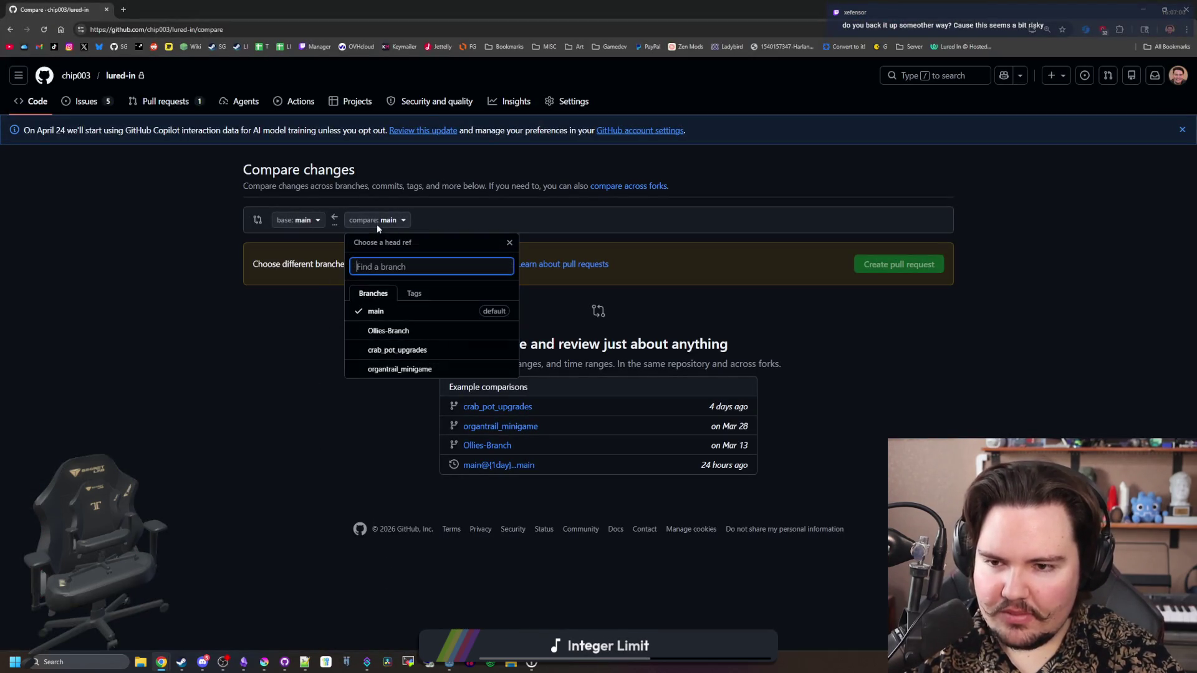
# Compare crab_pot_upgrades against main and submit the pull request titled 'Crab pot upgrades'
pyautogui.click(410, 351)
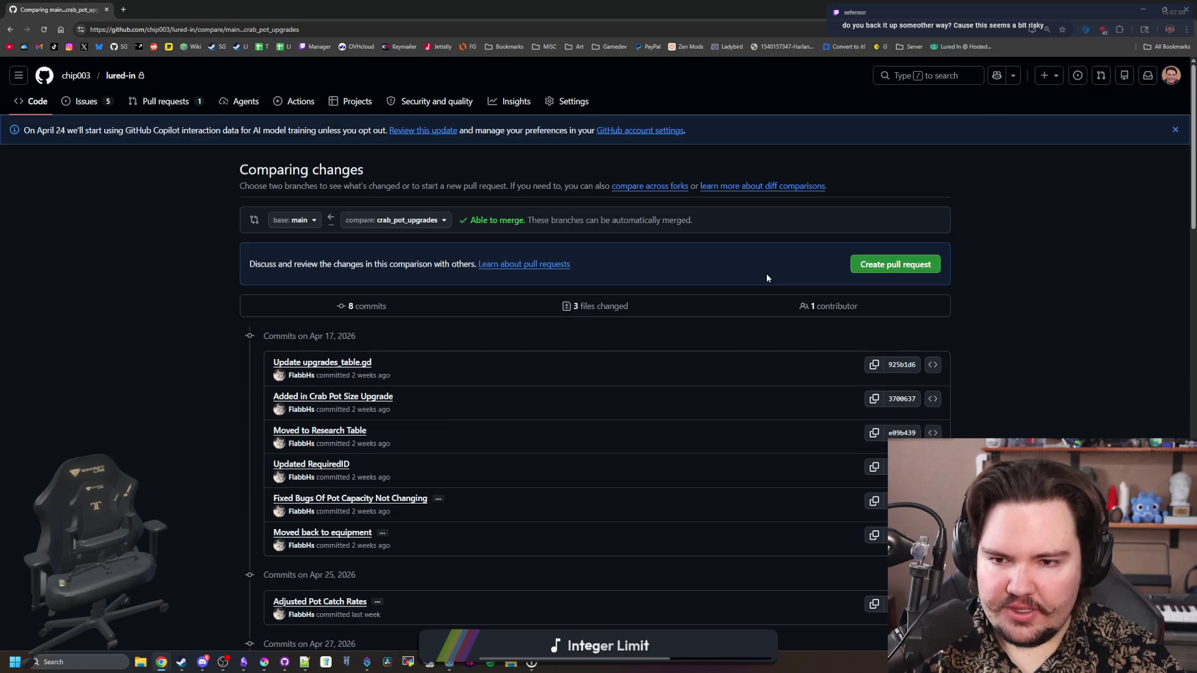
pyautogui.click(907, 264)
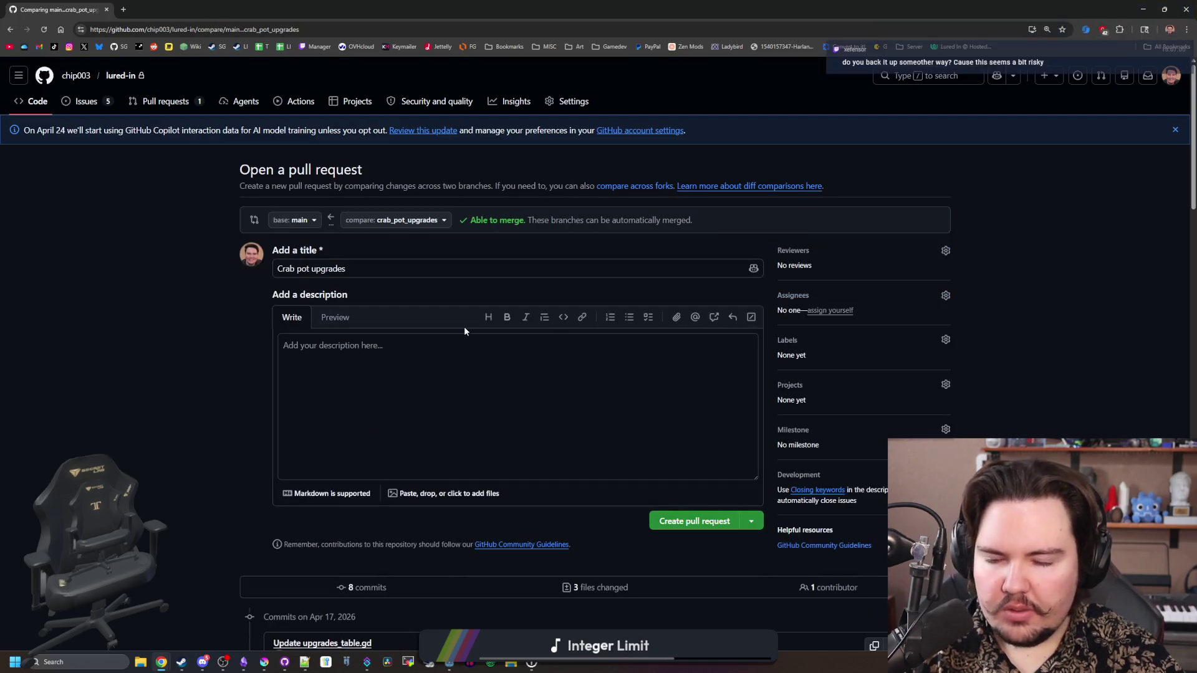
pyautogui.click(691, 528)
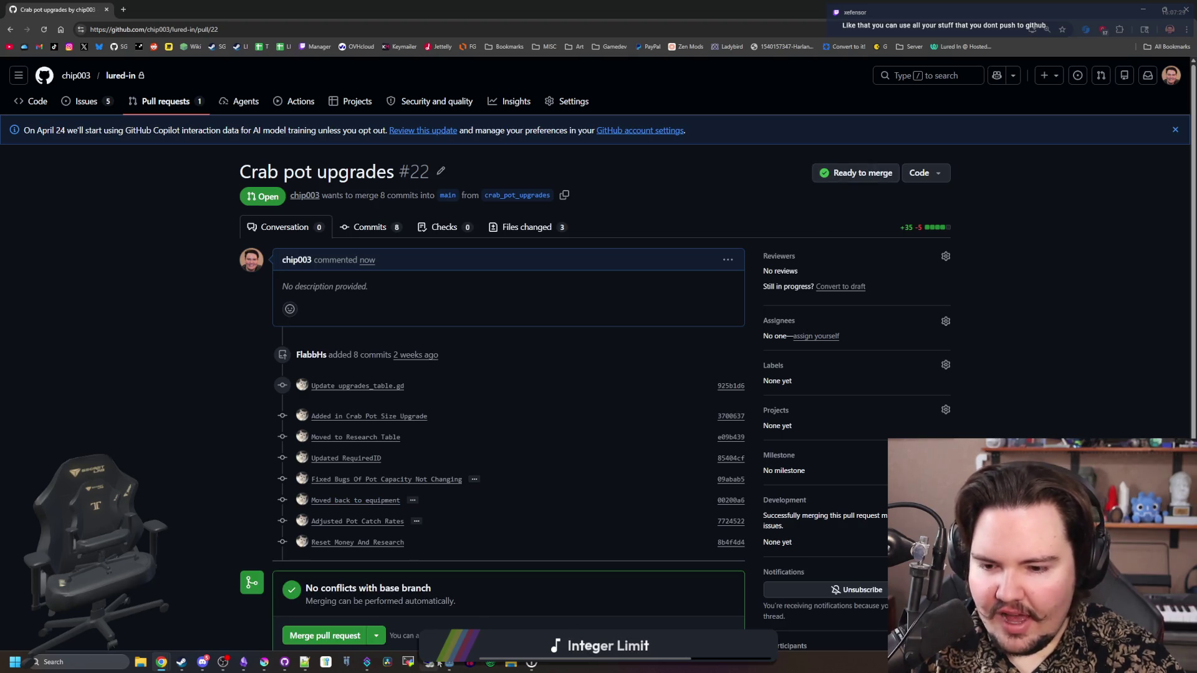
pyautogui.moveTo(445, 665)
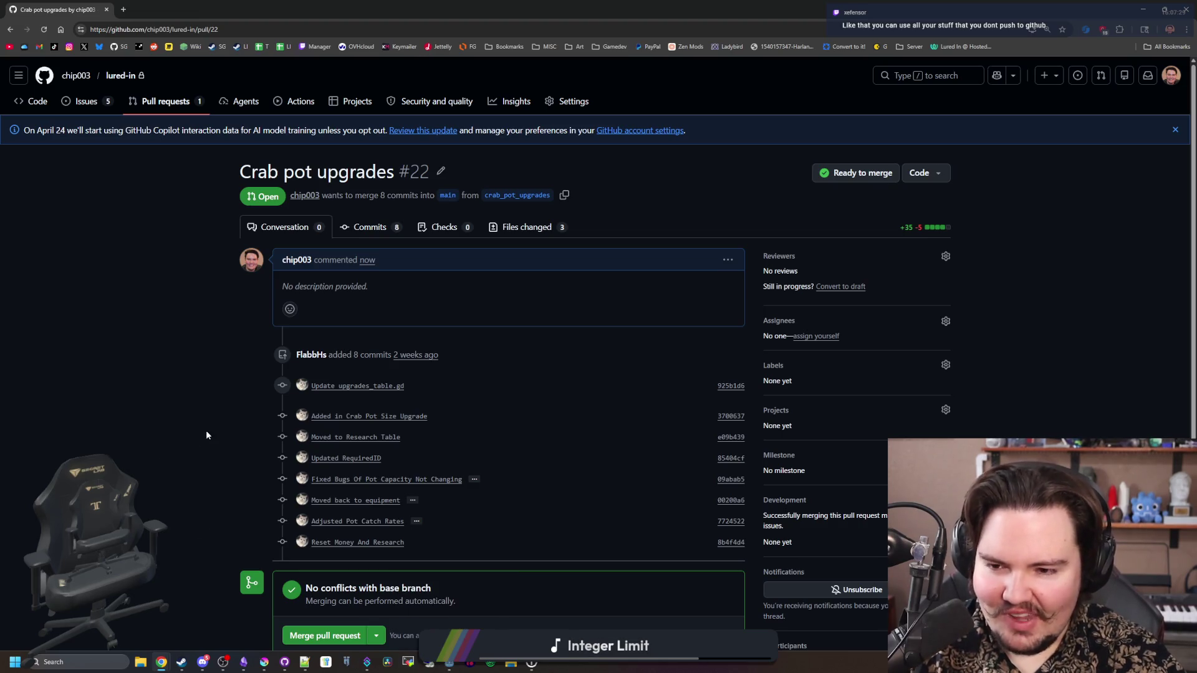
pyautogui.scroll(-5, 206, 430)
pyautogui.scroll(5, 201, 394)
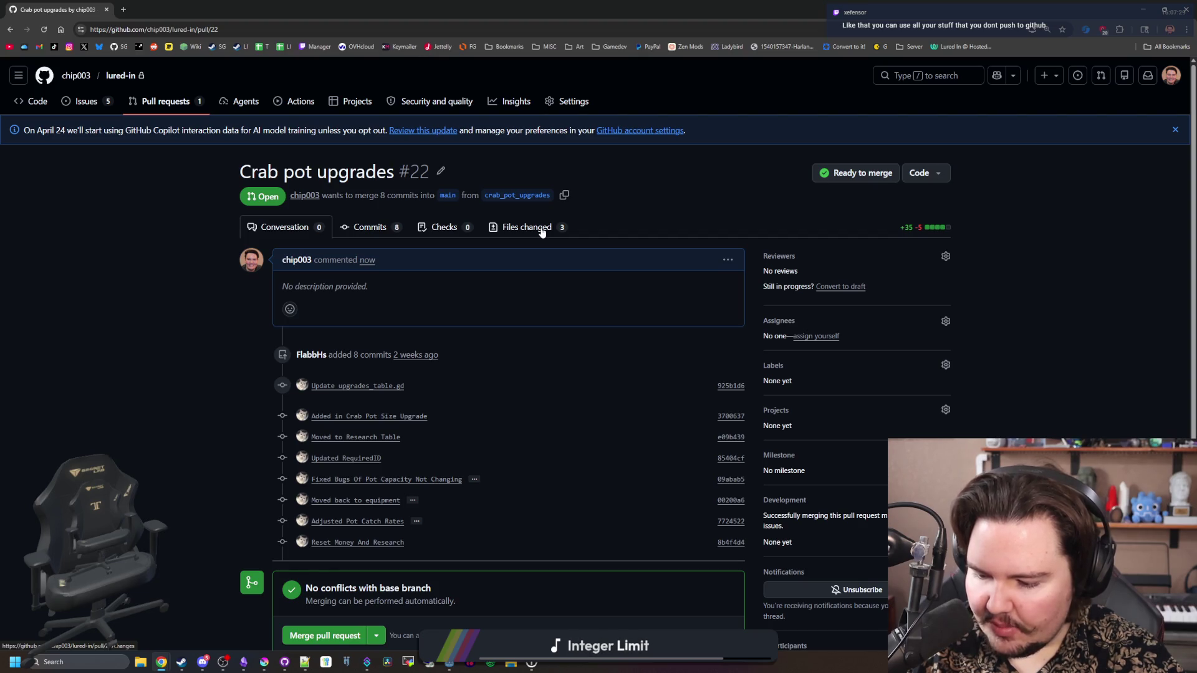
pyautogui.scroll(-5, 151, 393)
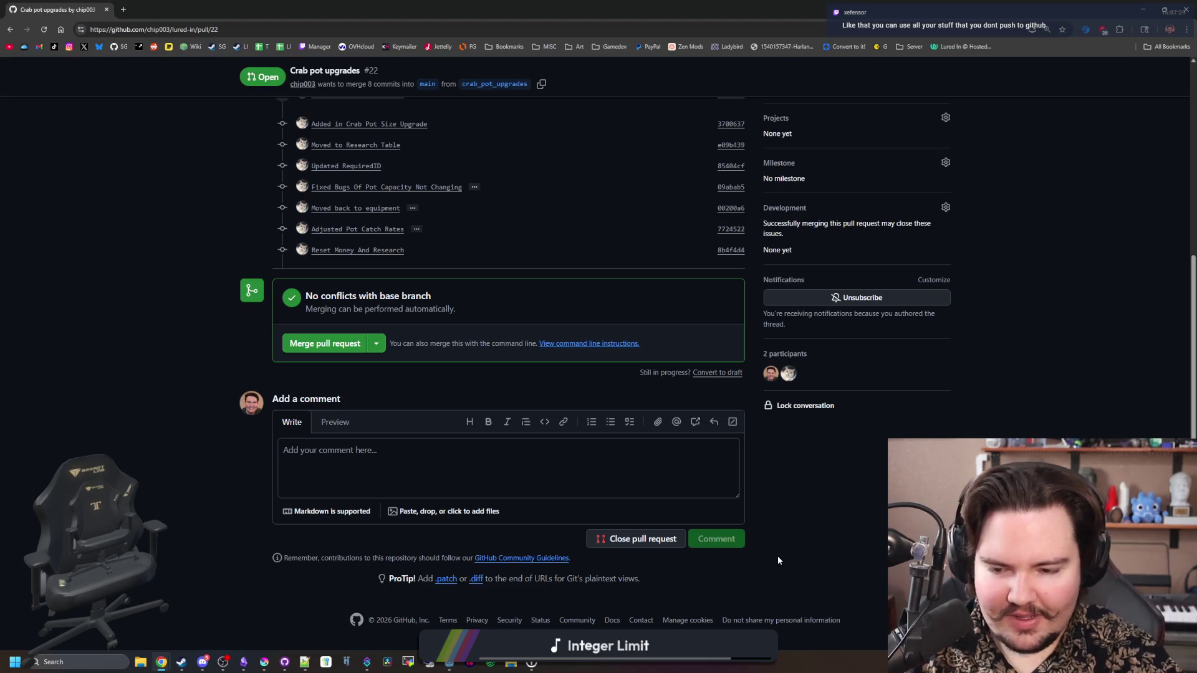
pyautogui.scroll(5, 249, 334)
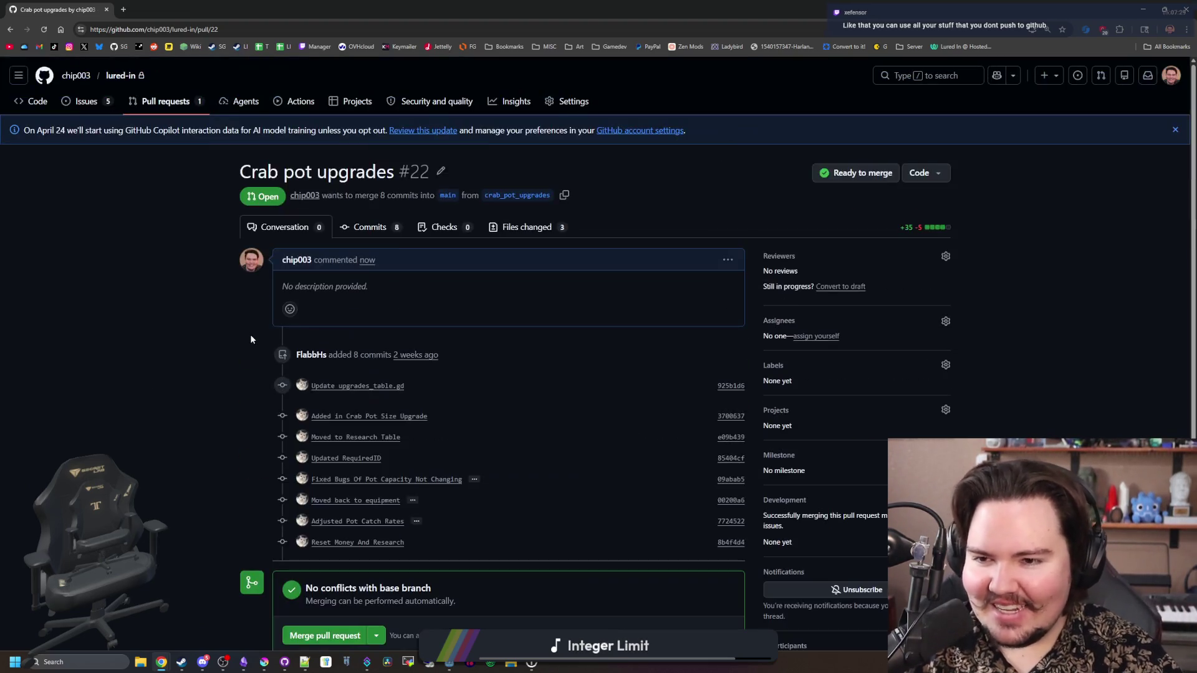
# Scroll through pull request #22's Files changed diff, selecting decreasePotTime on line 935
pyautogui.click(534, 226)
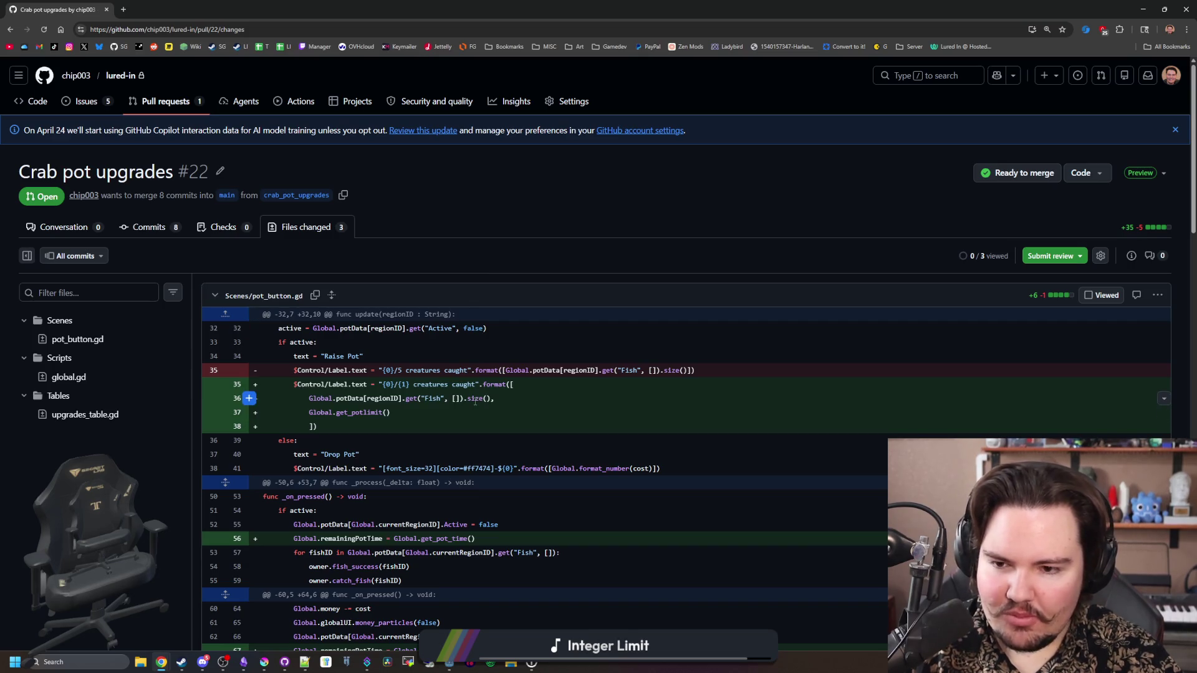
pyautogui.scroll(-10, 475, 401)
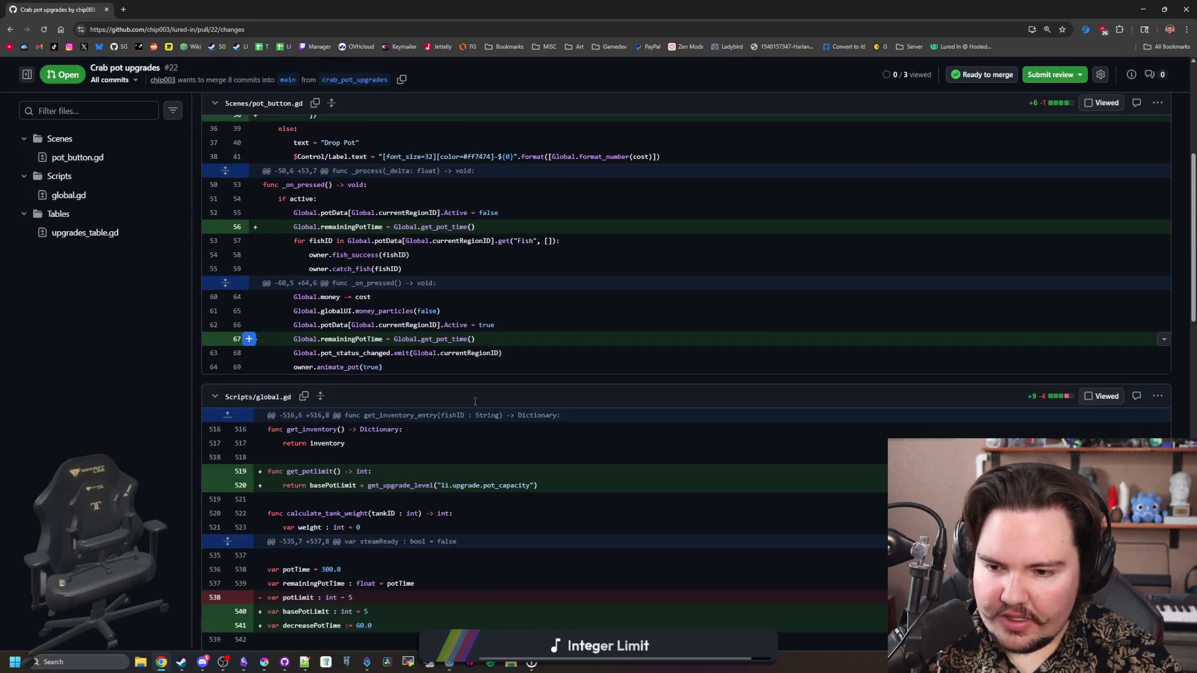
pyautogui.scroll(10, 485, 466)
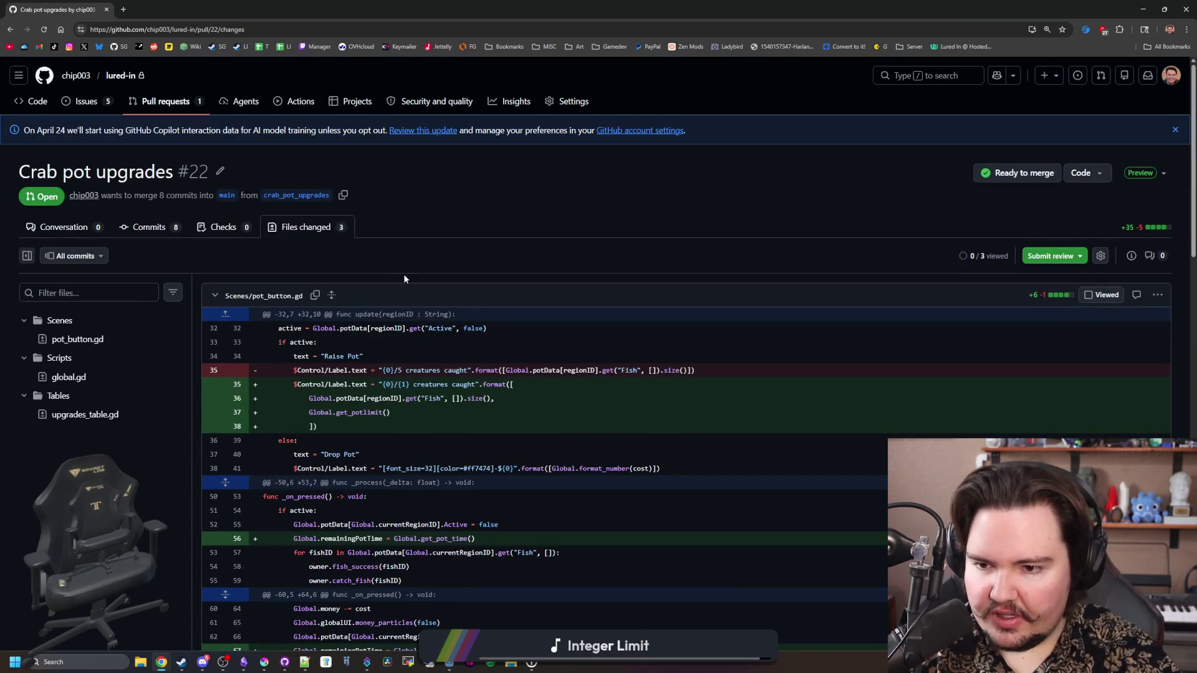
pyautogui.scroll(-1, 403, 274)
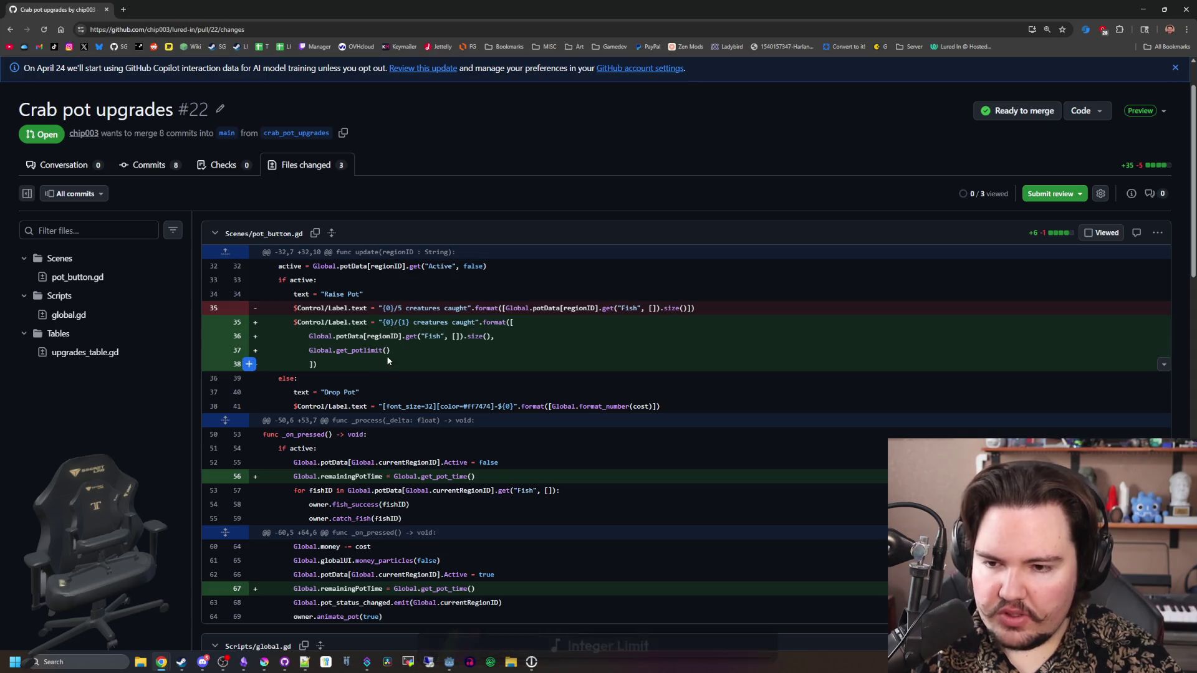
pyautogui.scroll(-2, 396, 374)
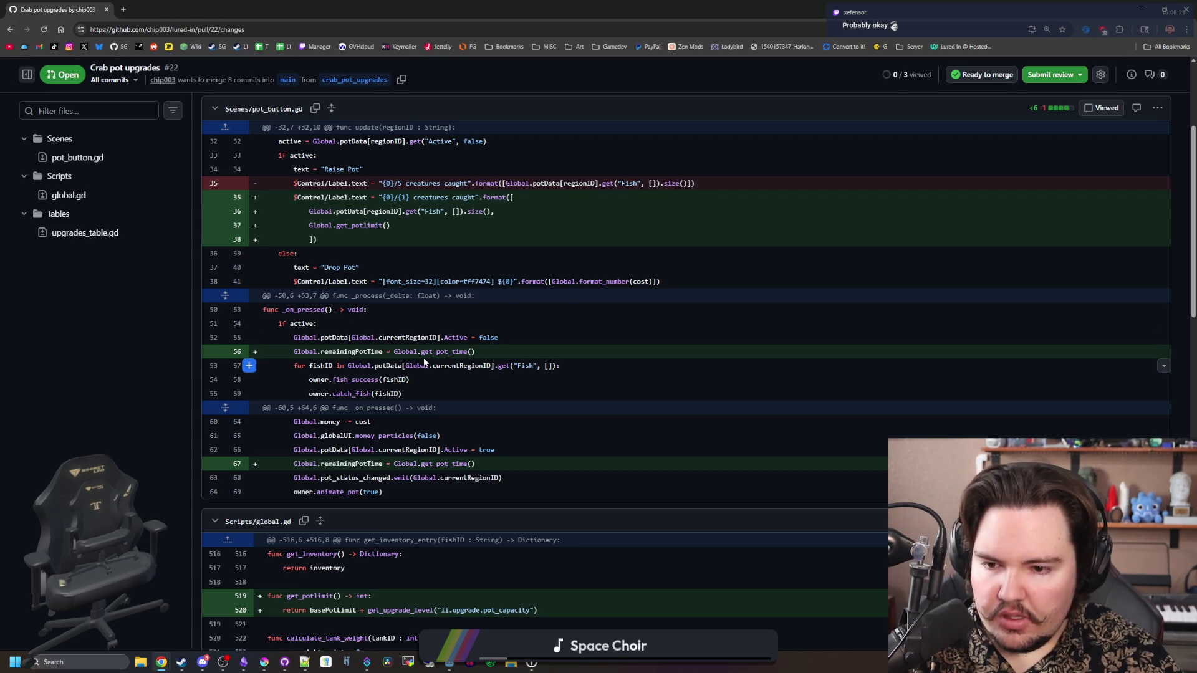
pyautogui.scroll(-1, 424, 361)
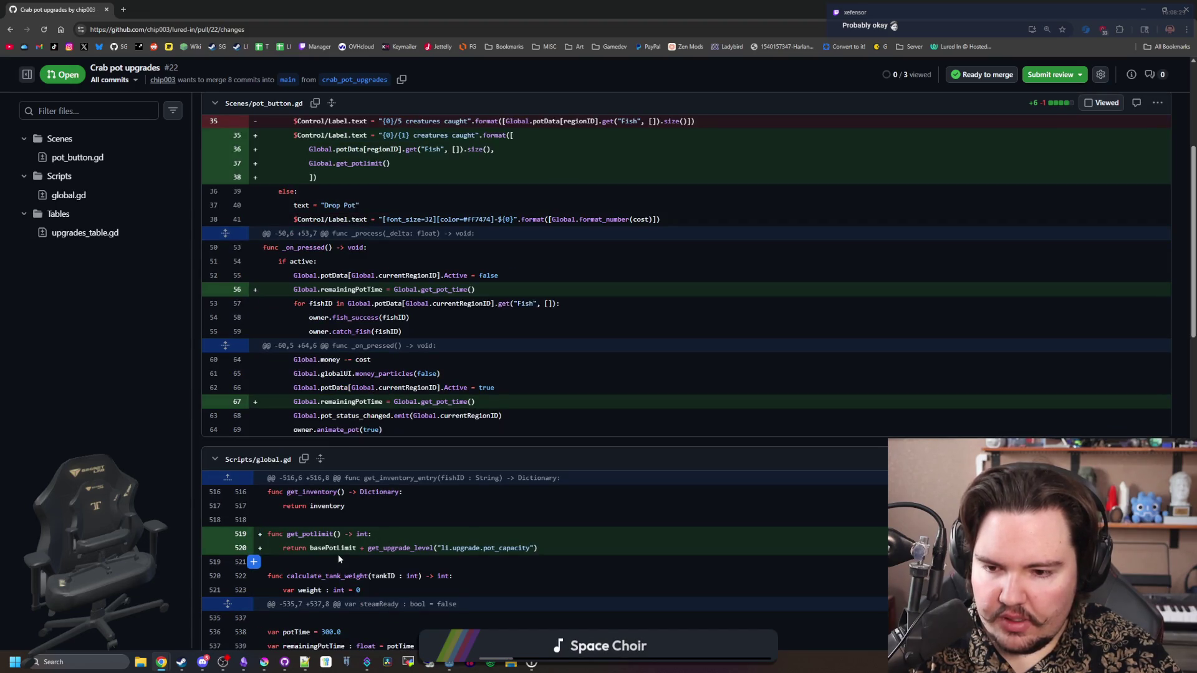
pyautogui.scroll(-2, 397, 546)
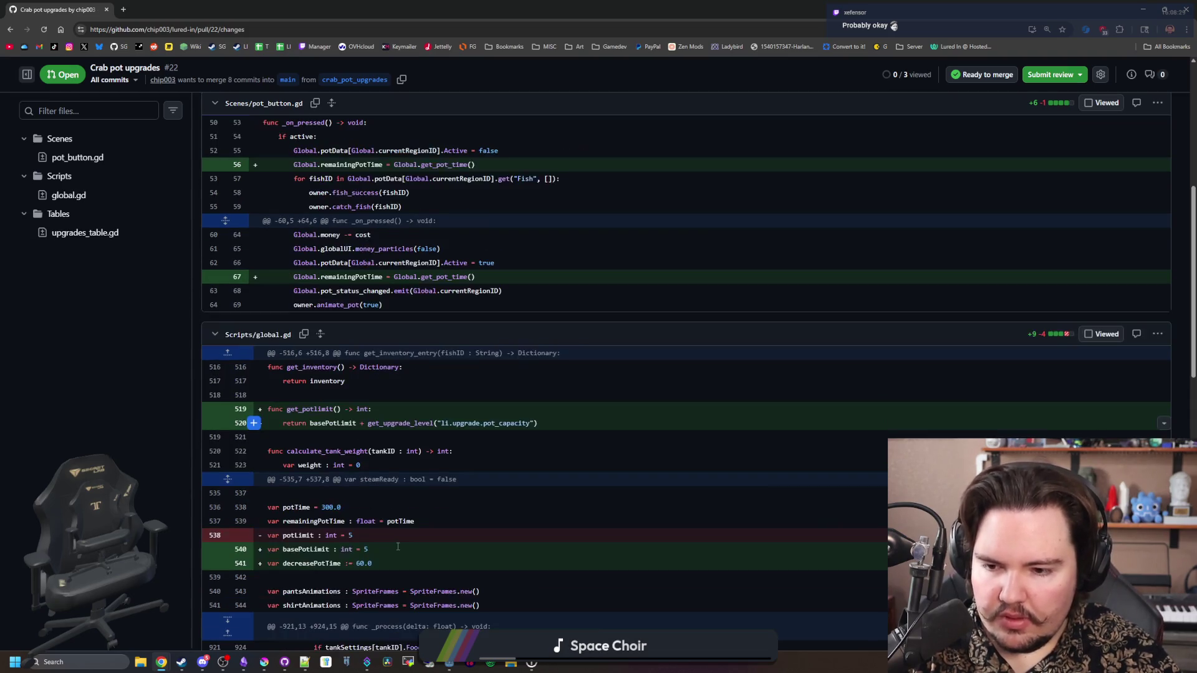
pyautogui.scroll(-3, 398, 432)
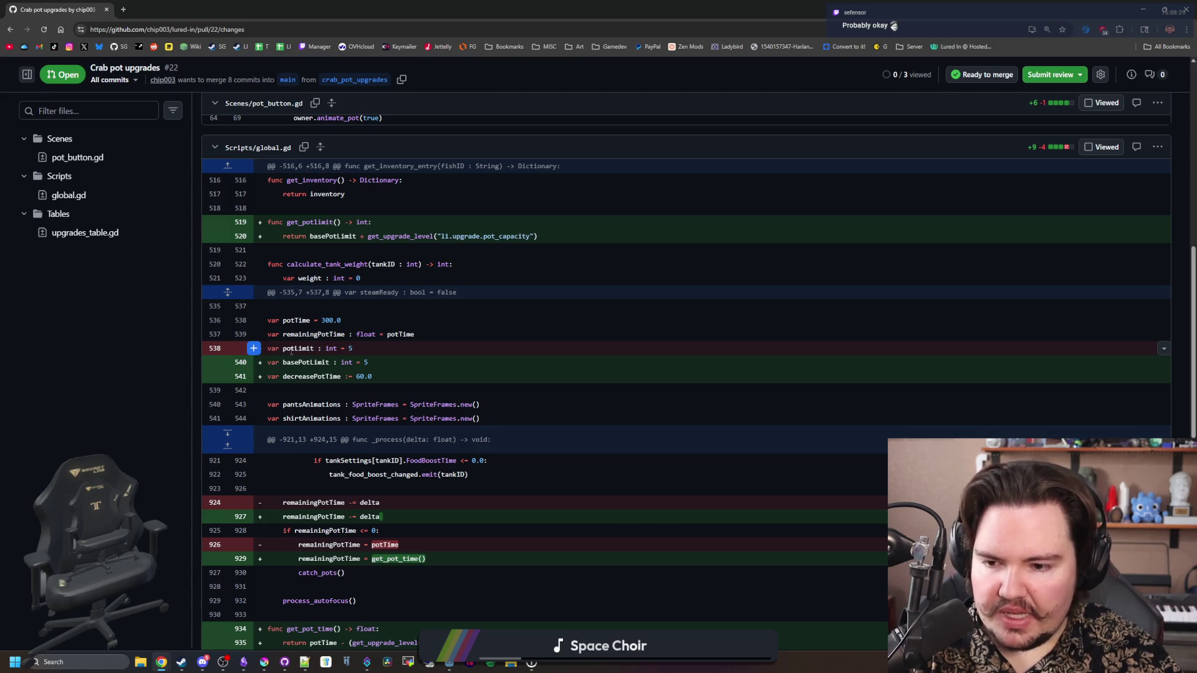
pyautogui.scroll(-1, 291, 351)
pyautogui.scroll(-1, 302, 365)
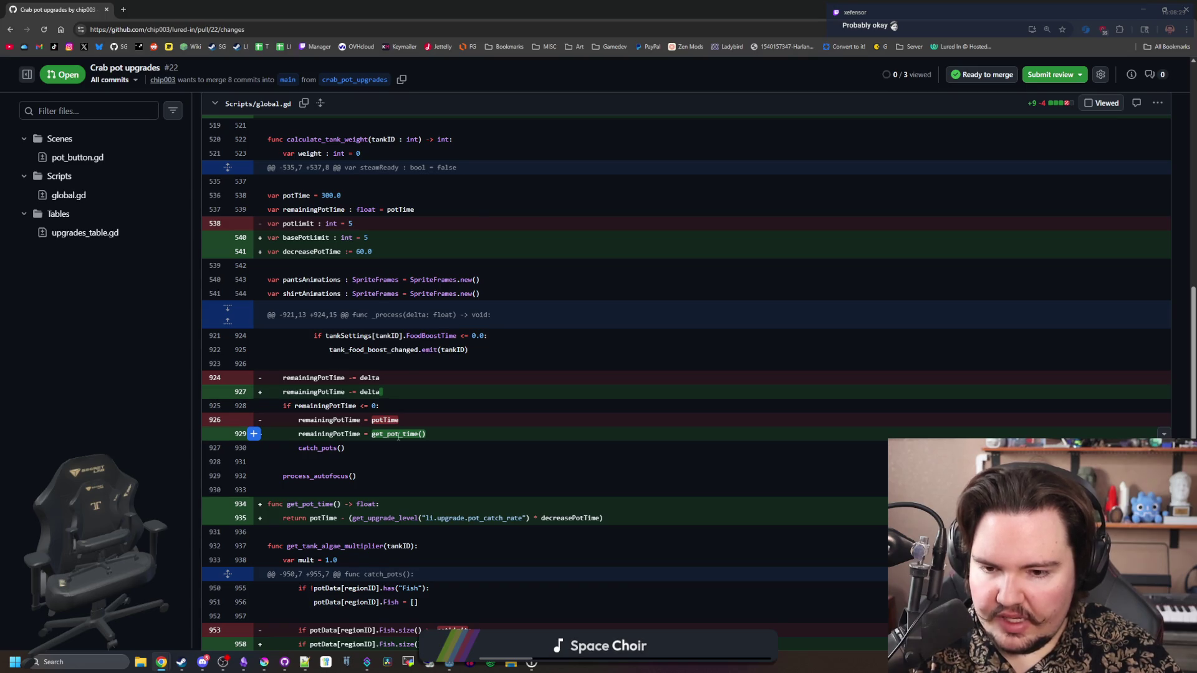
pyautogui.scroll(-2, 399, 437)
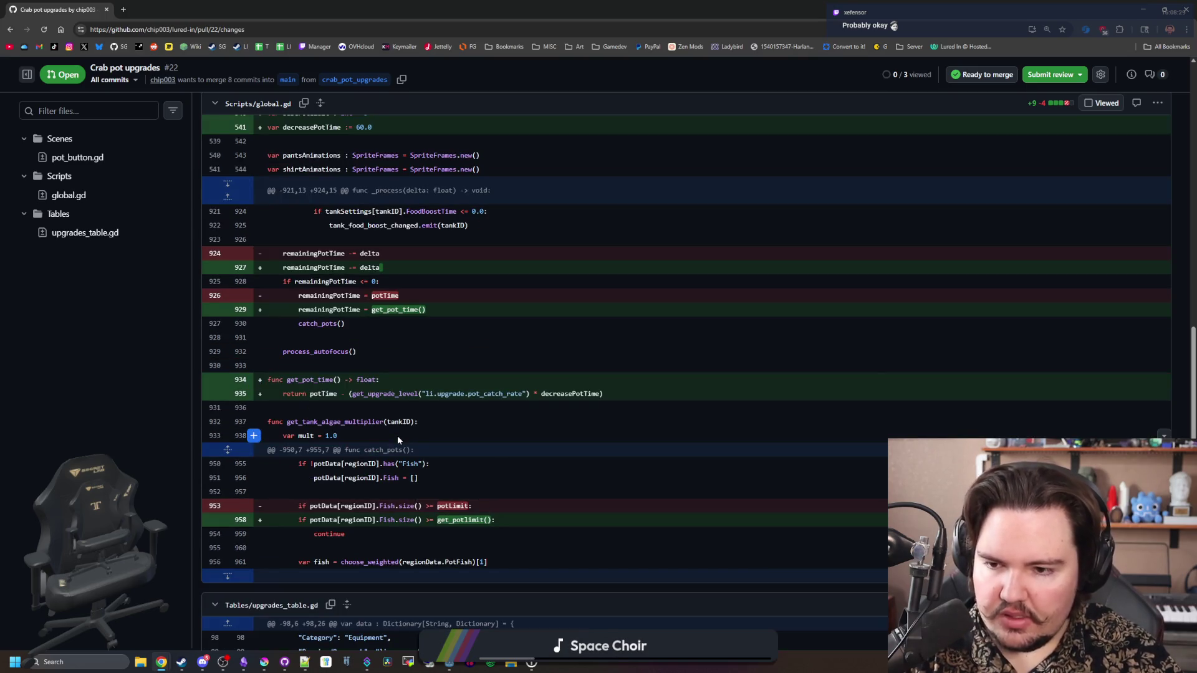
pyautogui.scroll(-1, 398, 435)
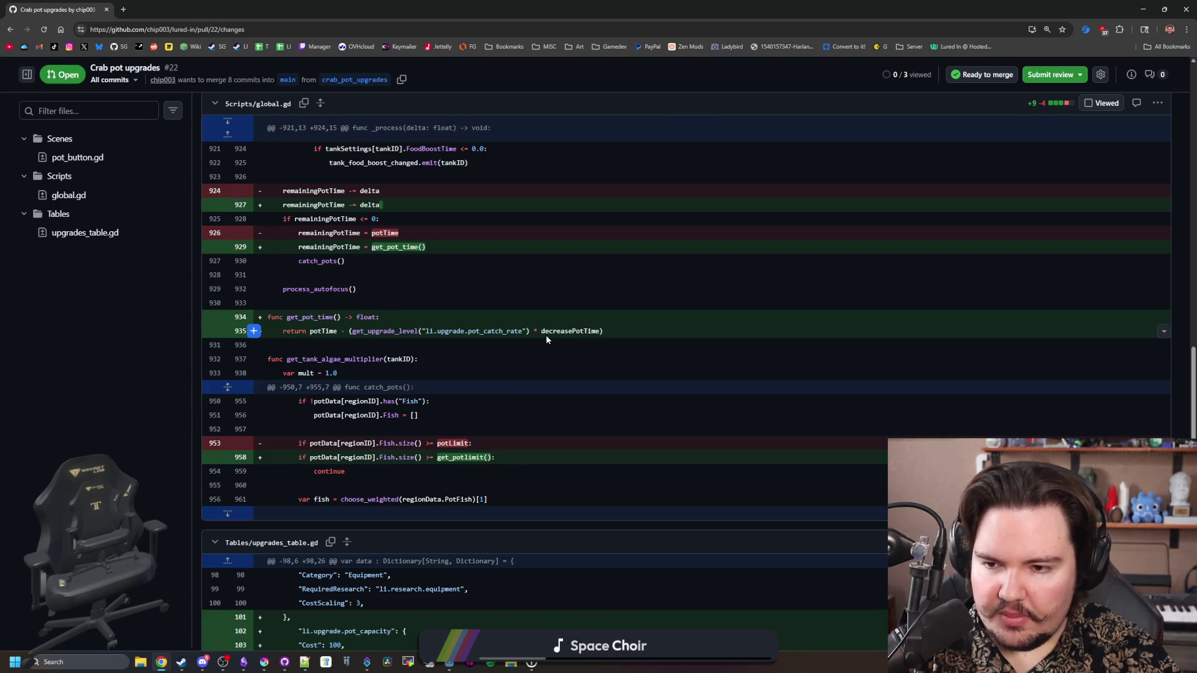
pyautogui.doubleClick(561, 330)
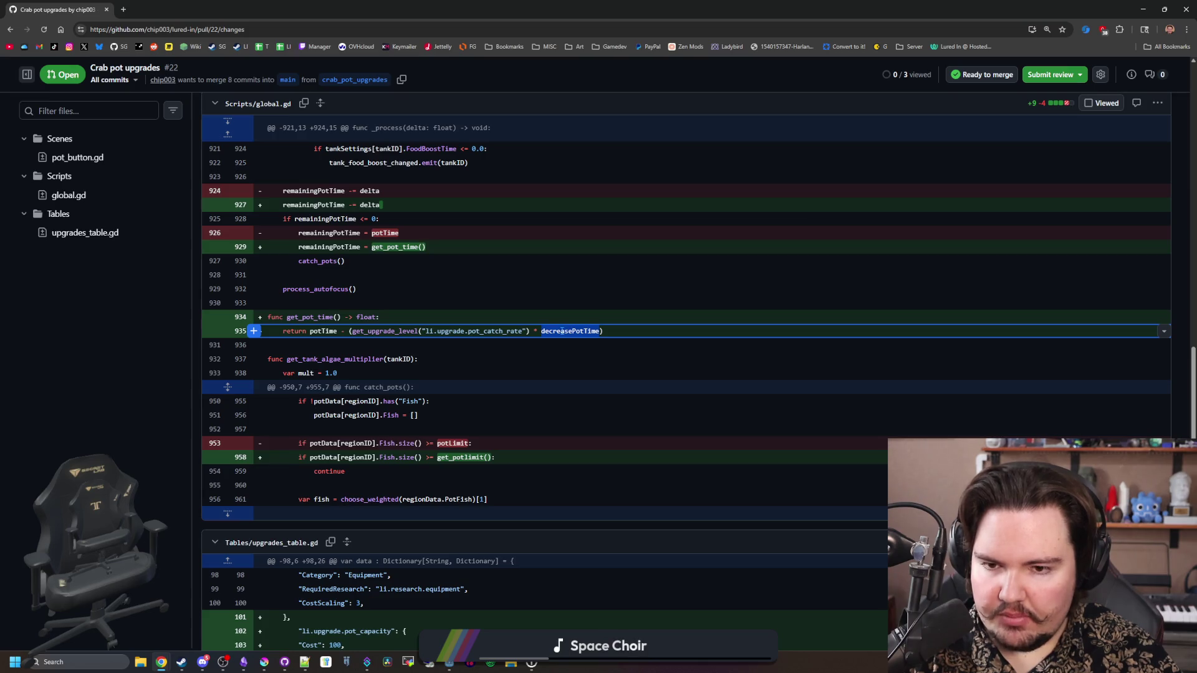
pyautogui.click(562, 331)
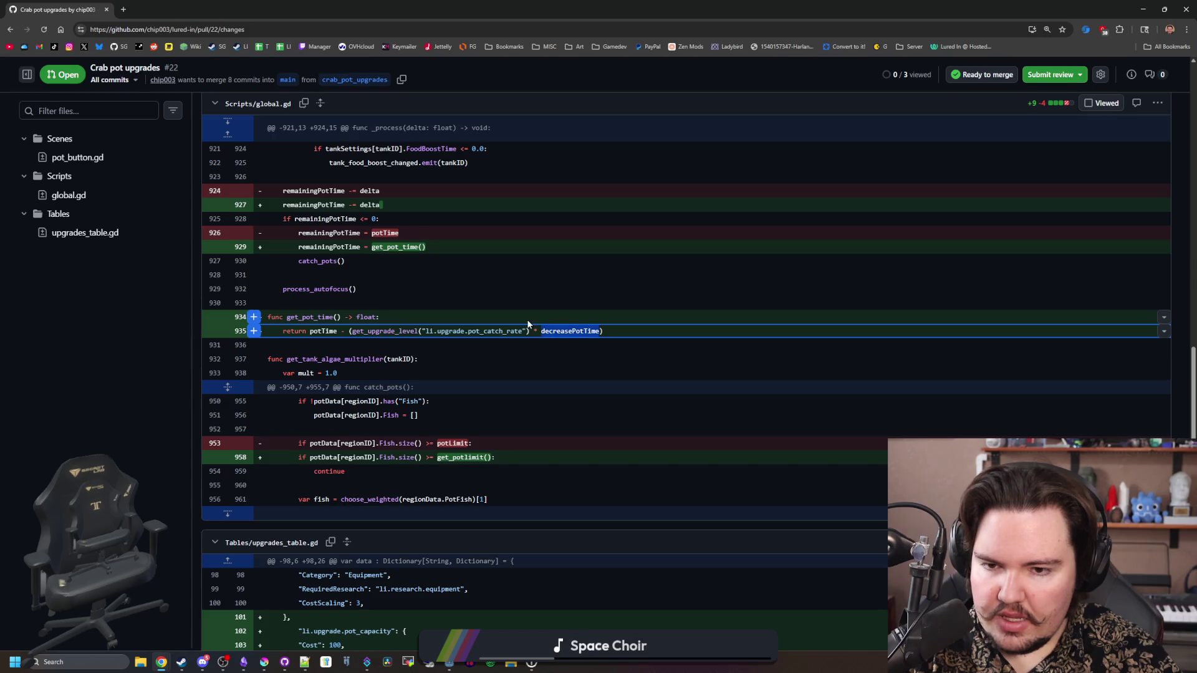
pyautogui.click(467, 301)
pyautogui.scroll(5, 399, 308)
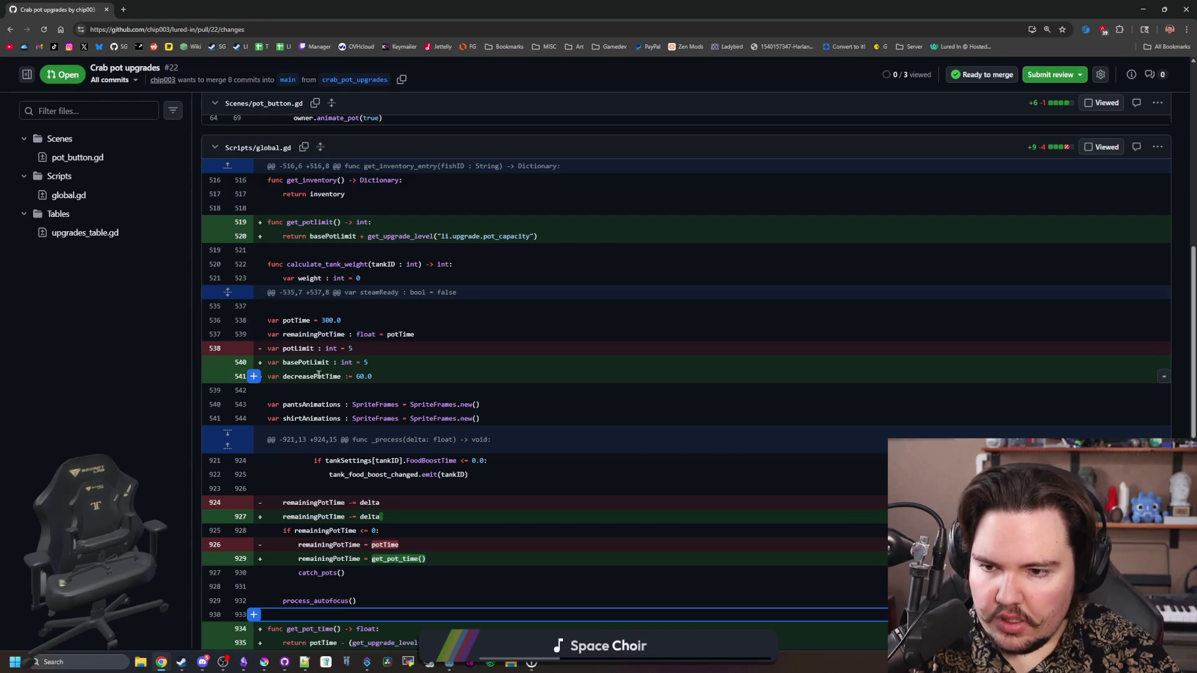
pyautogui.click(359, 376)
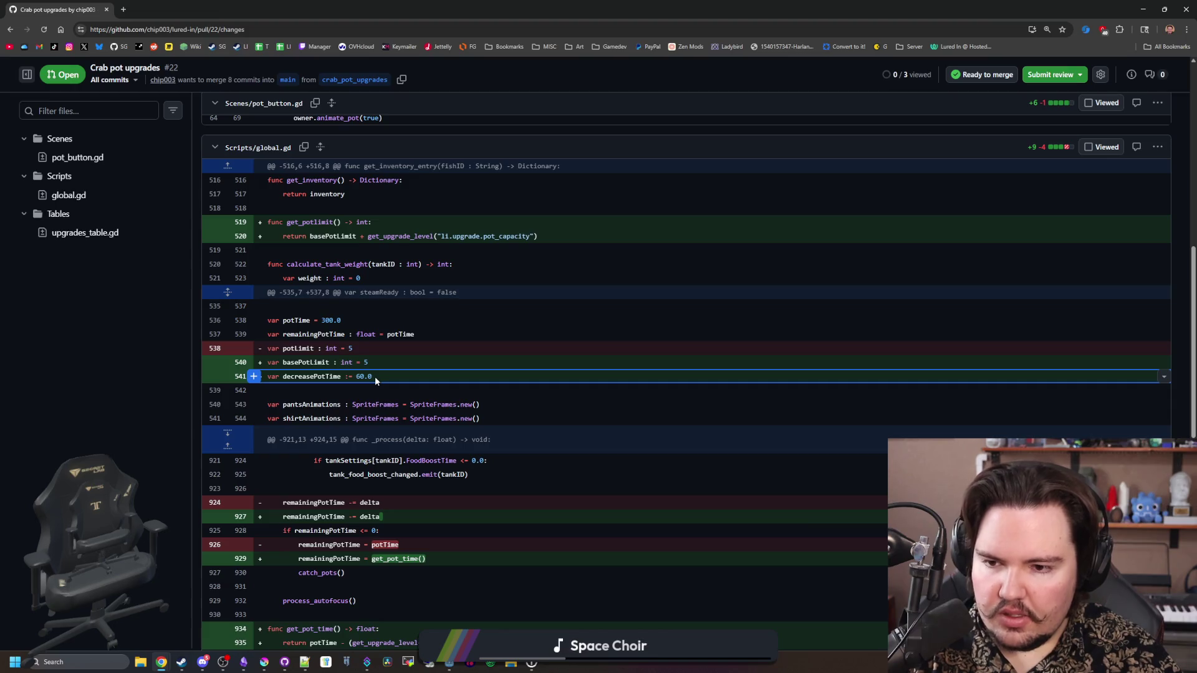
pyautogui.scroll(-4, 376, 376)
pyautogui.scroll(-1, 553, 417)
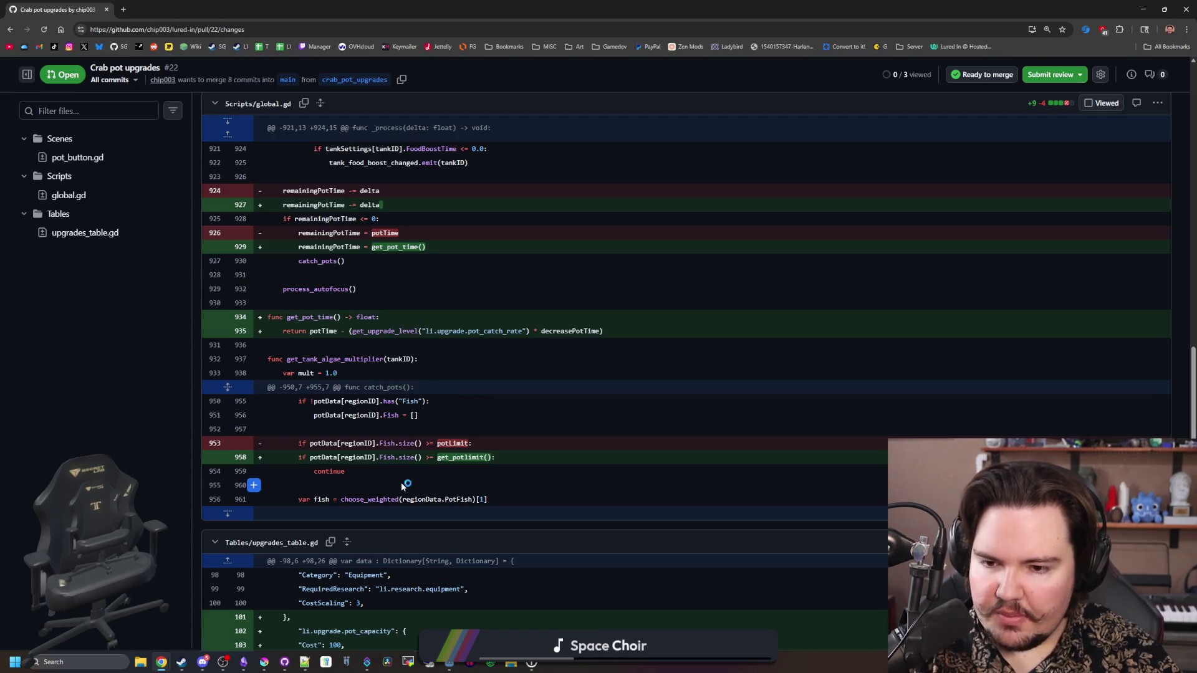
pyautogui.scroll(-5, 475, 457)
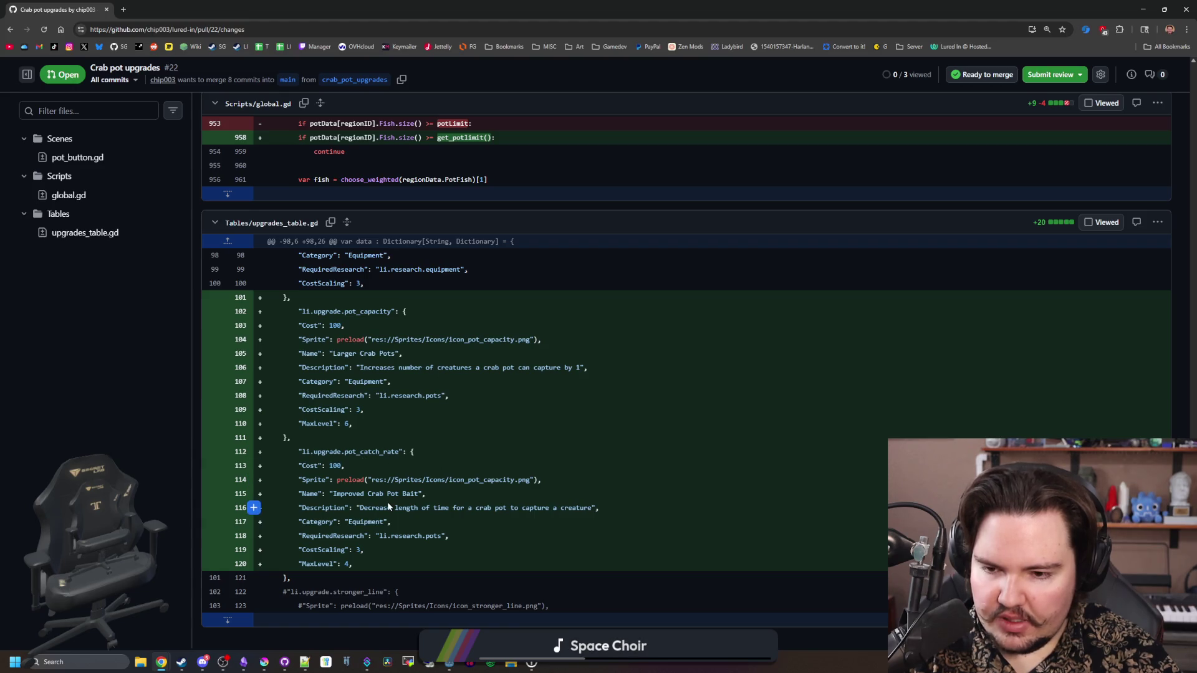
pyautogui.scroll(15, 374, 474)
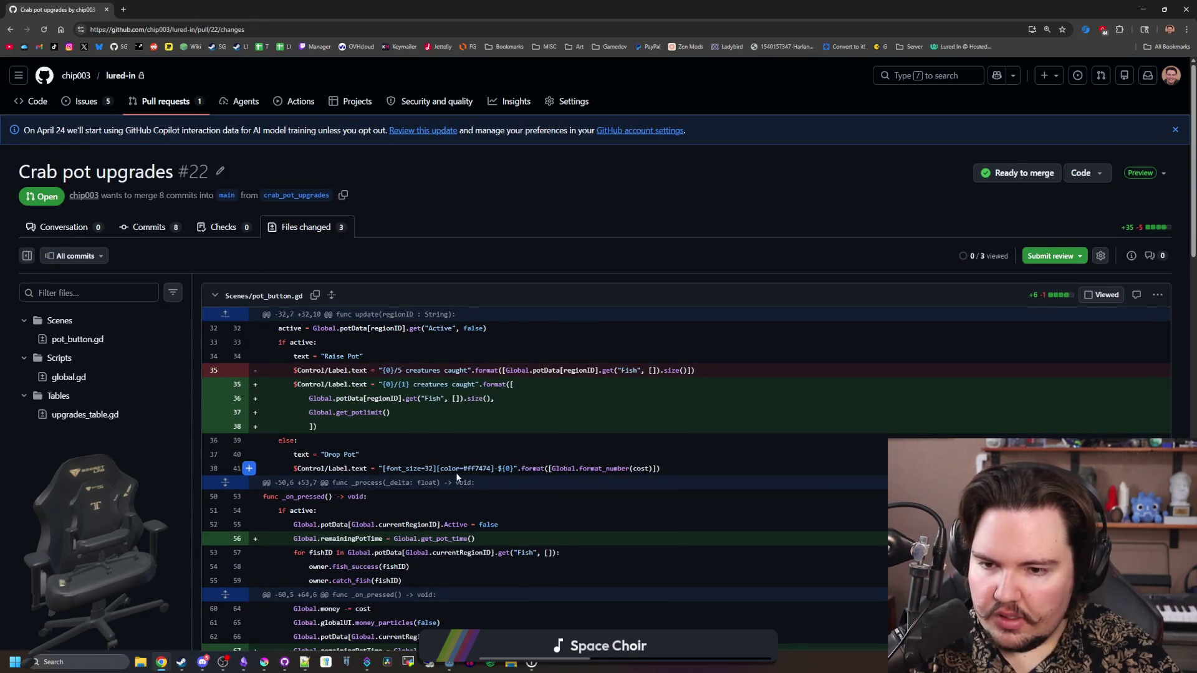
# Open 'Crab pot upgrades' from the Pull requests list and confirm its merge into main
pyautogui.click(154, 101)
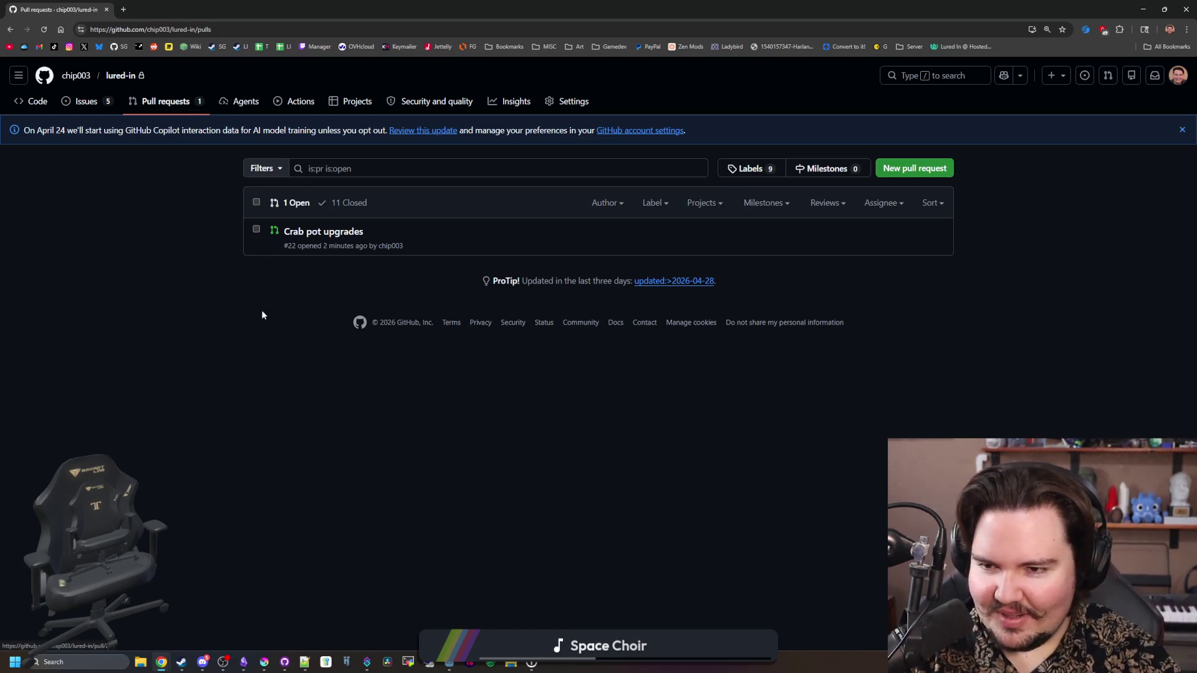
pyautogui.click(323, 232)
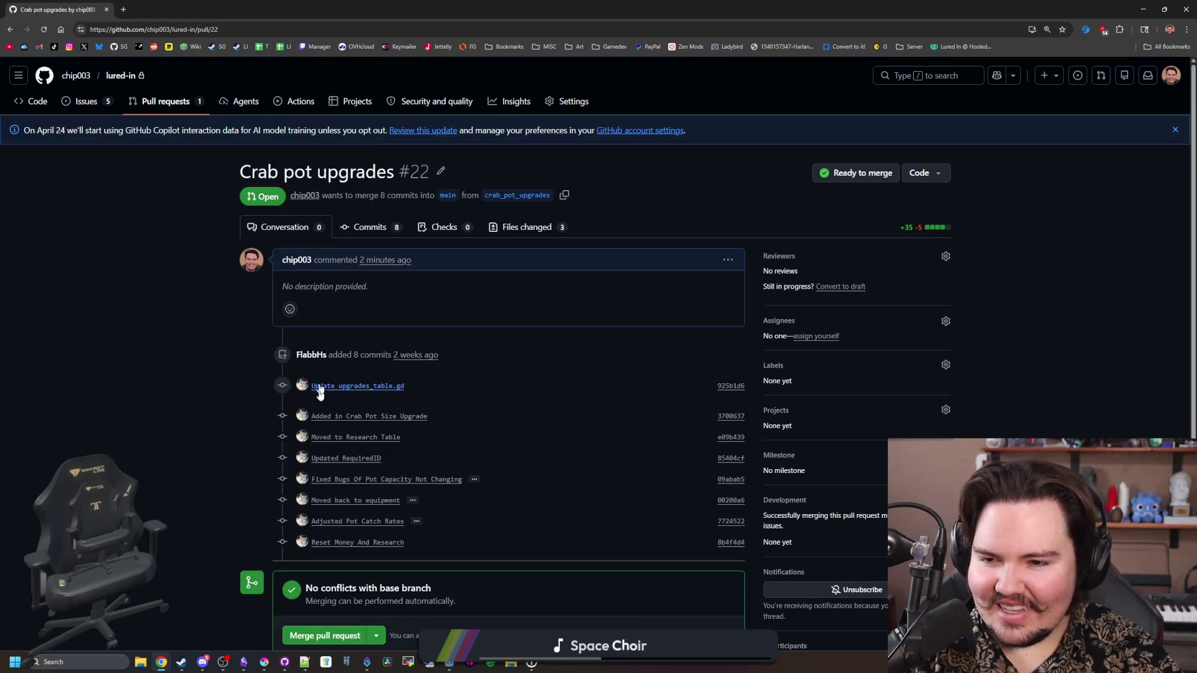
pyautogui.scroll(-4, 238, 351)
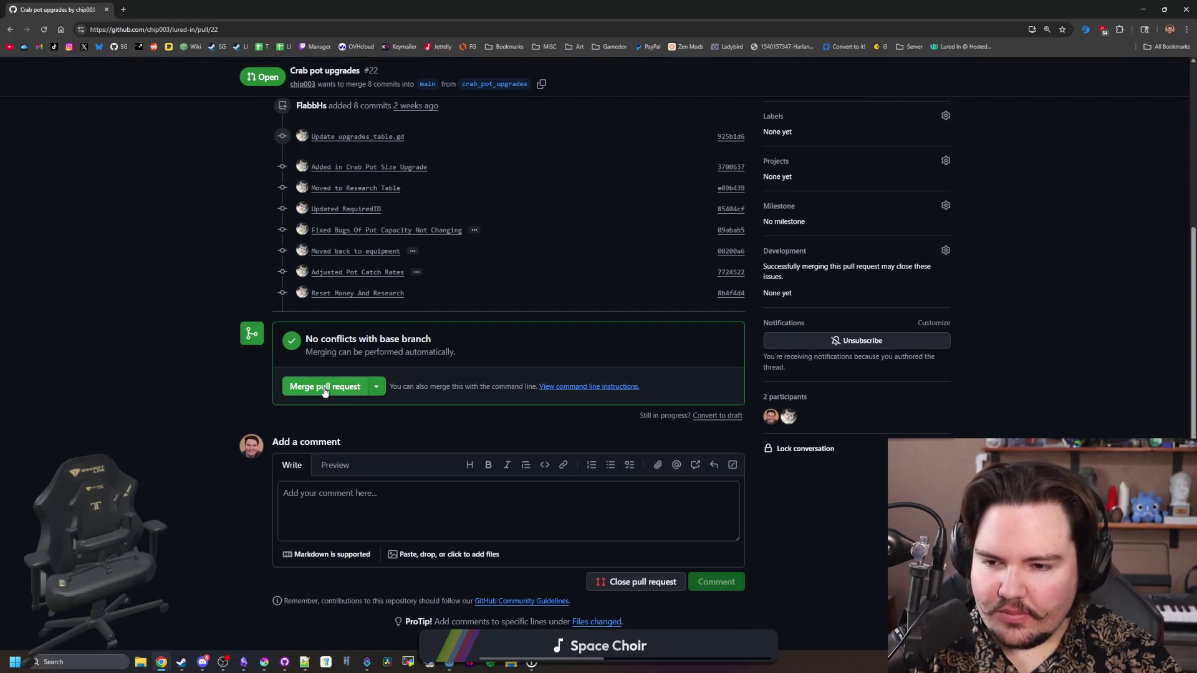
pyautogui.click(324, 388)
pyautogui.click(299, 525)
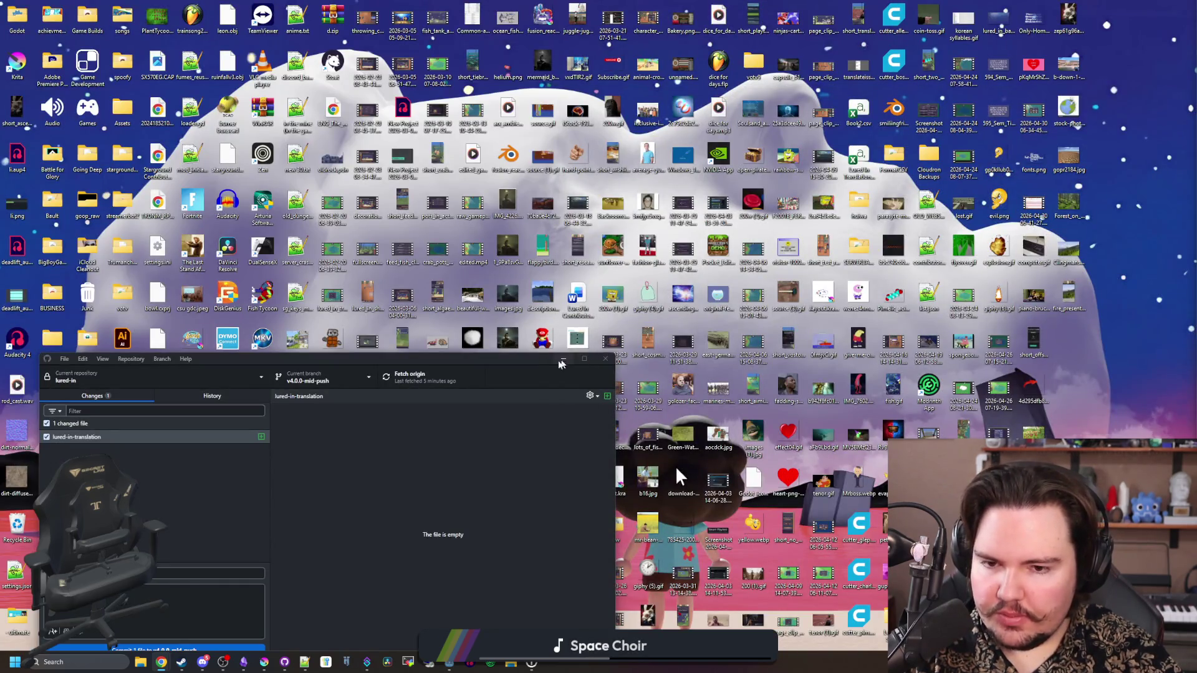
# In GitHub Desktop, switch lured-in to main, choosing to leave the changes on v4.0.0-mid-push
pyautogui.click(552, 355)
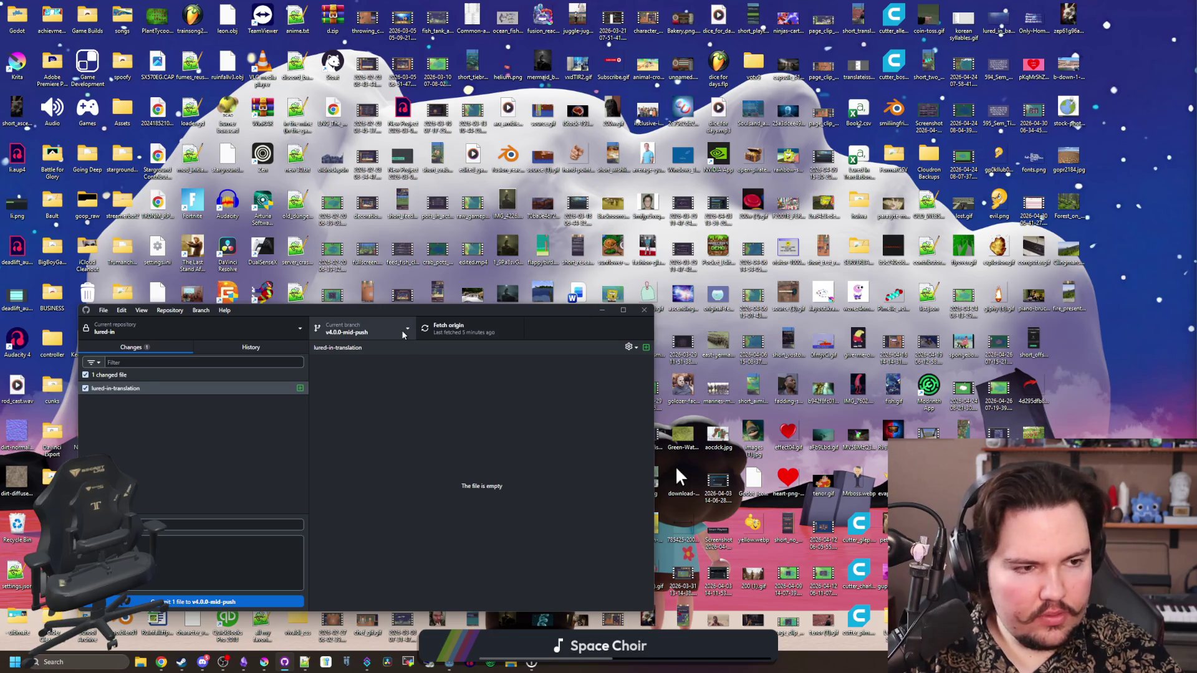
pyautogui.click(403, 334)
pyautogui.click(349, 395)
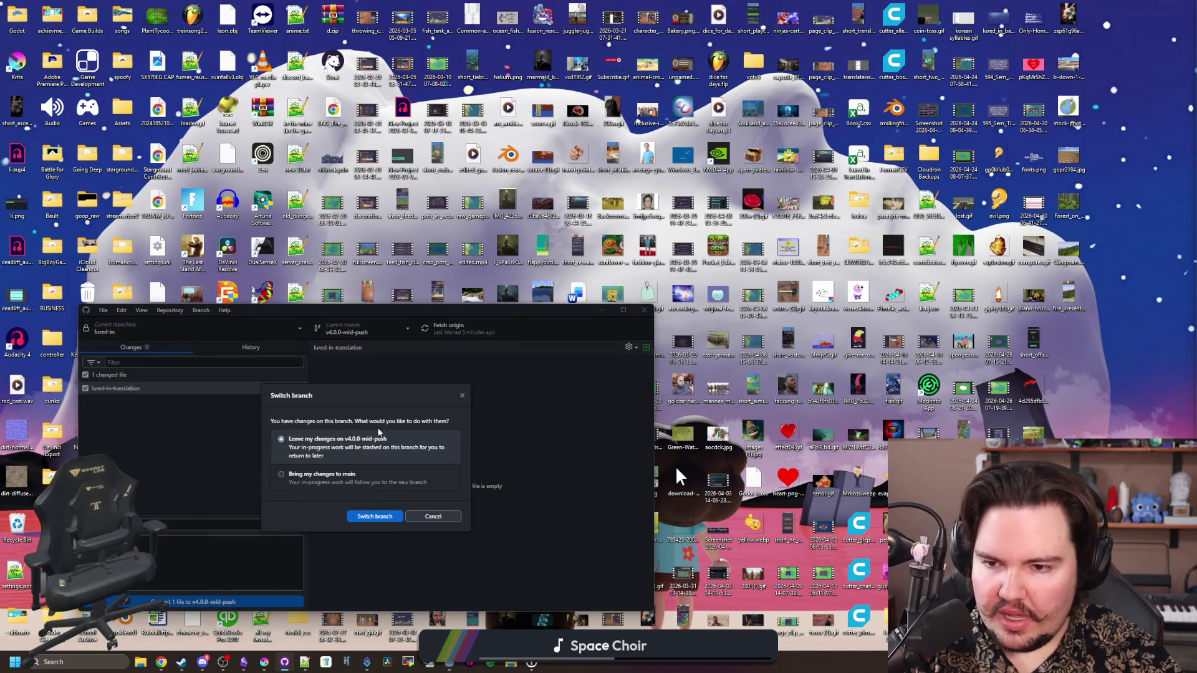
pyautogui.click(370, 489)
pyautogui.click(374, 443)
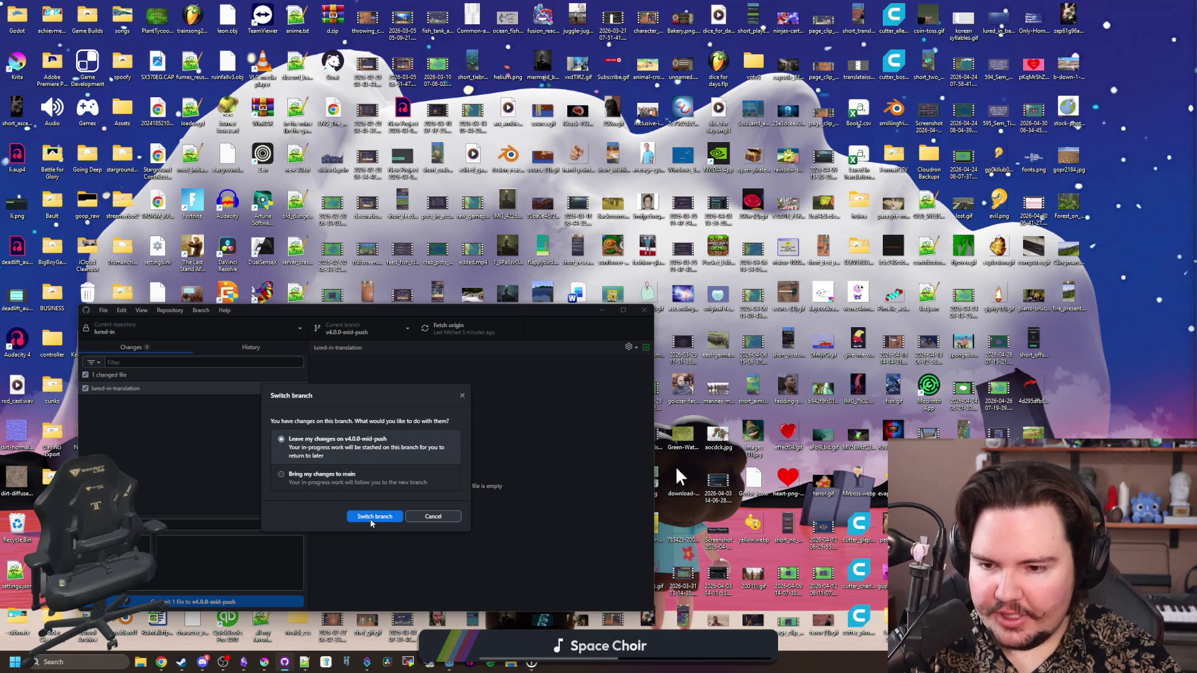
pyautogui.click(372, 522)
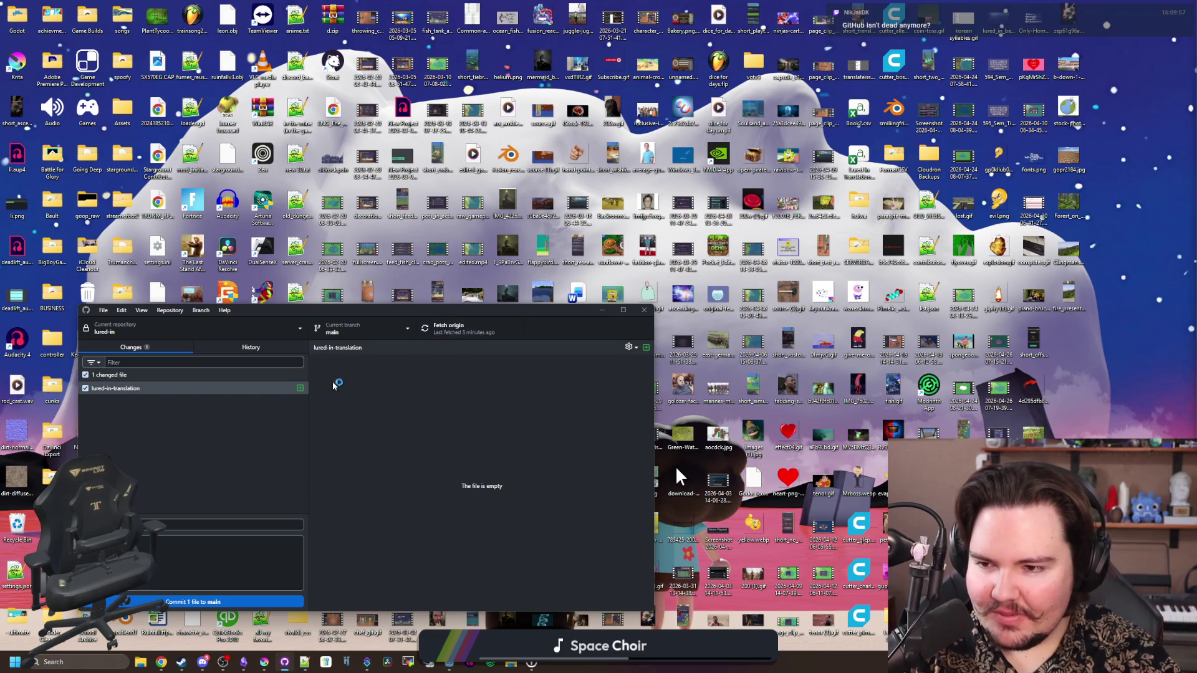
# Check the lured-in-translation change and history, then pull the latest origin commits into main
pyautogui.rightClick(222, 390)
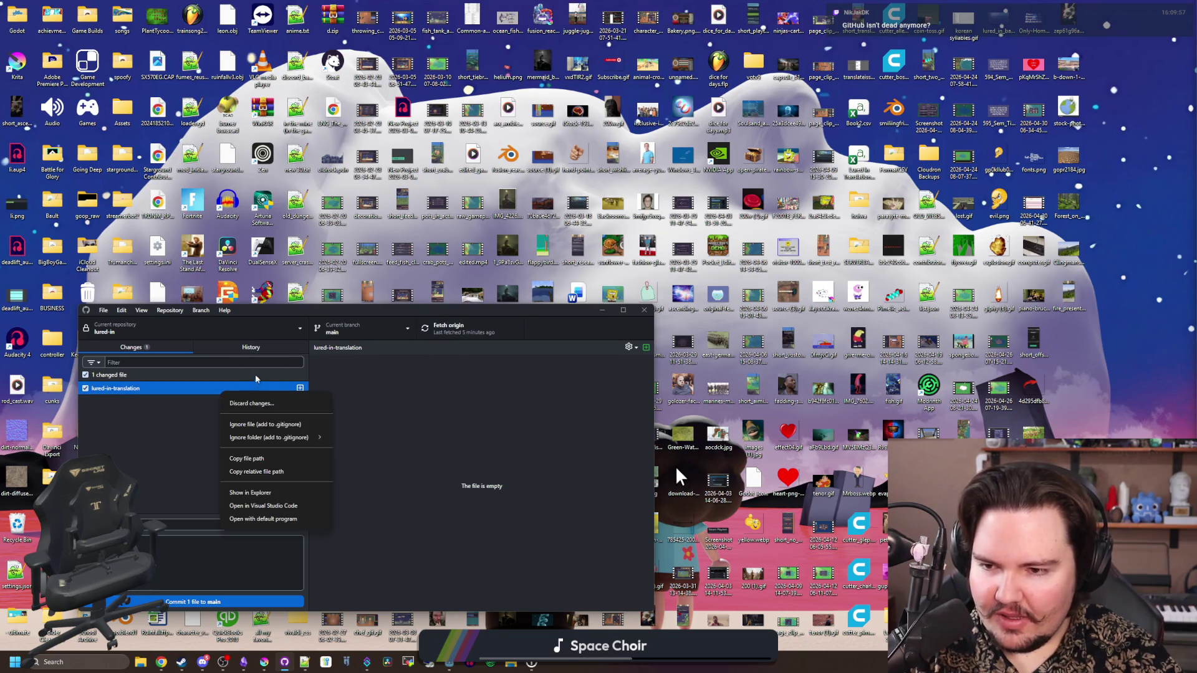
pyautogui.click(250, 347)
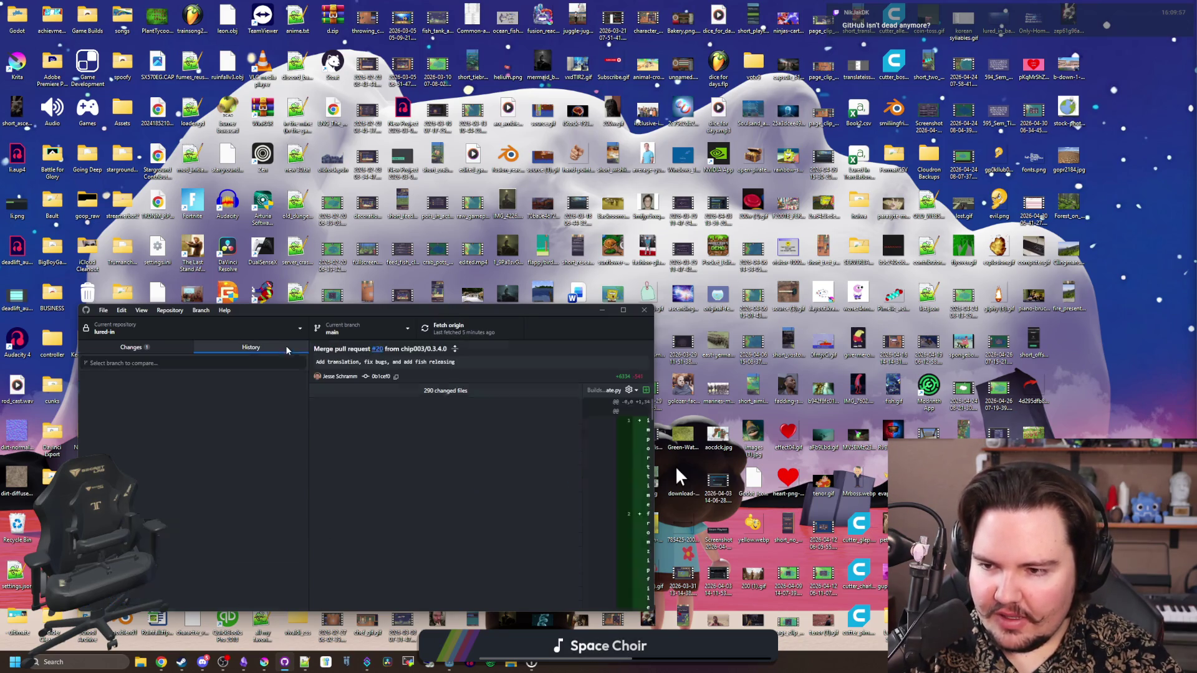
pyautogui.click(131, 350)
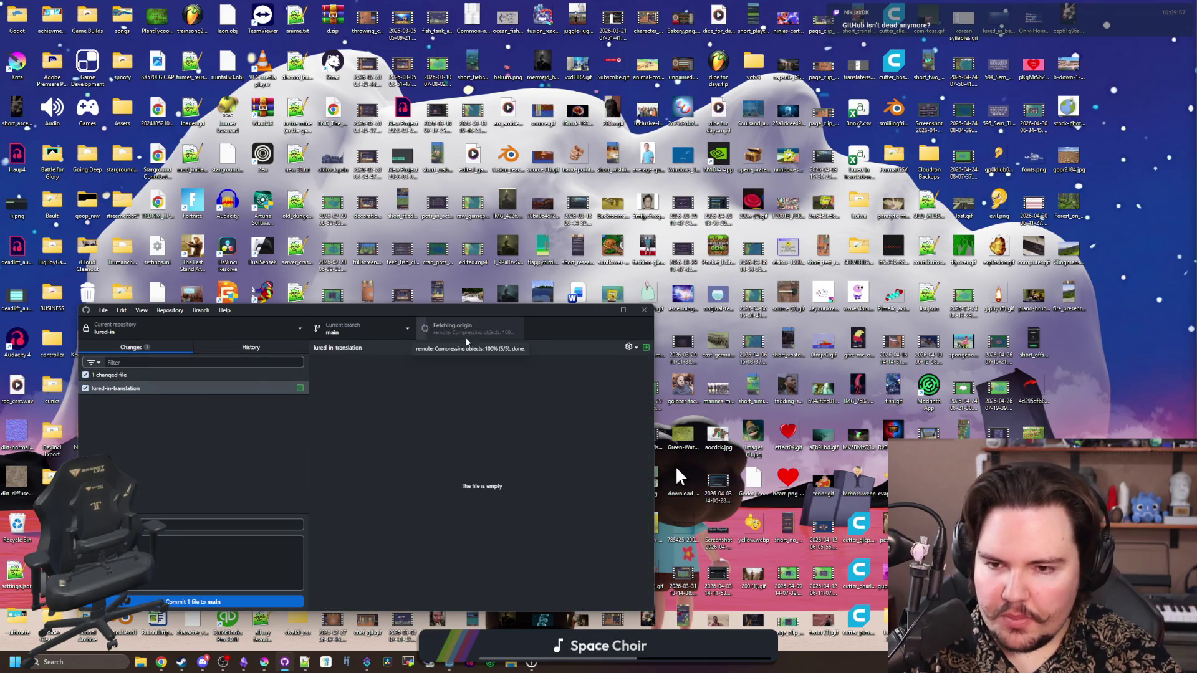
pyautogui.moveTo(545, 312); pyautogui.dragTo(585, 252)
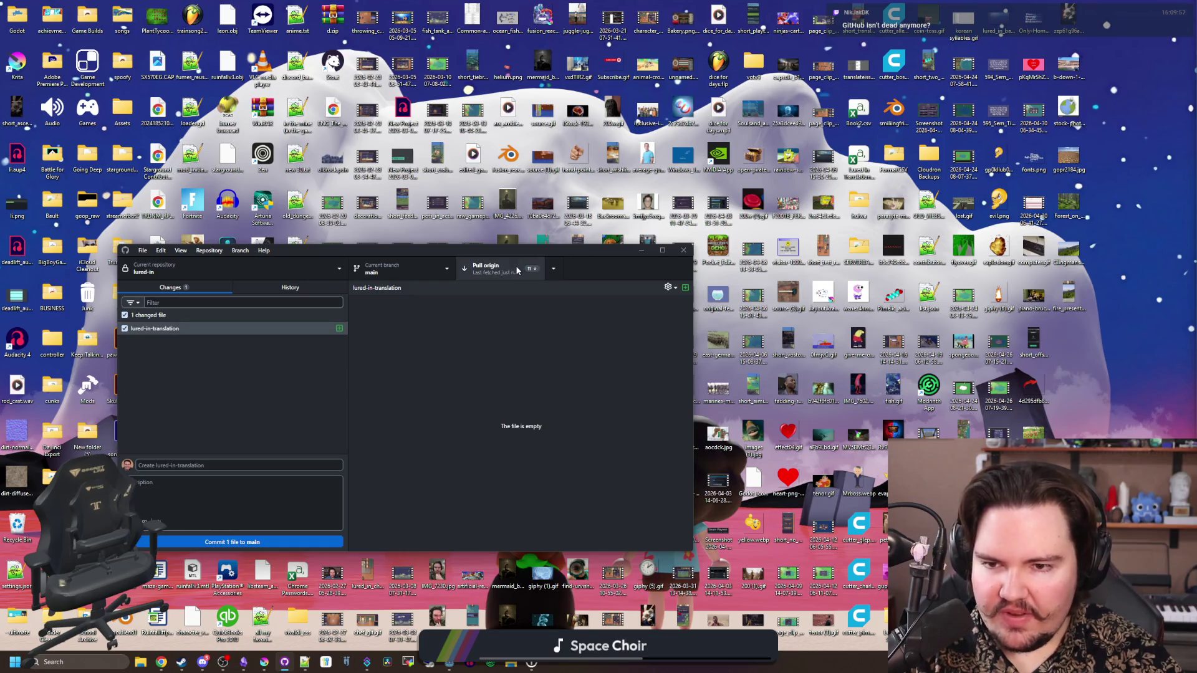
pyautogui.click(516, 270)
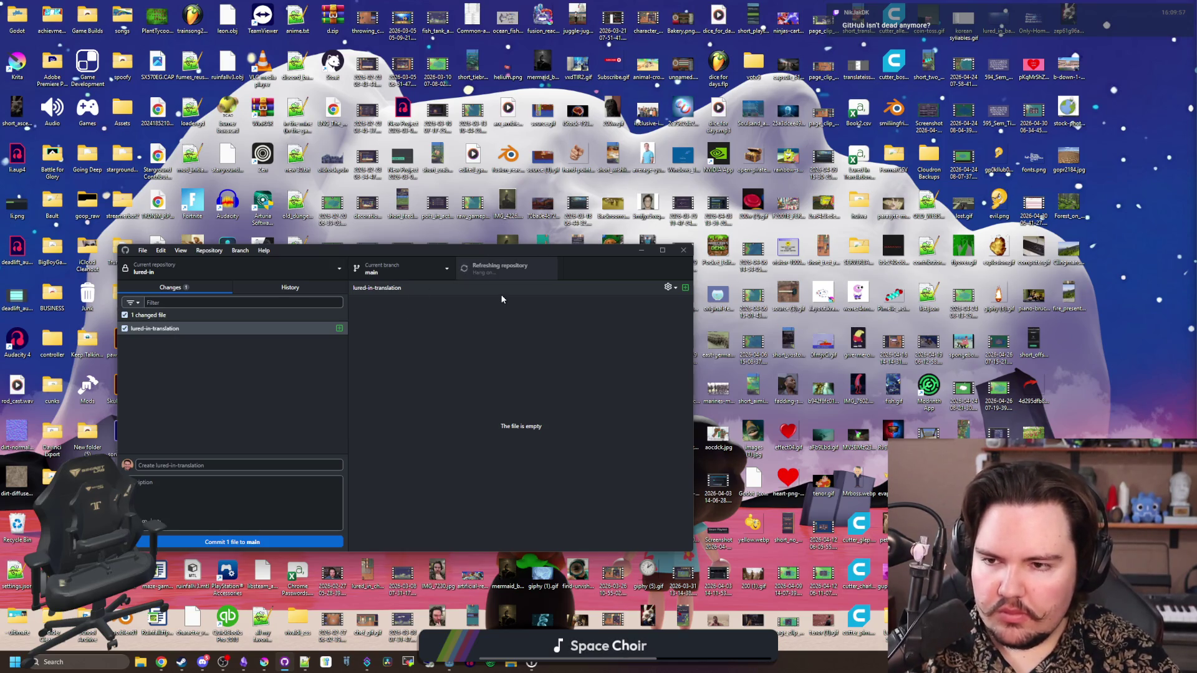
# Browse the recent commits: Crab pot upgrades, PR #21, new font, Reset Money And Research, Adjusted Pot Catch Rates
pyautogui.click(240, 290)
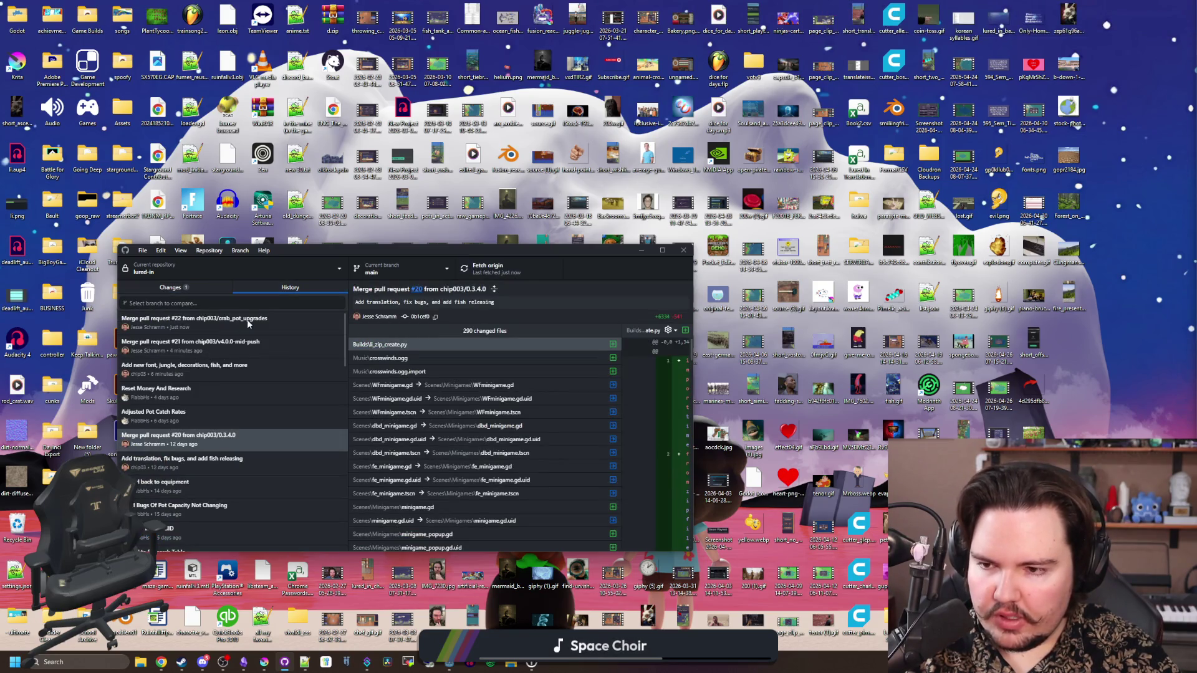
pyautogui.click(248, 323)
pyautogui.click(248, 343)
pyautogui.click(248, 366)
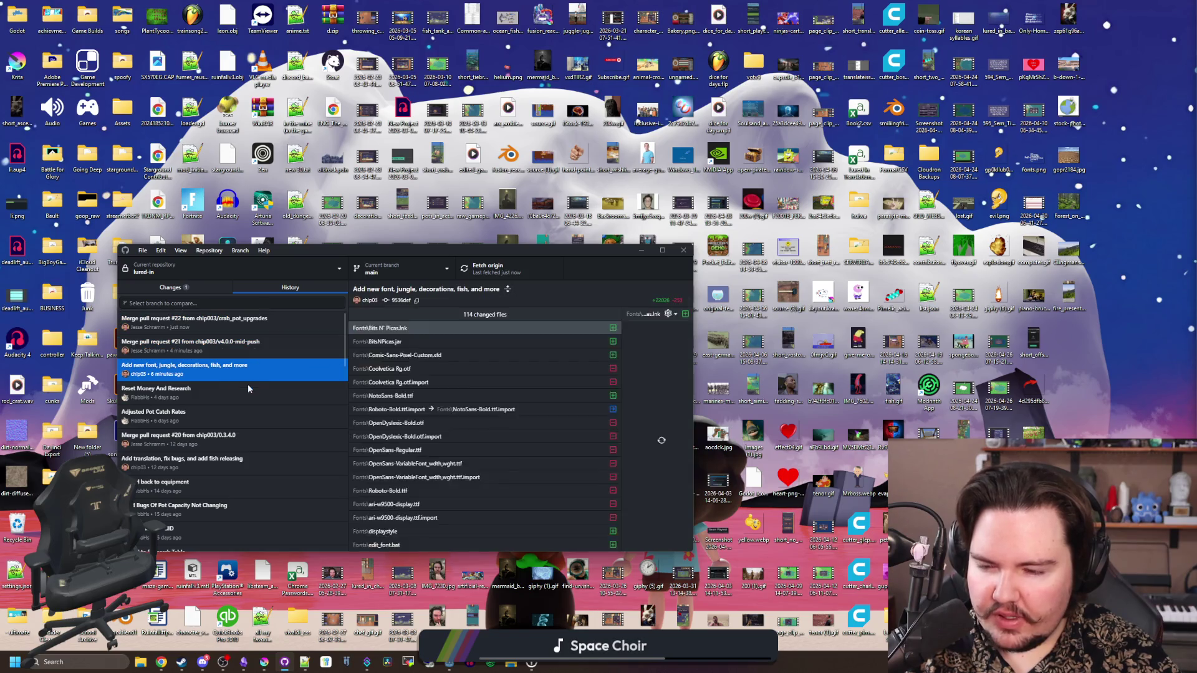
pyautogui.click(248, 389)
pyautogui.click(245, 416)
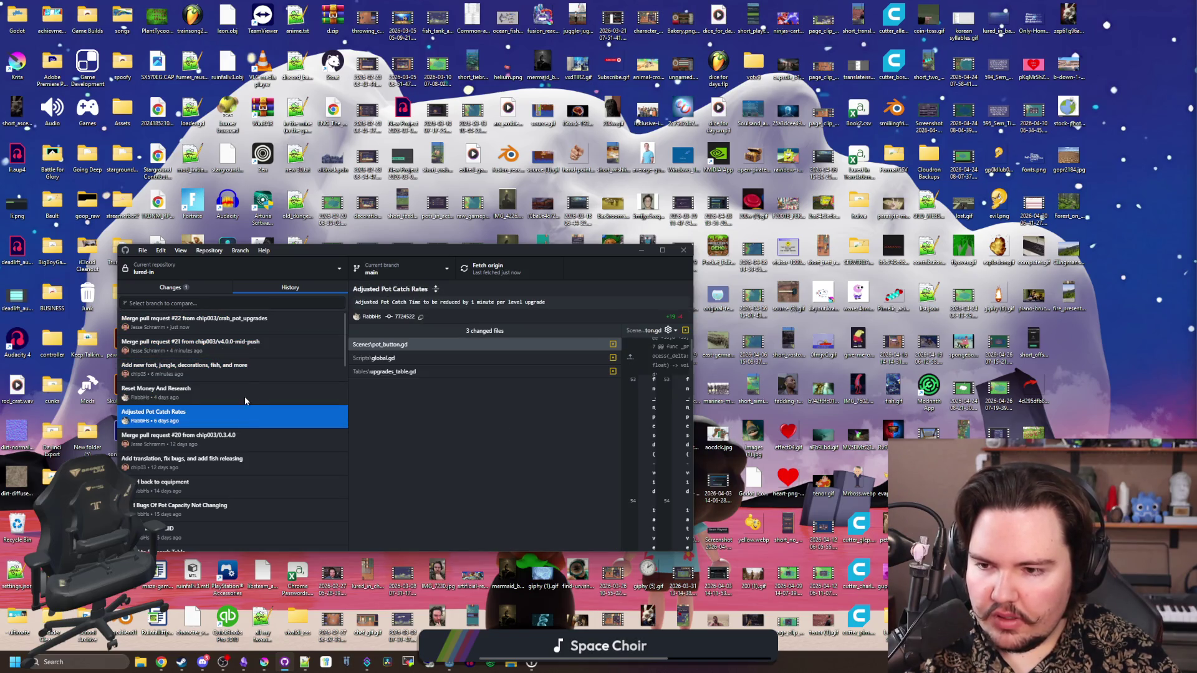
pyautogui.click(245, 399)
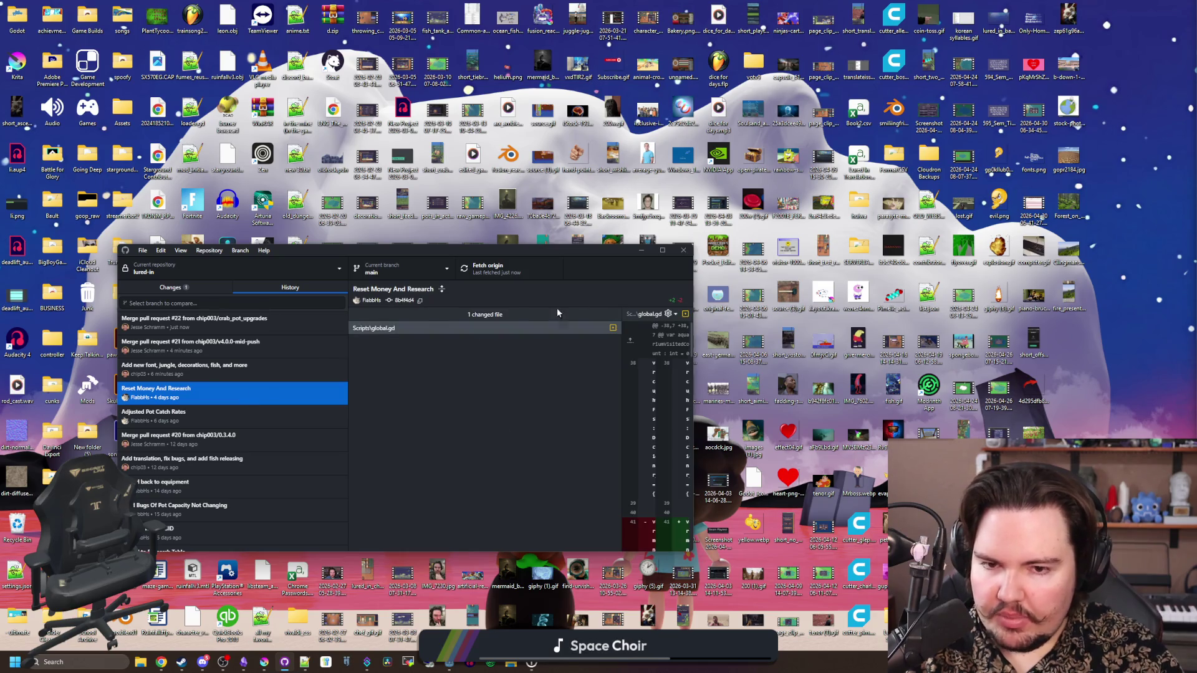
# Maximize to read the global.gd diff, review the PR #22 merge commit, then restore the window
pyautogui.click(661, 250)
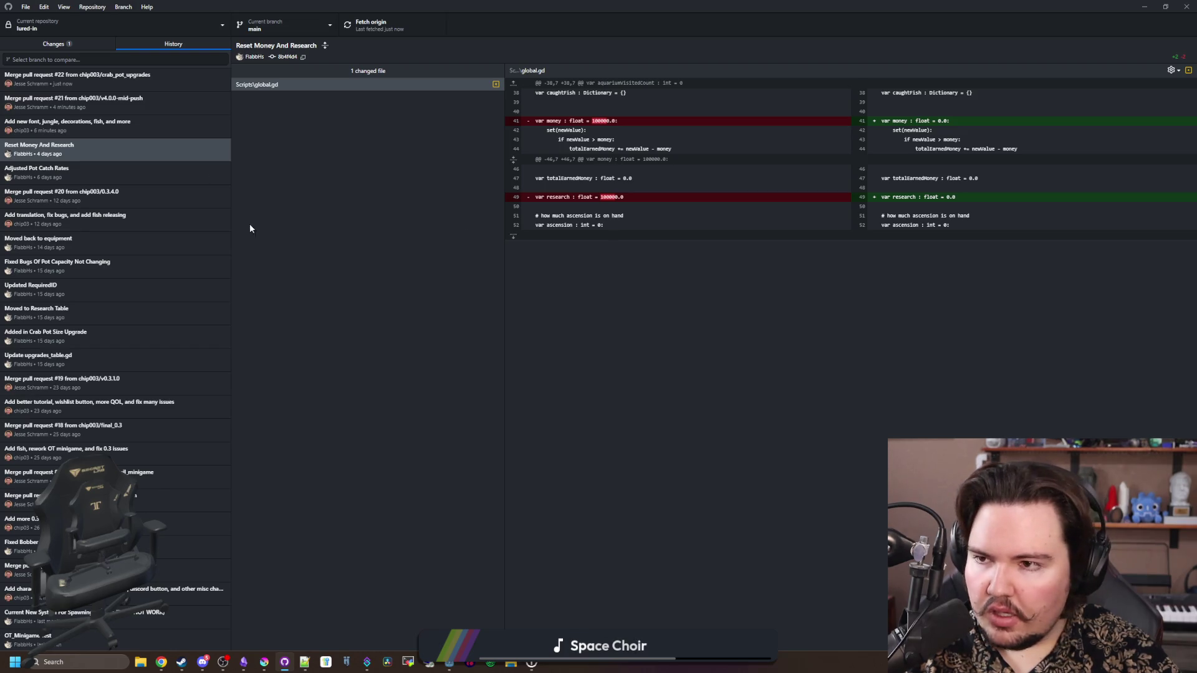
pyautogui.click(120, 84)
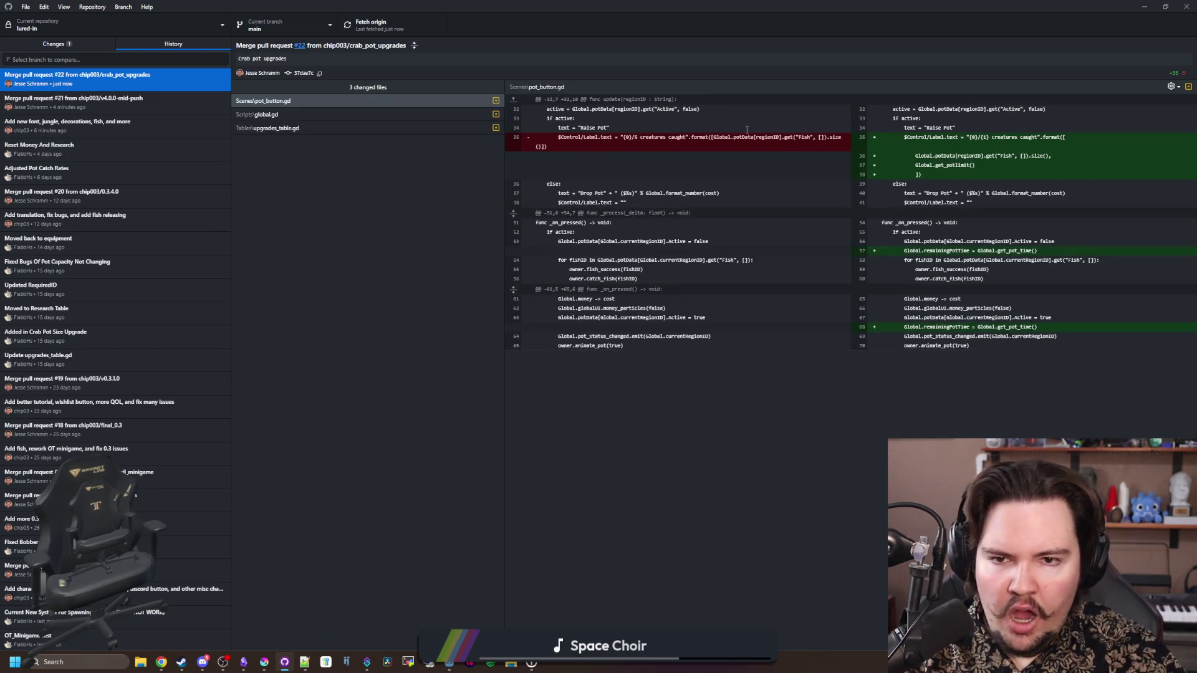
pyautogui.moveTo(548, 8); pyautogui.dragTo(517, 385)
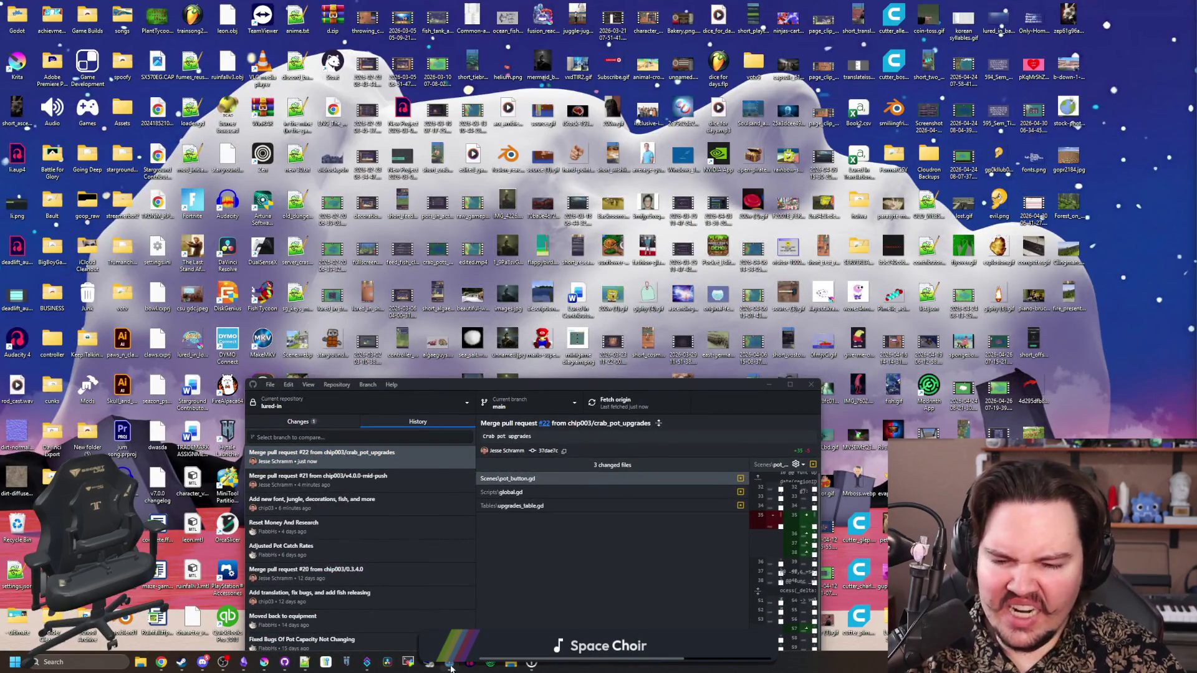
pyautogui.moveTo(453, 666)
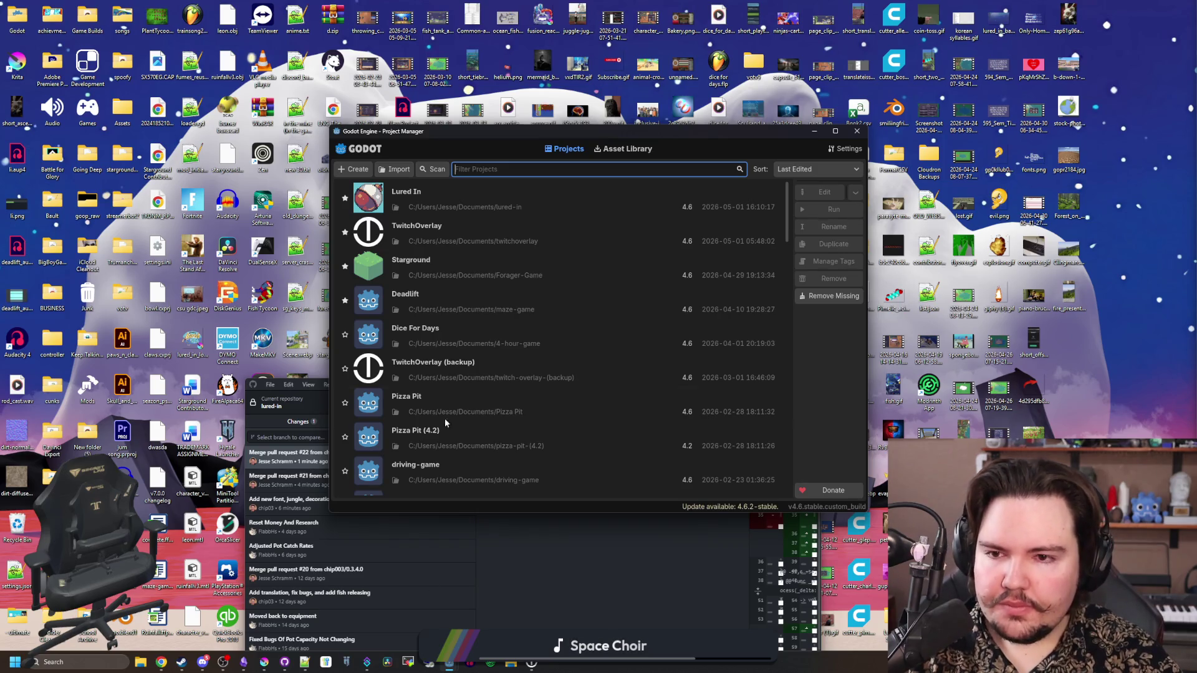
# Launch Lured In from the Project Manager and minimize GitHub Desktop to reveal the editor
pyautogui.doubleClick(464, 207)
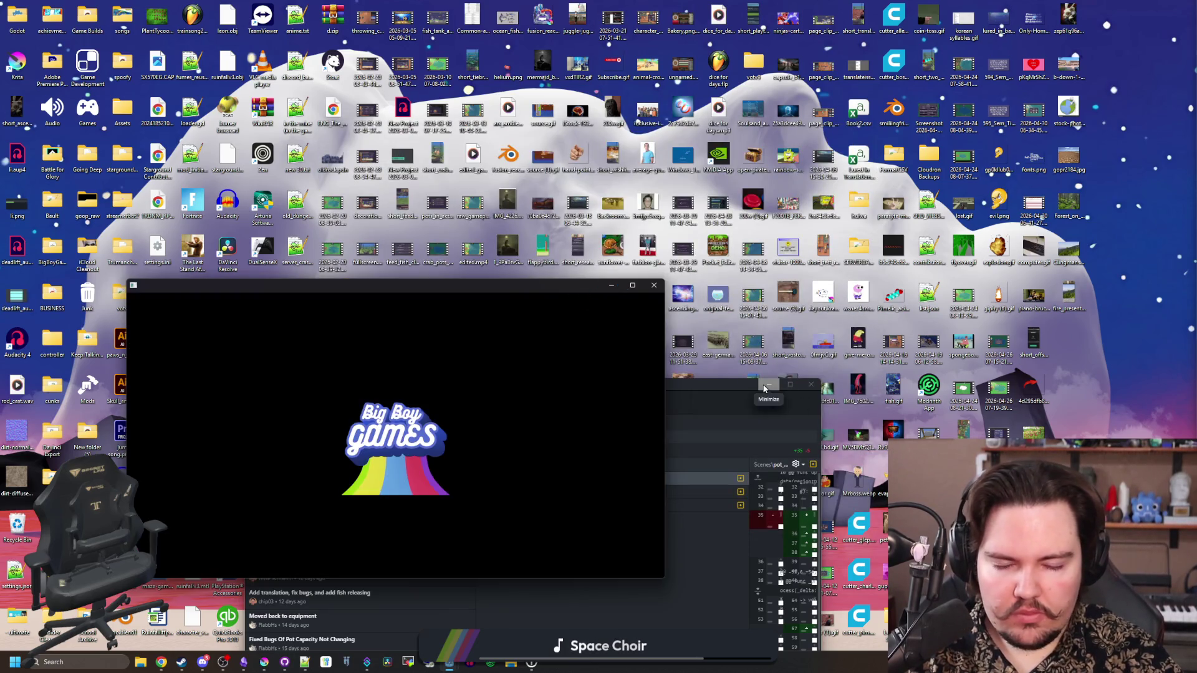
pyautogui.click(765, 386)
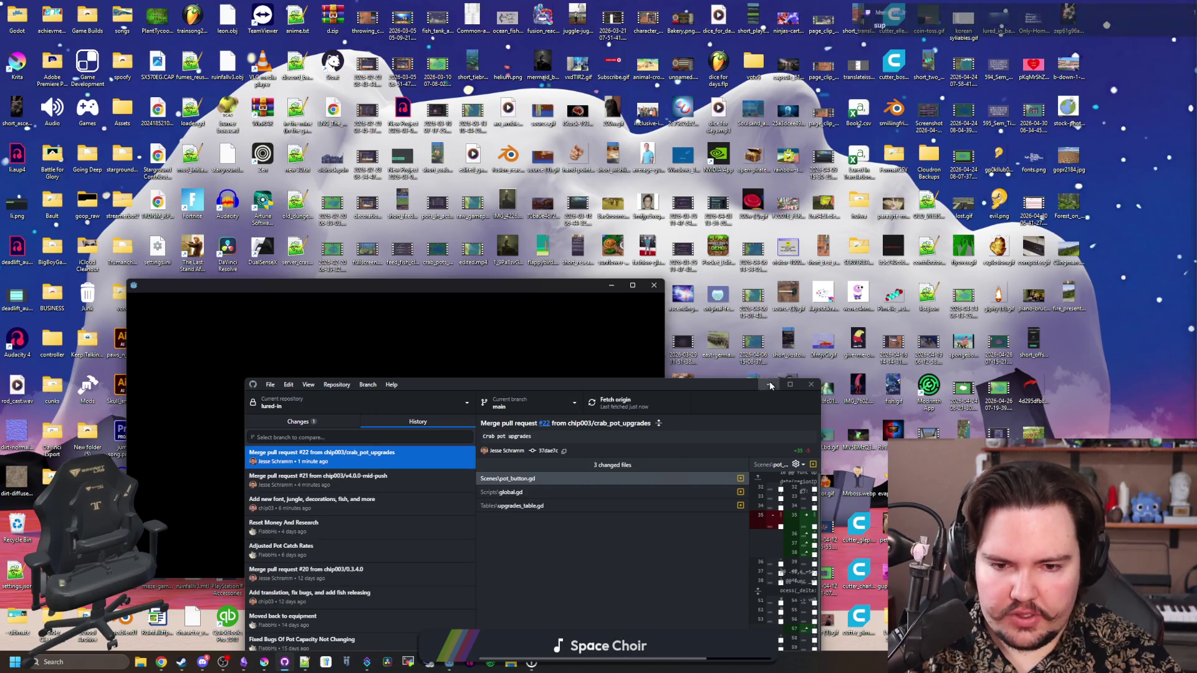
pyautogui.click(769, 385)
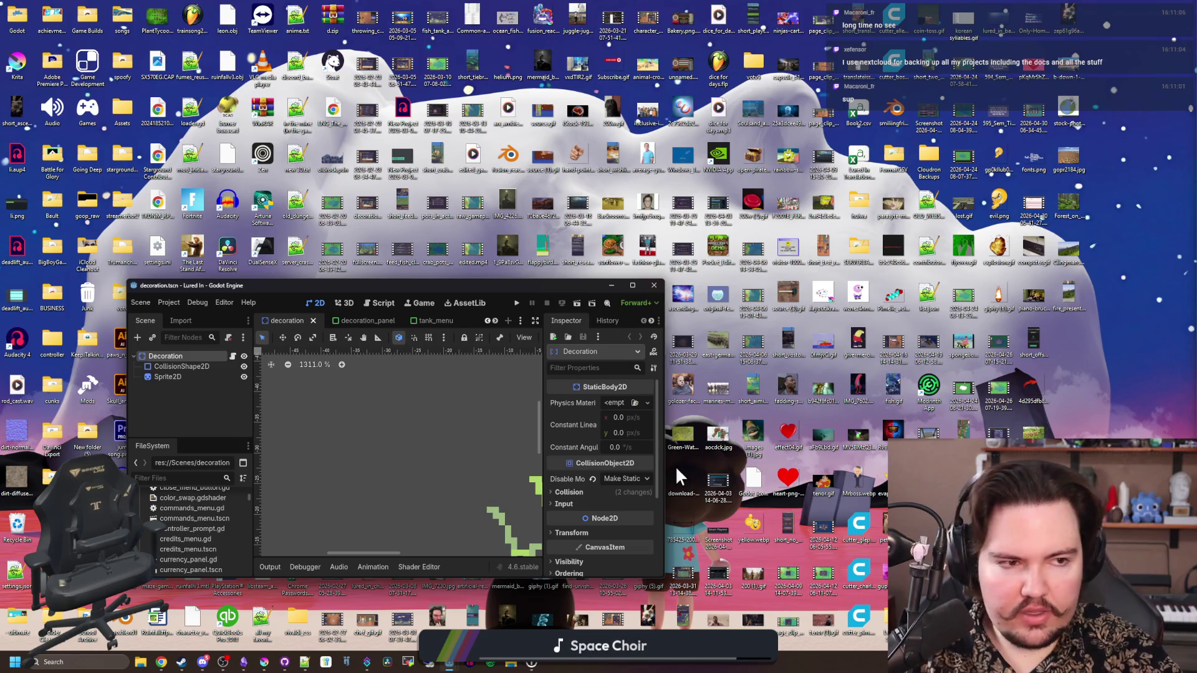
# Search the web for 'nextcloud' in a maximized browser and open the official Nextcloud website
pyautogui.press('super+2')
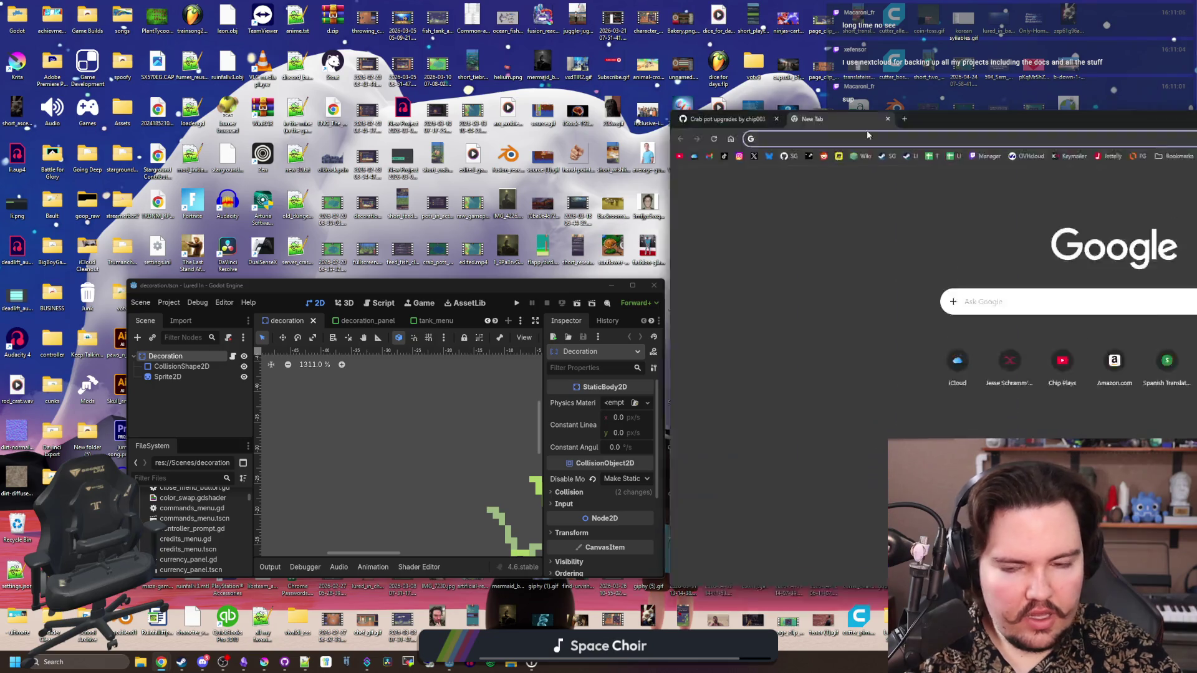
pyautogui.write('nextcloud')
pyautogui.press('Return')
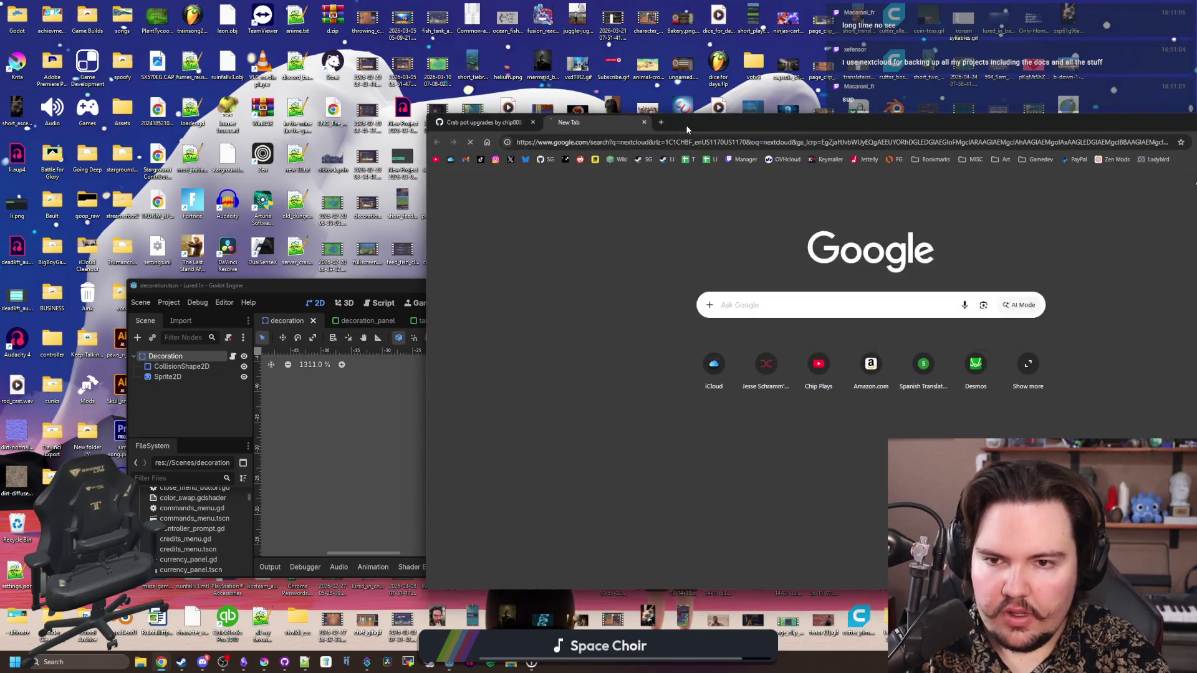
pyautogui.moveTo(686, 124); pyautogui.dragTo(598, 1)
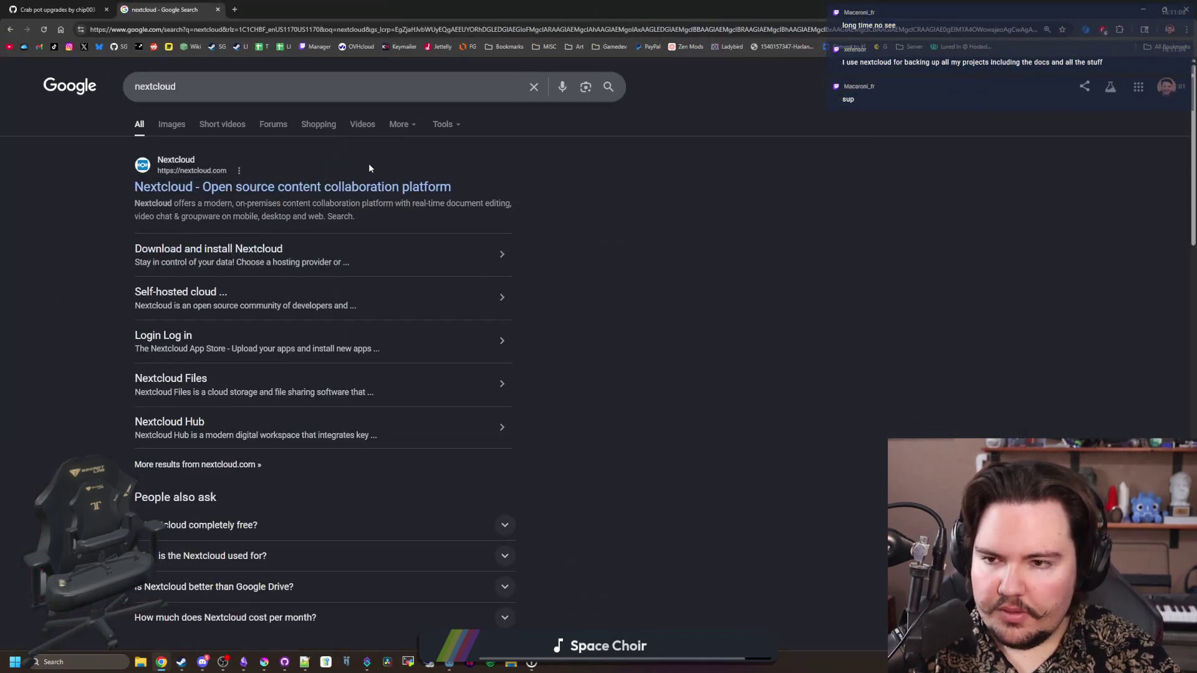
pyautogui.click(324, 187)
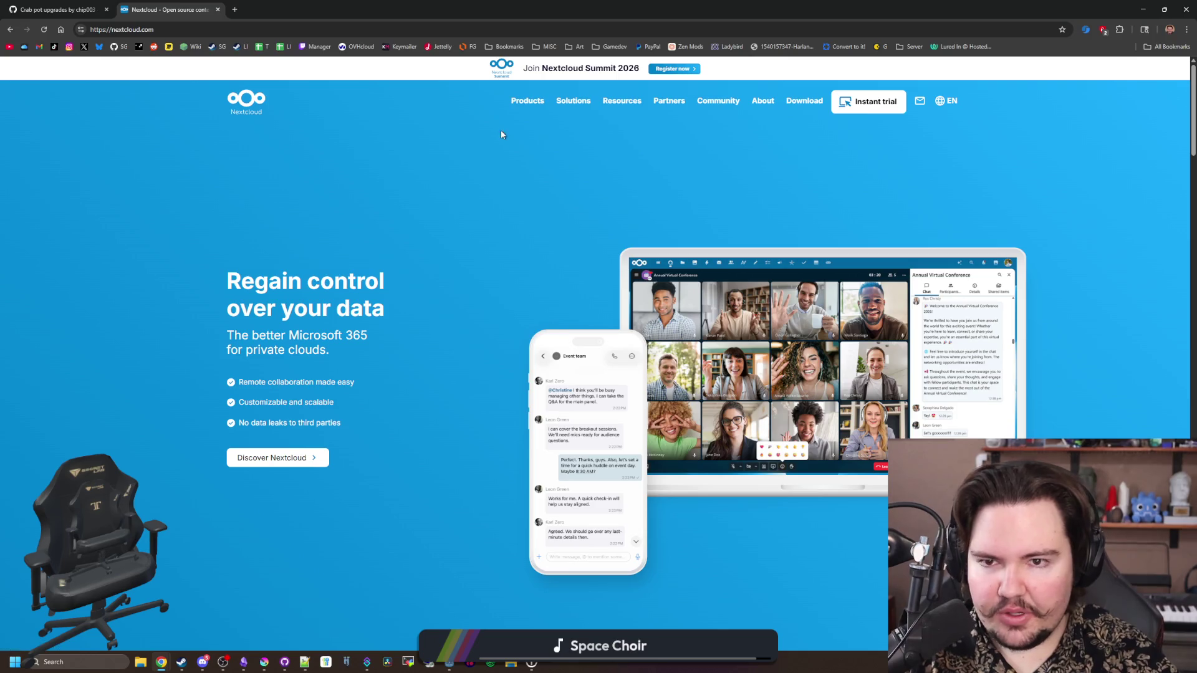
# Open the Nextcloud Files product page and scroll through it
pyautogui.moveTo(530, 103)
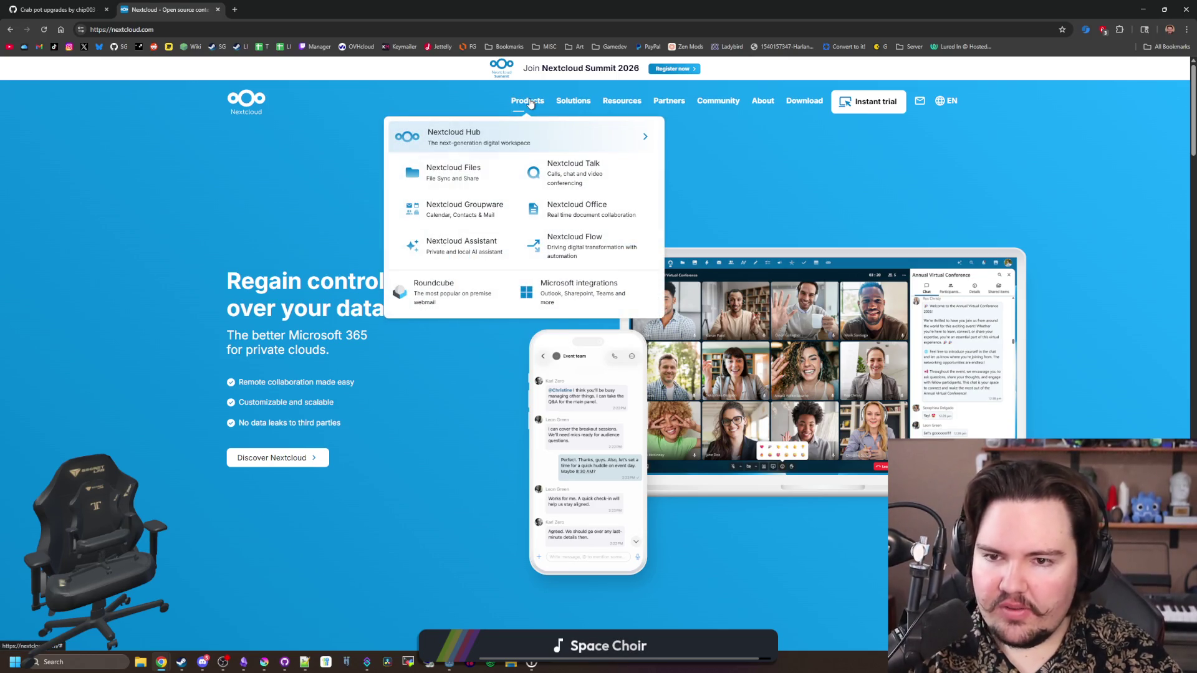
pyautogui.click(458, 169)
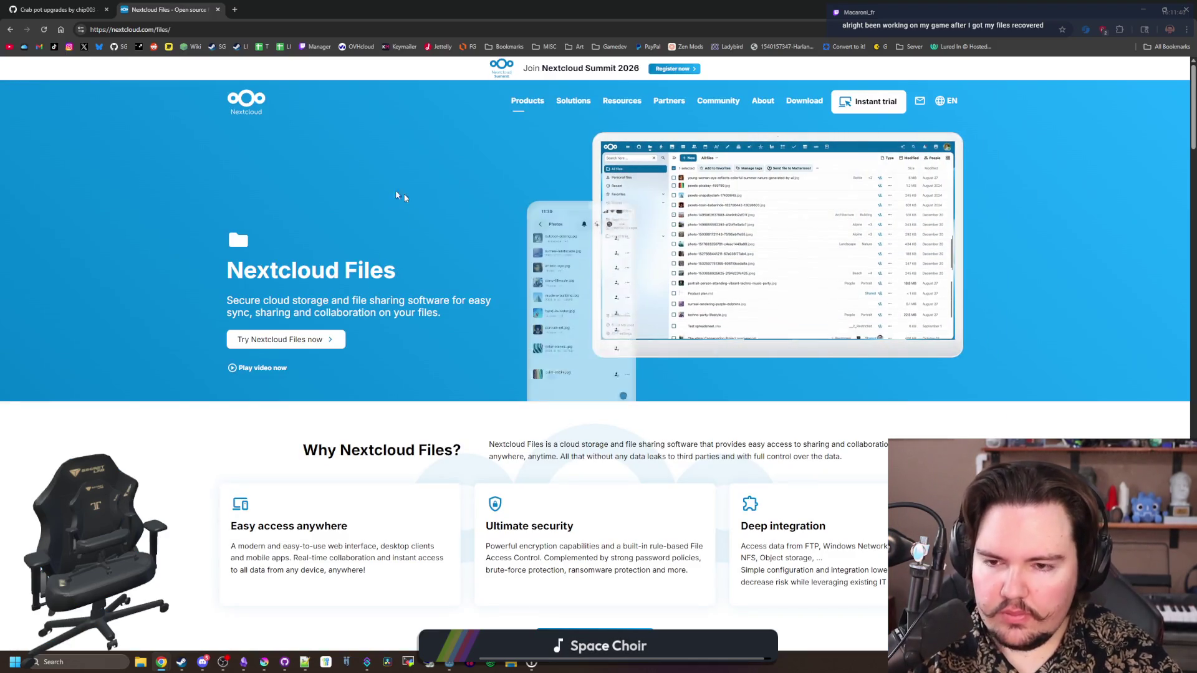
pyautogui.scroll(-8, 432, 287)
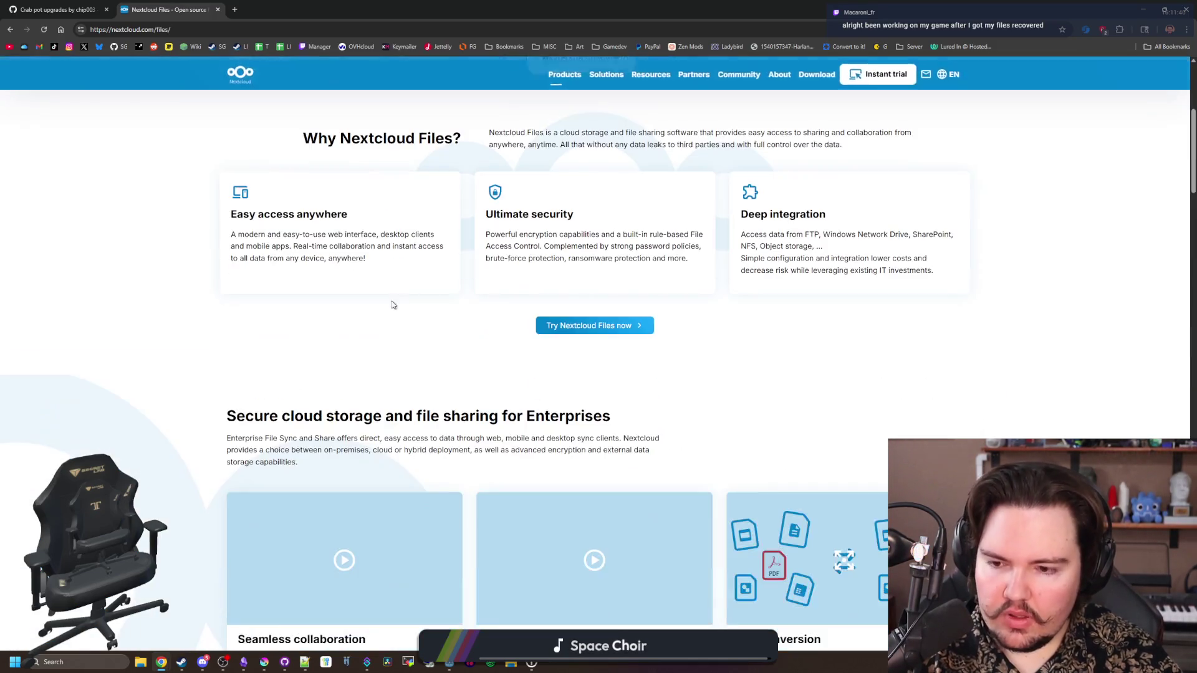
pyautogui.scroll(-3, 433, 288)
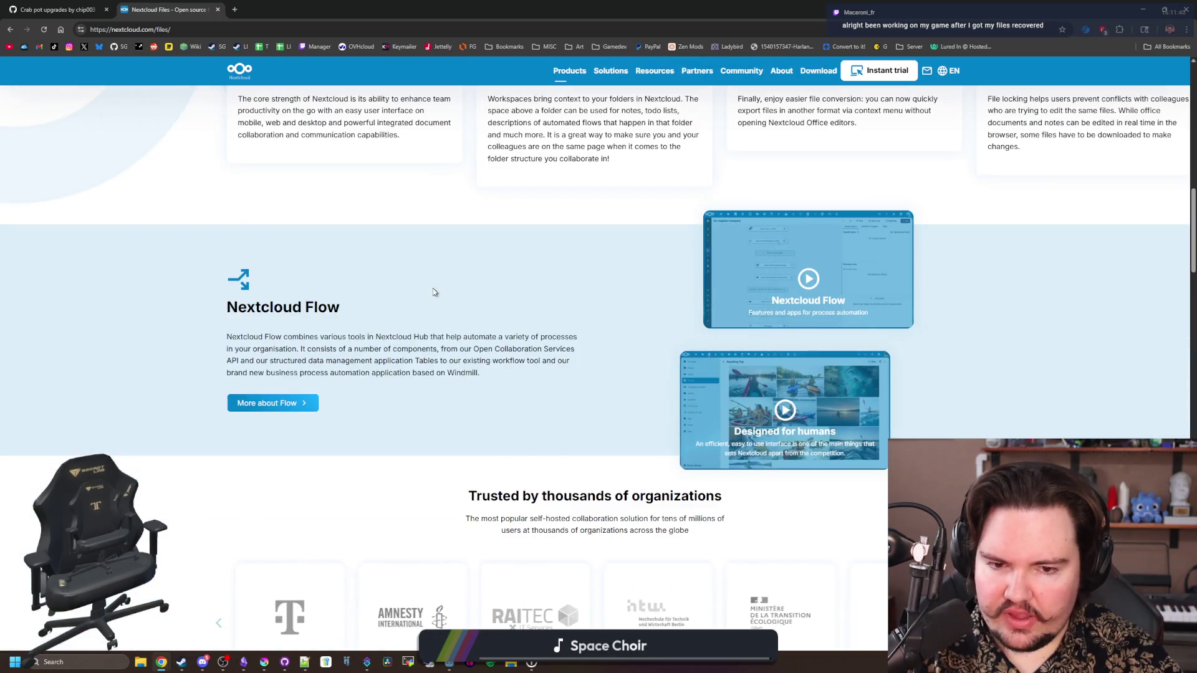
pyautogui.scroll(-4, 434, 292)
pyautogui.scroll(-6, 434, 293)
pyautogui.scroll(-1, 201, 362)
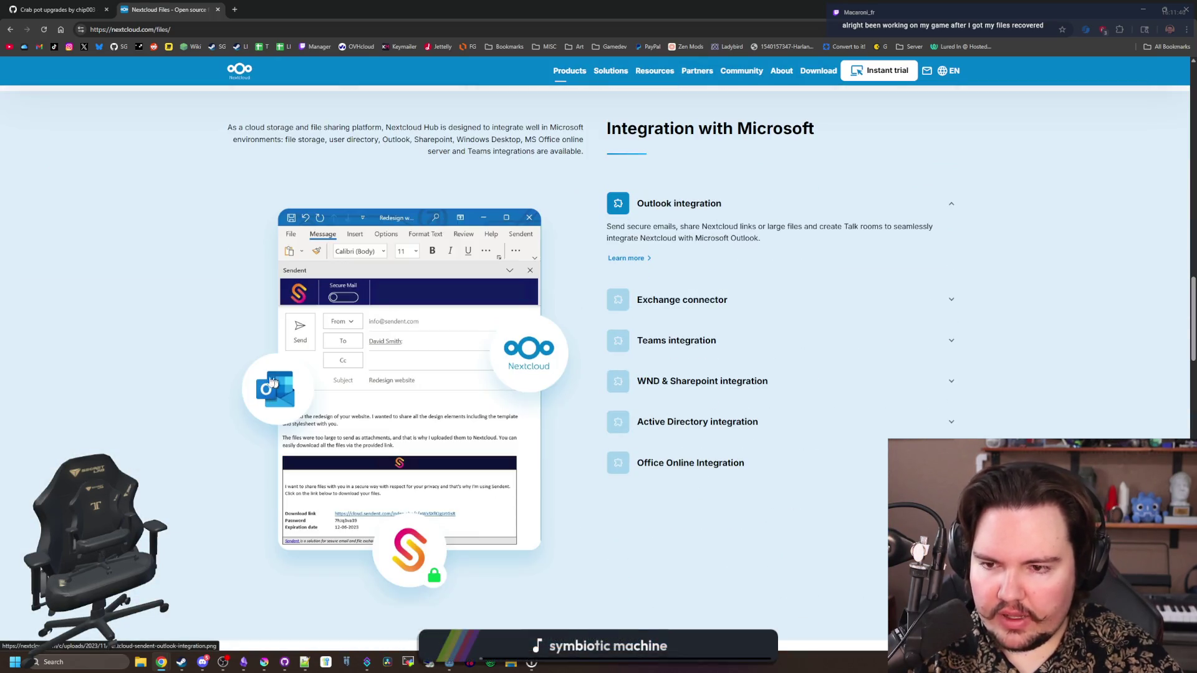
pyautogui.scroll(-8, 200, 360)
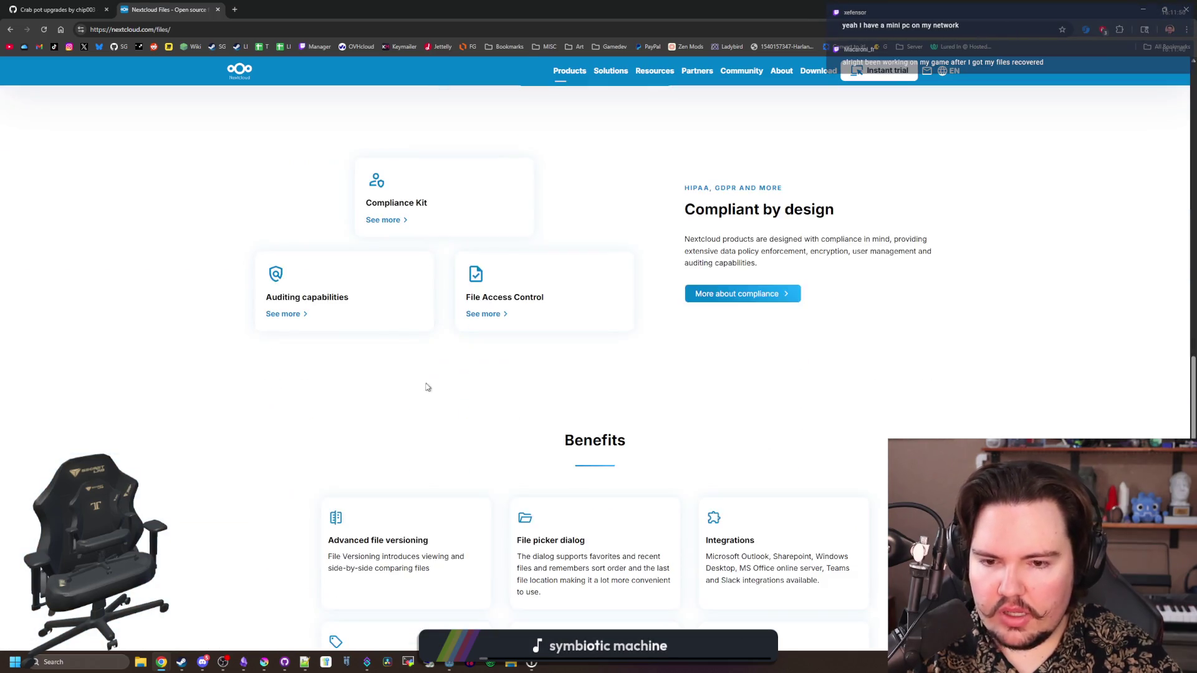
pyautogui.scroll(-5, 427, 387)
pyautogui.scroll(-11, 450, 337)
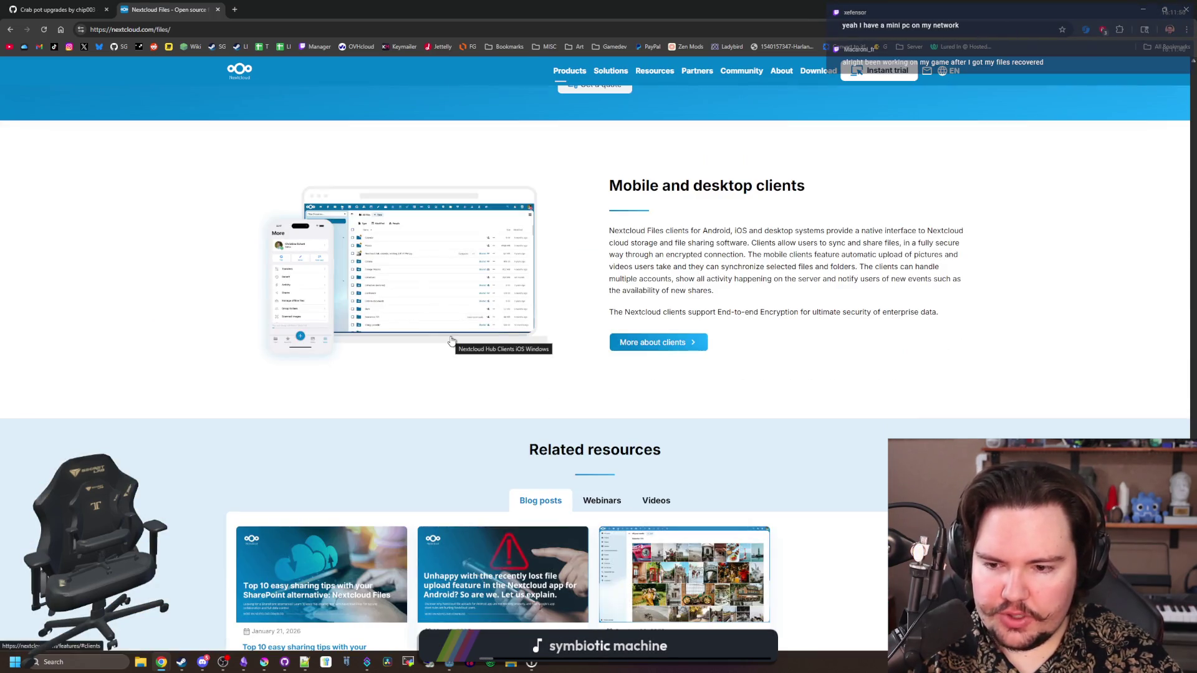
pyautogui.scroll(20, 162, 367)
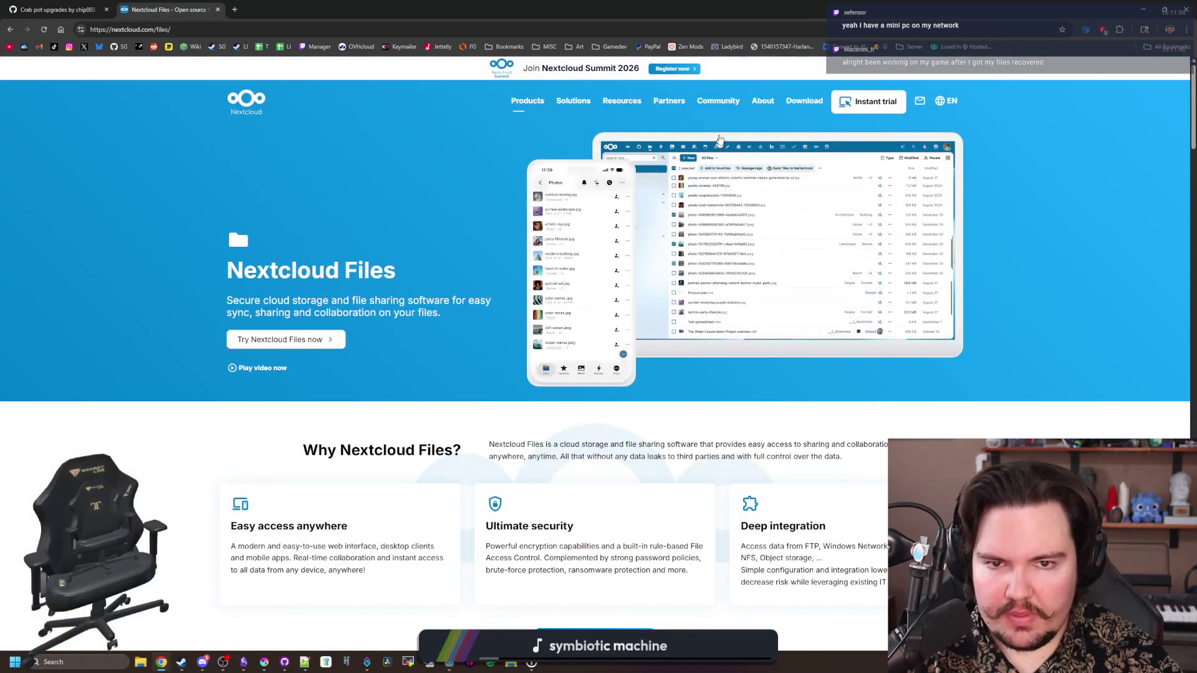
pyautogui.moveTo(797, 93)
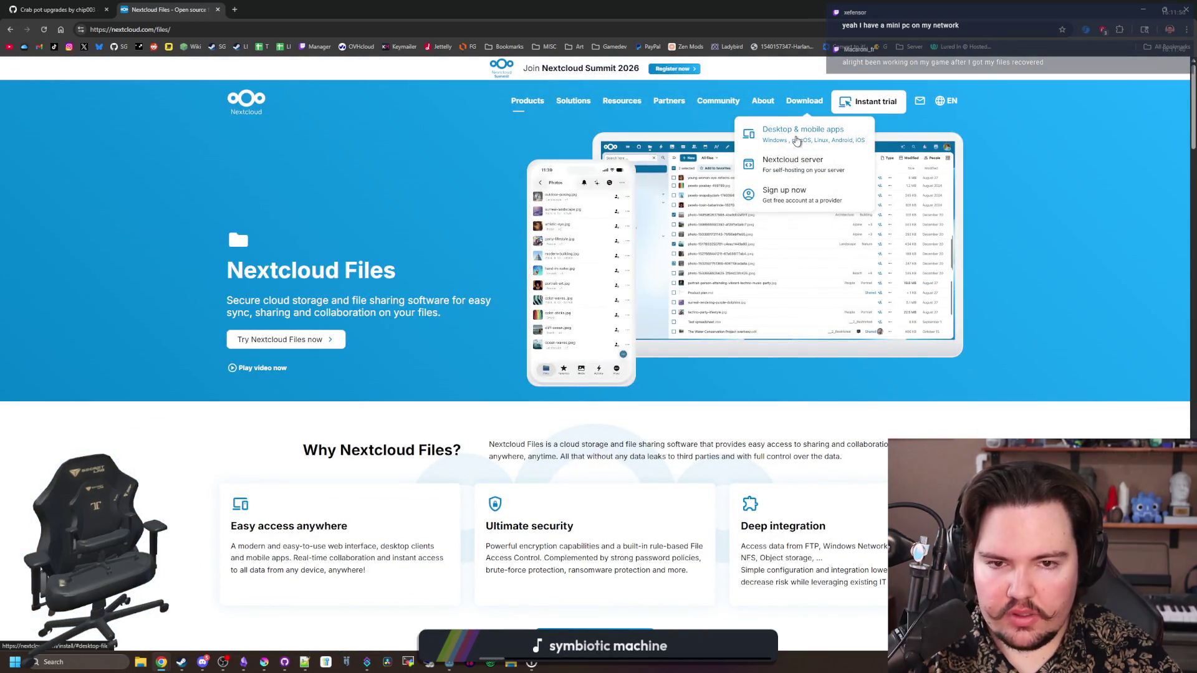
pyautogui.moveTo(573, 103)
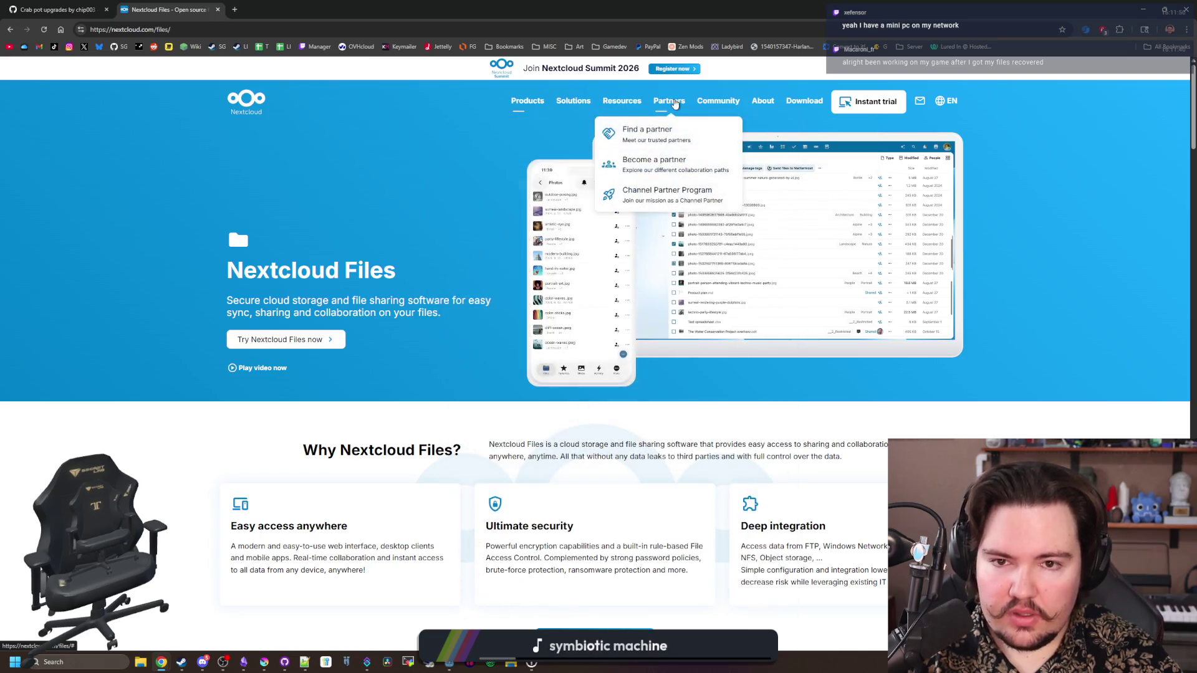
pyautogui.moveTo(765, 105)
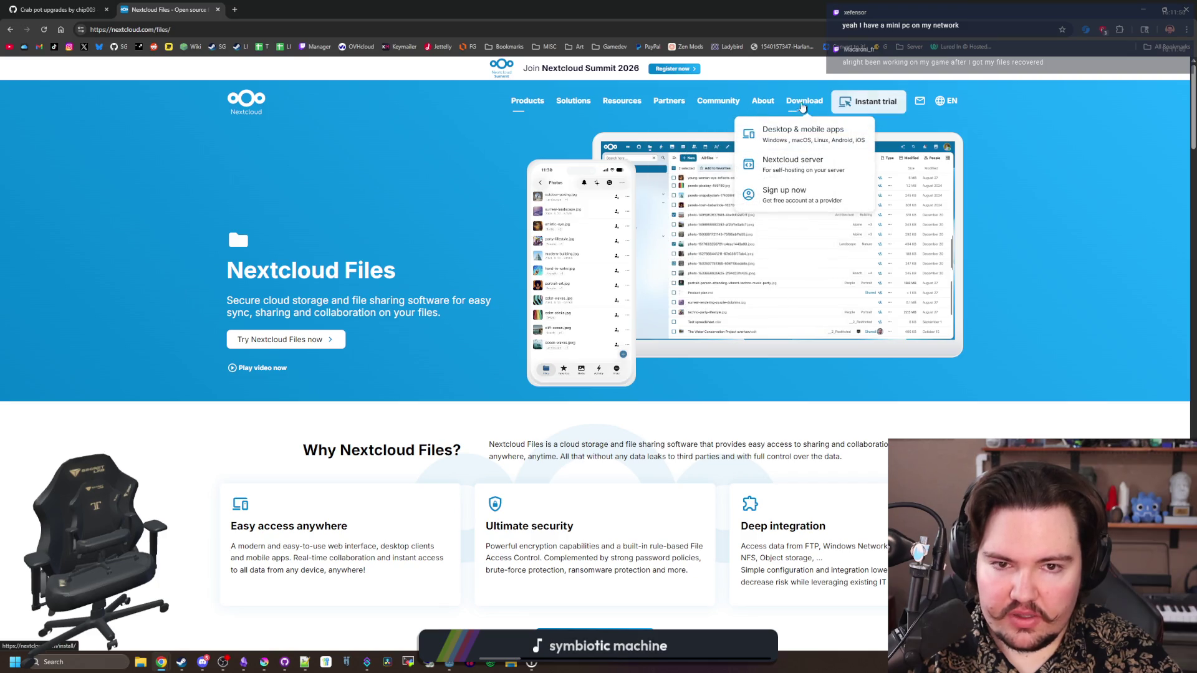
pyautogui.moveTo(525, 105)
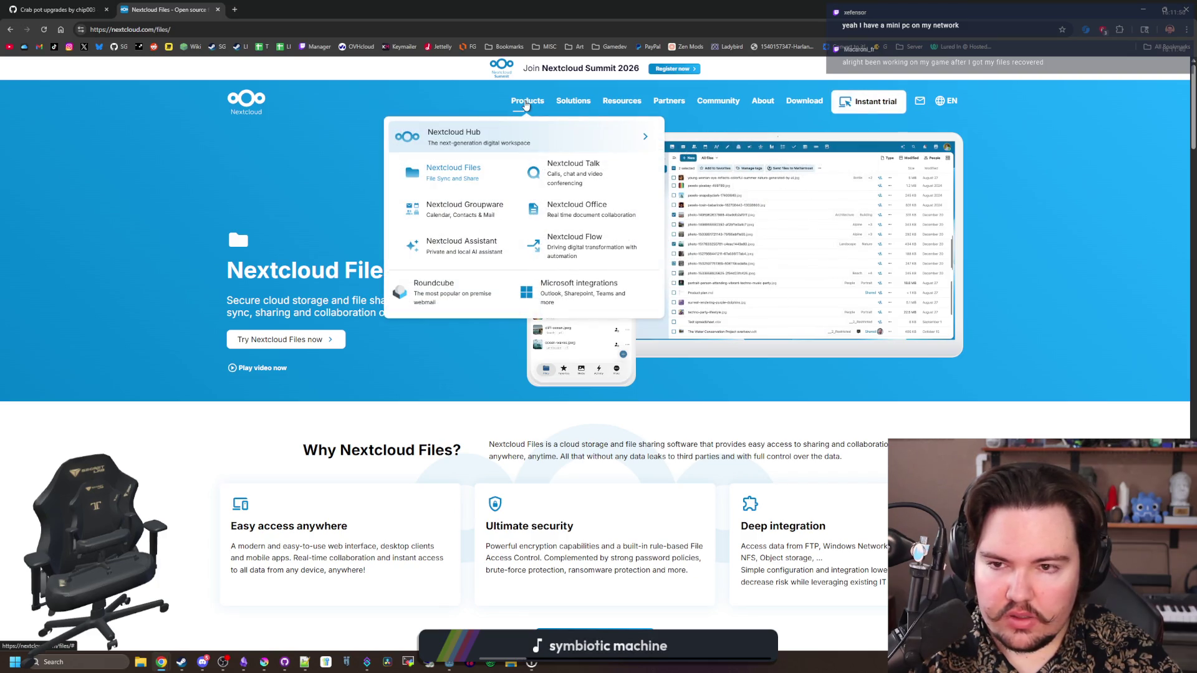
# Return to the Nextcloud Files page and read its intro and Easy access anywhere card
pyautogui.click(430, 174)
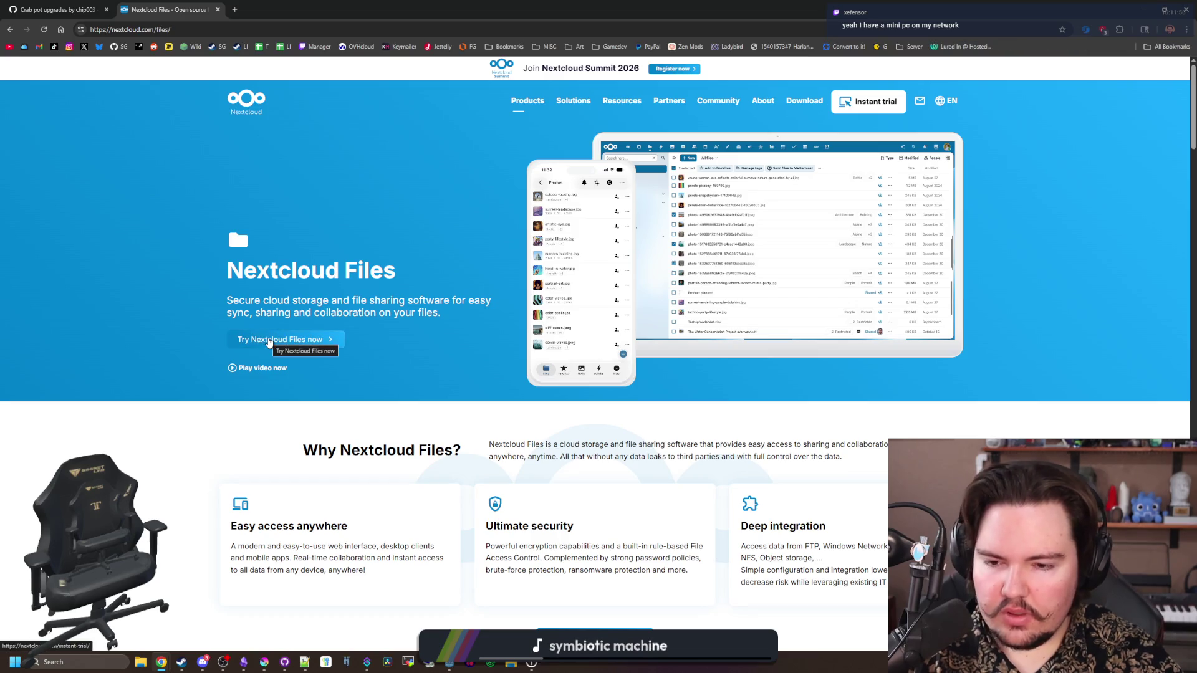
pyautogui.scroll(-4, 624, 373)
pyautogui.scroll(-5, 596, 403)
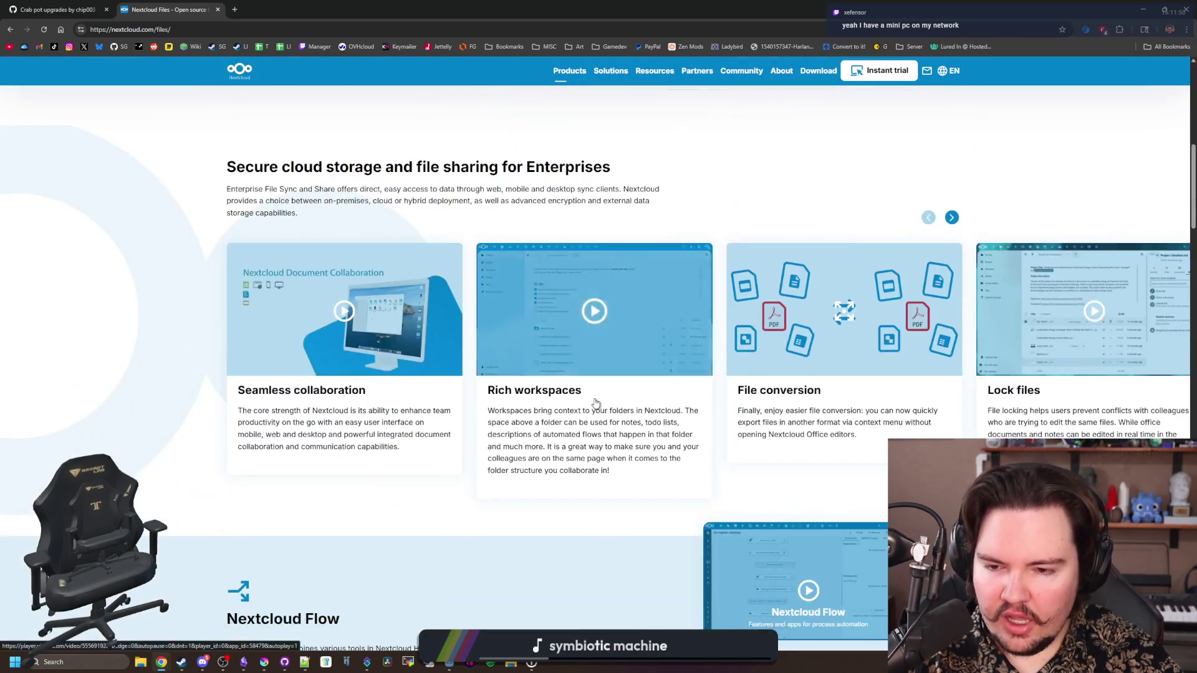
pyautogui.scroll(-20, 596, 403)
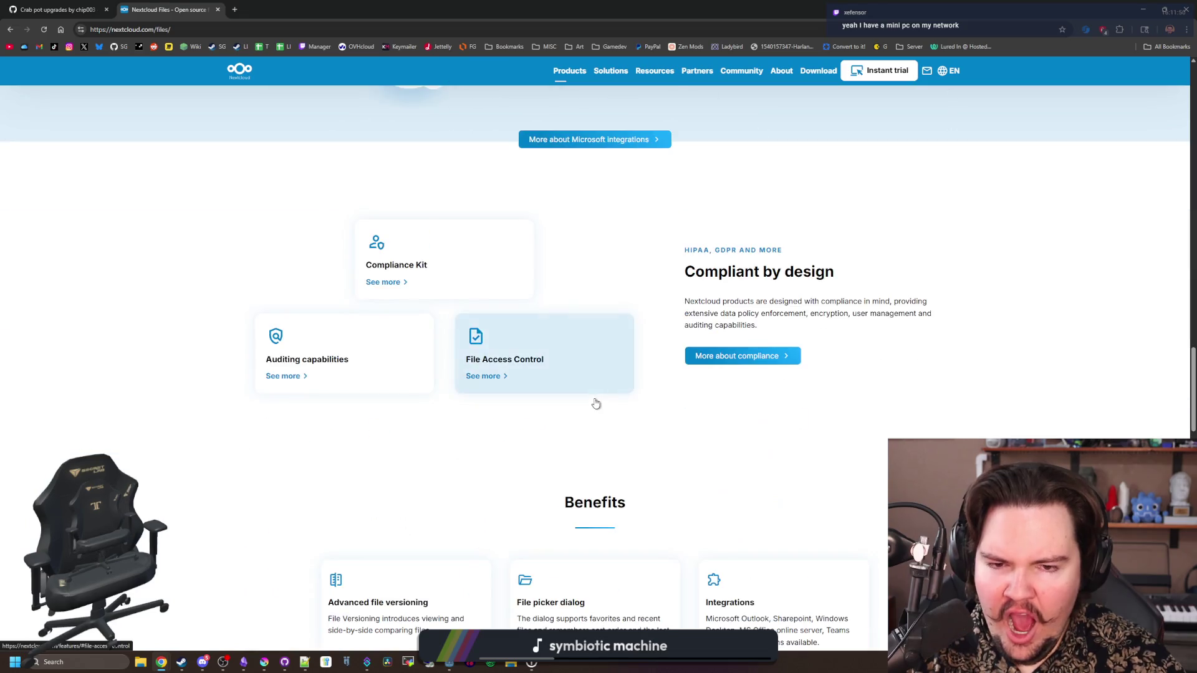
pyautogui.scroll(-20, 596, 403)
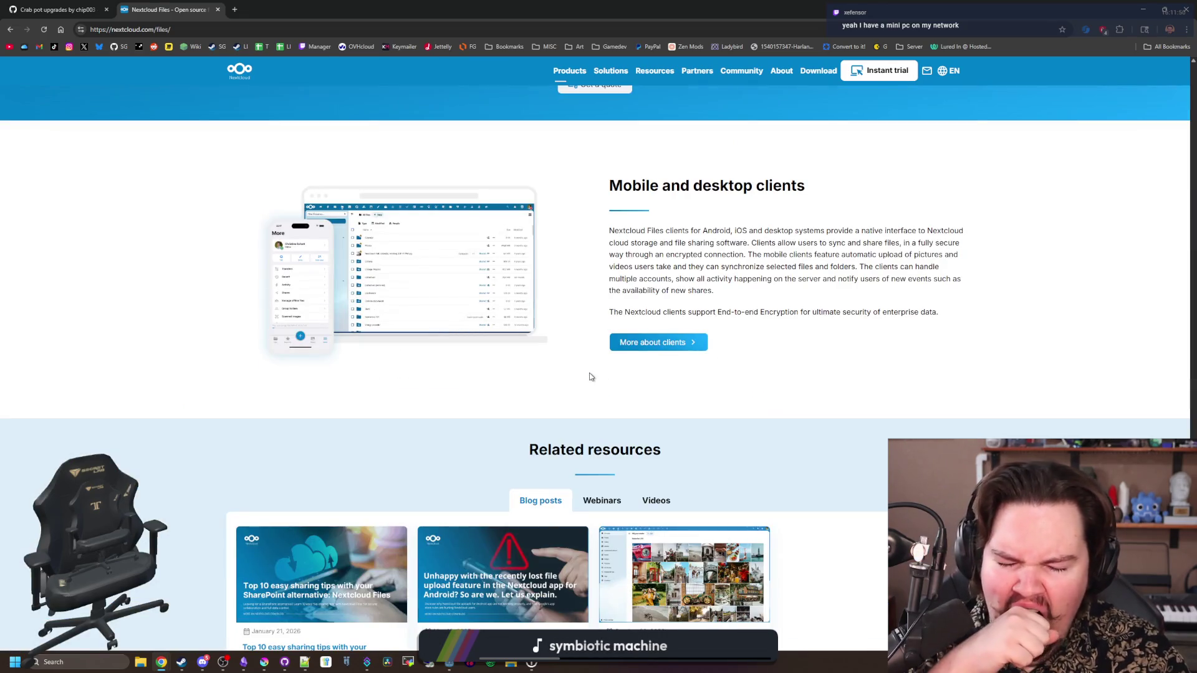
pyautogui.scroll(-5, 574, 235)
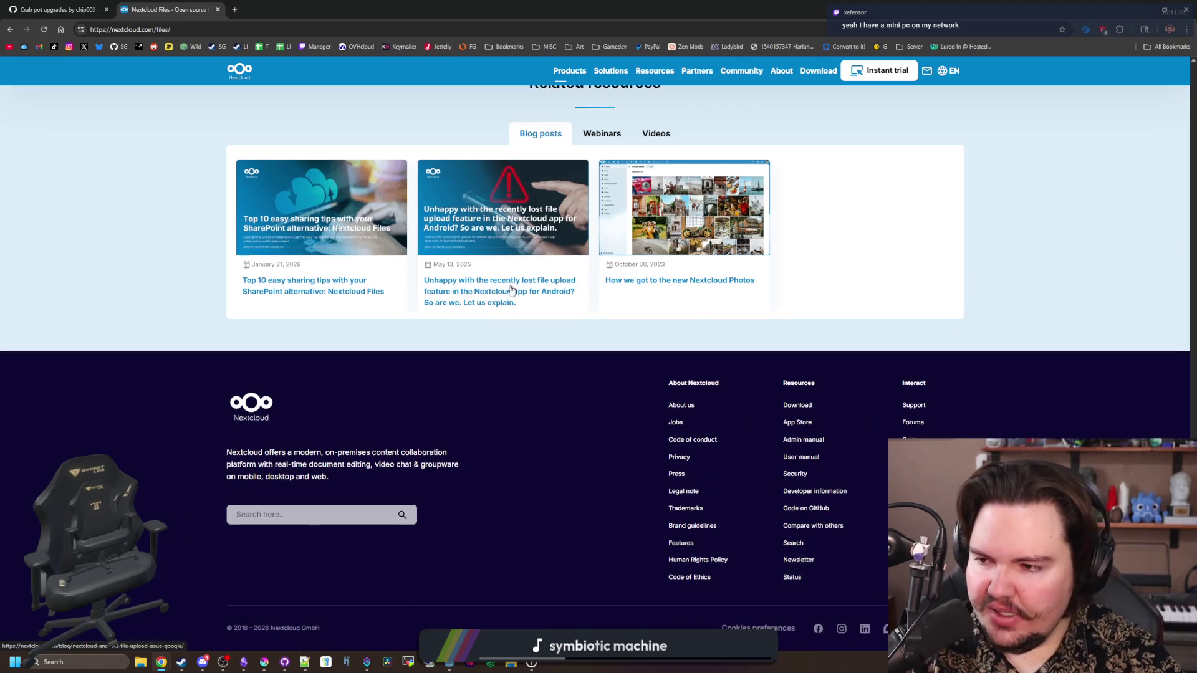
pyautogui.scroll(10, 516, 289)
pyautogui.scroll(15, 487, 299)
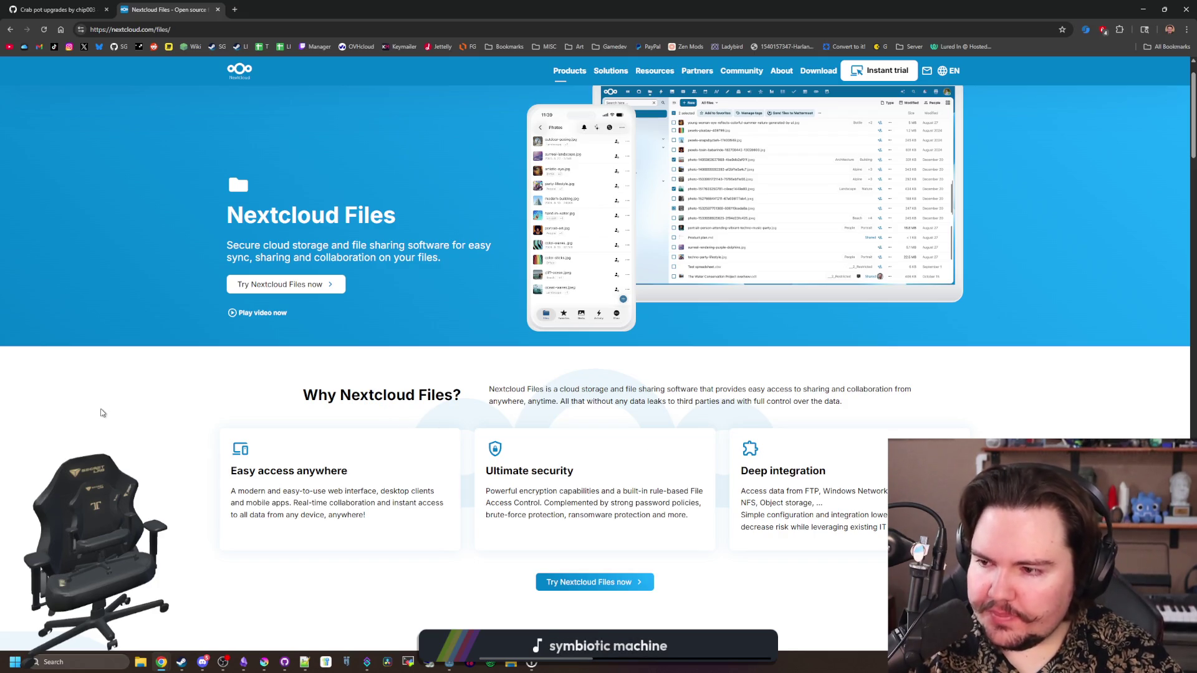
pyautogui.scroll(1, 106, 412)
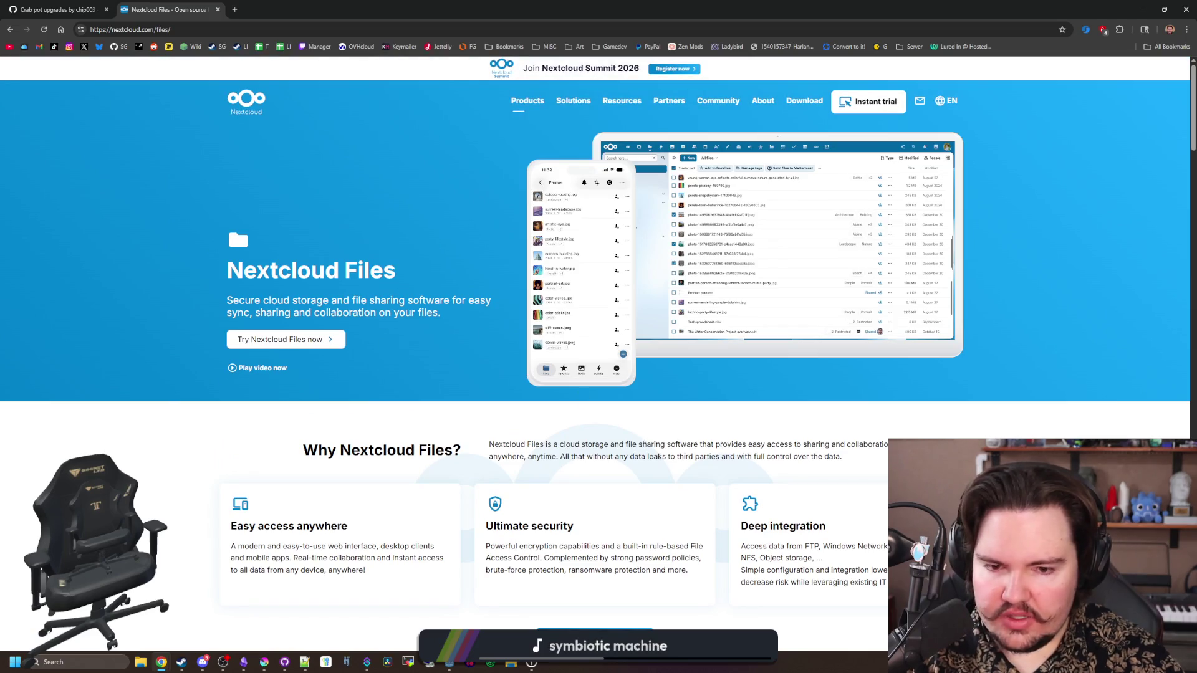
pyautogui.moveTo(541, 456); pyautogui.dragTo(793, 457)
pyautogui.click(791, 458)
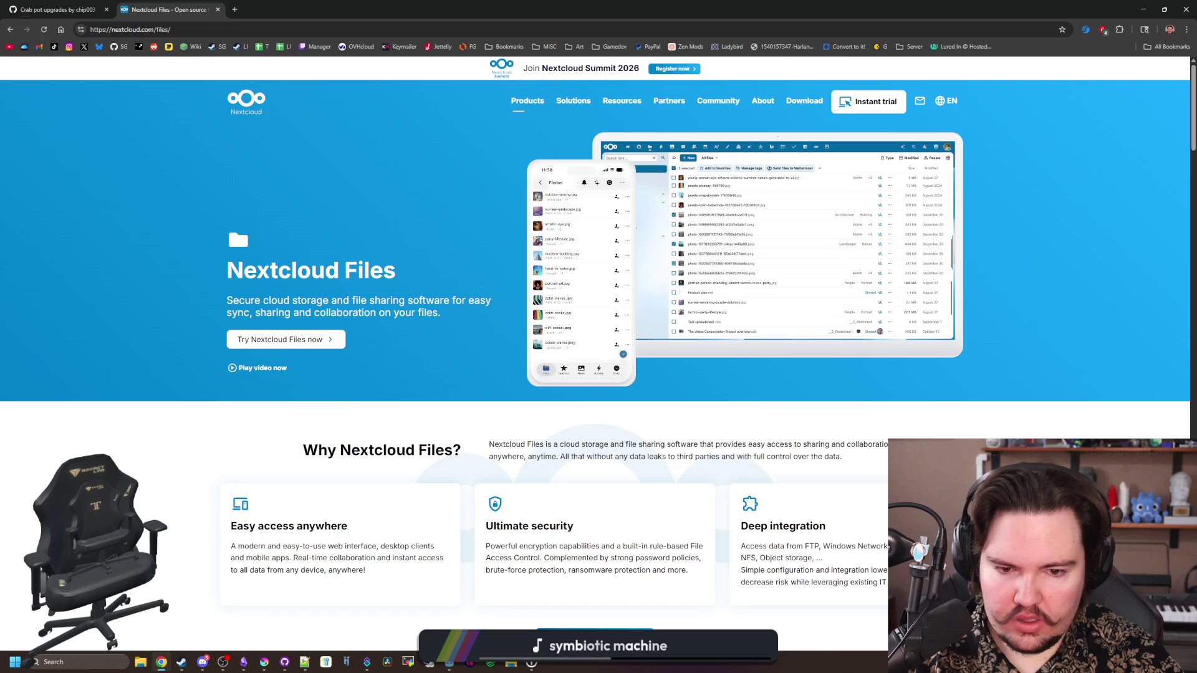
pyautogui.rightClick(258, 546)
pyautogui.click(193, 550)
pyautogui.moveTo(300, 558); pyautogui.dragTo(374, 571)
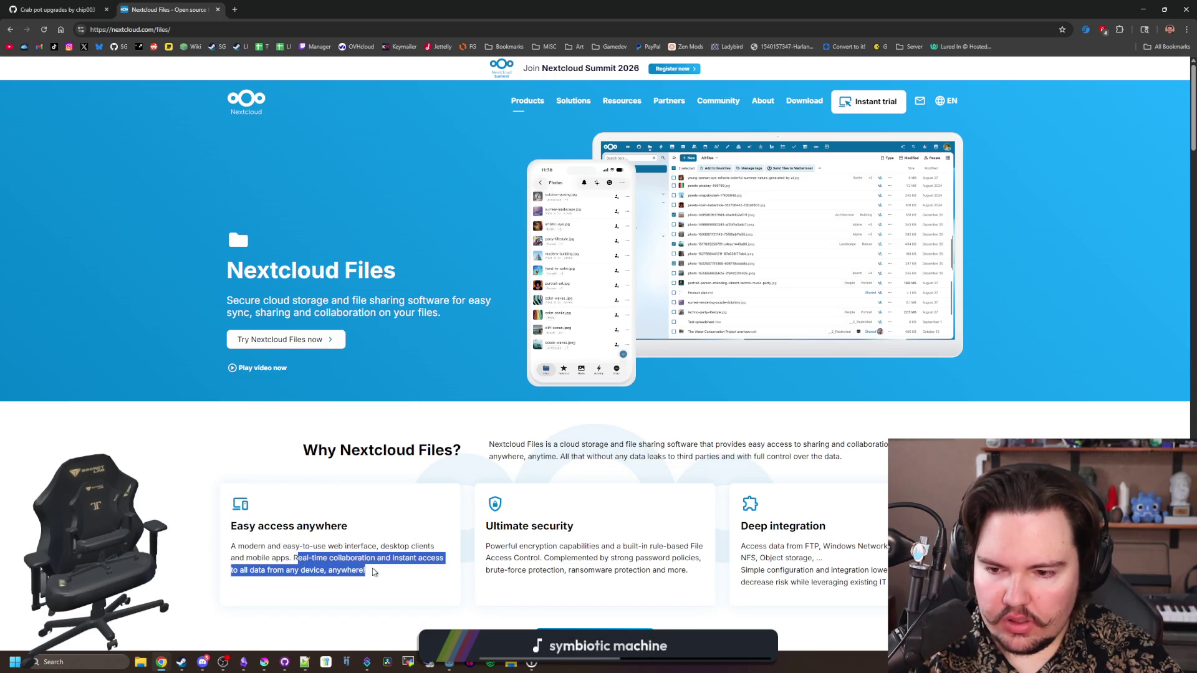
pyautogui.click(376, 571)
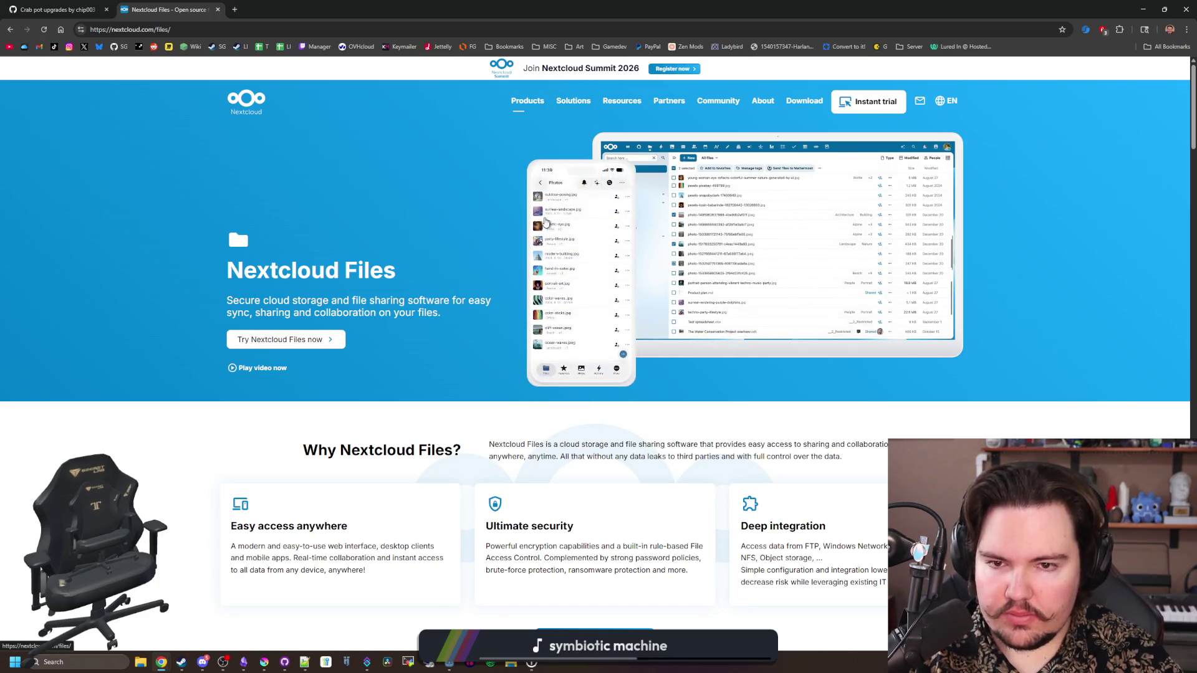
# Finish scrolling the Files page and close the Nextcloud tab
pyautogui.scroll(-9, 483, 272)
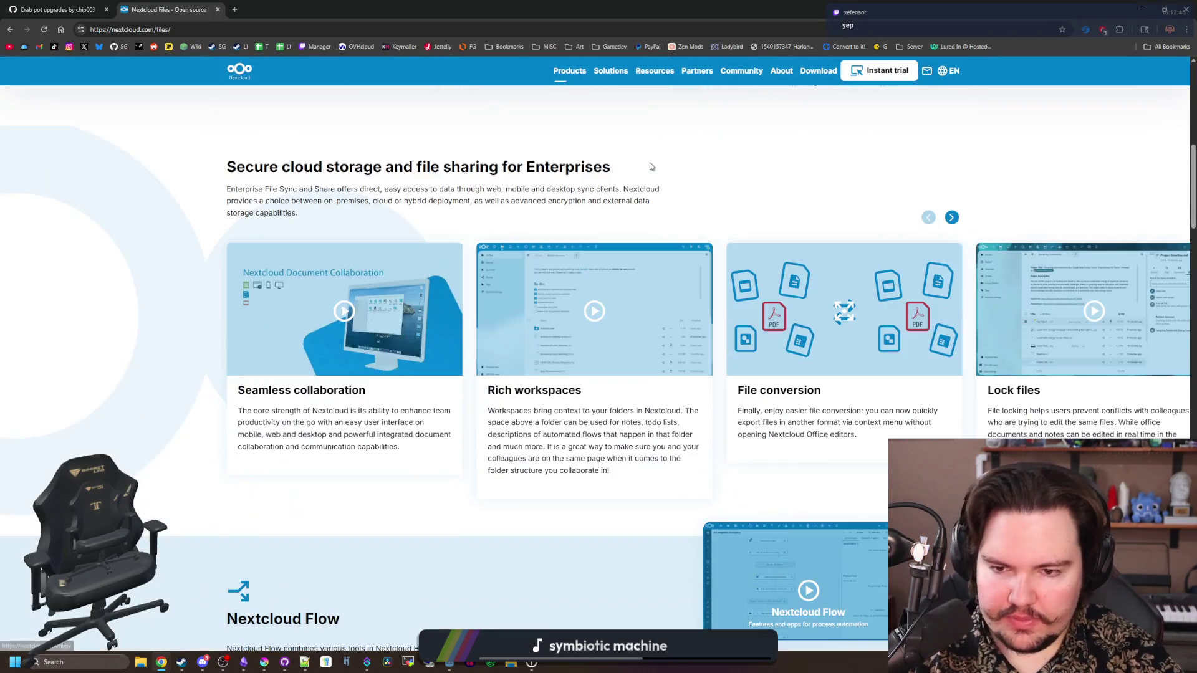
pyautogui.scroll(-6, 609, 242)
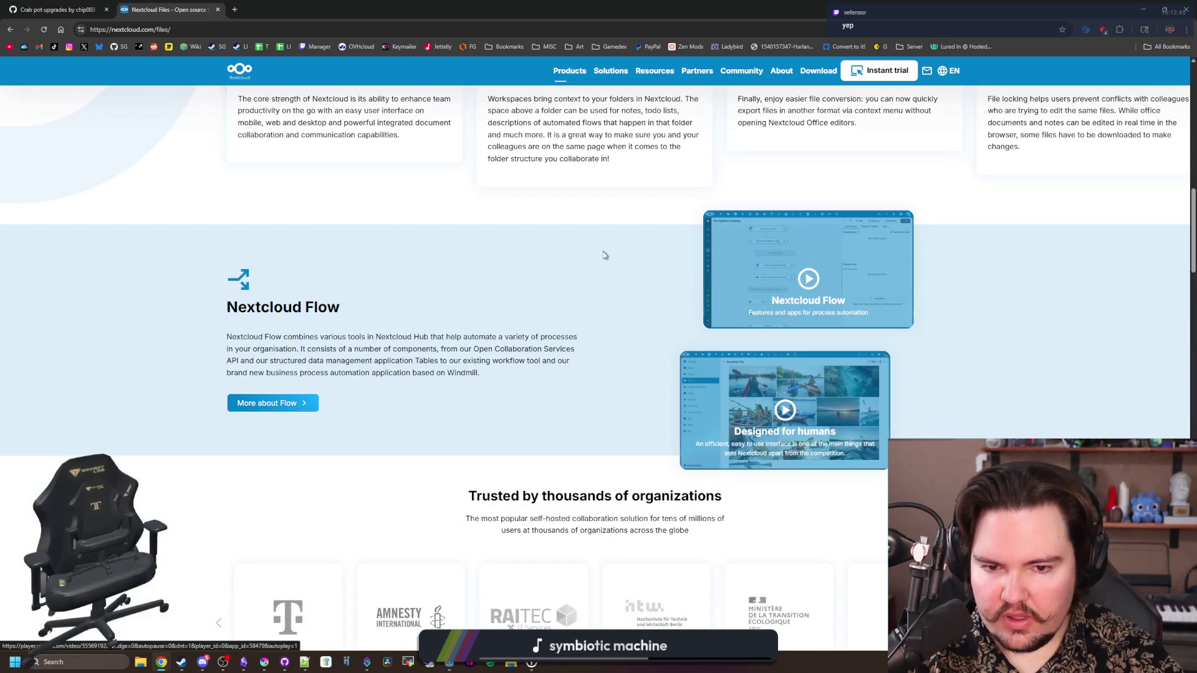
pyautogui.scroll(-12, 604, 255)
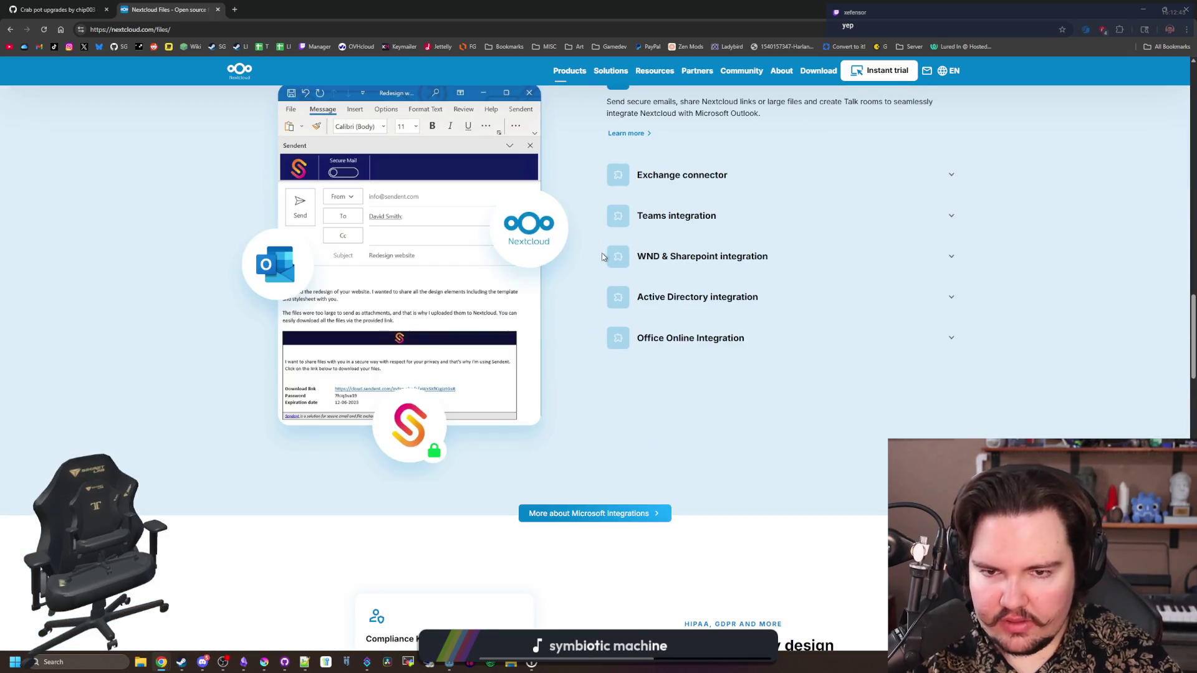
pyautogui.scroll(-8, 592, 280)
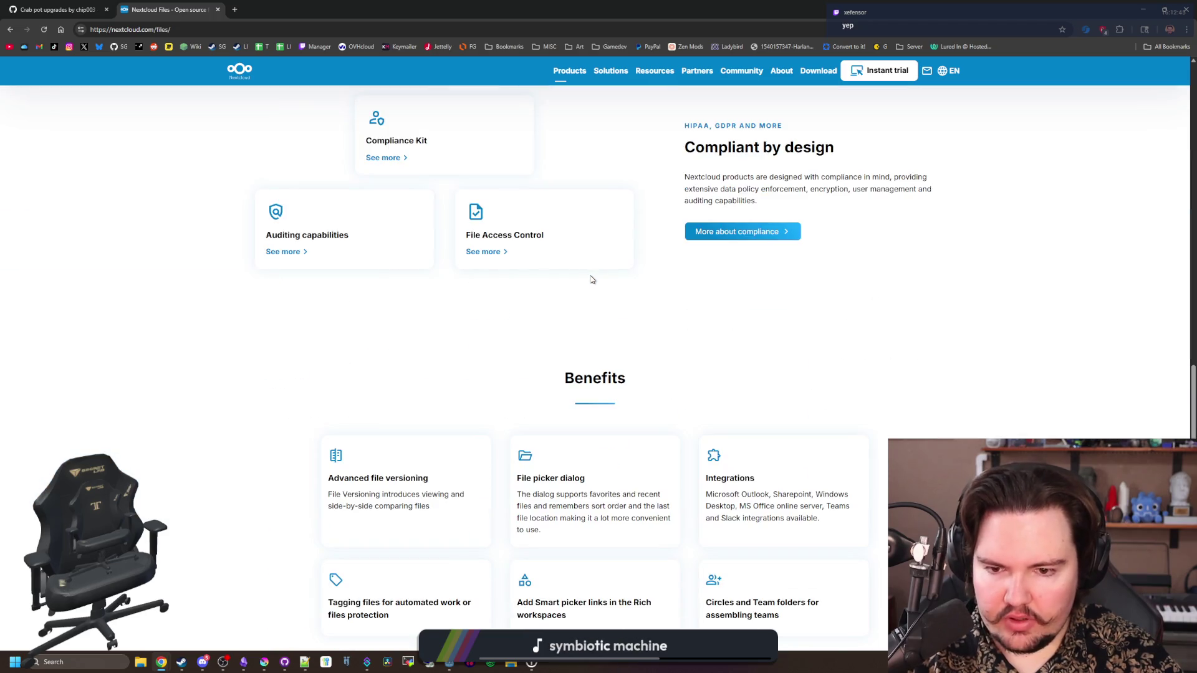
pyautogui.scroll(-10, 592, 280)
pyautogui.scroll(20, 590, 278)
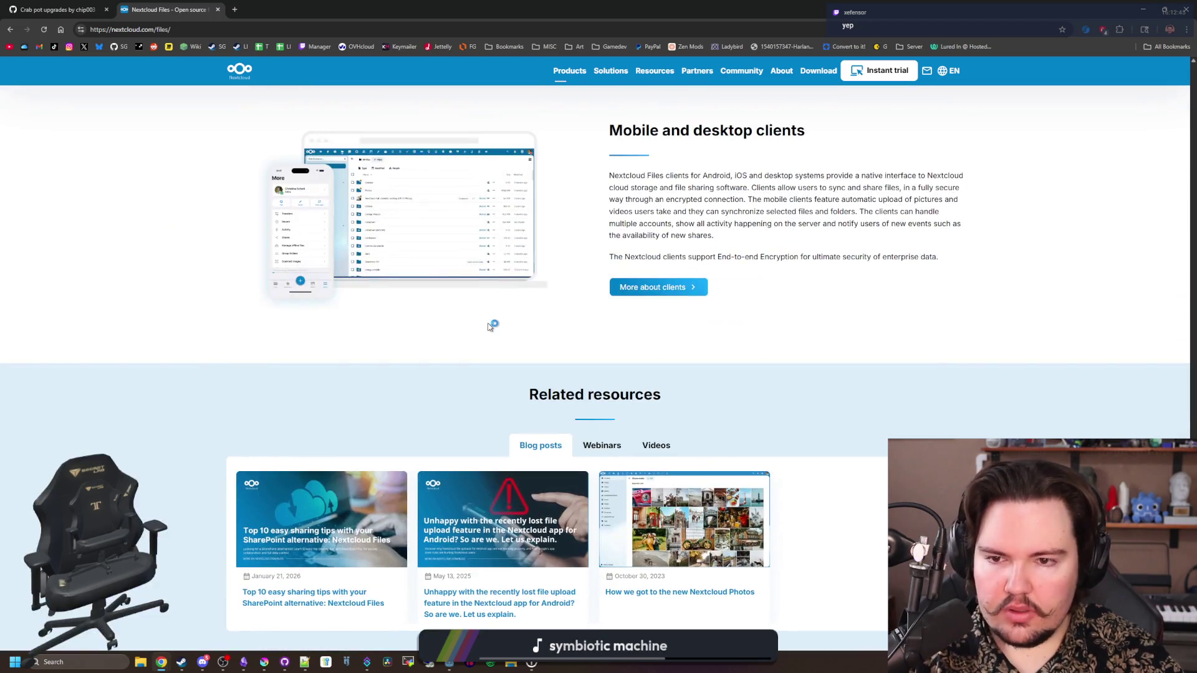
pyautogui.scroll(15, 462, 487)
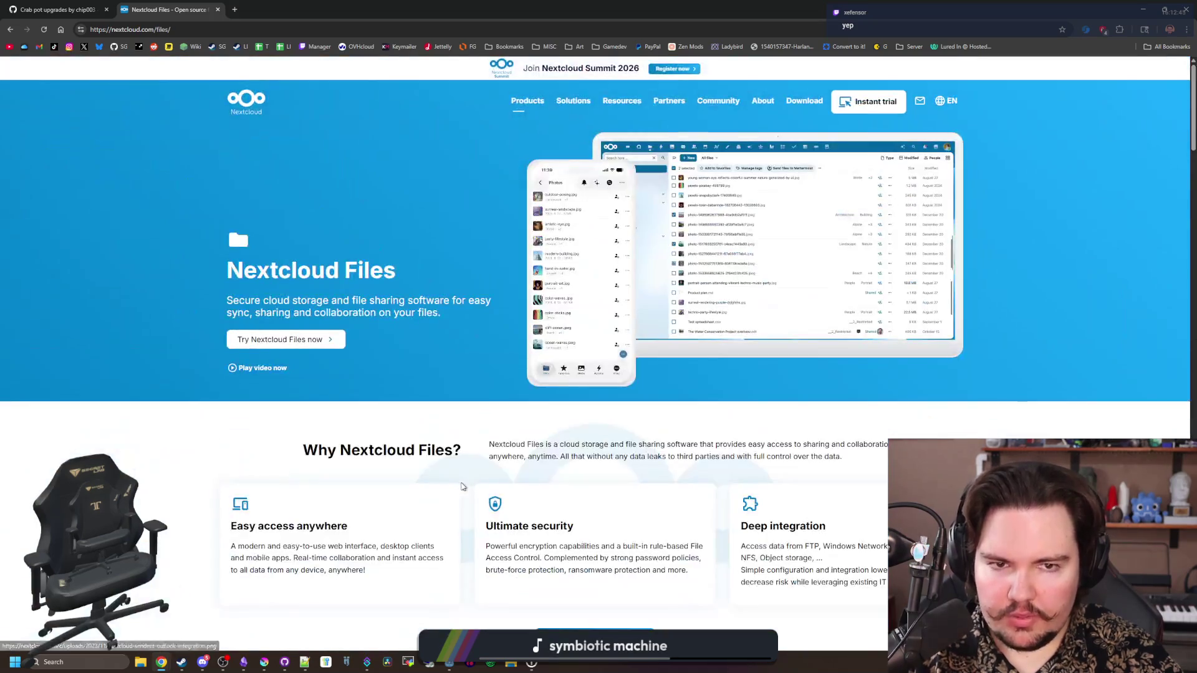
pyautogui.hotkey('ctrl', 'w')
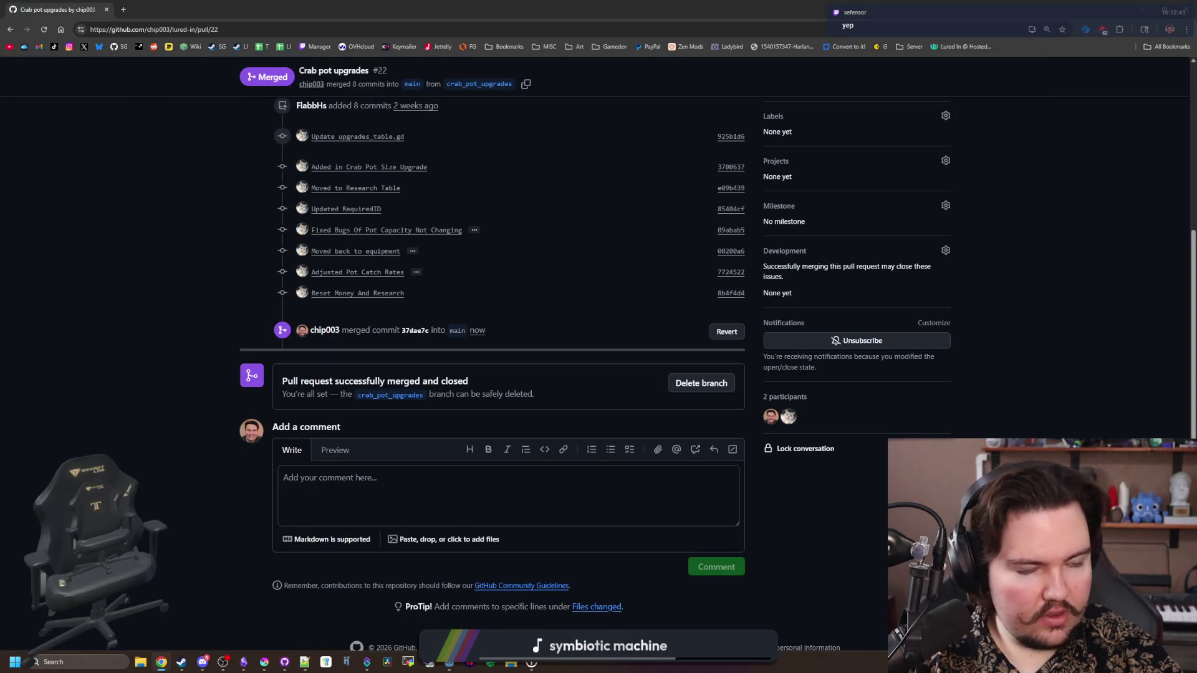
# Maximize Godot, filter the FileSystem for 'upgra' and open upgrades_table.gd
pyautogui.scroll(10, 173, 334)
pyautogui.press('super+Down')
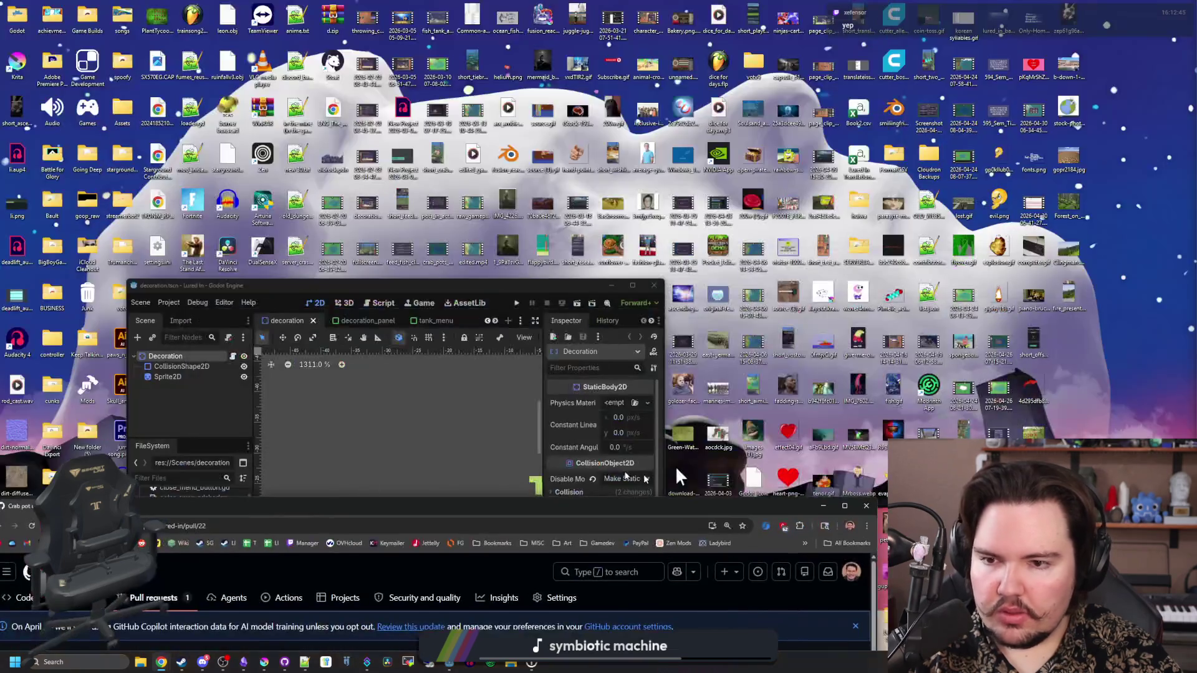
pyautogui.press('super+Up')
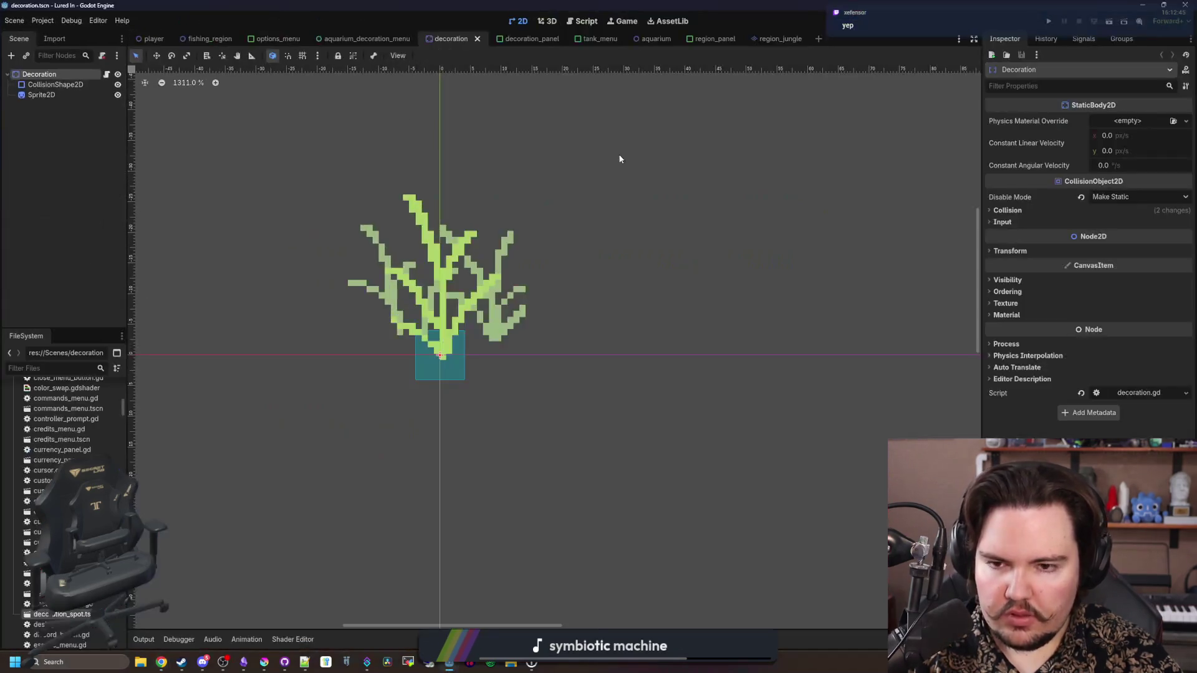
pyautogui.scroll(-5, 485, 356)
pyautogui.scroll(6, 485, 356)
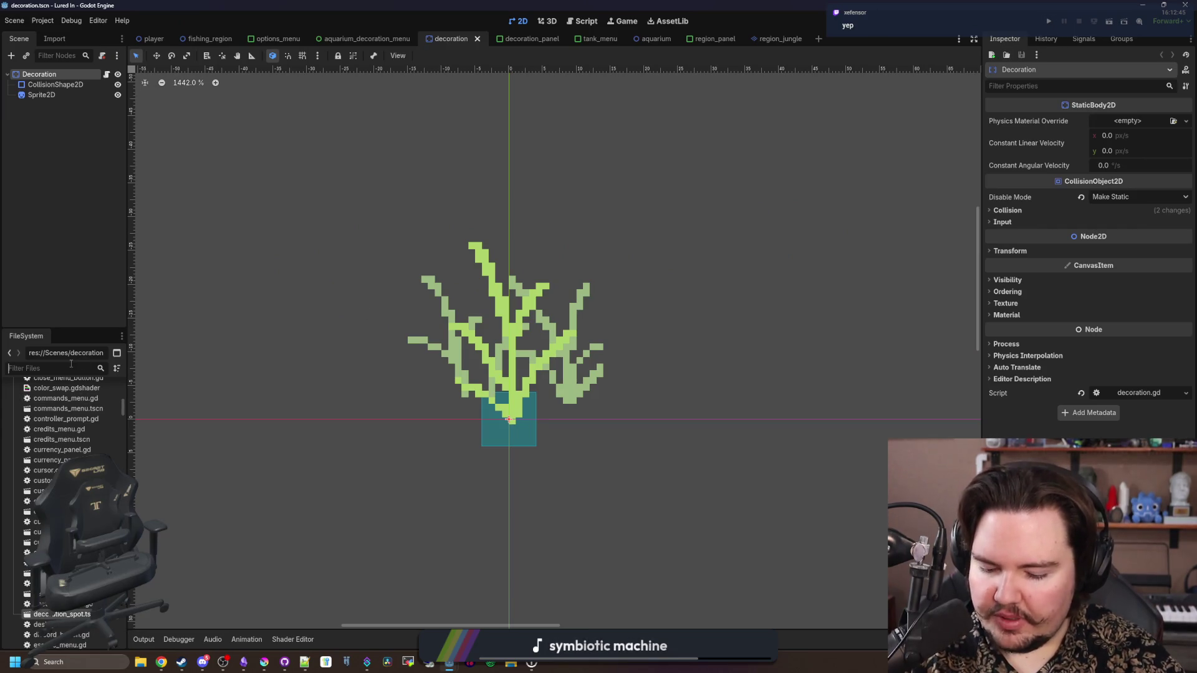
pyautogui.write('upgra')
pyautogui.click(75, 450)
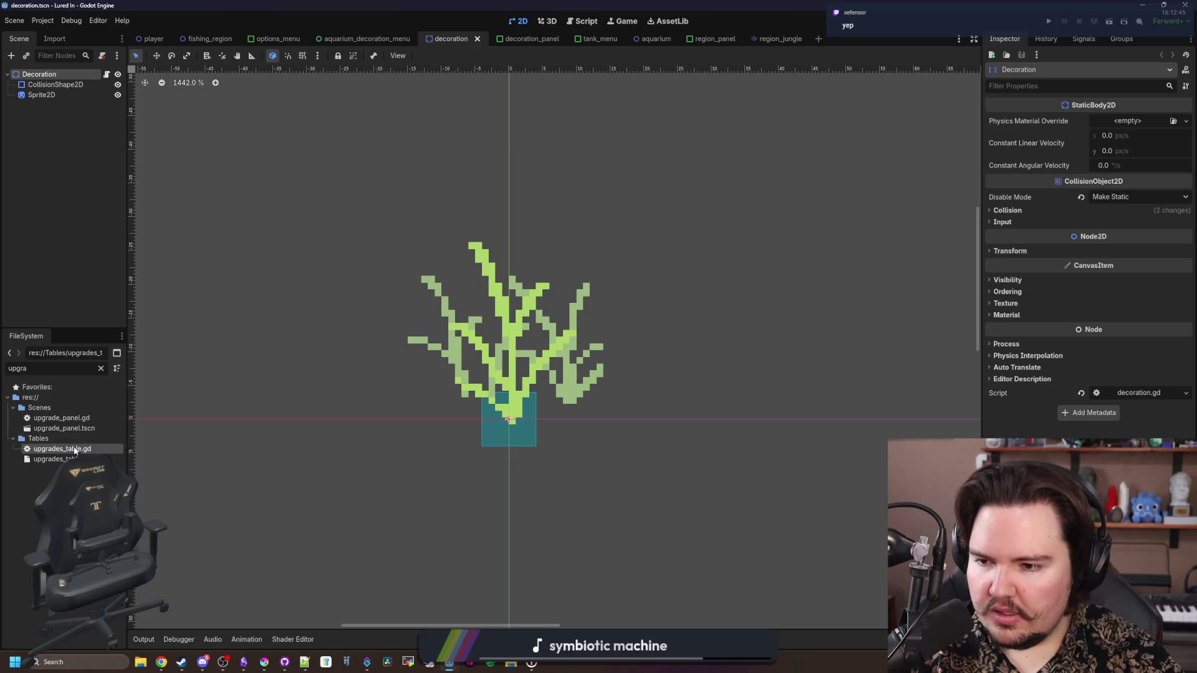
pyautogui.doubleClick(75, 450)
pyautogui.scroll(-4, 457, 360)
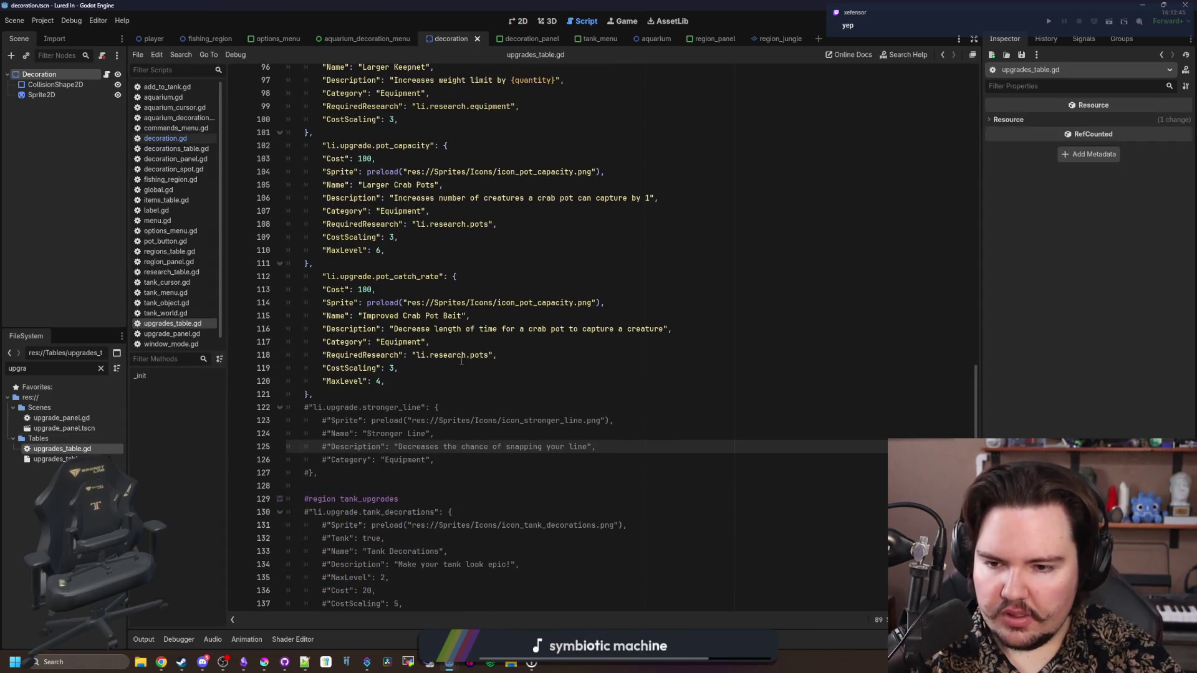
# Review the pot_catch_rate entry and preview its icon_pot_capacity.png sprite
pyautogui.click(408, 381)
pyautogui.scroll(2, 408, 409)
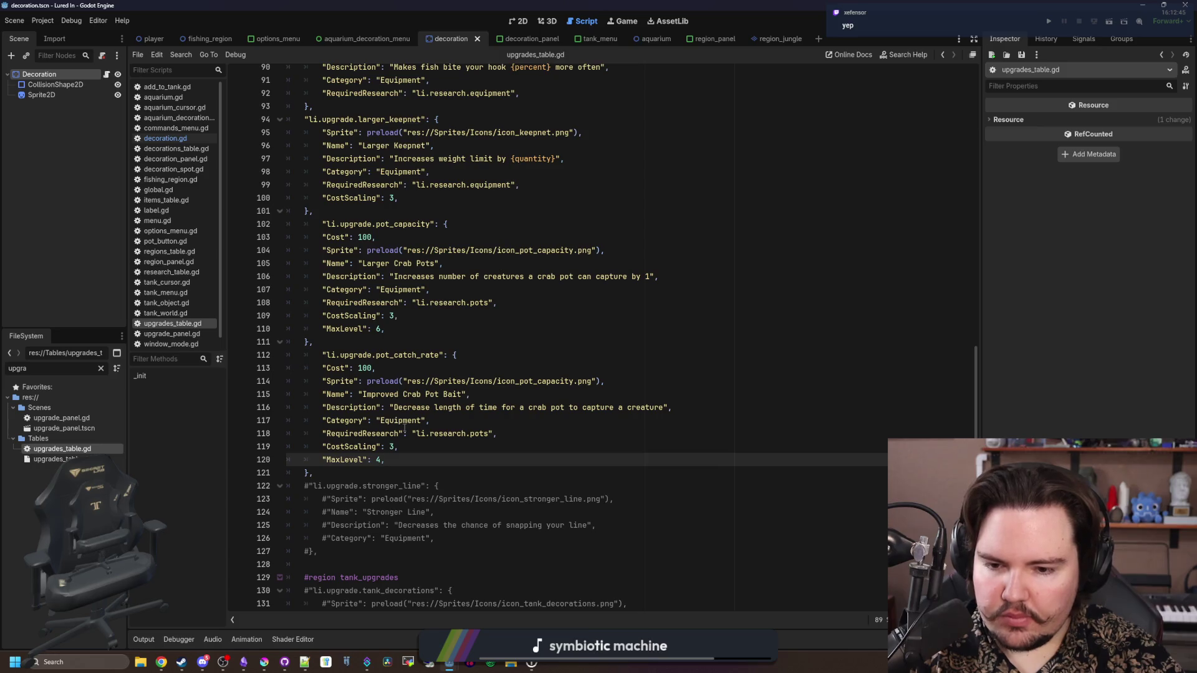
pyautogui.moveTo(420, 463)
pyautogui.mouseDown()
pyautogui.moveTo(299, 368)
pyautogui.moveTo(299, 355)
pyautogui.mouseUp()
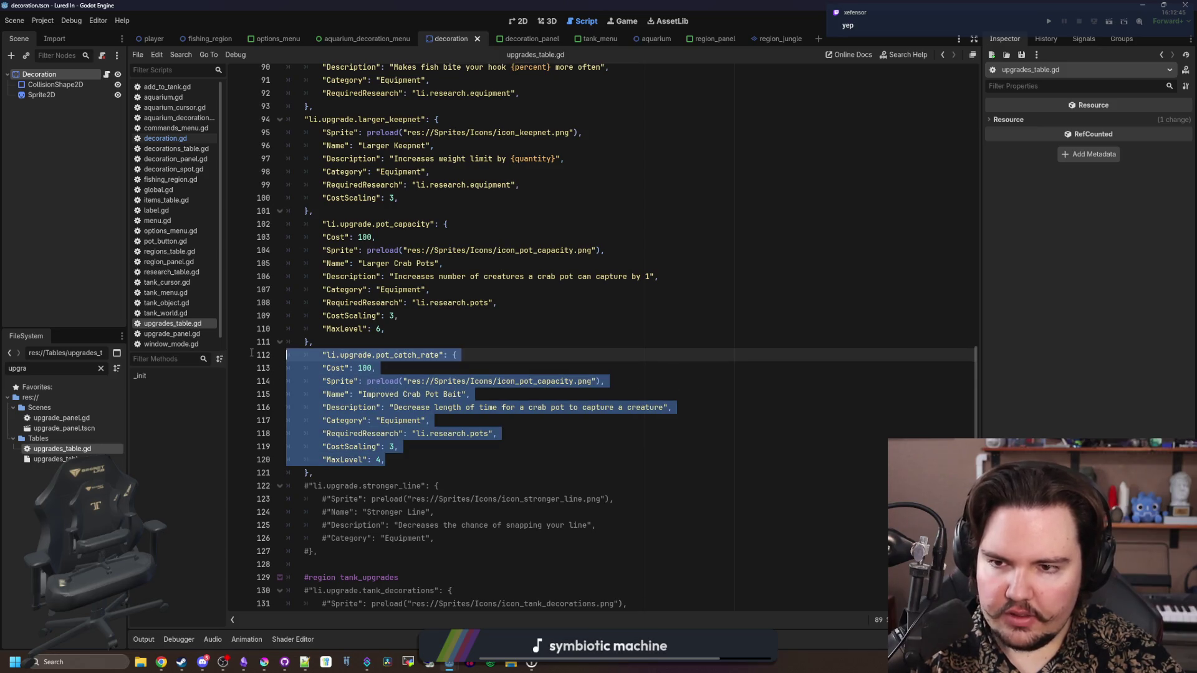
pyautogui.click(436, 328)
pyautogui.keyDown('ctrl'); pyautogui.click(530, 250); pyautogui.keyUp('ctrl')
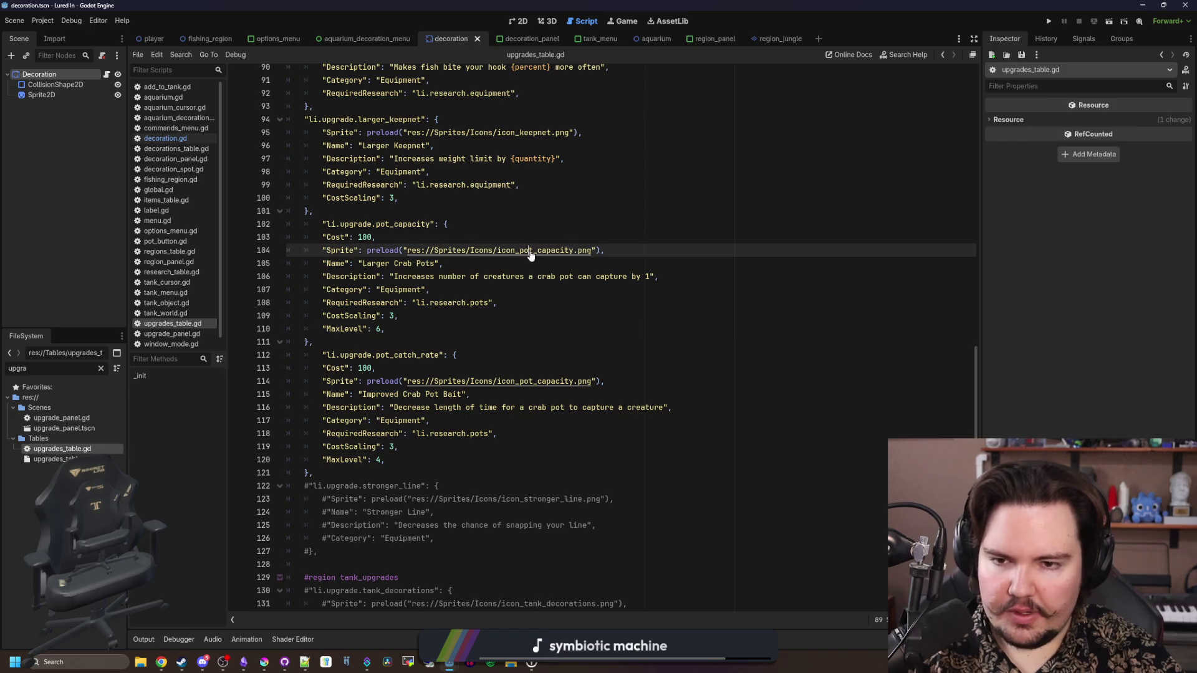
pyautogui.moveTo(535, 382)
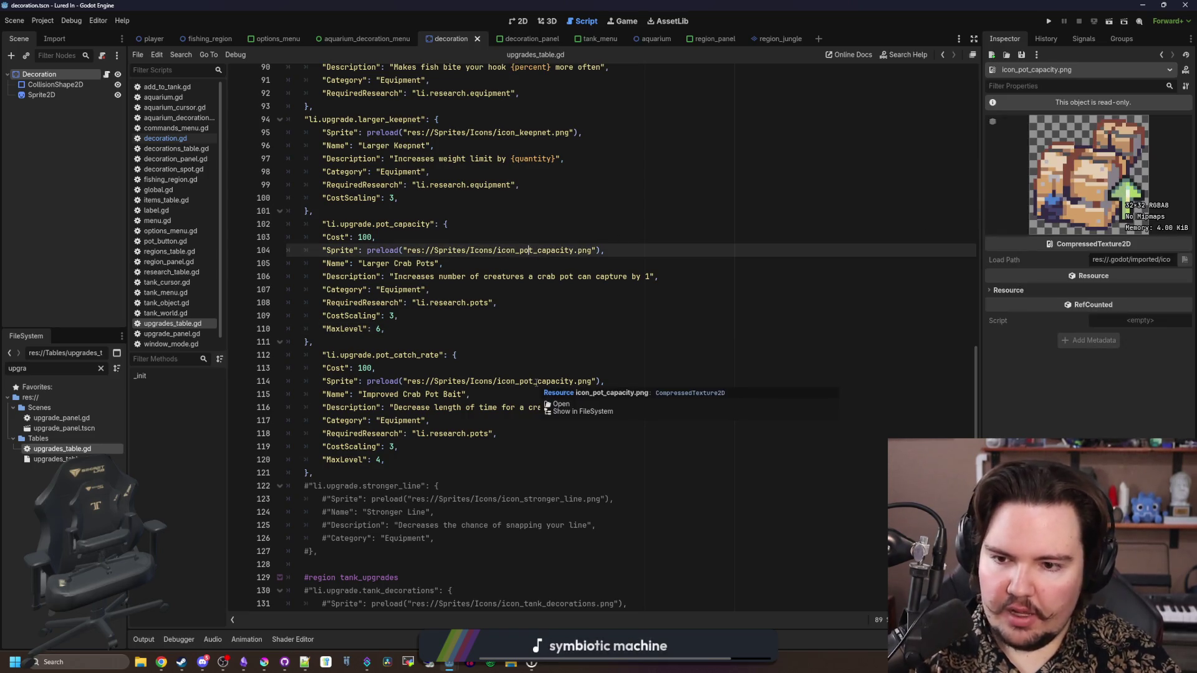
pyautogui.click(430, 339)
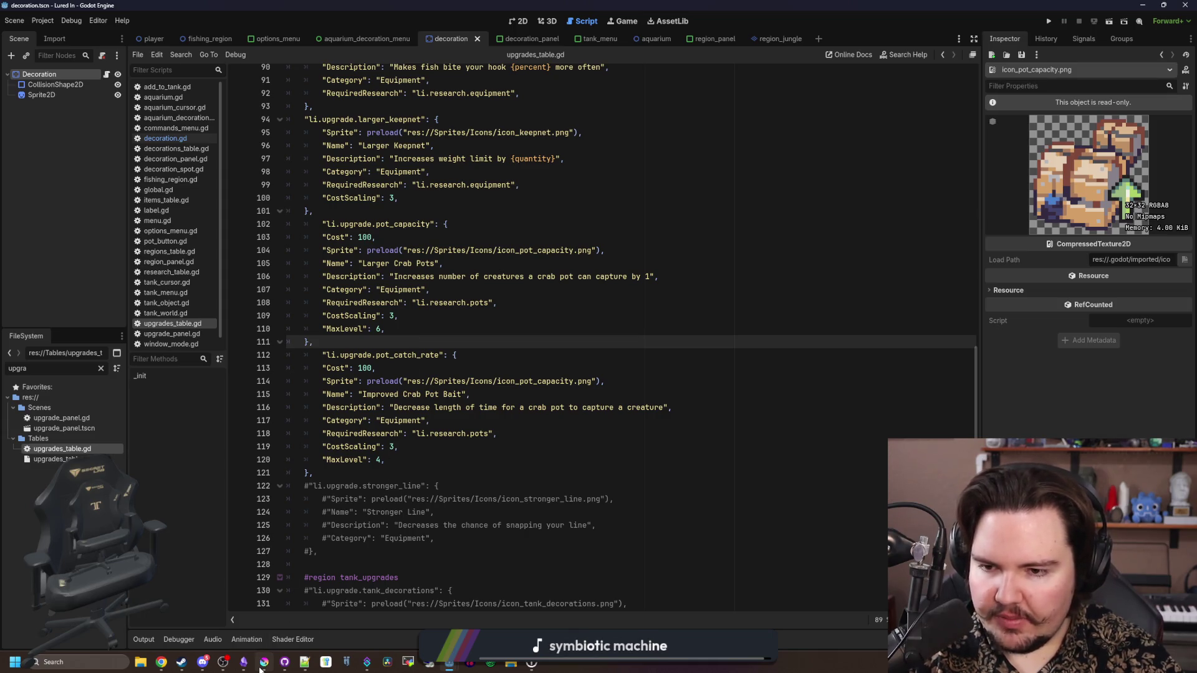
# Return to the Improved Crab Pot Bait entry, placing the caret after 'Decrease' in its description
pyautogui.moveTo(252, 665)
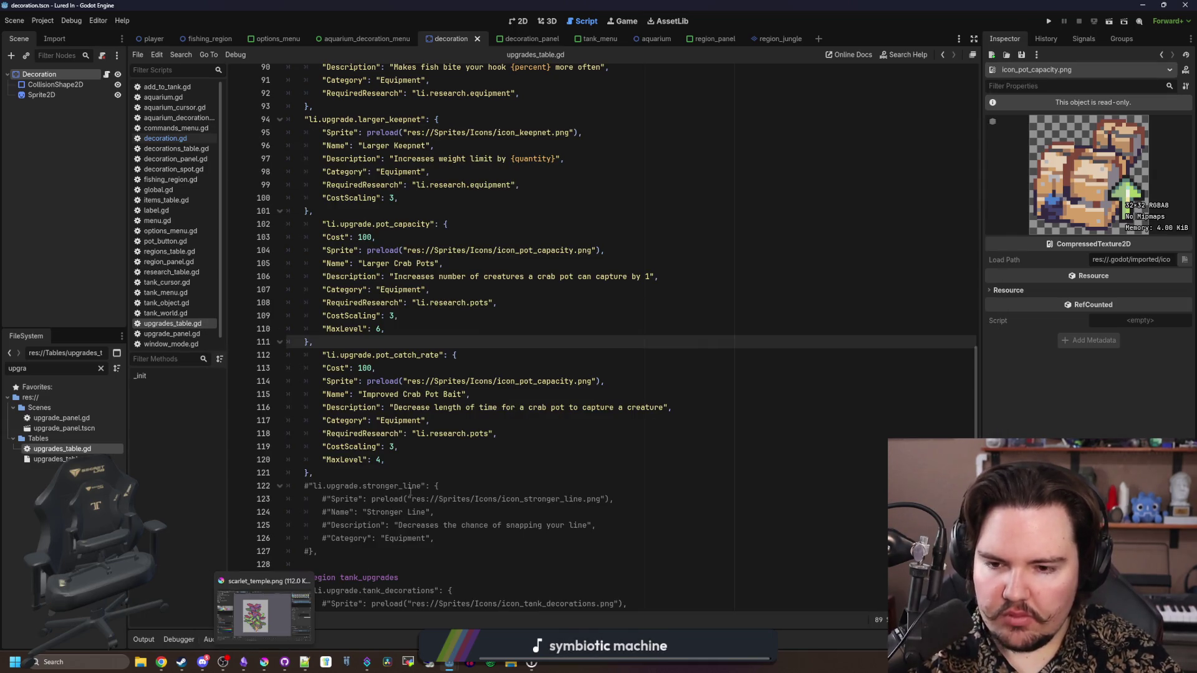
pyautogui.click(431, 460)
pyautogui.click(461, 420)
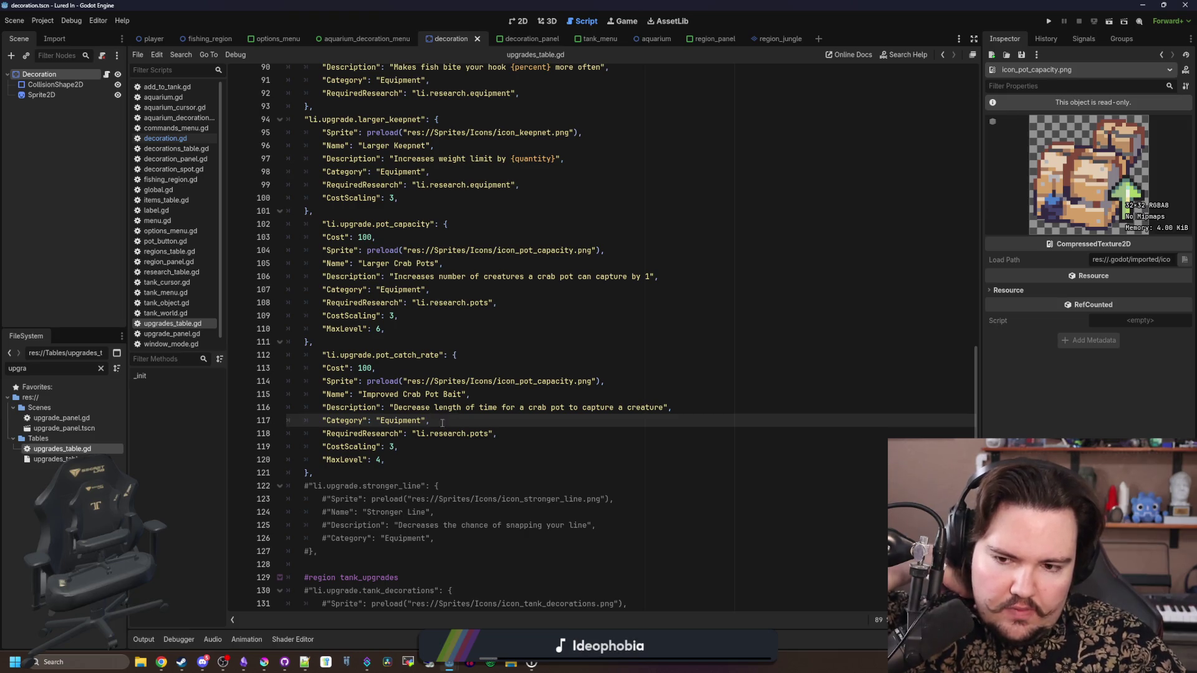
pyautogui.press('Up')
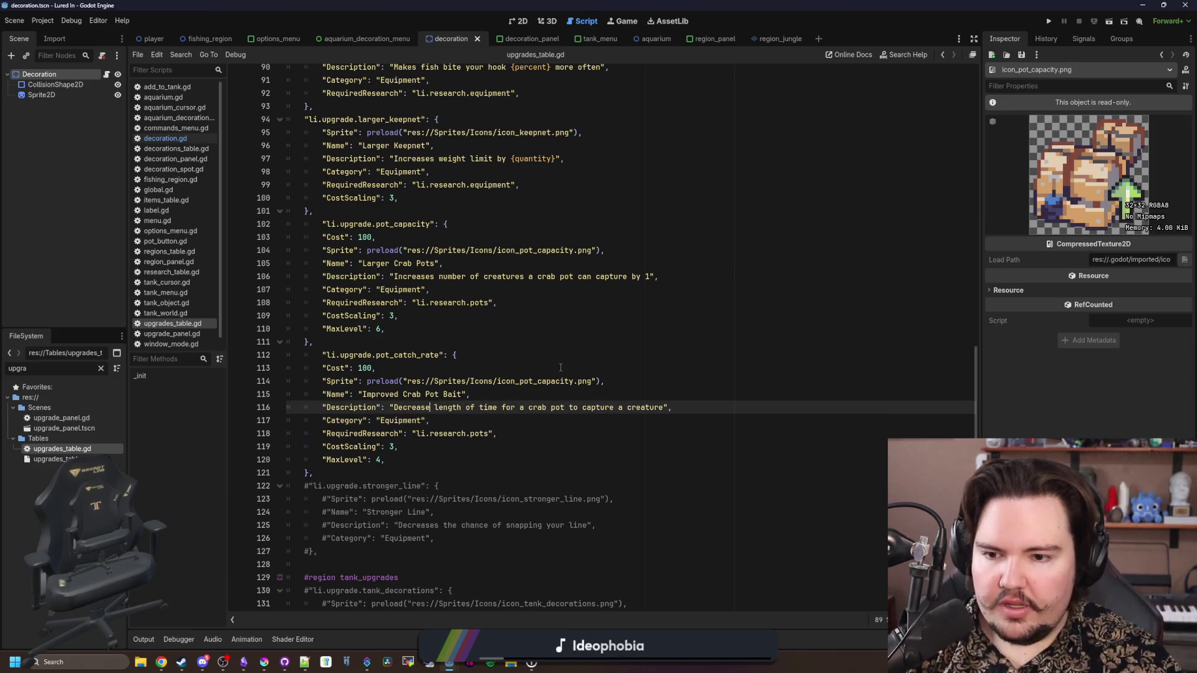
# Insert 's' after 'Decrease' and 'the' after it in the bait description
pyautogui.write('s')
pyautogui.press('Down')
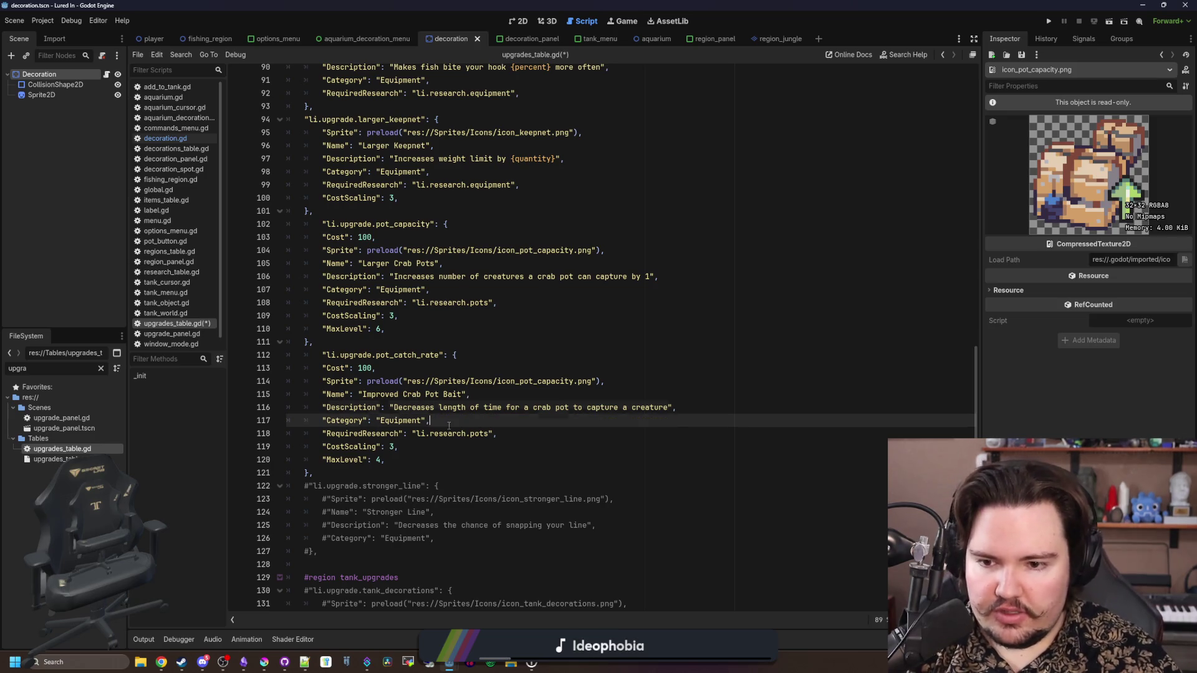
pyautogui.click(430, 412)
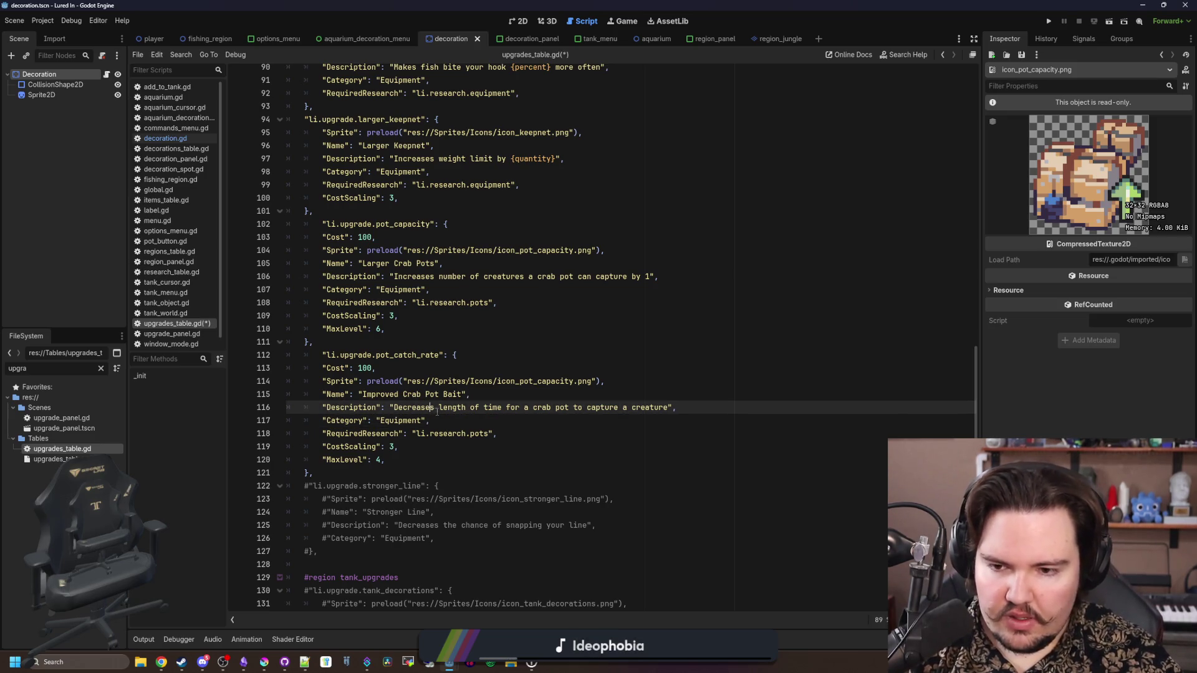
pyautogui.write('the')
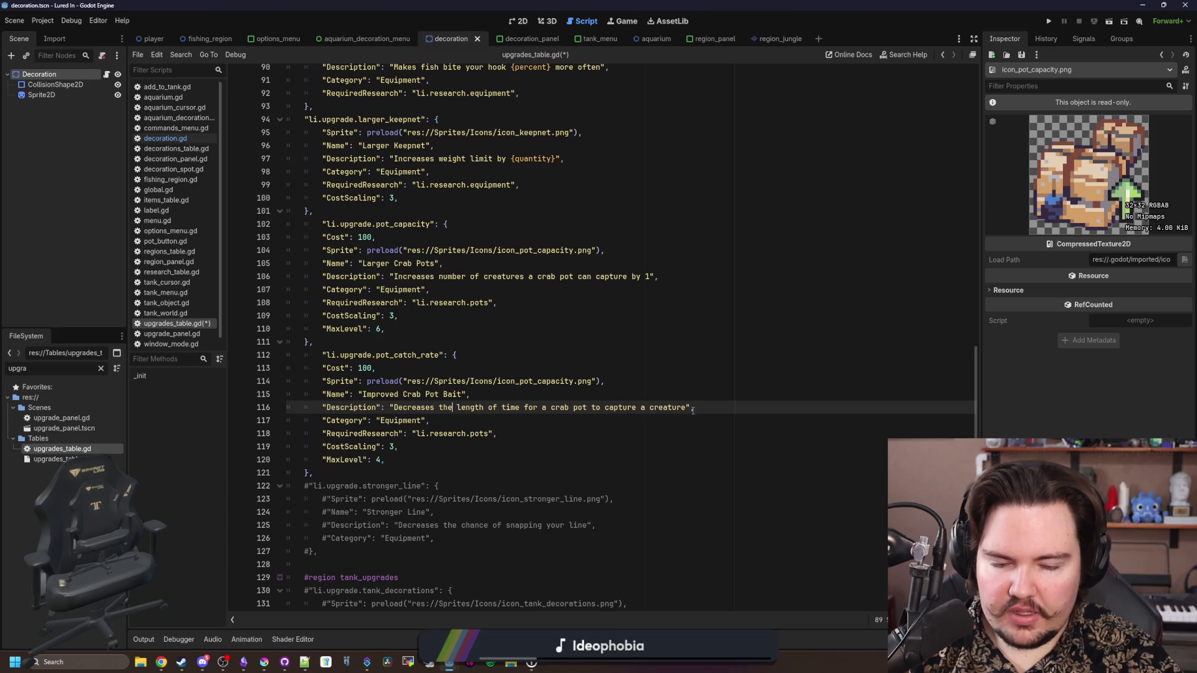
# Review the MaxLevel 4 and description lines, then save upgrades_table.gd with Ctrl+S
pyautogui.click(446, 418)
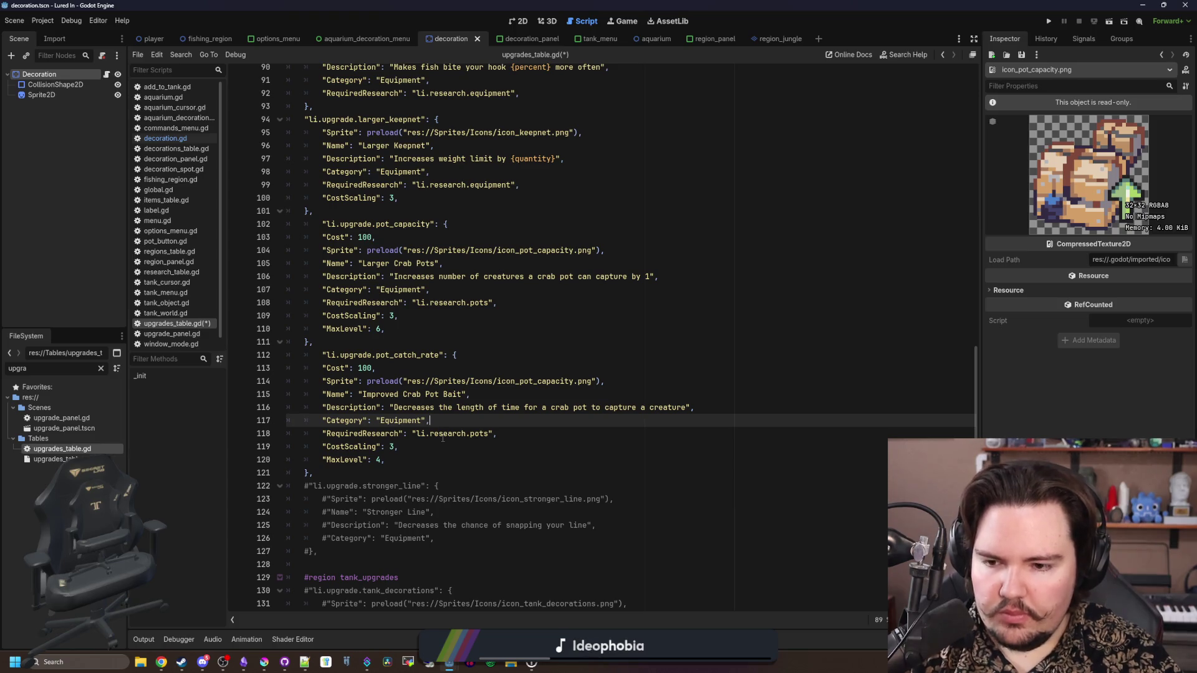
pyautogui.moveTo(384, 461); pyautogui.dragTo(323, 459)
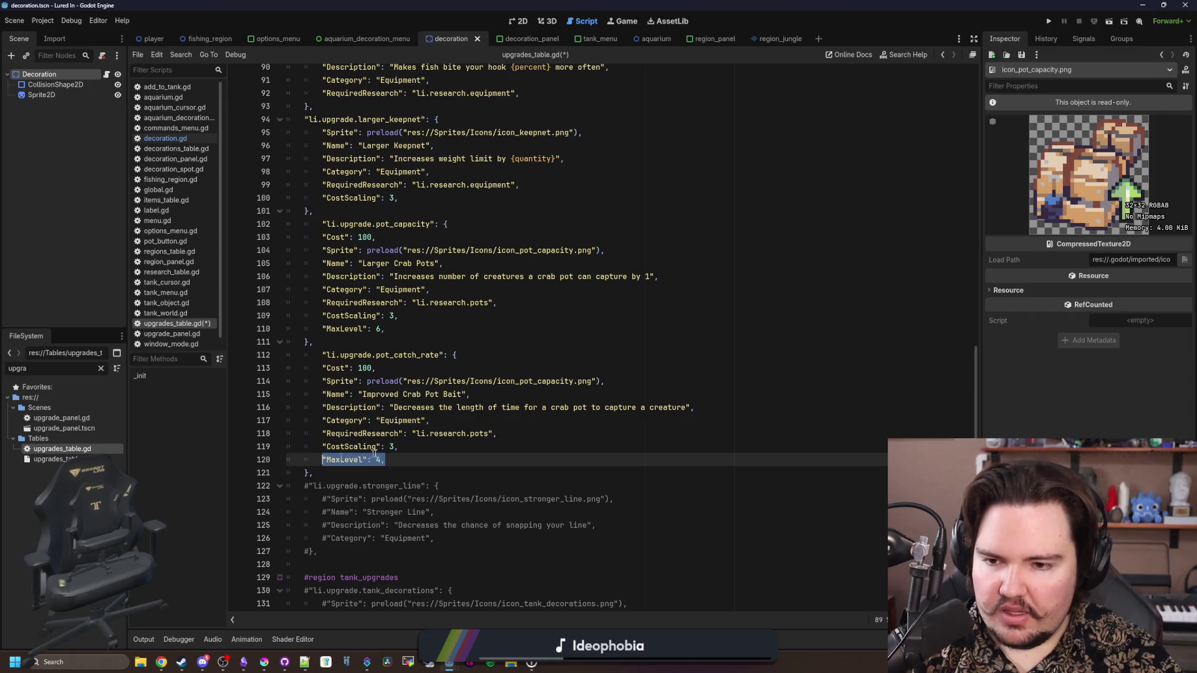
pyautogui.click(409, 460)
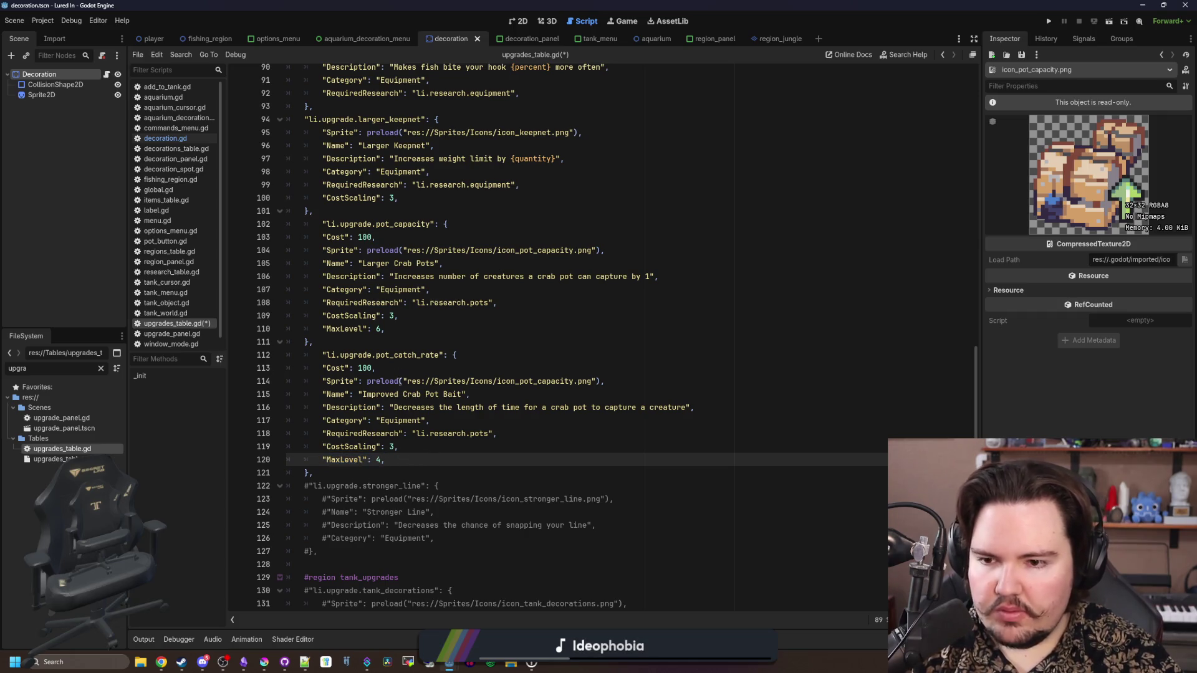
pyautogui.click(398, 346)
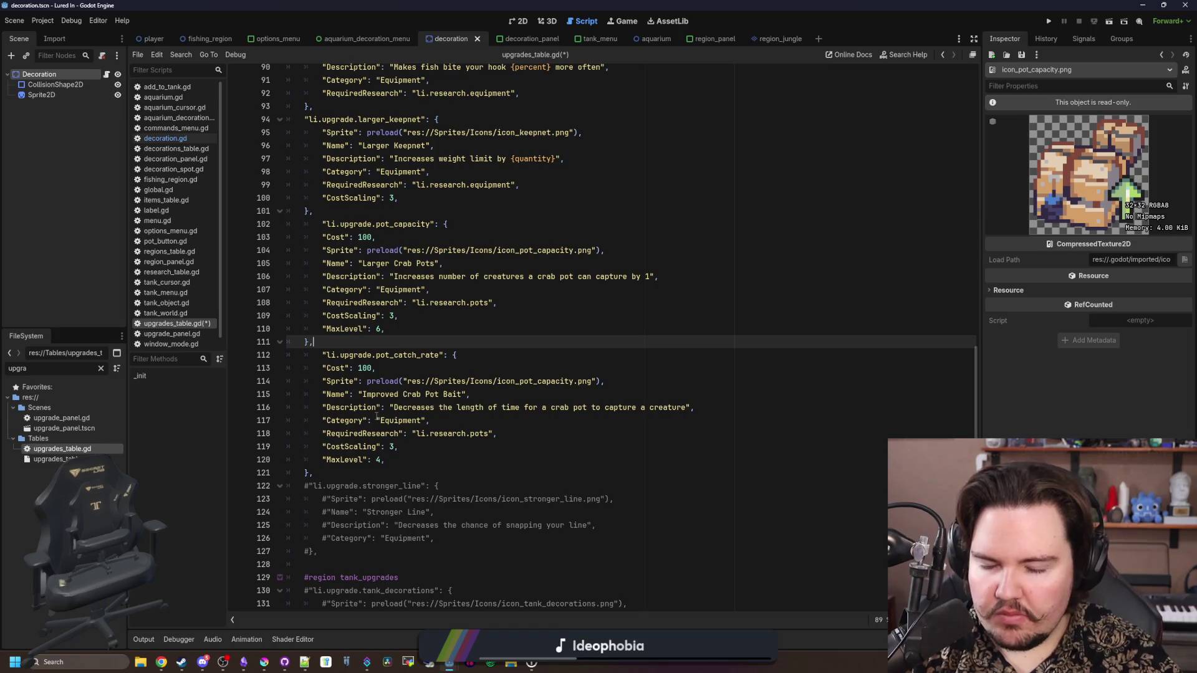
pyautogui.moveTo(390, 408); pyautogui.dragTo(698, 411)
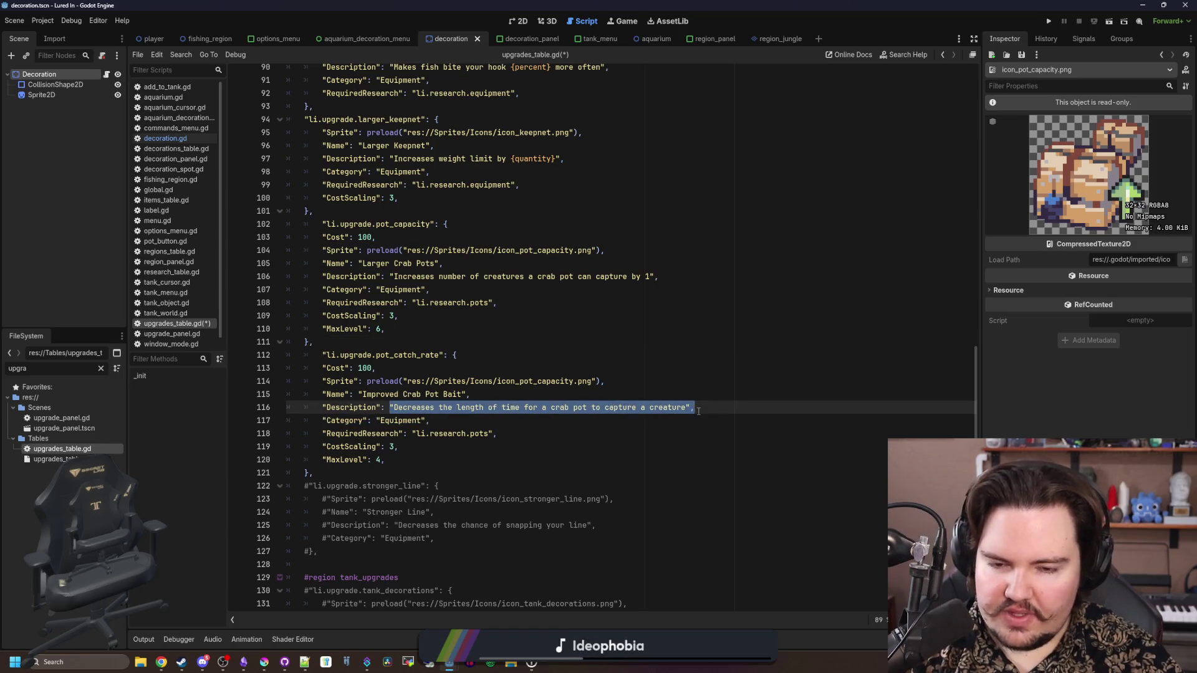
pyautogui.click(382, 340)
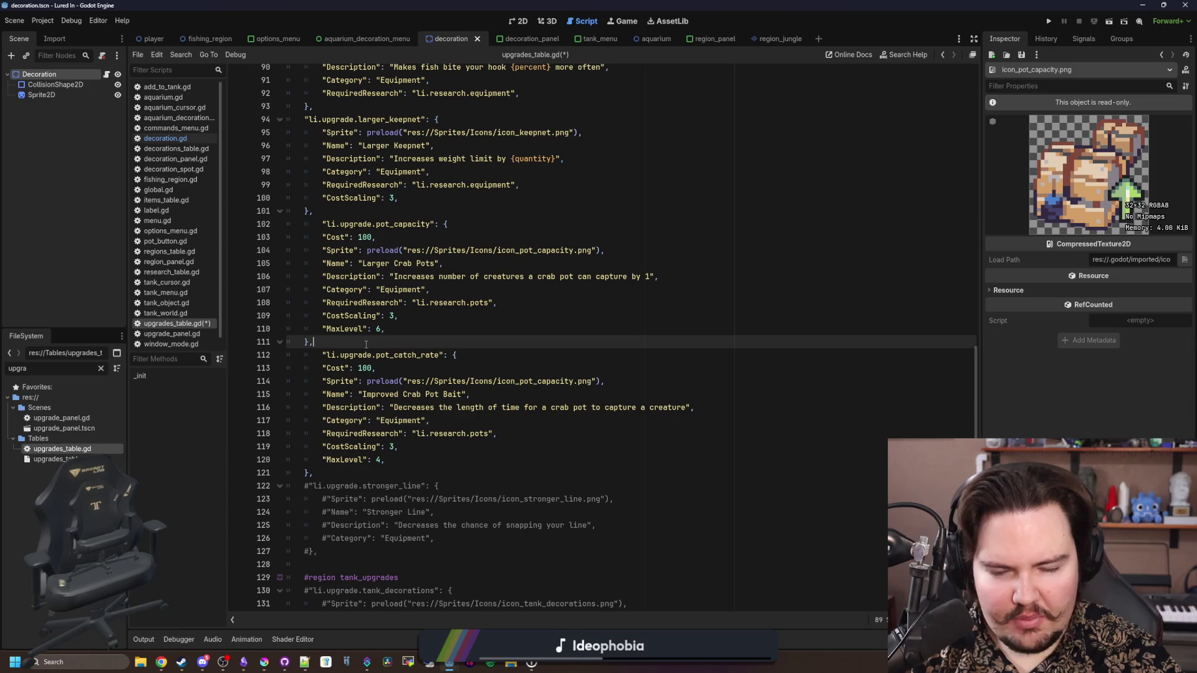
pyautogui.hotkey('ctrl', 's')
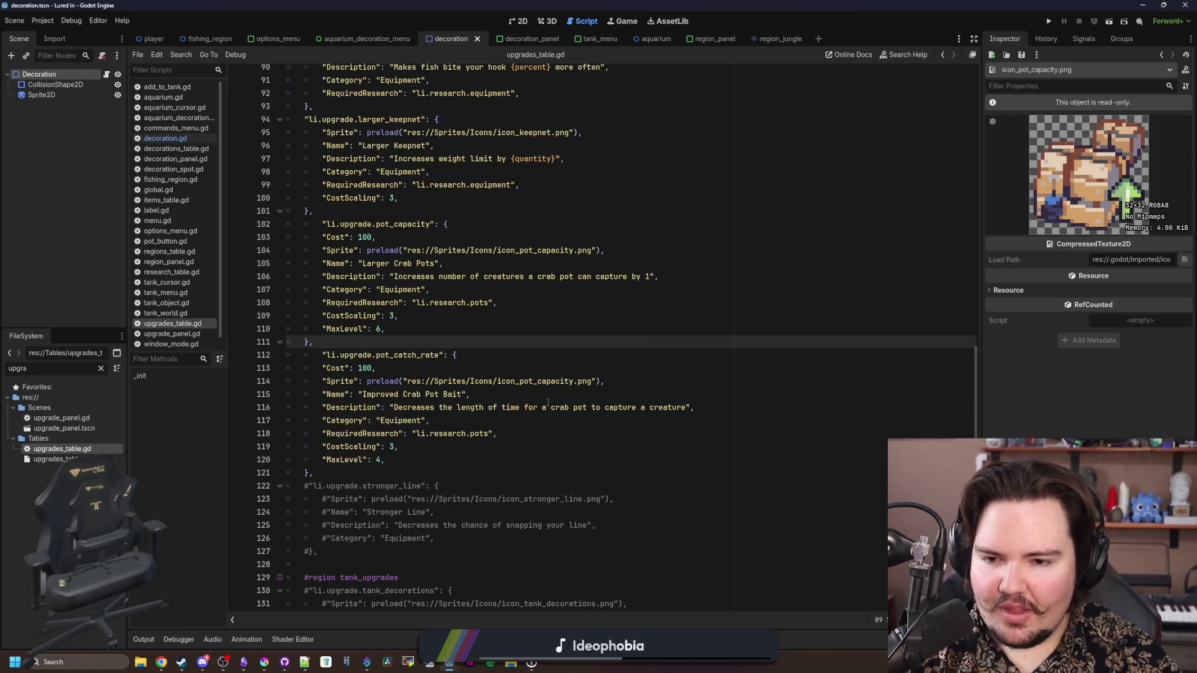
pyautogui.click(542, 386)
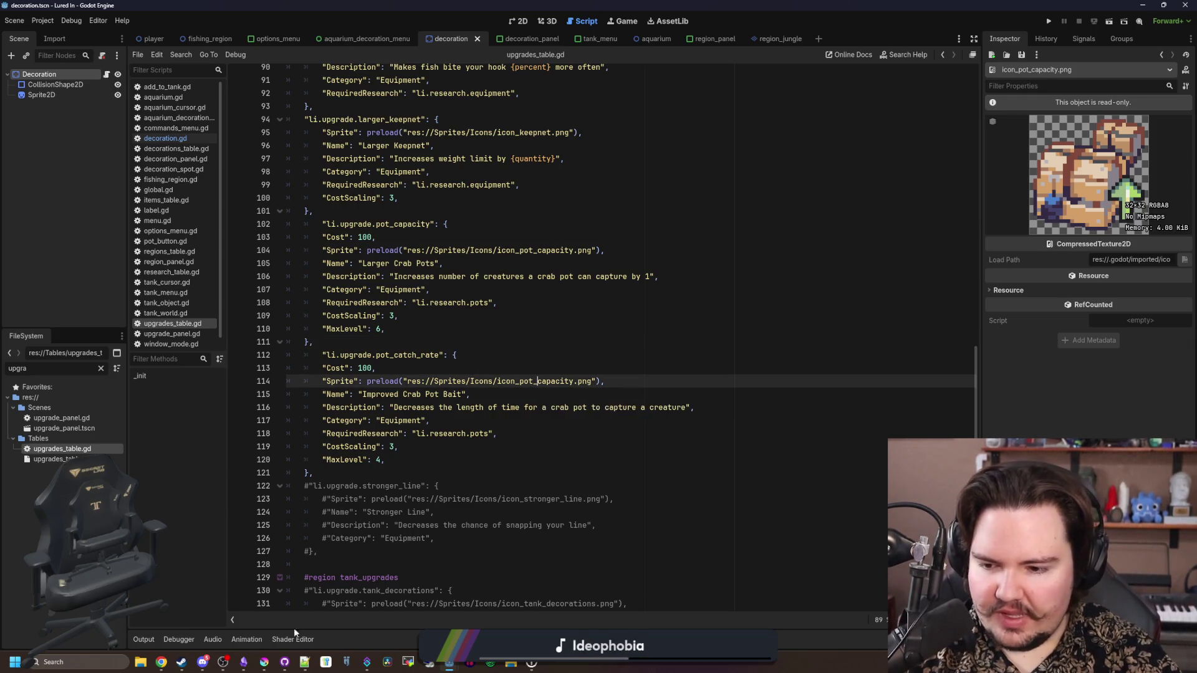
# Open icon_pot_capacity.png from the Sprites > Icons folder in Krita
pyautogui.click(268, 604)
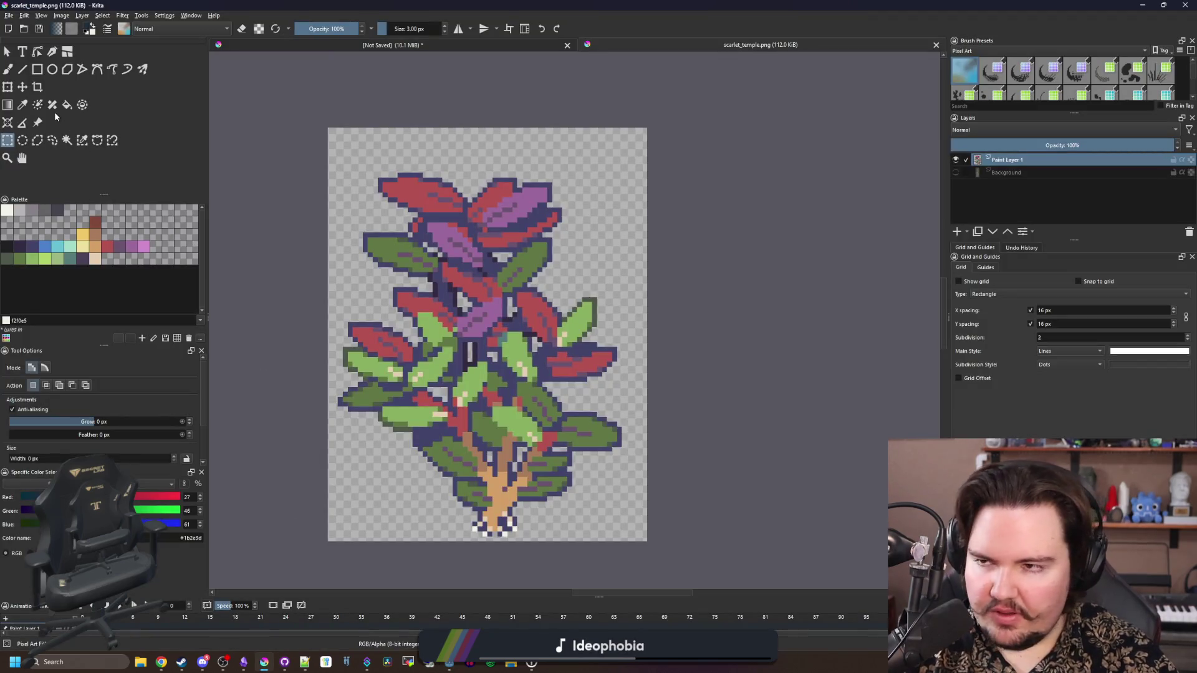
pyautogui.hotkey('alt', 'f')
pyautogui.press('Escape')
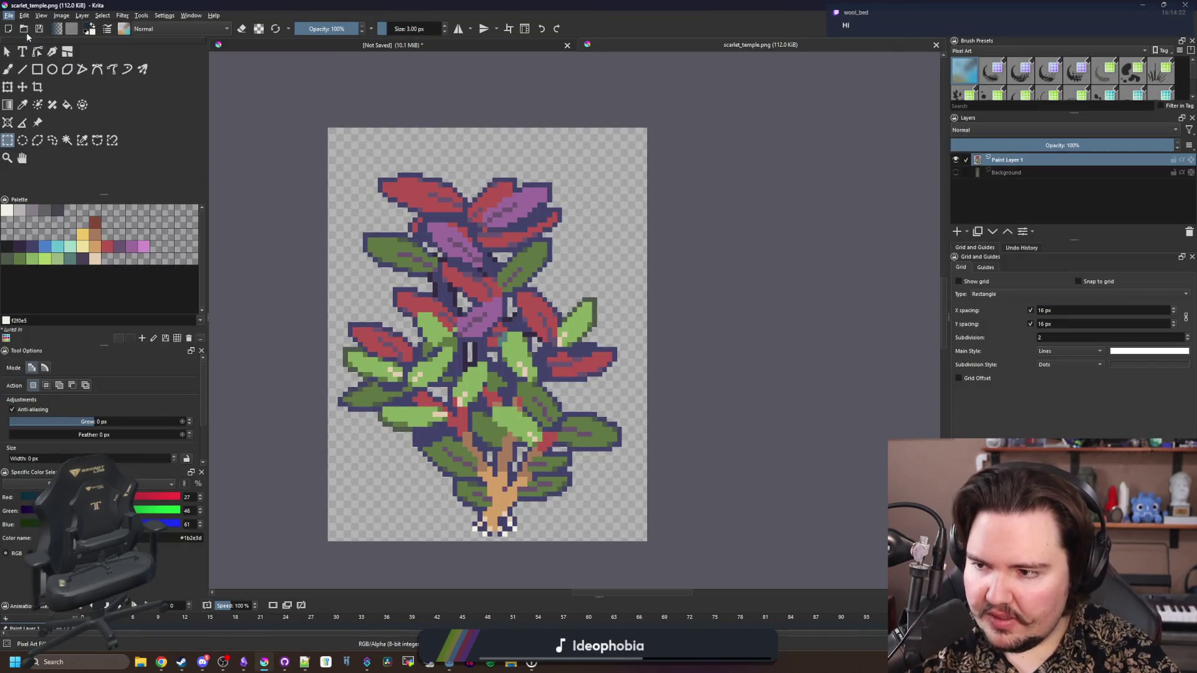
pyautogui.hotkey('ctrl', 'o')
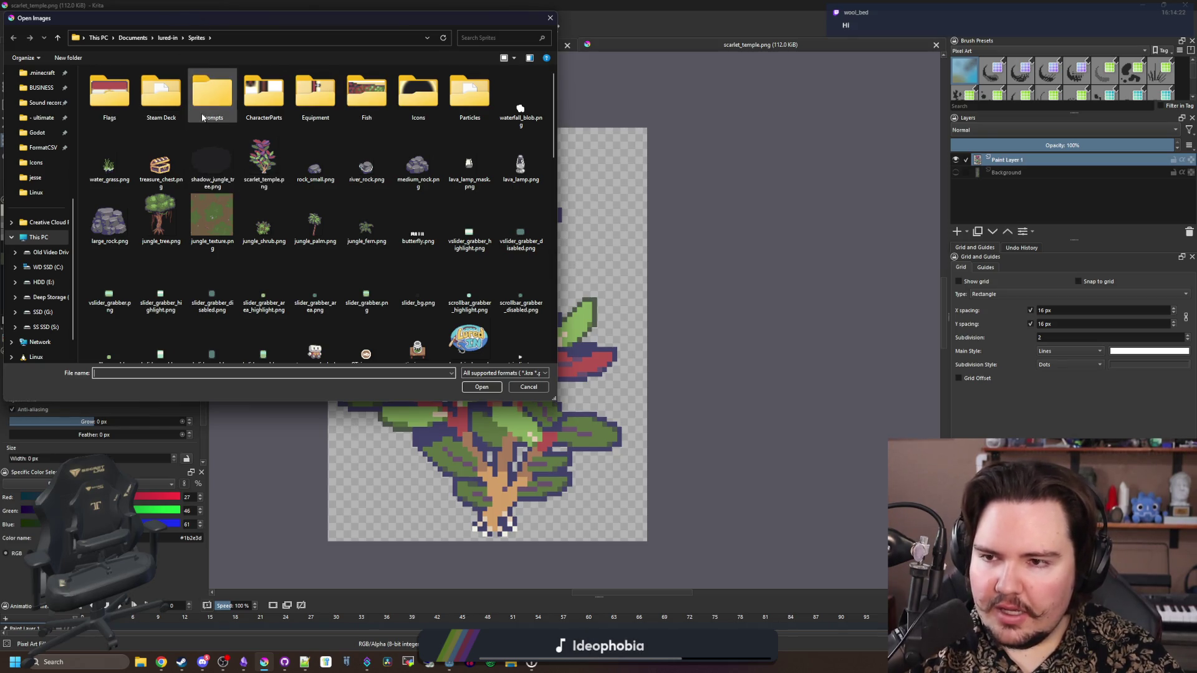
pyautogui.doubleClick(411, 106)
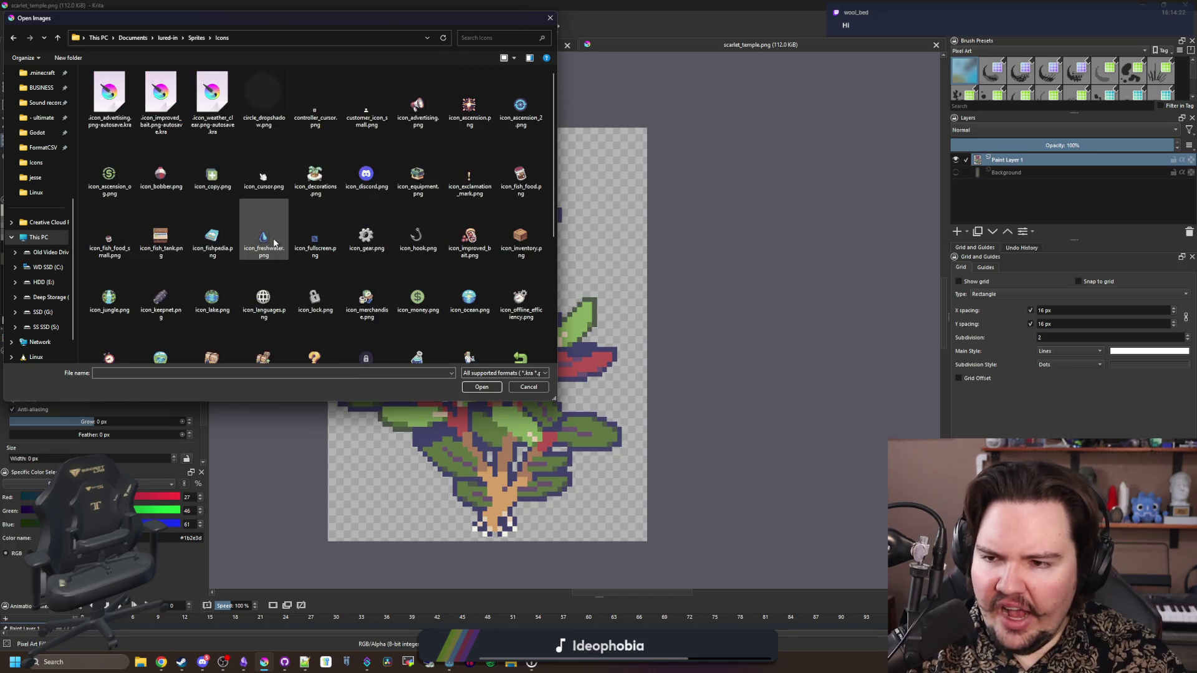
pyautogui.scroll(-2, 274, 242)
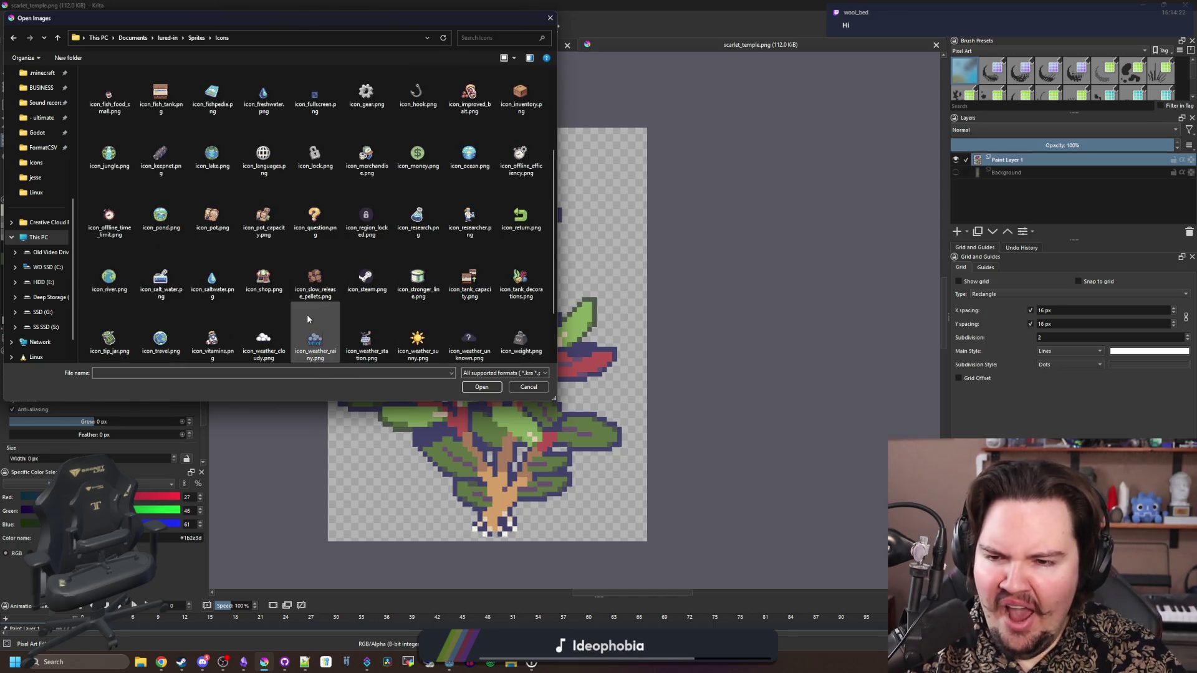
pyautogui.doubleClick(263, 215)
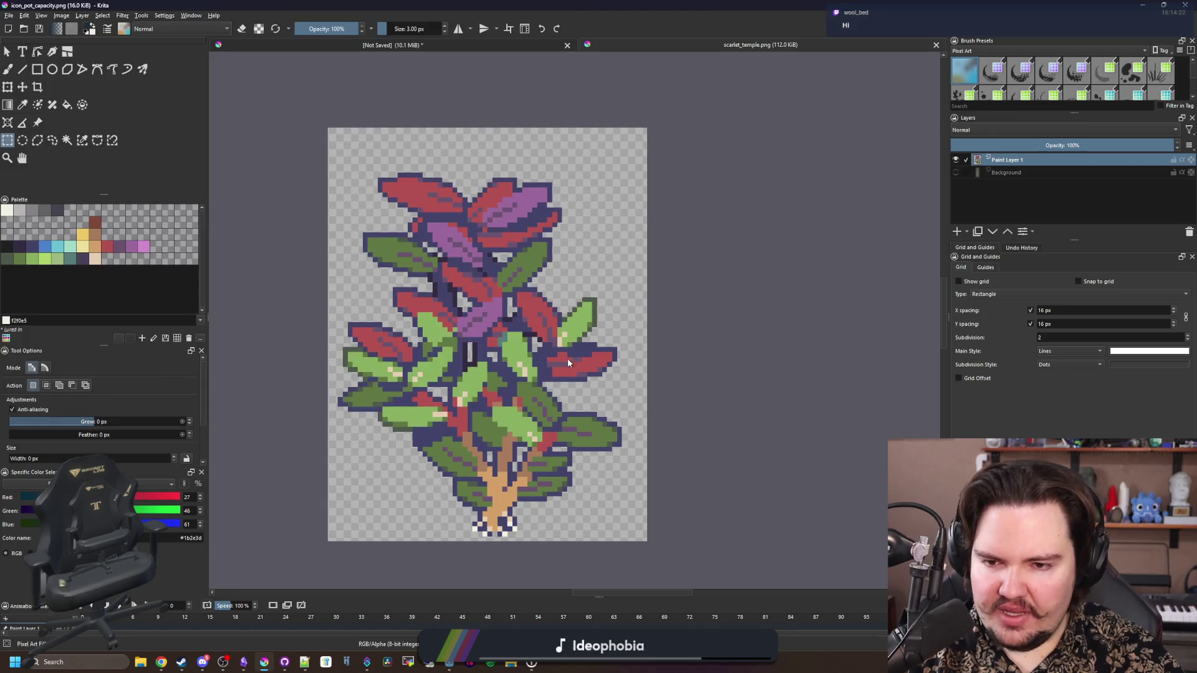
pyautogui.scroll(-5, 569, 361)
pyautogui.scroll(4, 436, 387)
pyautogui.scroll(-2, 386, 423)
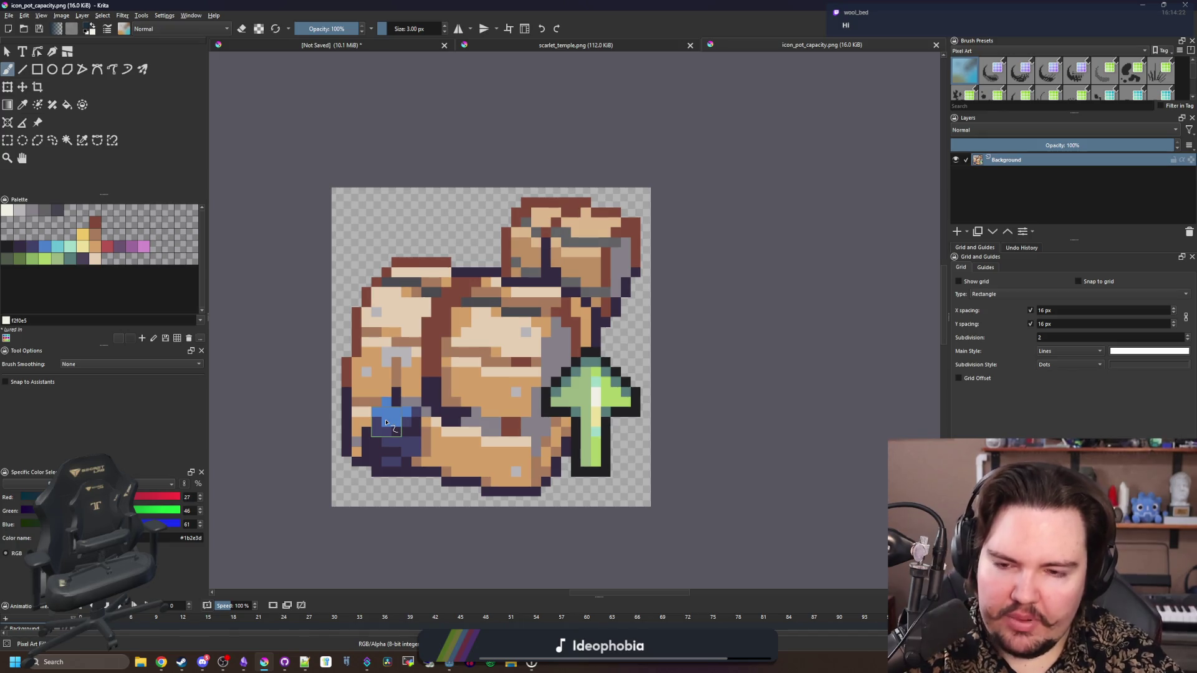
pyautogui.press('super+2')
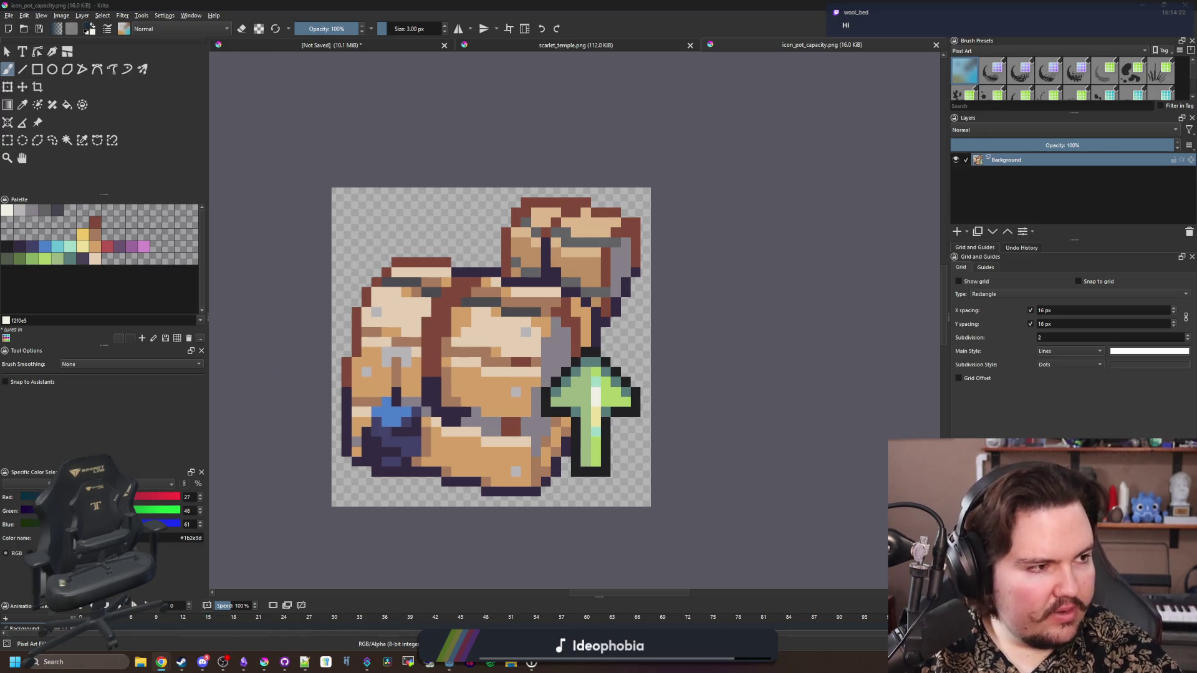
# Search Google for 'crab pot bait' and switch to full-window image results
pyautogui.write('crab pot bait')
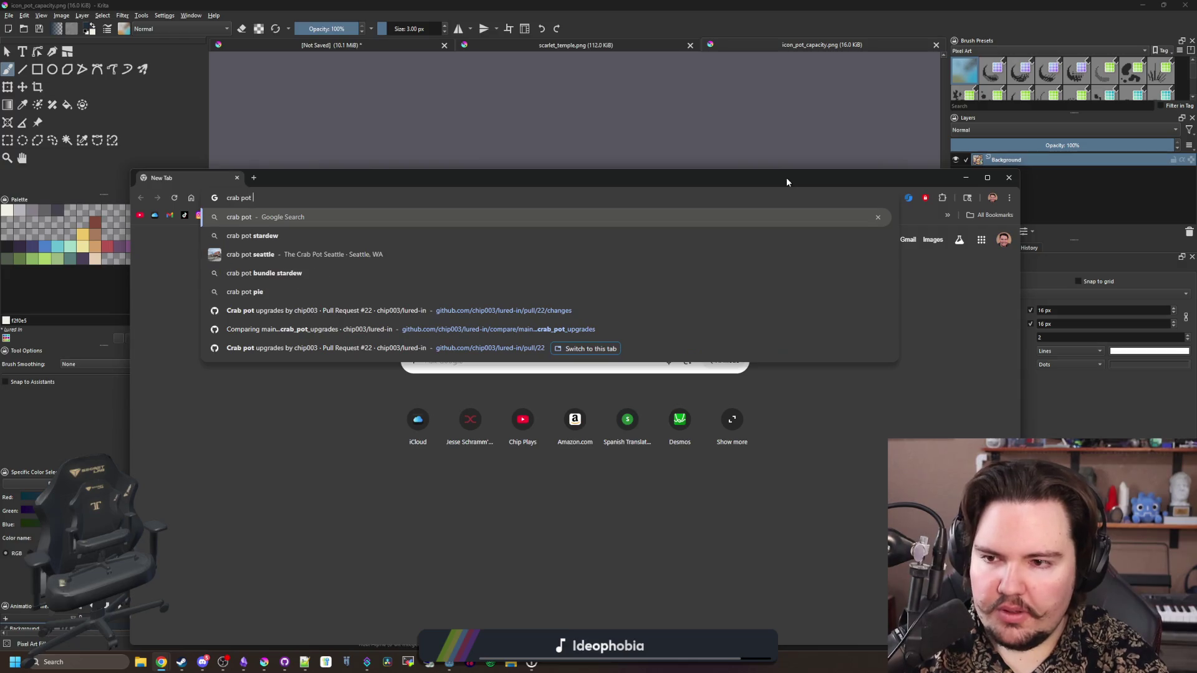
pyautogui.press('Return')
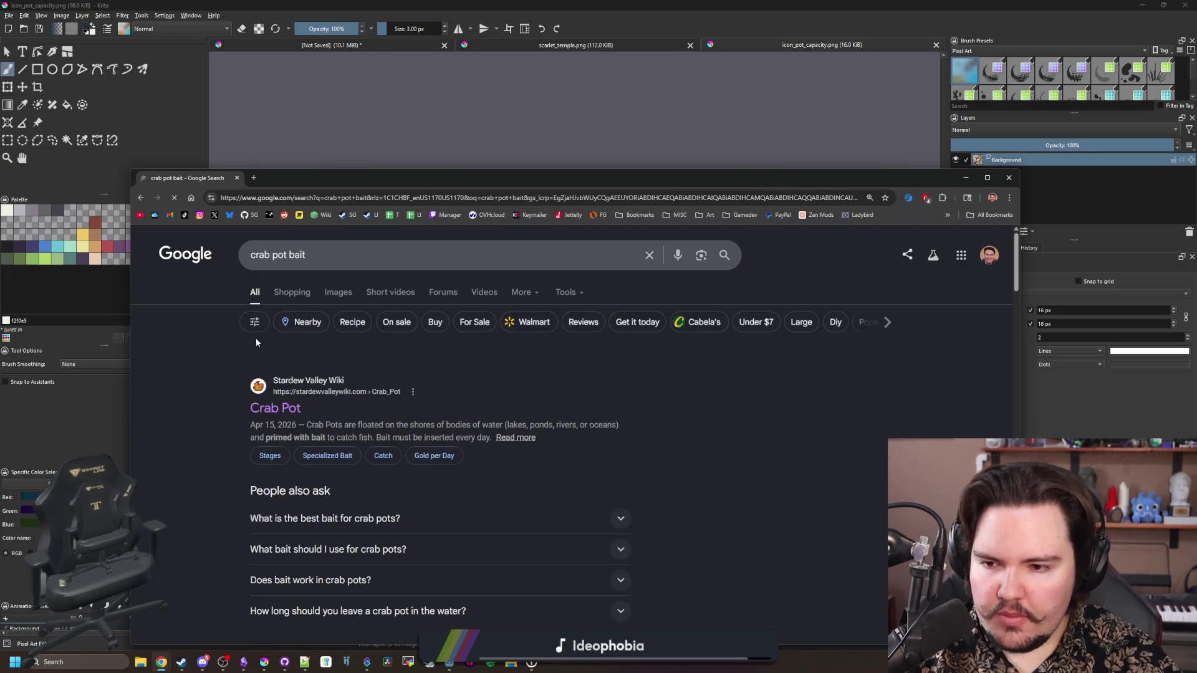
pyautogui.click(347, 282)
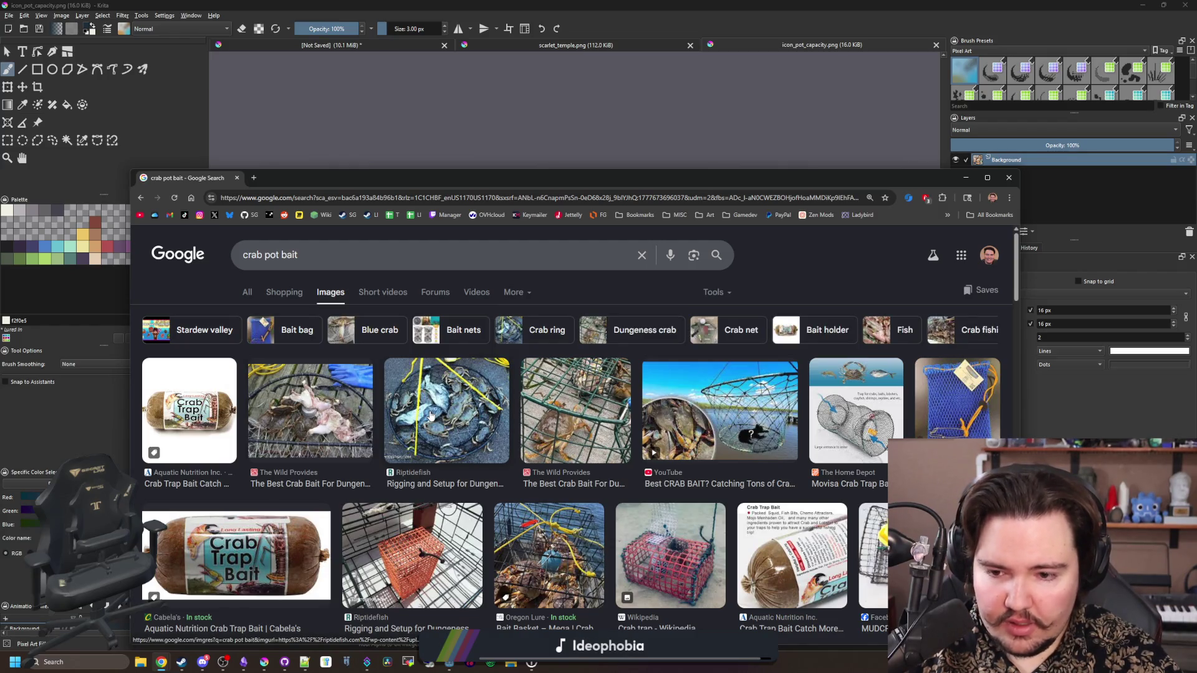
pyautogui.click(318, 411)
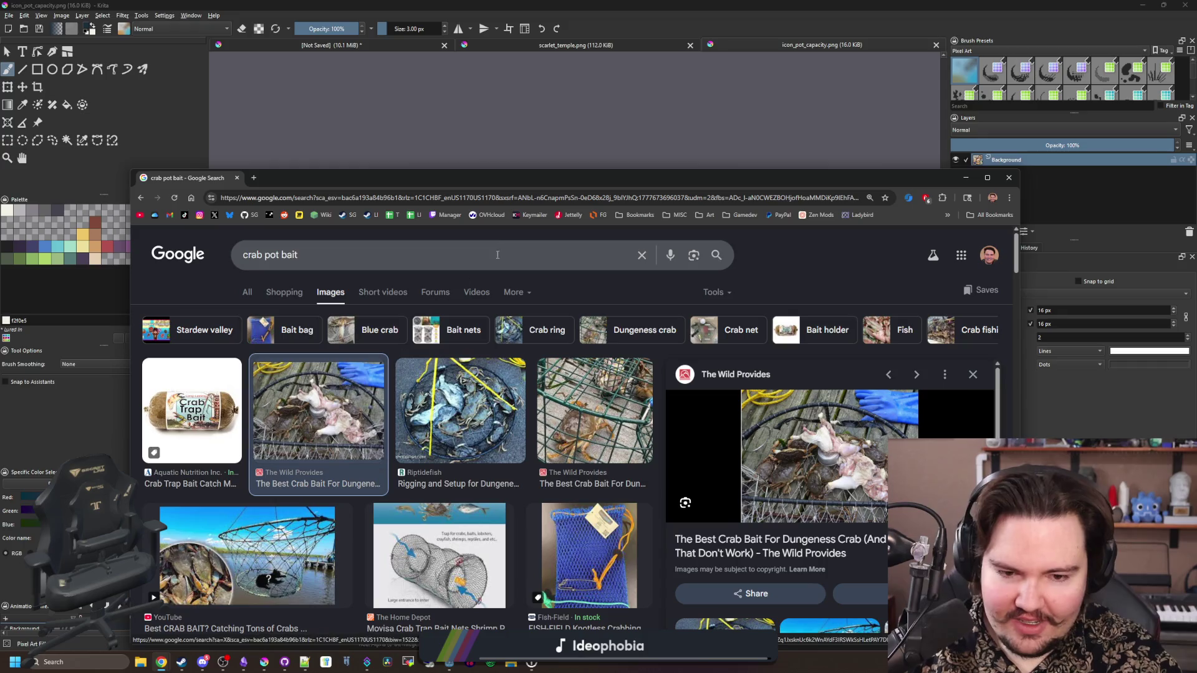
pyautogui.press('Left')
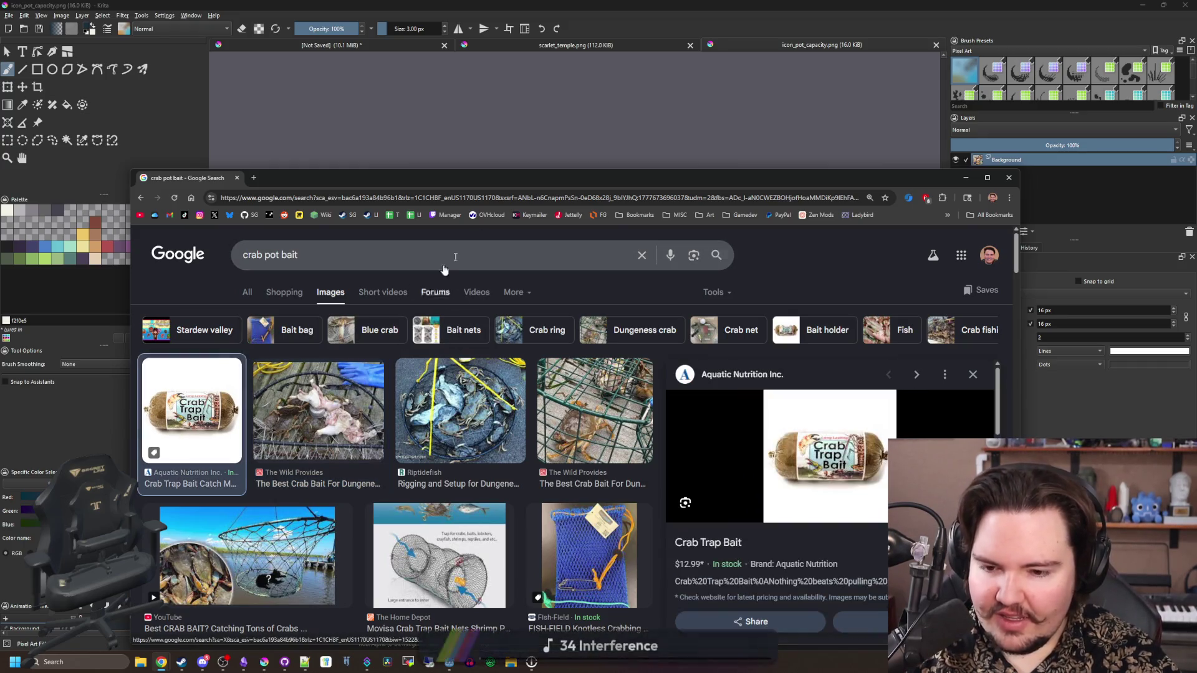
pyautogui.doubleClick(626, 178)
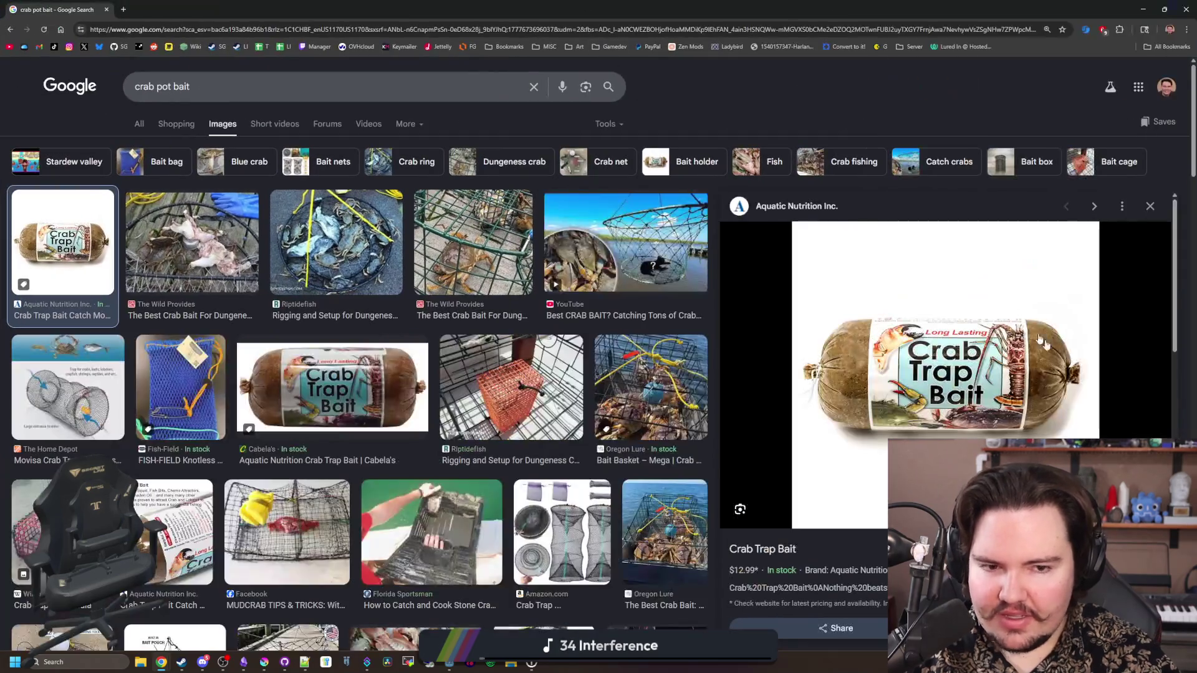
# Preview the bait log, Crab Trap Bait, Bait Basket – Mega, MUDCRAB and Cabela's images
pyautogui.scroll(-4, 942, 371)
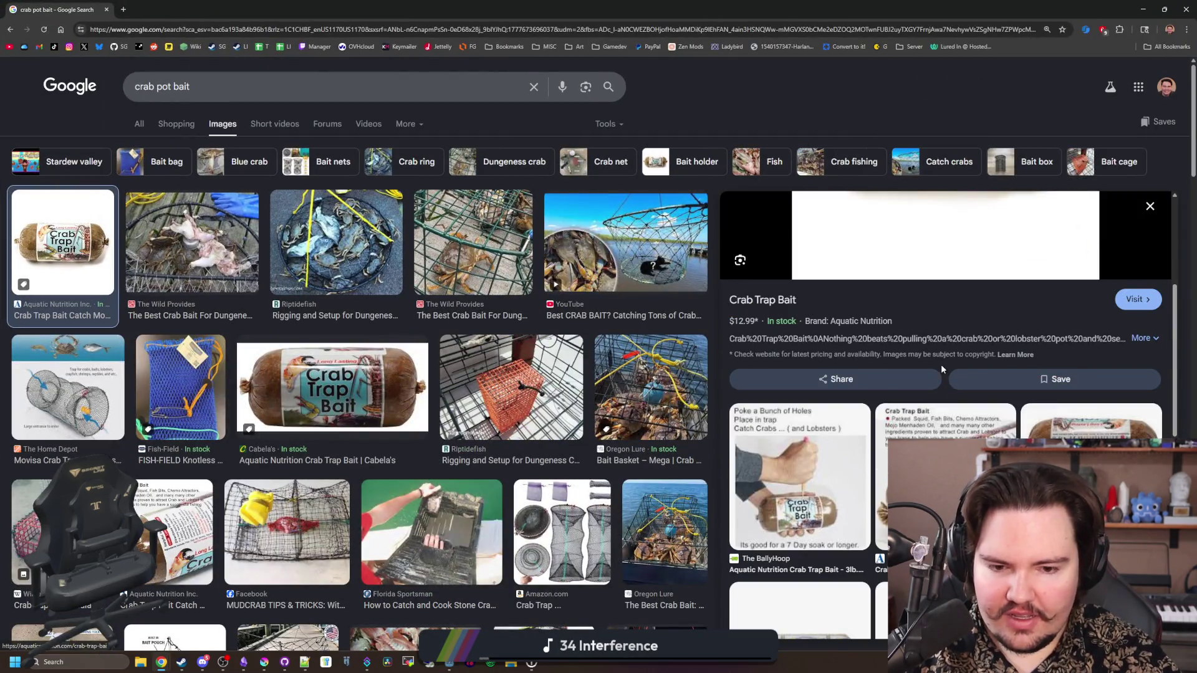
pyautogui.click(818, 481)
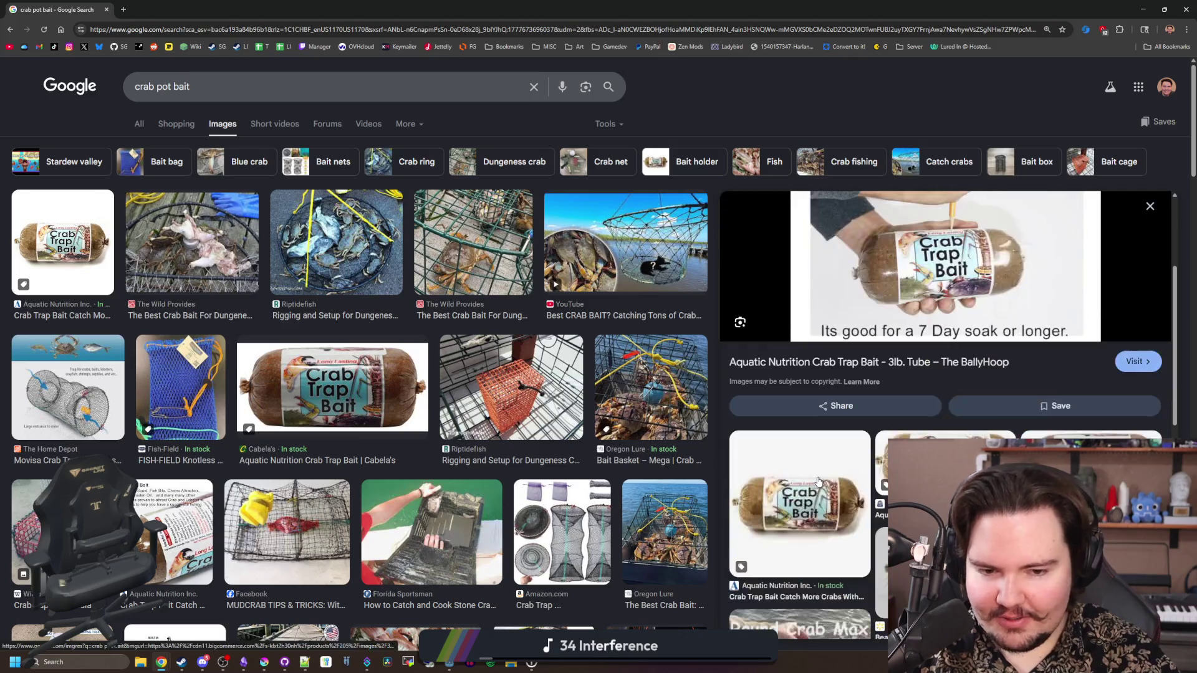
pyautogui.scroll(-4, 818, 481)
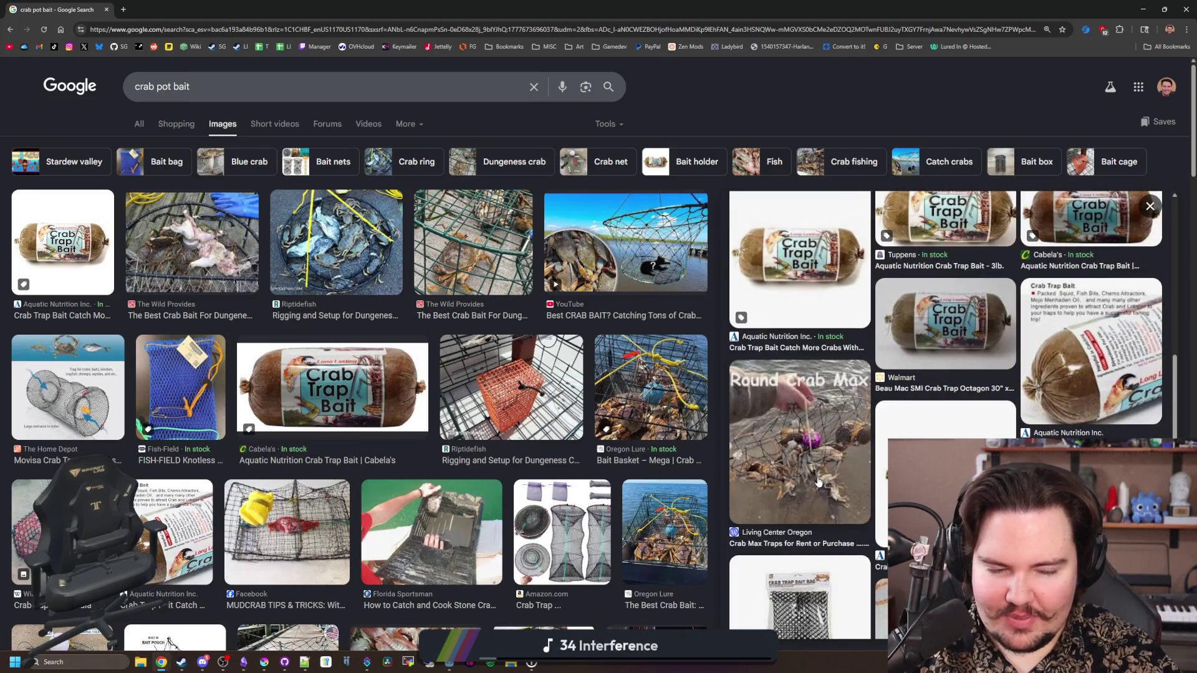
pyautogui.click(1132, 366)
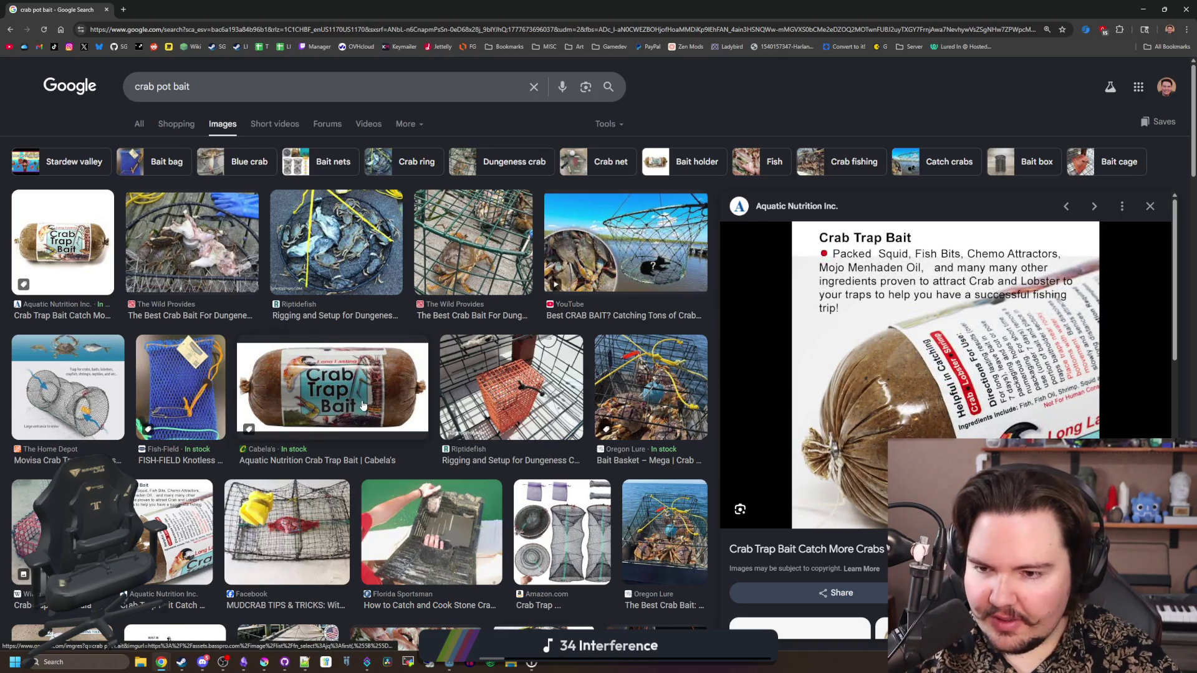
pyautogui.click(664, 382)
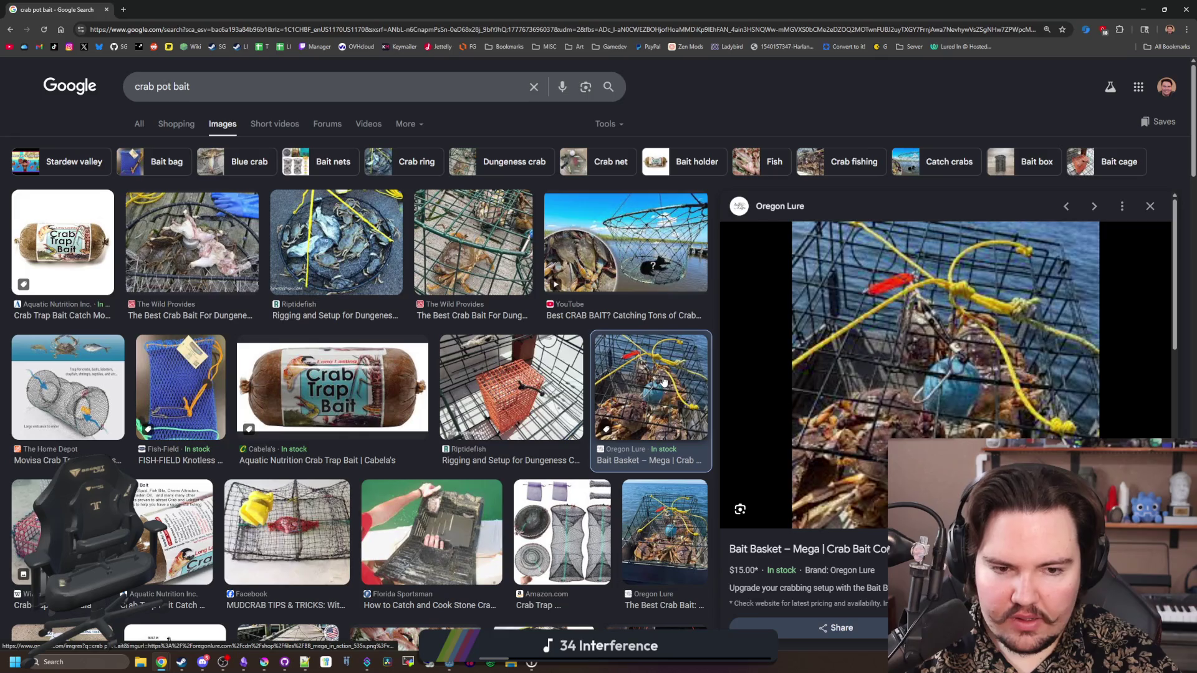
pyautogui.scroll(-1, 376, 477)
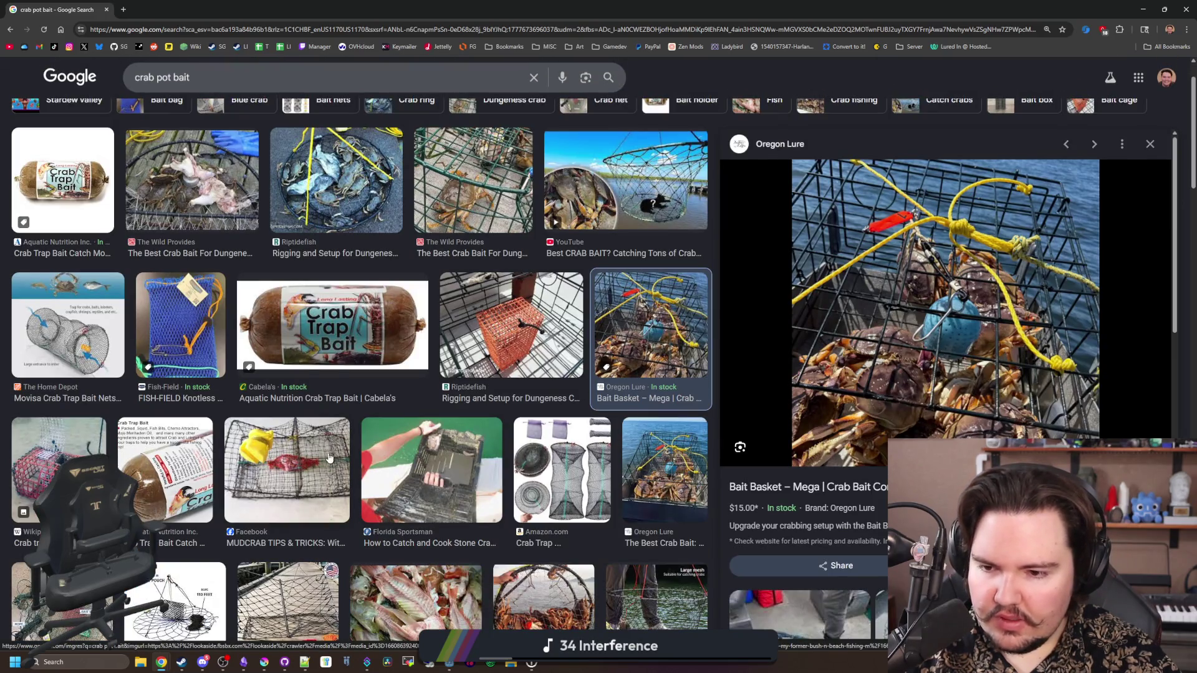
pyautogui.click(330, 458)
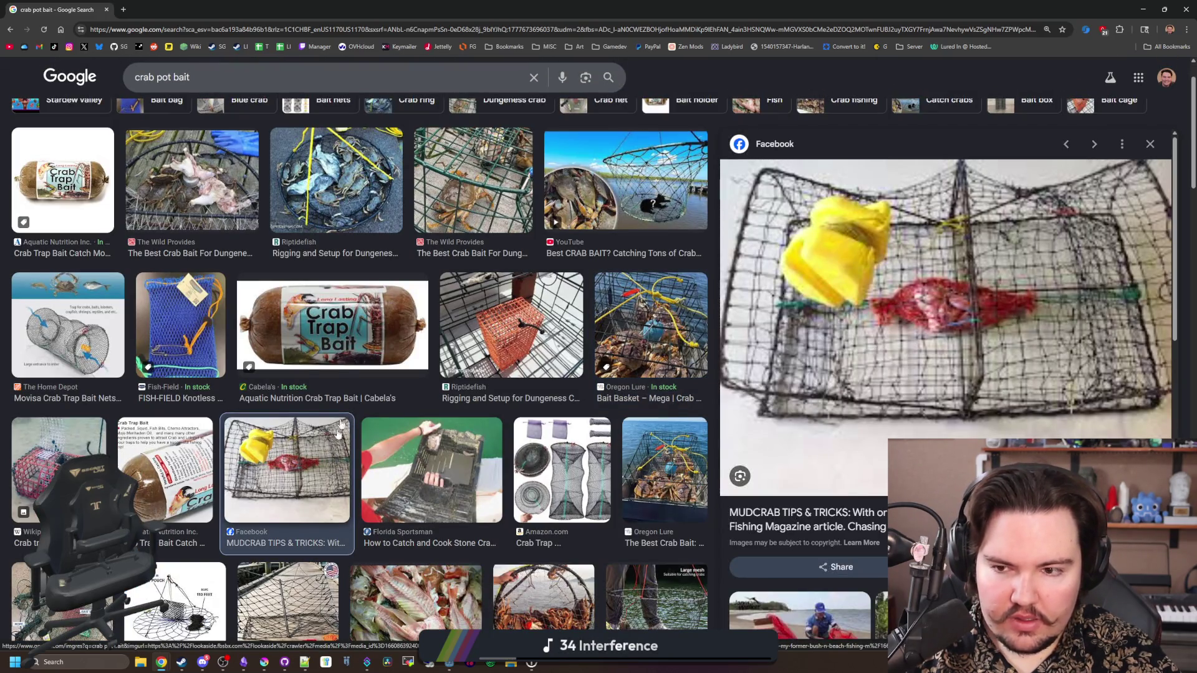
pyautogui.click(339, 349)
# Scroll further and preview the Tuppens, Walmart and How To Add Bait video results
pyautogui.scroll(-3, 485, 404)
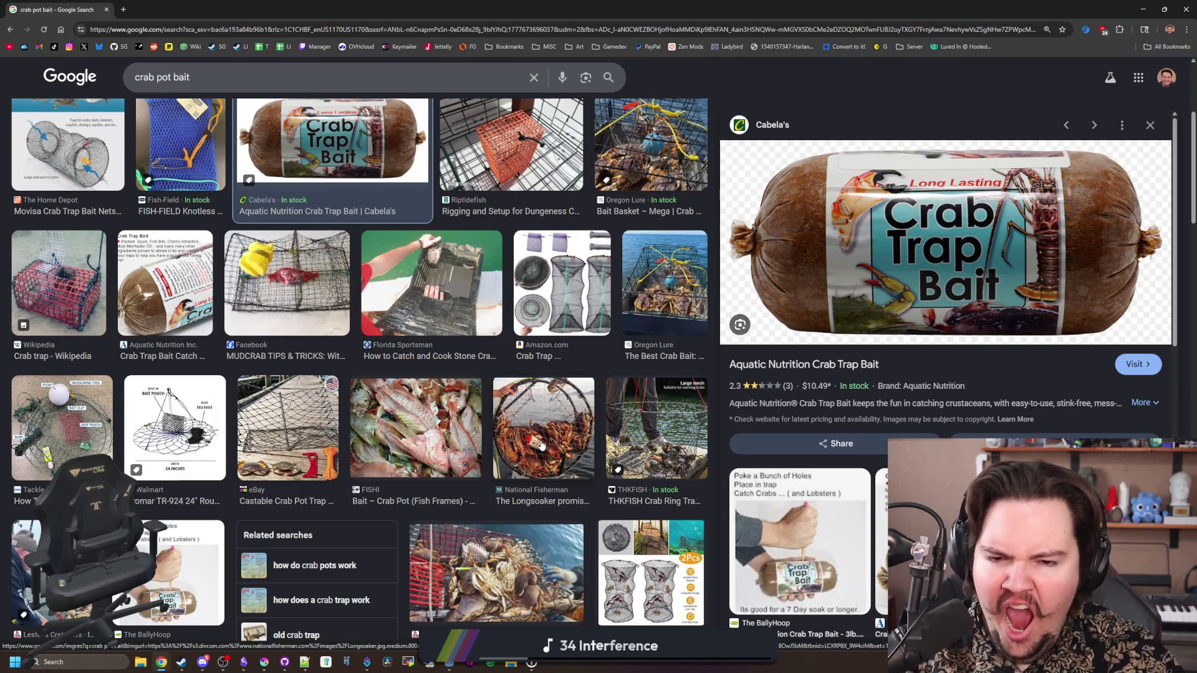
pyautogui.scroll(-3, 541, 444)
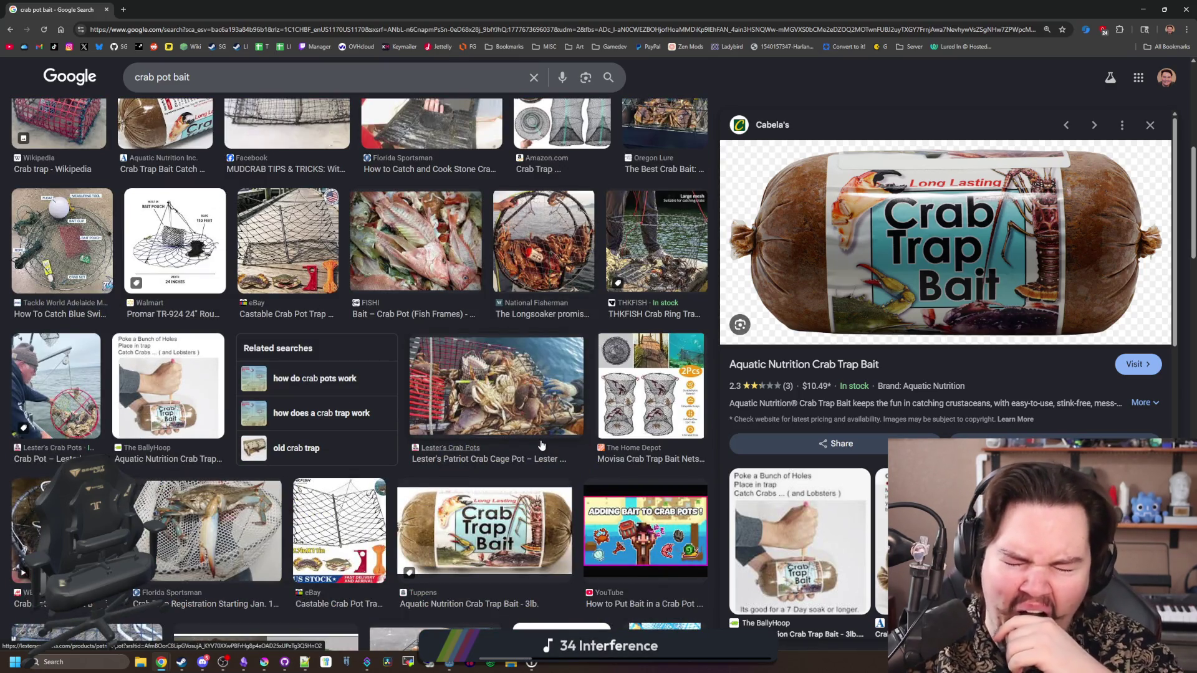
pyautogui.scroll(-2, 466, 378)
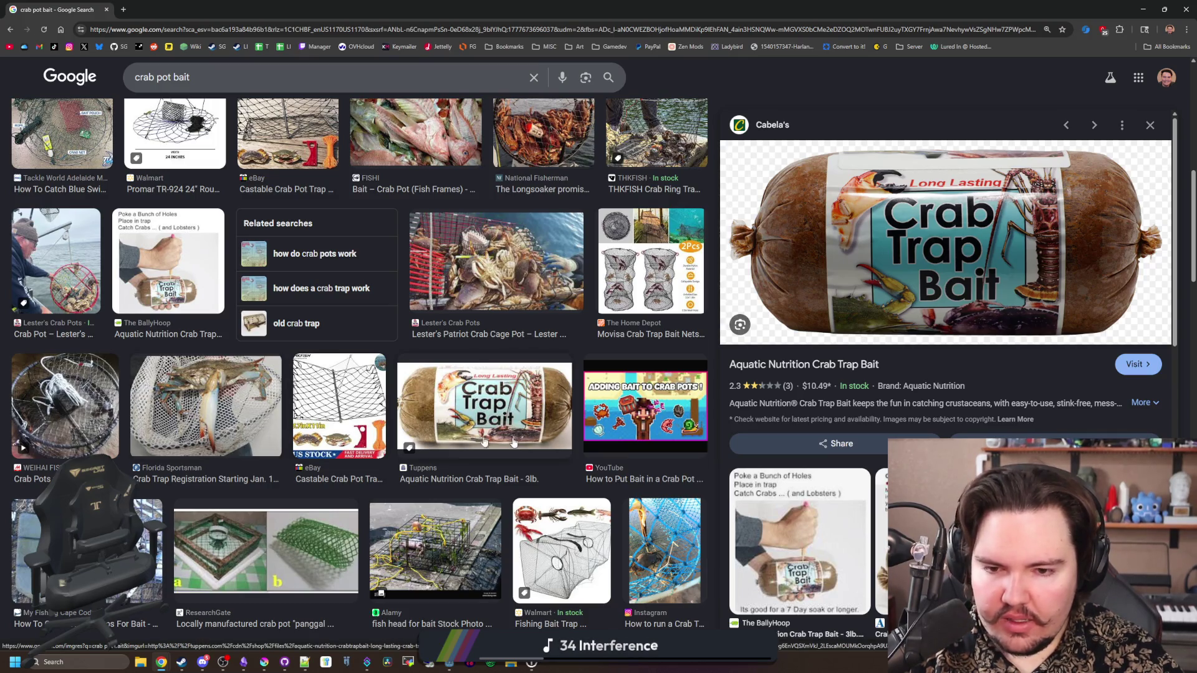
pyautogui.click(539, 415)
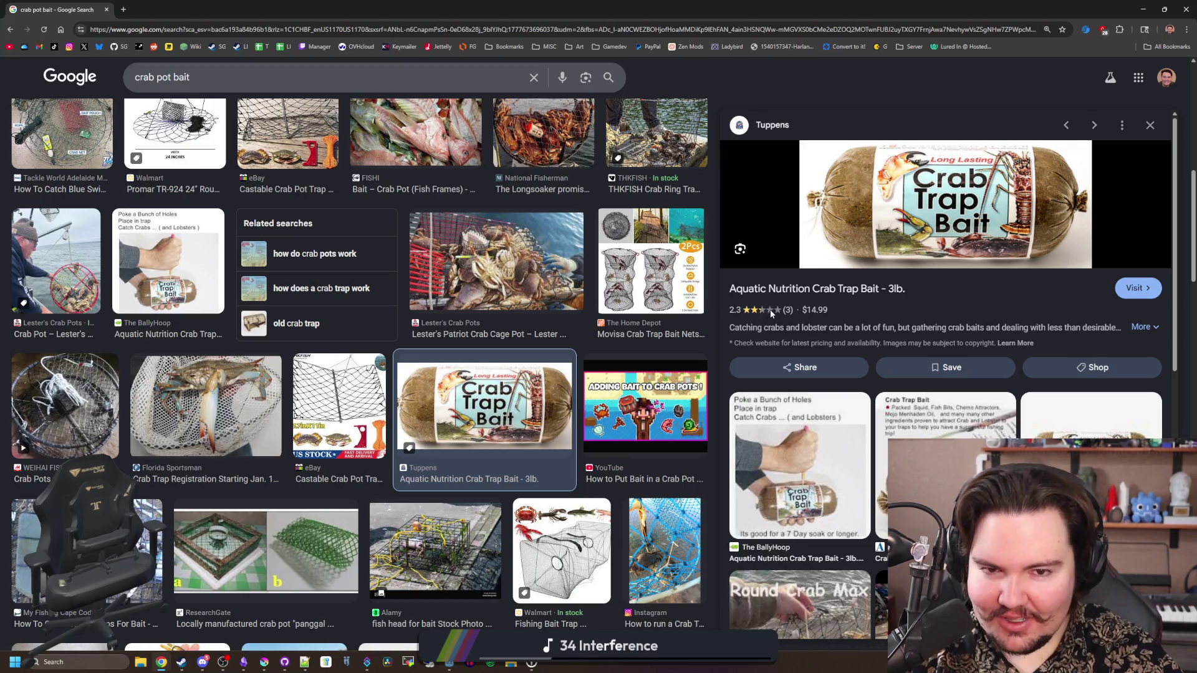
pyautogui.scroll(-2, 323, 410)
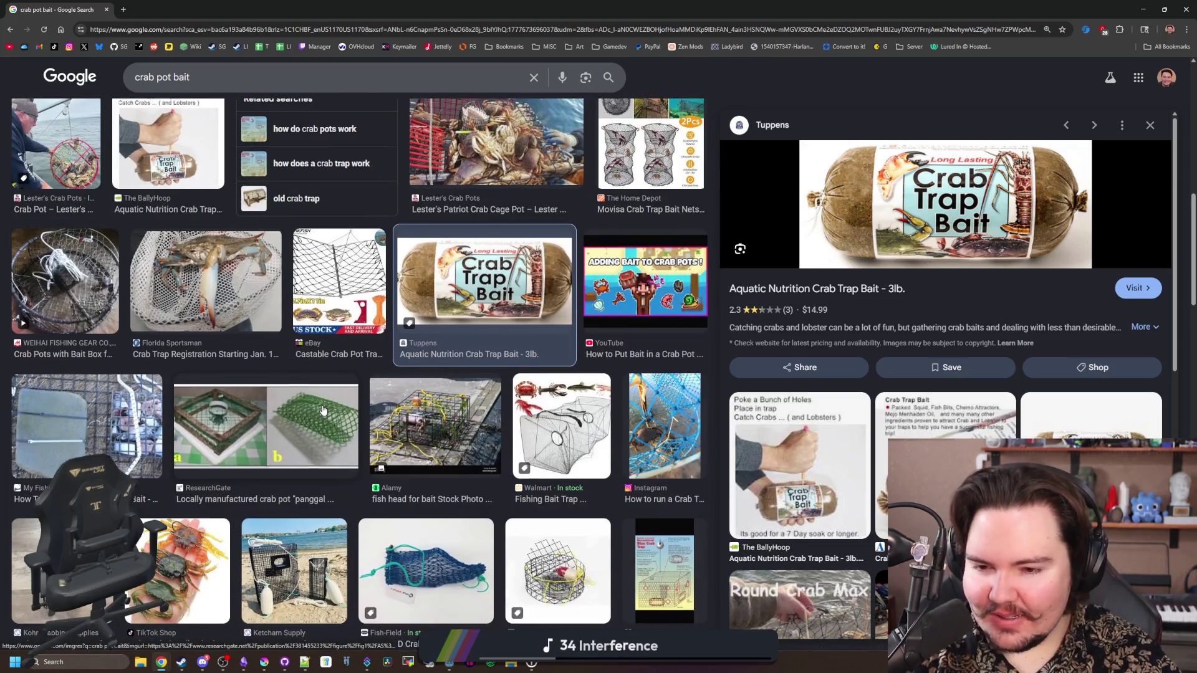
pyautogui.scroll(-4, 323, 410)
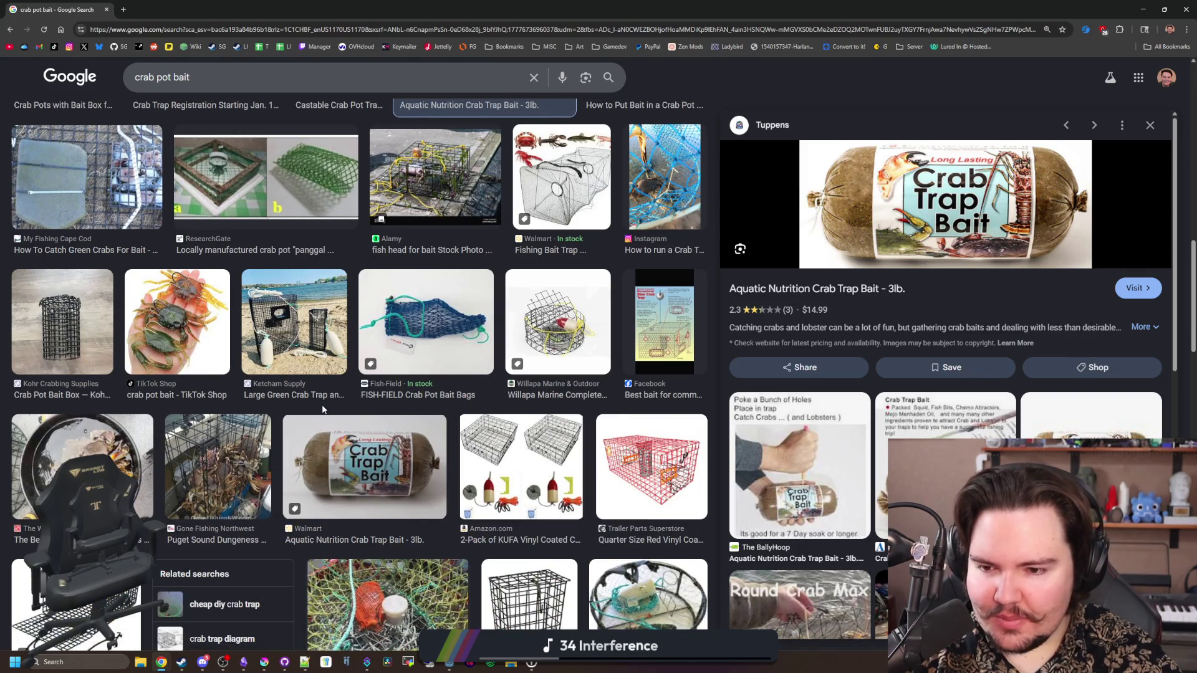
pyautogui.scroll(-2, 322, 410)
pyautogui.click(403, 340)
pyautogui.scroll(-6, 404, 340)
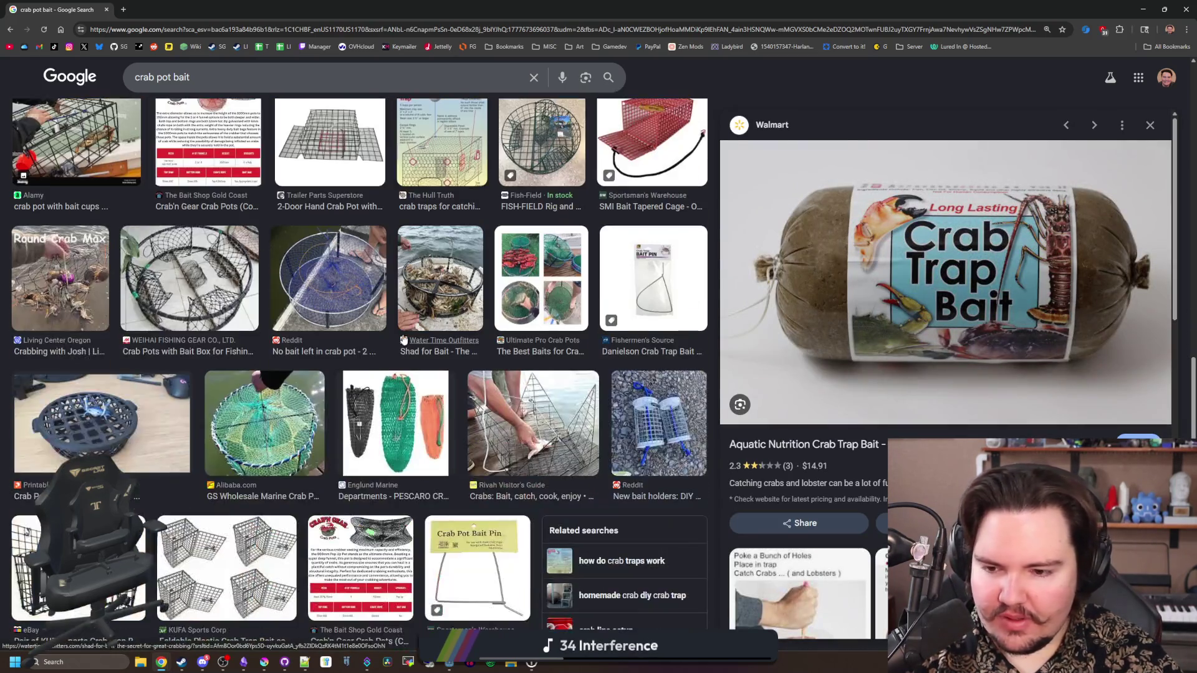
pyautogui.scroll(-5, 403, 340)
pyautogui.scroll(-4, 403, 339)
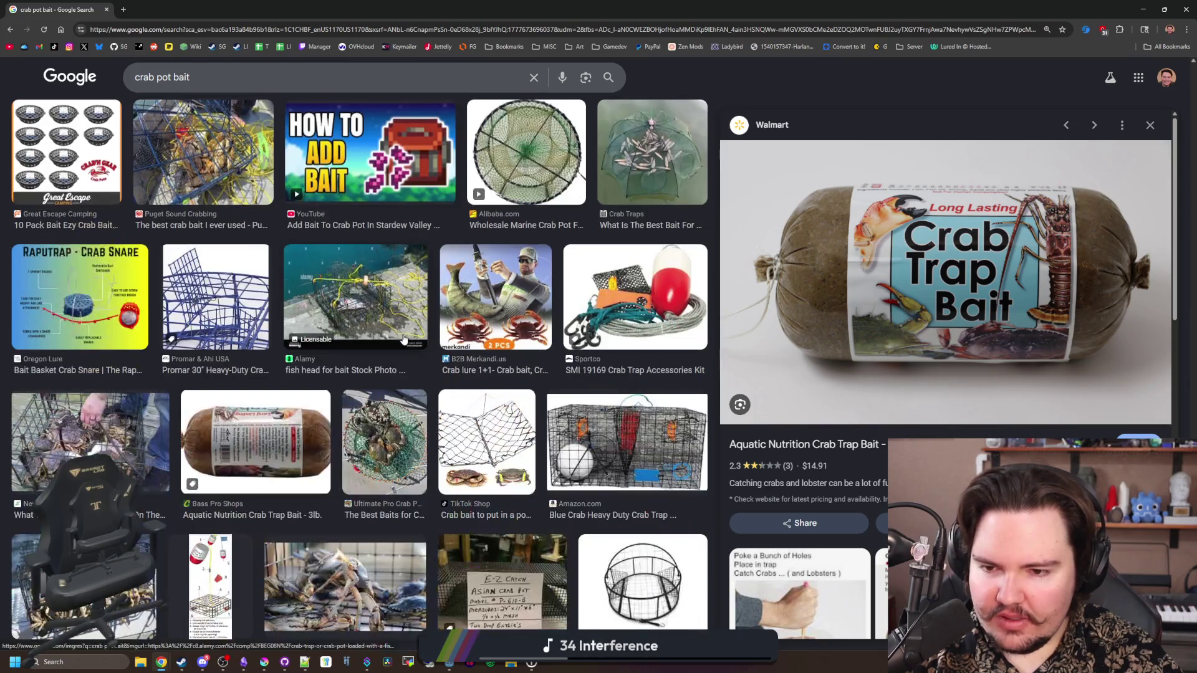
pyautogui.scroll(3, 403, 339)
pyautogui.click(403, 340)
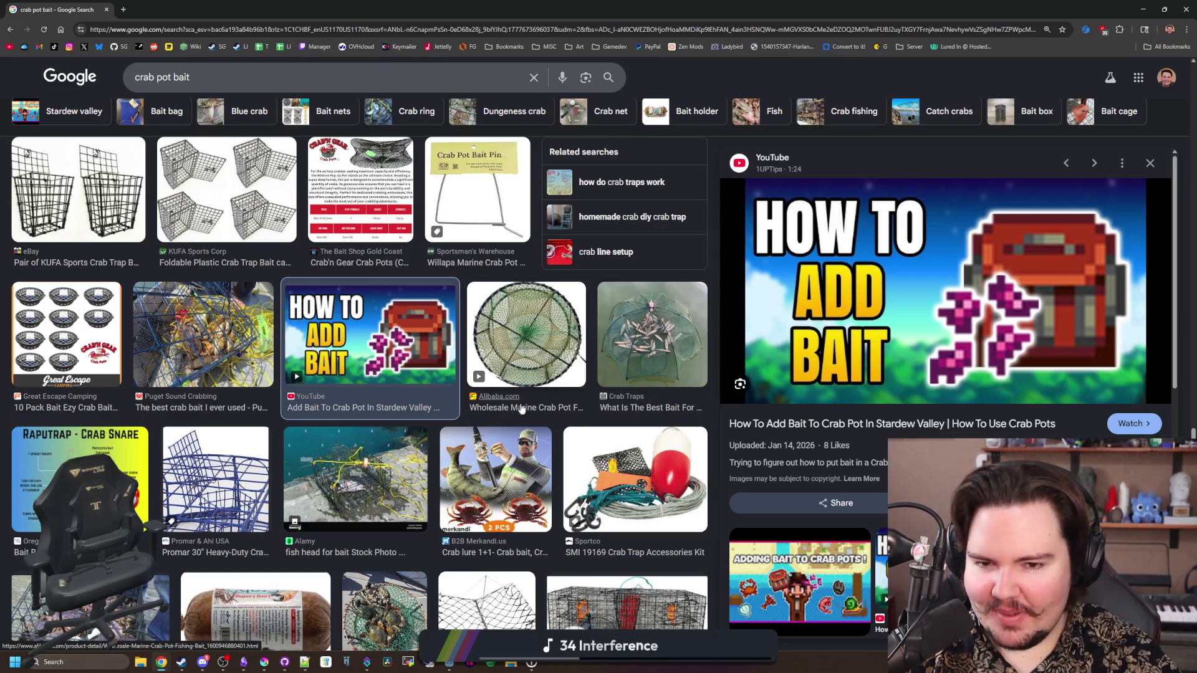
# Preview the Dinkum GameSkinny crab pot image from the bait results, then start a new tab
pyautogui.scroll(-3, 472, 434)
pyautogui.scroll(-10, 480, 434)
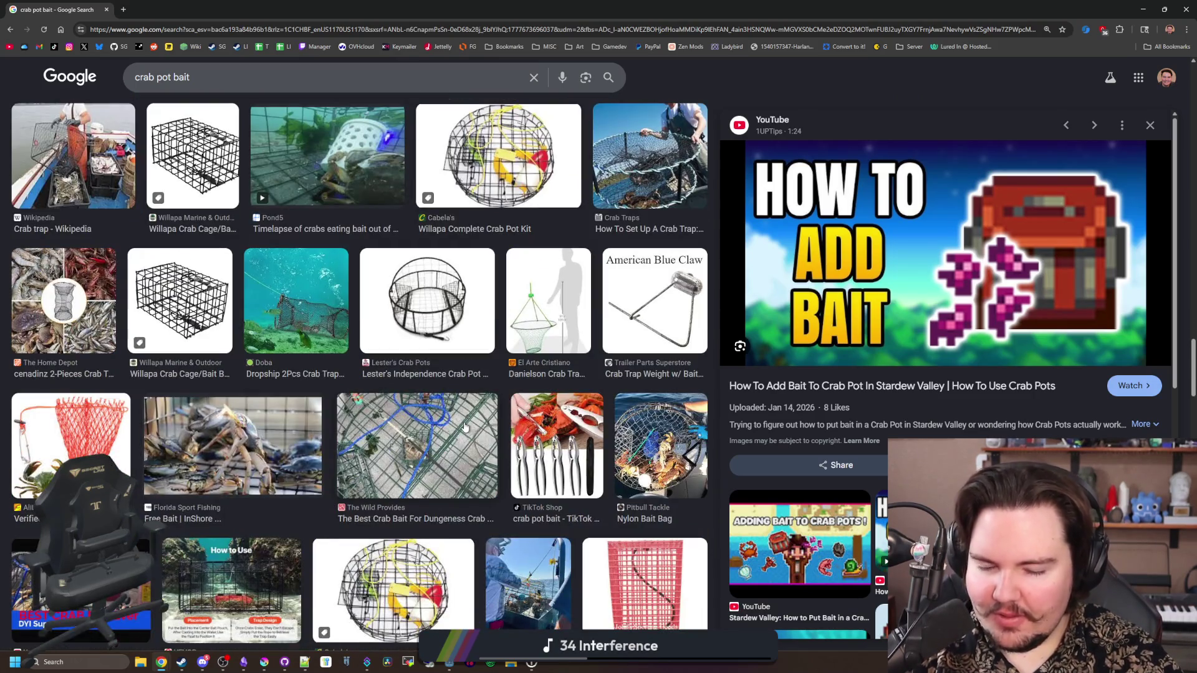
pyautogui.scroll(-3, 464, 427)
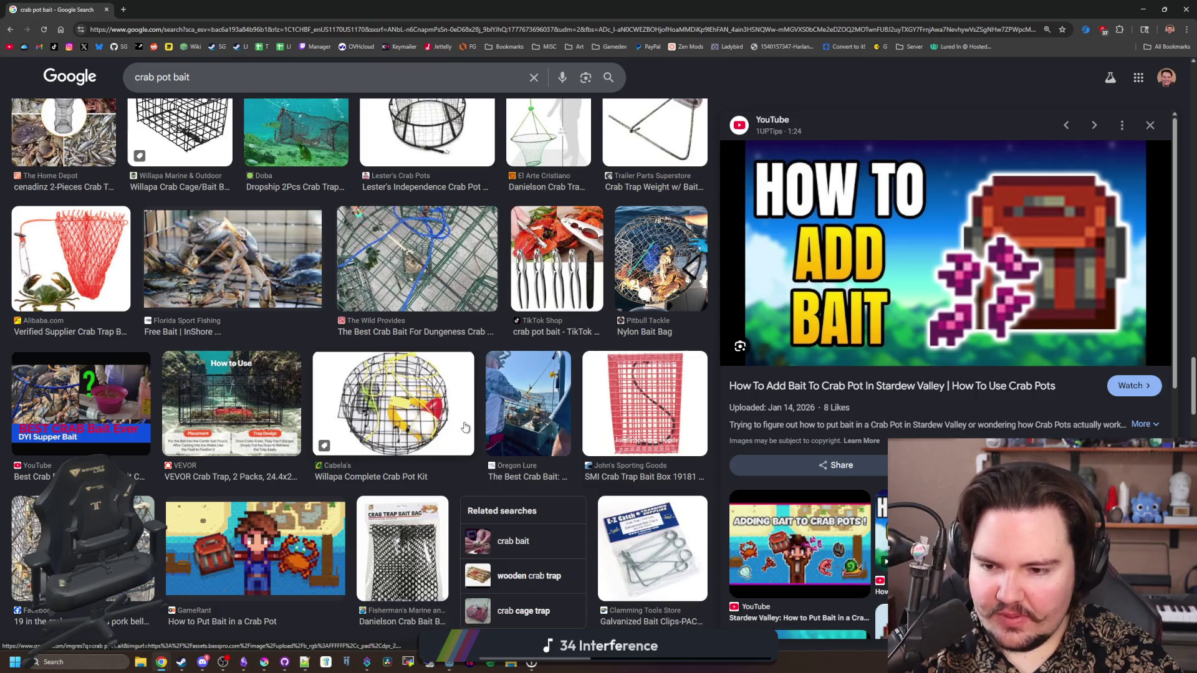
pyautogui.scroll(-2, 464, 427)
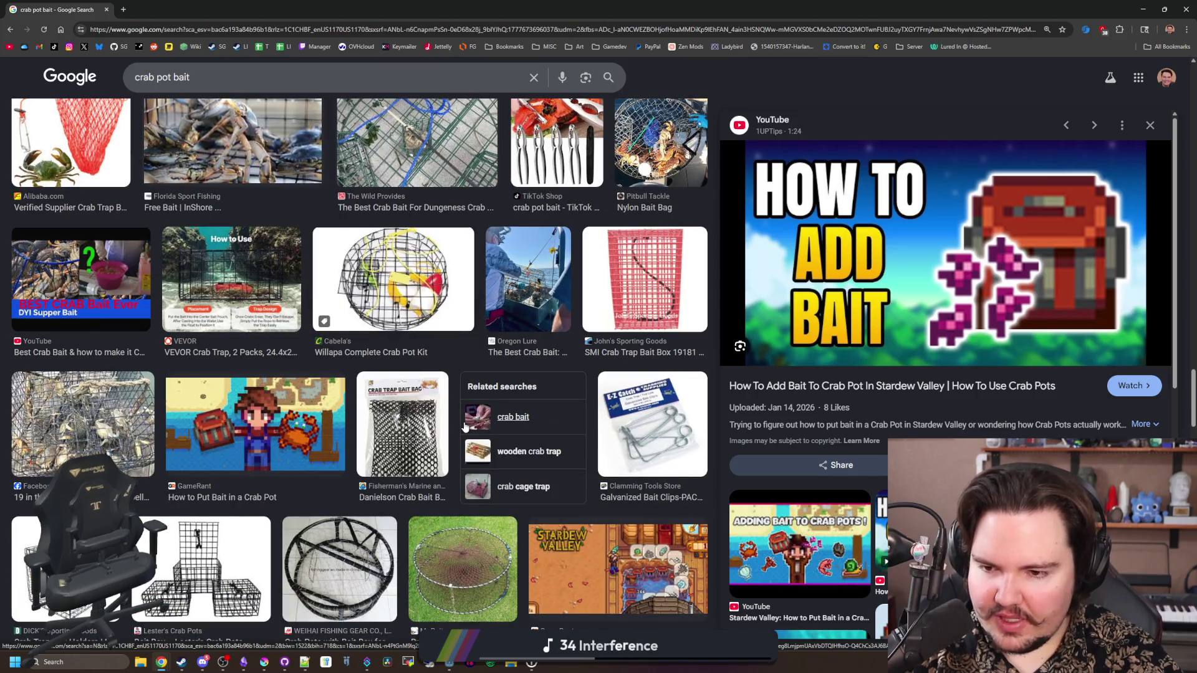
pyautogui.scroll(-10, 464, 427)
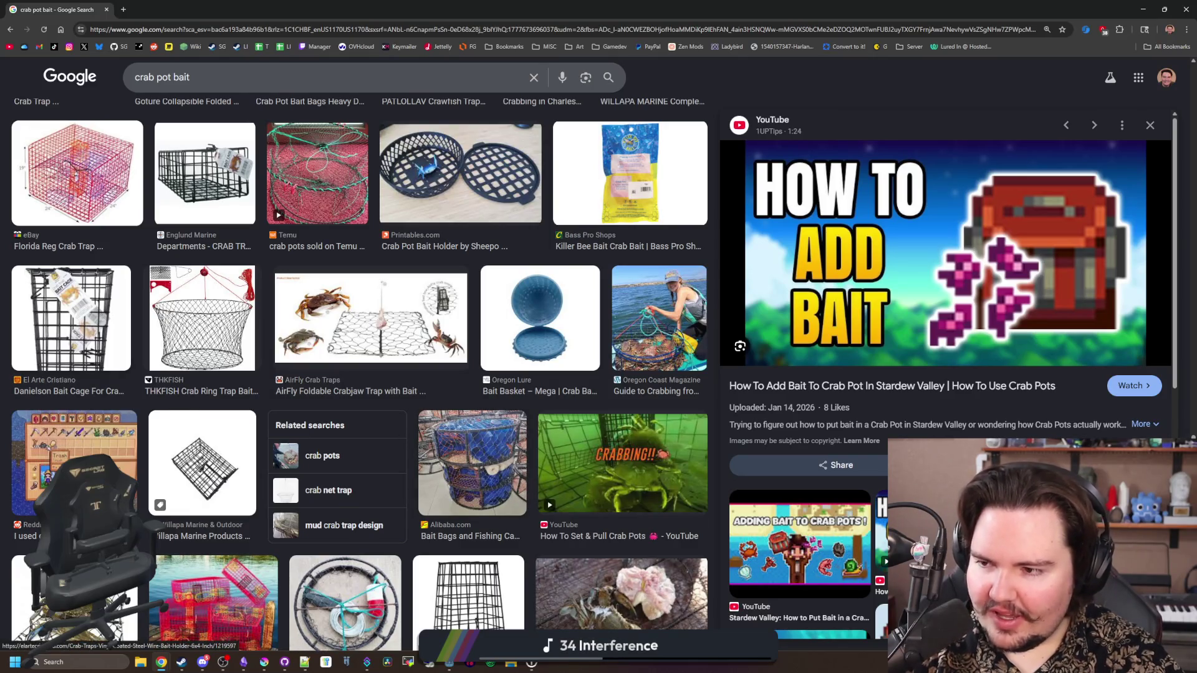
pyautogui.scroll(-2, 490, 488)
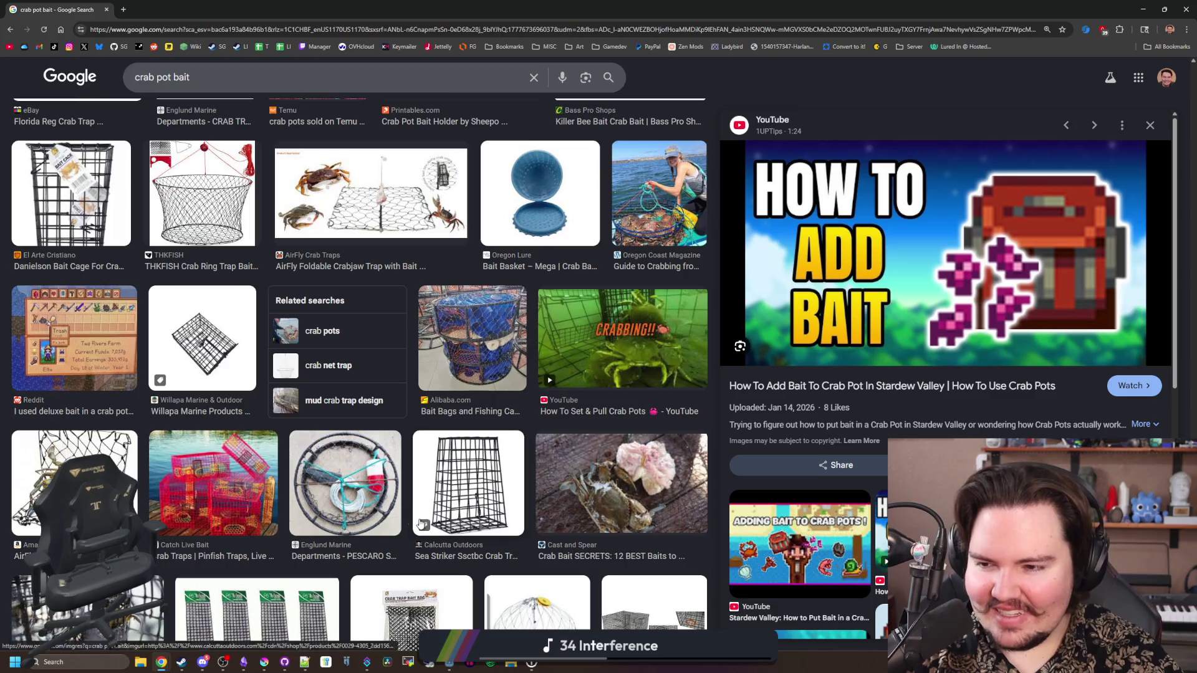
pyautogui.scroll(-2, 211, 474)
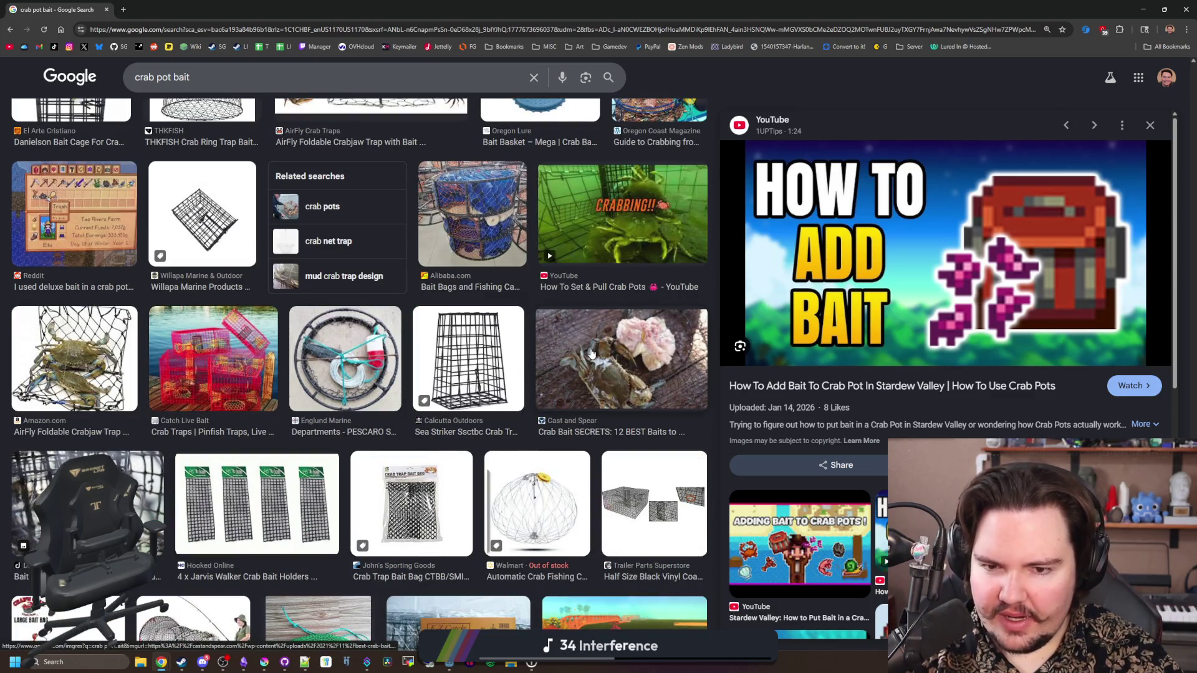
pyautogui.scroll(-2, 592, 353)
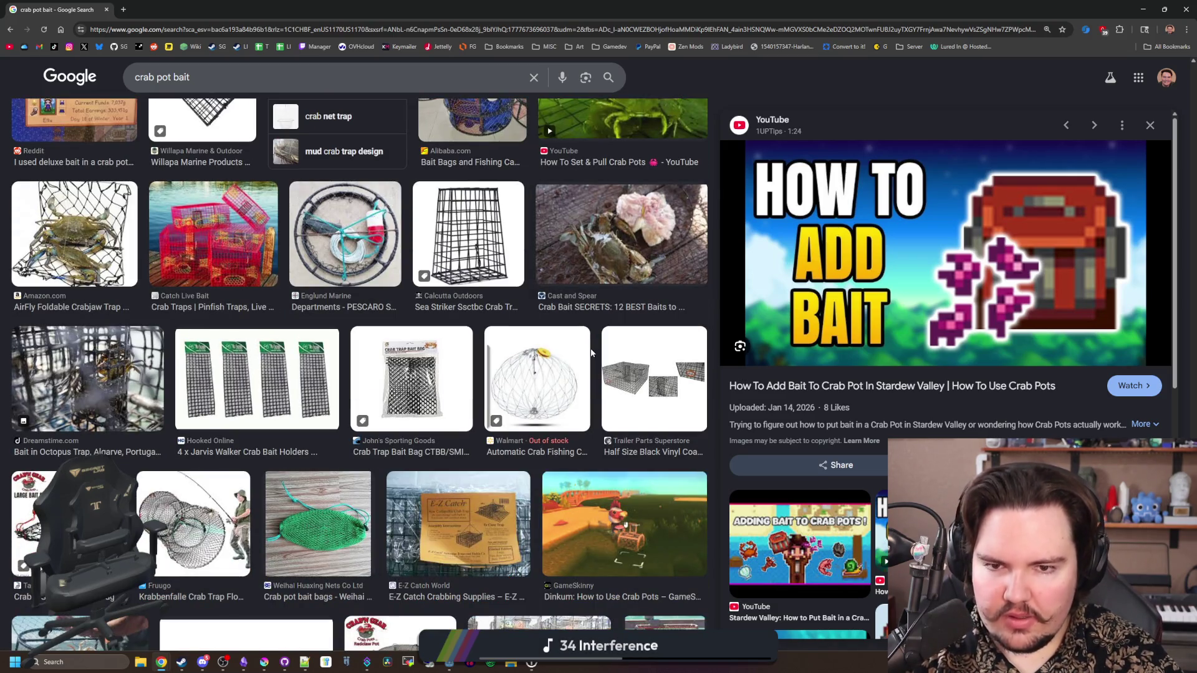
pyautogui.scroll(-4, 591, 353)
pyautogui.click(591, 353)
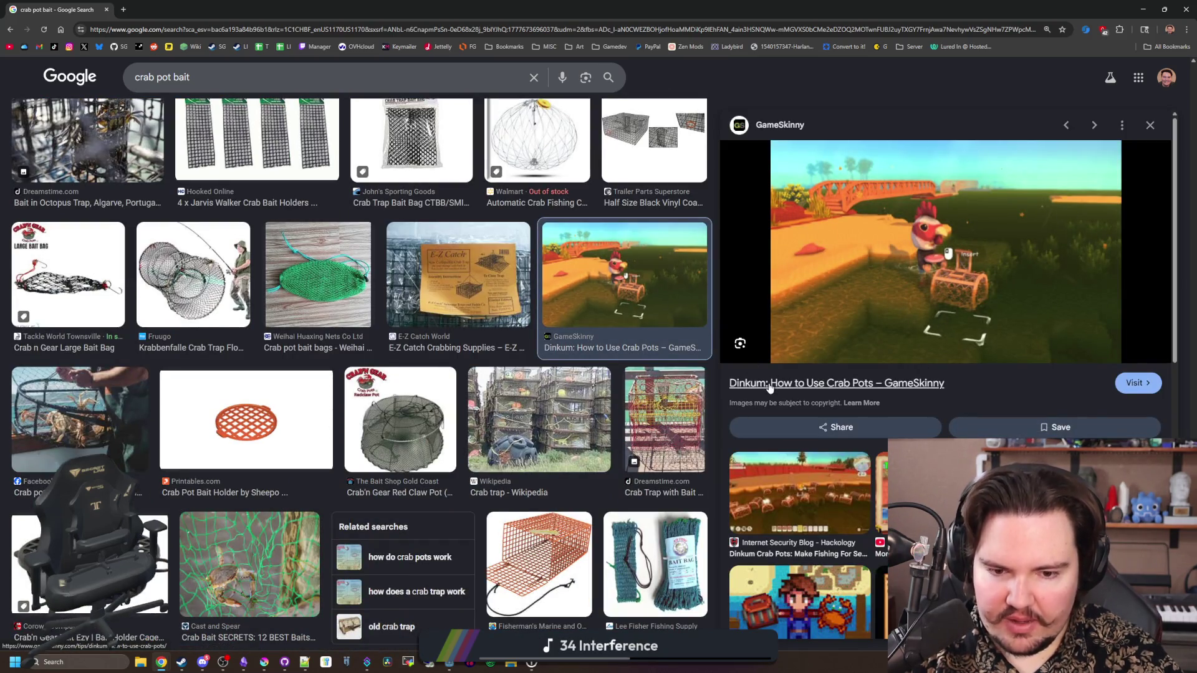
pyautogui.click(124, 9)
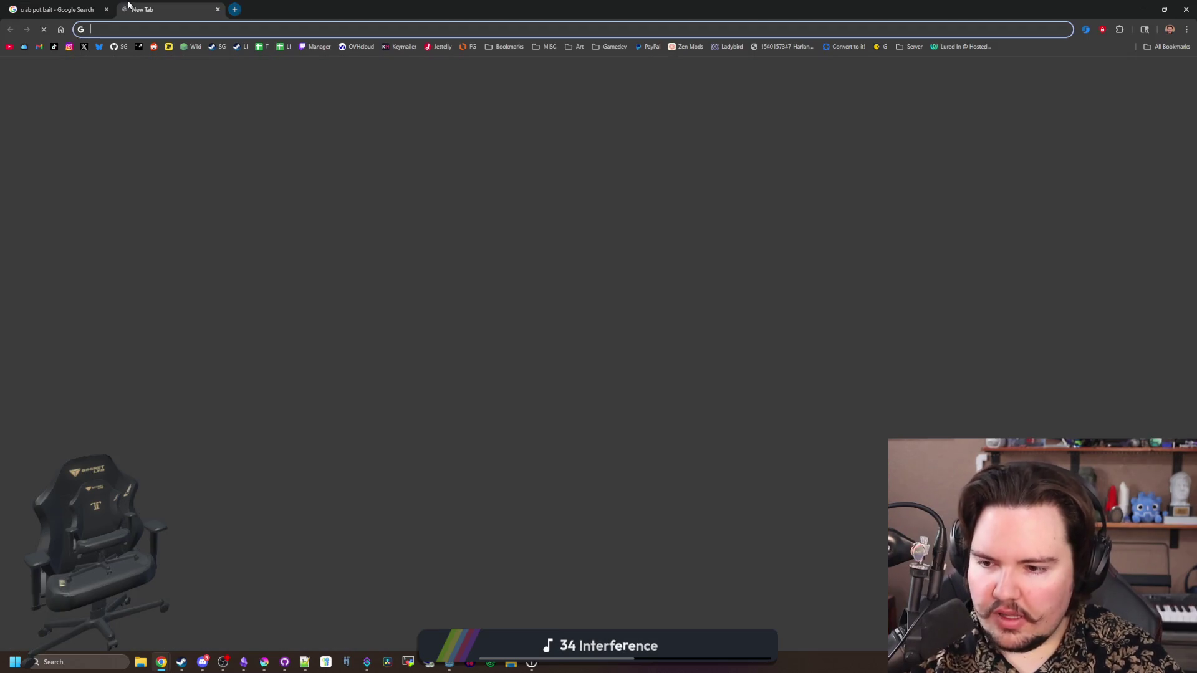
# Search Google for 'dinkum crab pot', narrow it to 'dinkum', and open Dinkum's Steam page
pyautogui.write('dinkum crab pot')
pyautogui.press('Return')
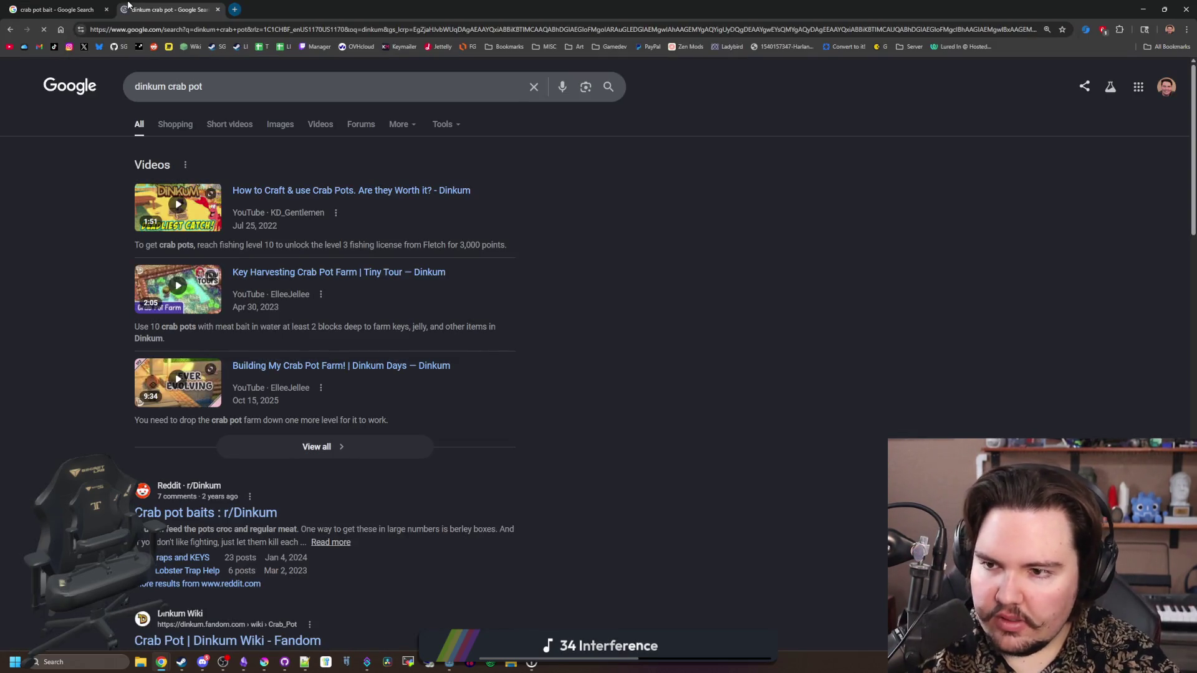
pyautogui.moveTo(203, 86); pyautogui.dragTo(170, 86)
pyautogui.press('BackSpace')
pyautogui.press('Return')
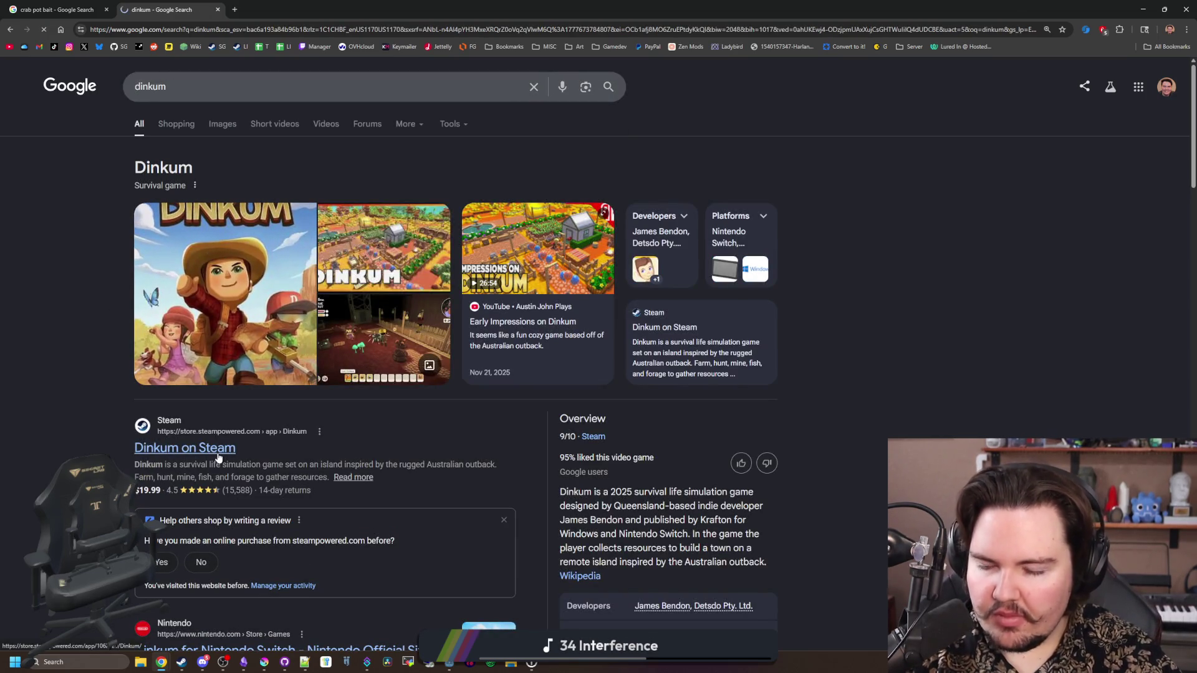
pyautogui.click(218, 458)
# View Dinkum's fourth gameplay screenshot full size in the gallery
pyautogui.scroll(-3, 493, 285)
pyautogui.scroll(3, 494, 285)
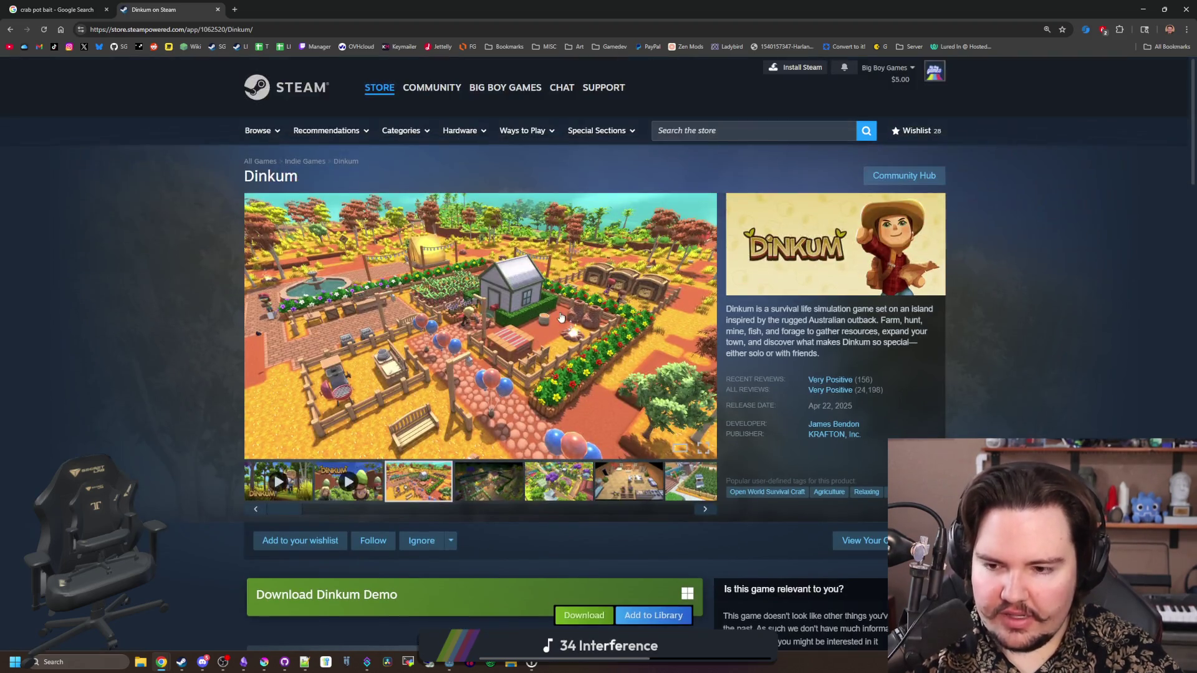
pyautogui.scroll(-3, 505, 318)
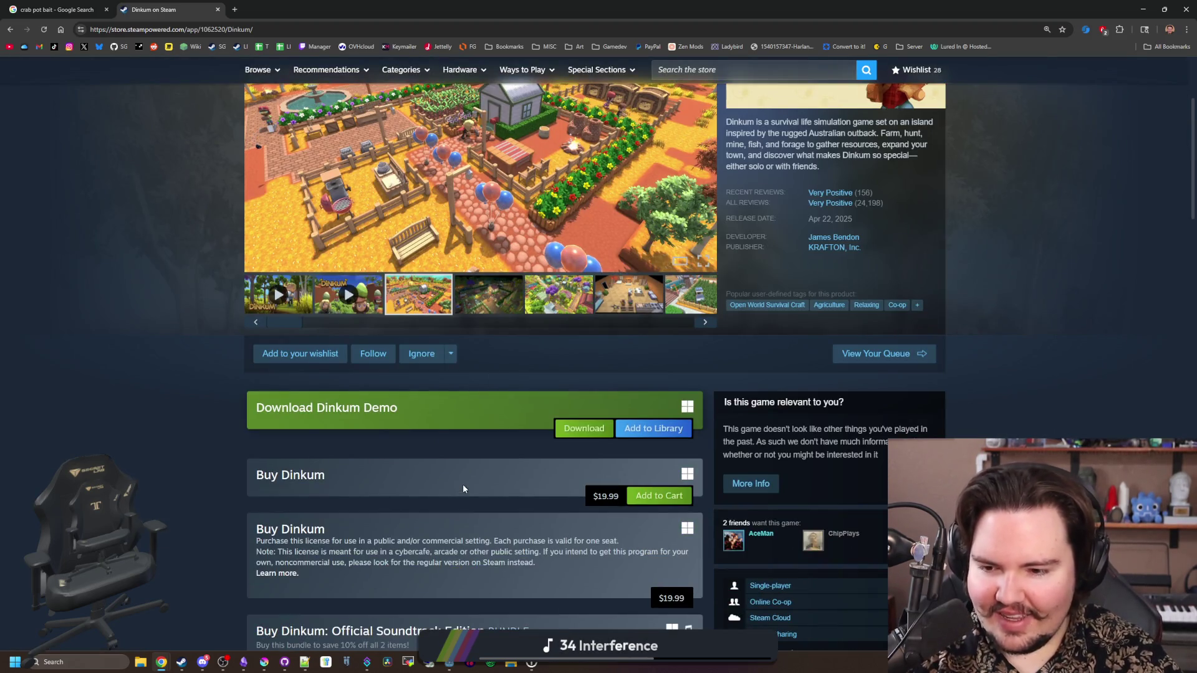
pyautogui.scroll(3, 462, 484)
pyautogui.click(489, 481)
pyautogui.click(498, 393)
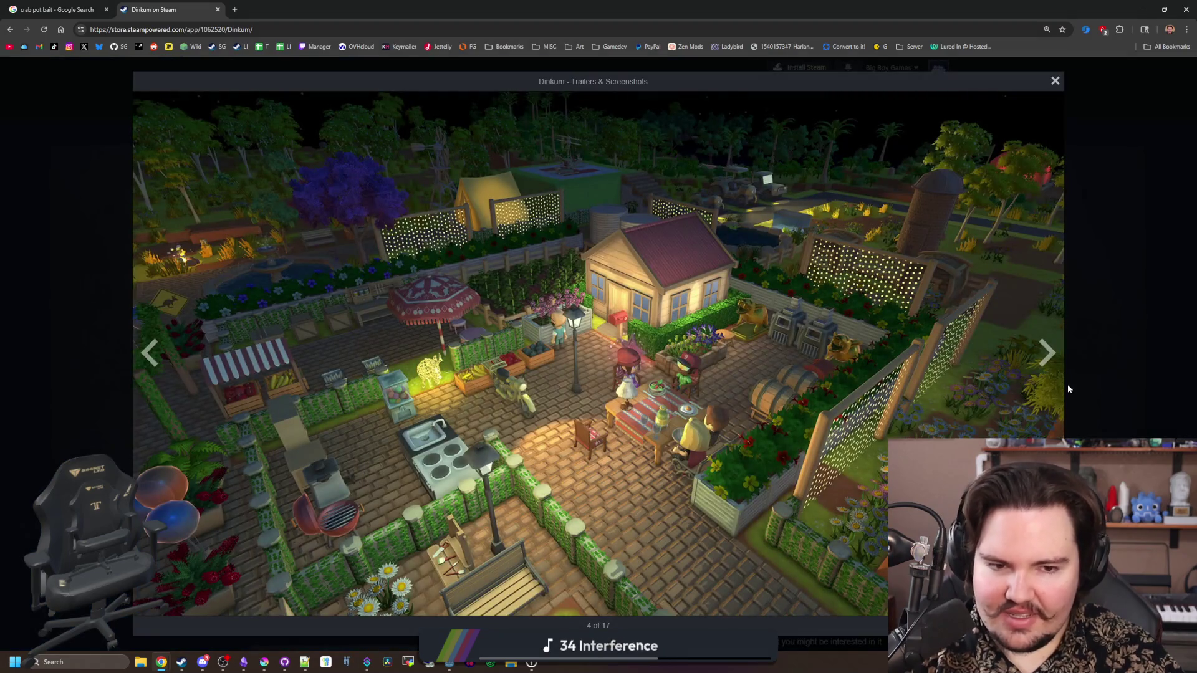
# Page through Dinkum's screenshots, including rainbow, boat, cave and grassland, up to 17 of 17
pyautogui.click(1041, 368)
pyautogui.click(1040, 368)
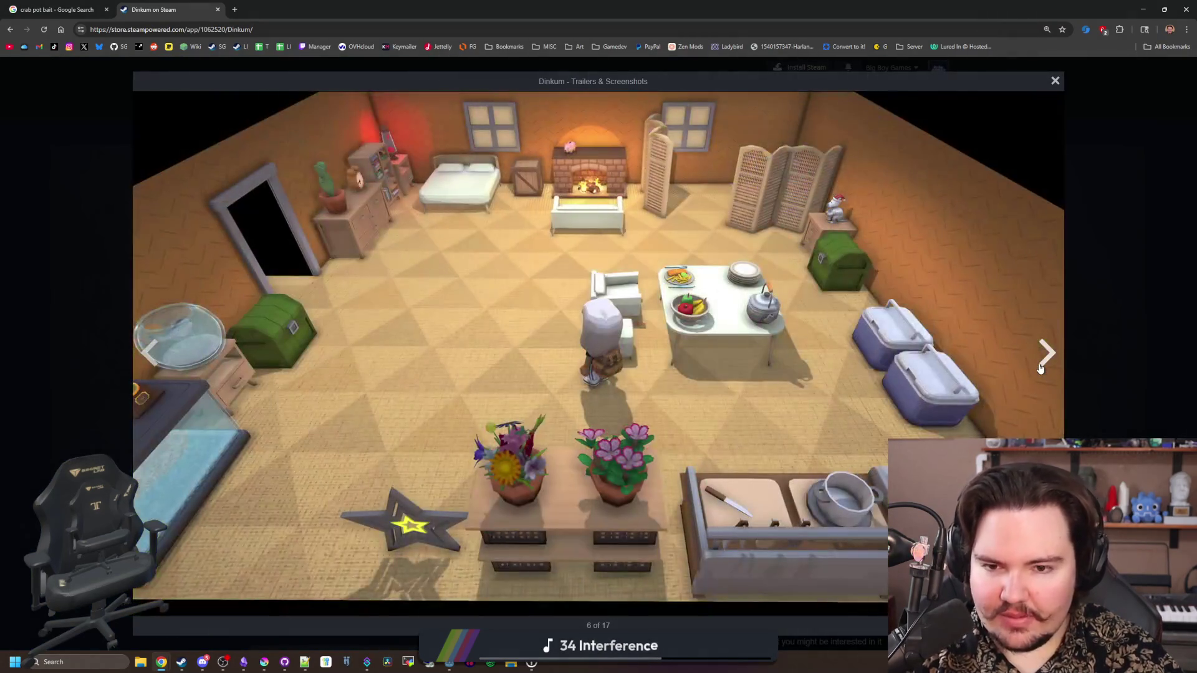
pyautogui.click(1040, 369)
pyautogui.click(1040, 369)
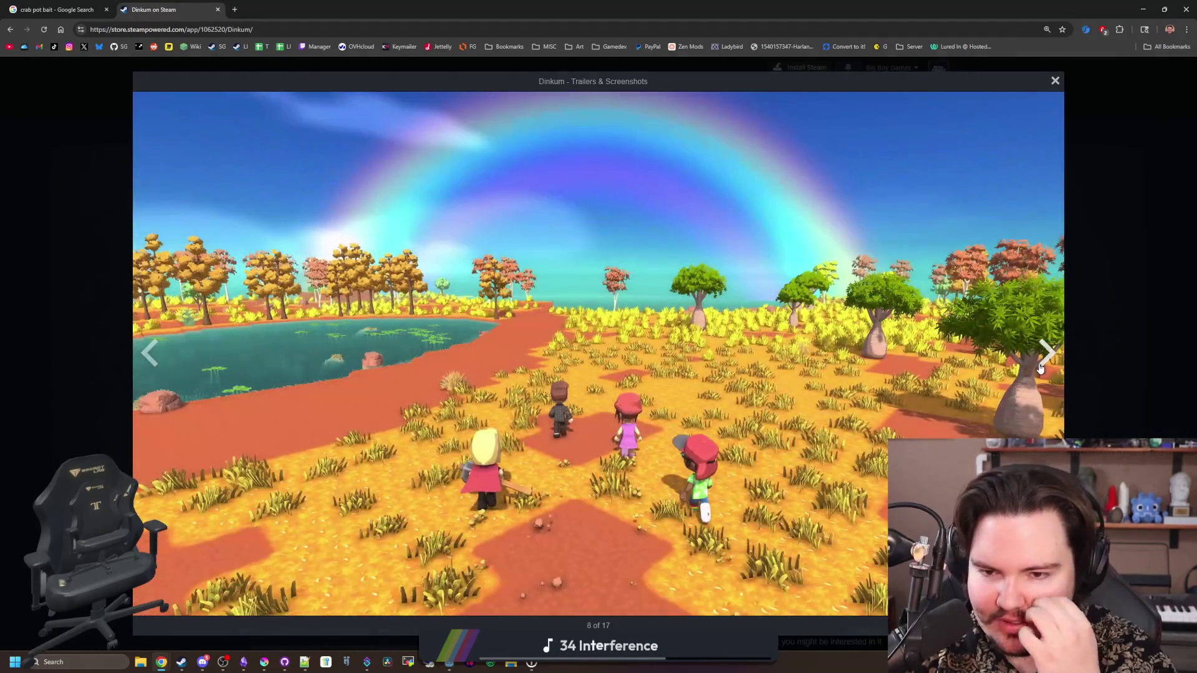
pyautogui.click(1040, 368)
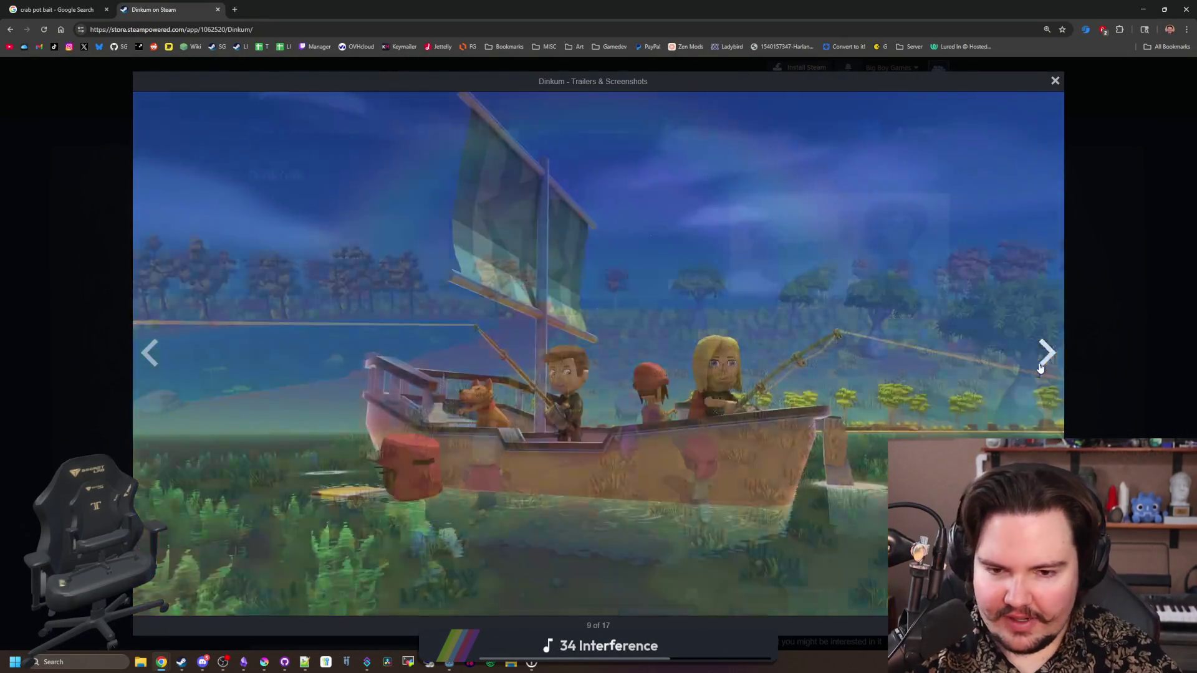
pyautogui.click(1042, 361)
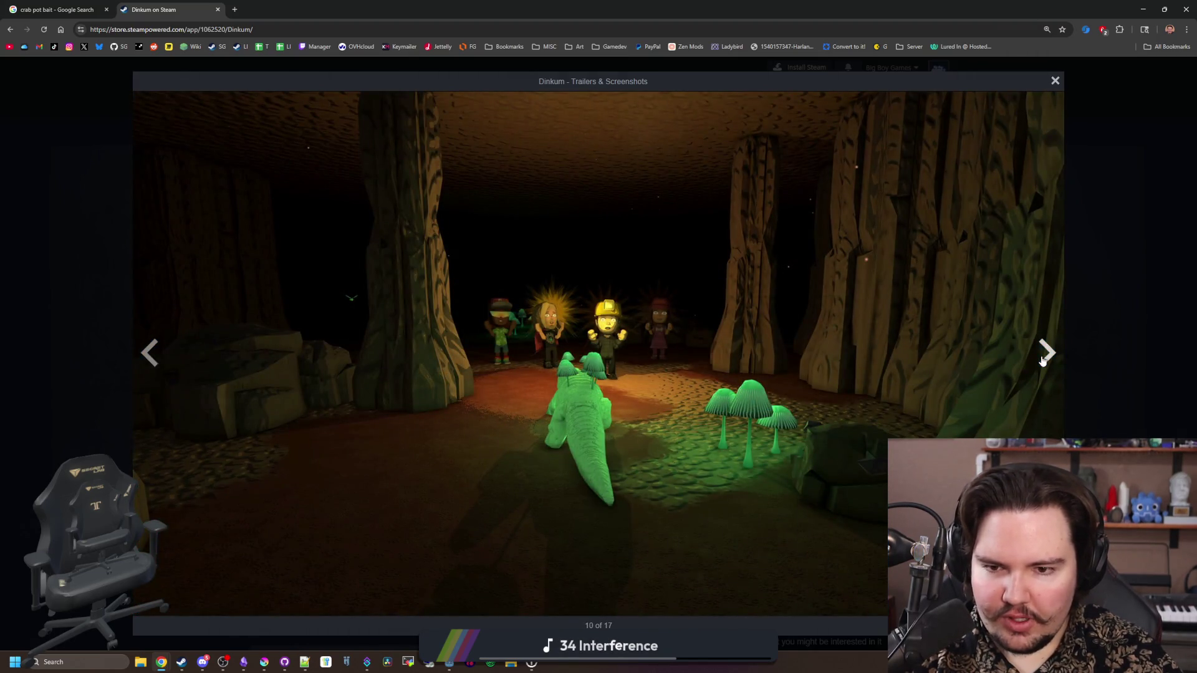
pyautogui.click(1042, 361)
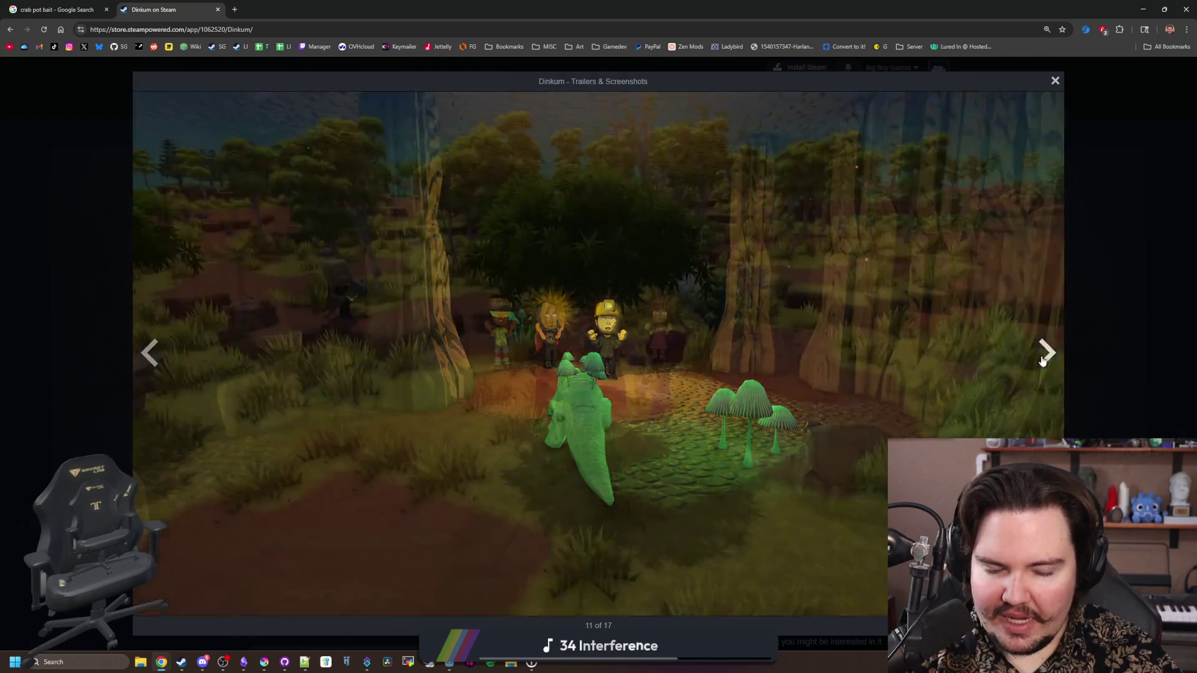
pyautogui.click(1054, 351)
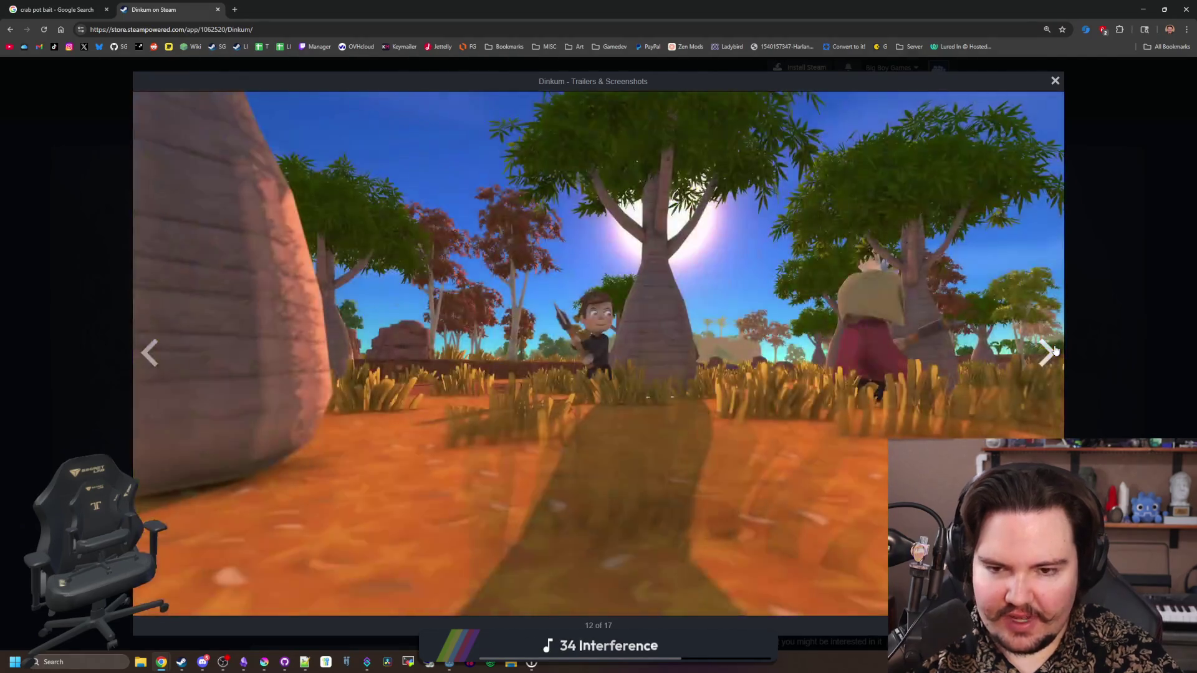
pyautogui.click(1055, 351)
pyautogui.click(1054, 351)
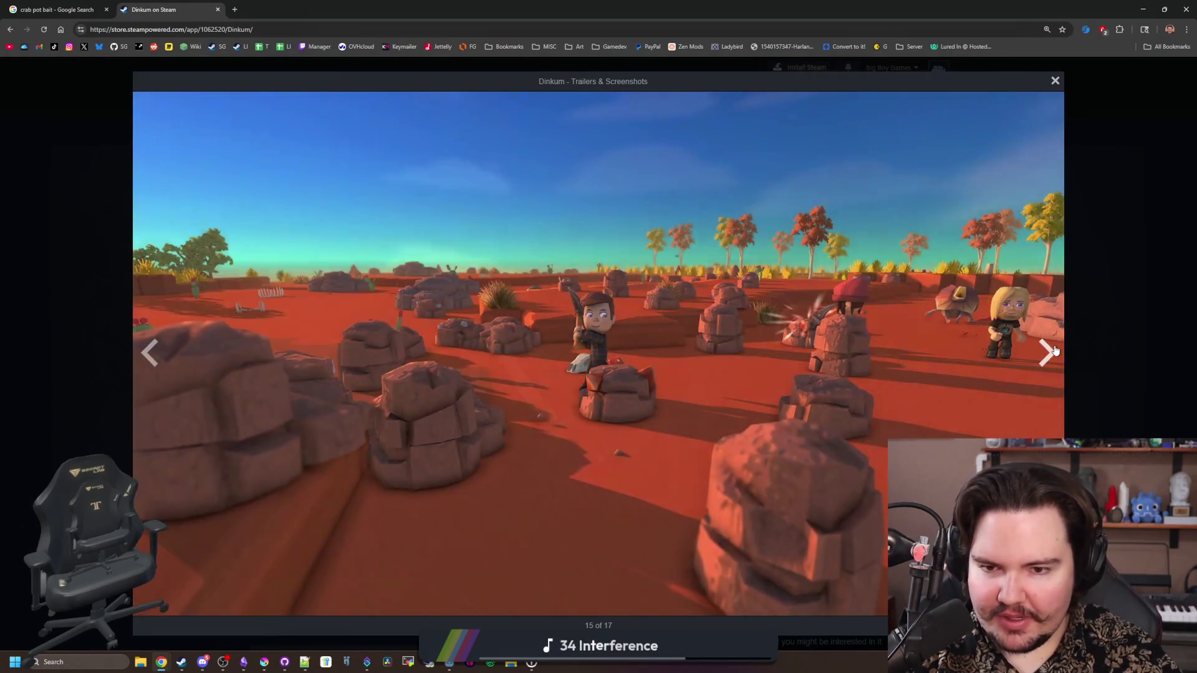
pyautogui.click(1054, 351)
pyautogui.click(1054, 351)
pyautogui.click(1054, 351)
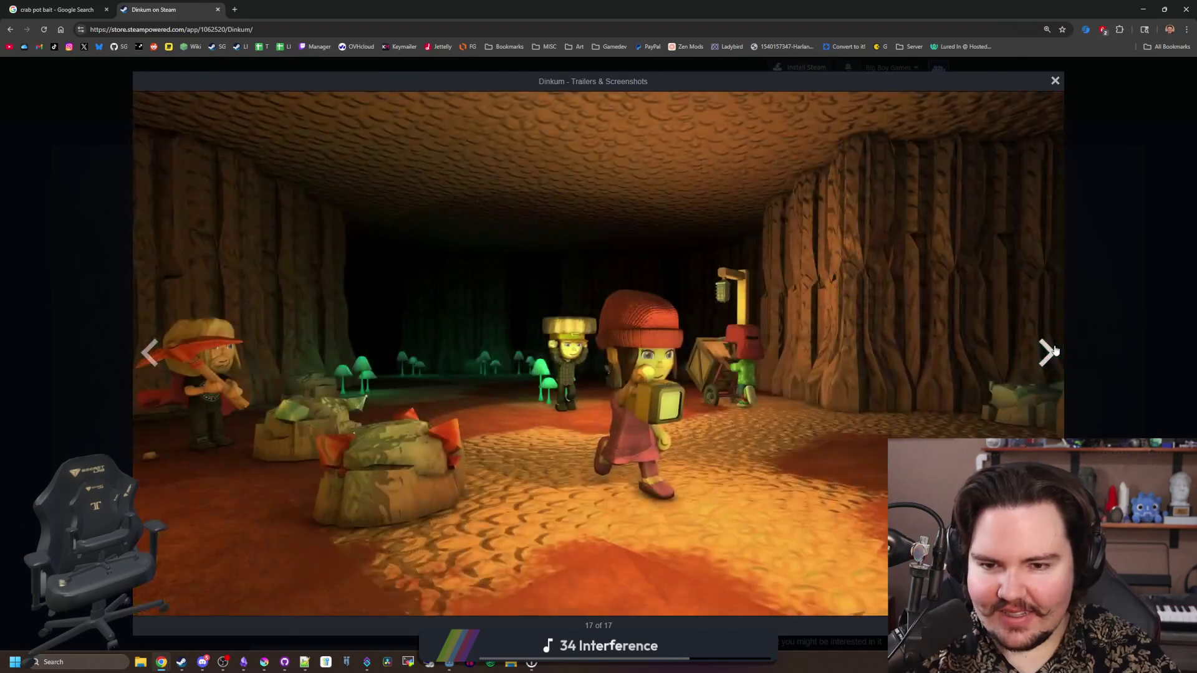
# Wrap around to revisit the interior, farm field, rainbow, boat and cave shots, then close the gallery
pyautogui.click(1055, 351)
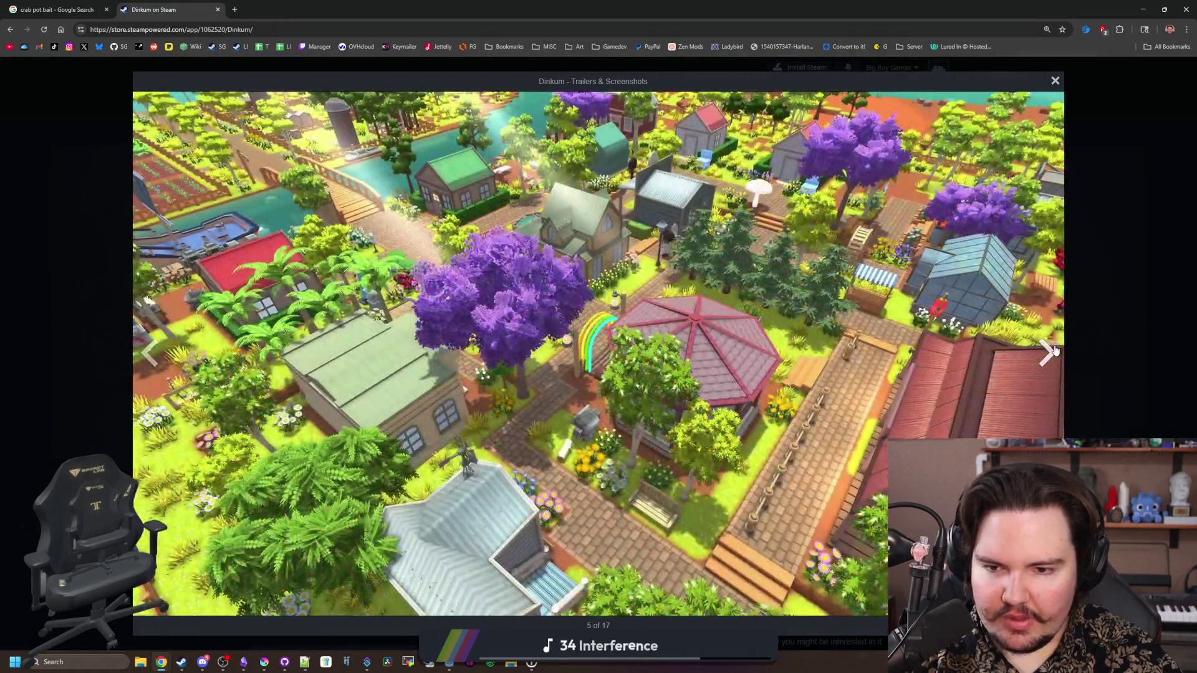
pyautogui.click(1055, 350)
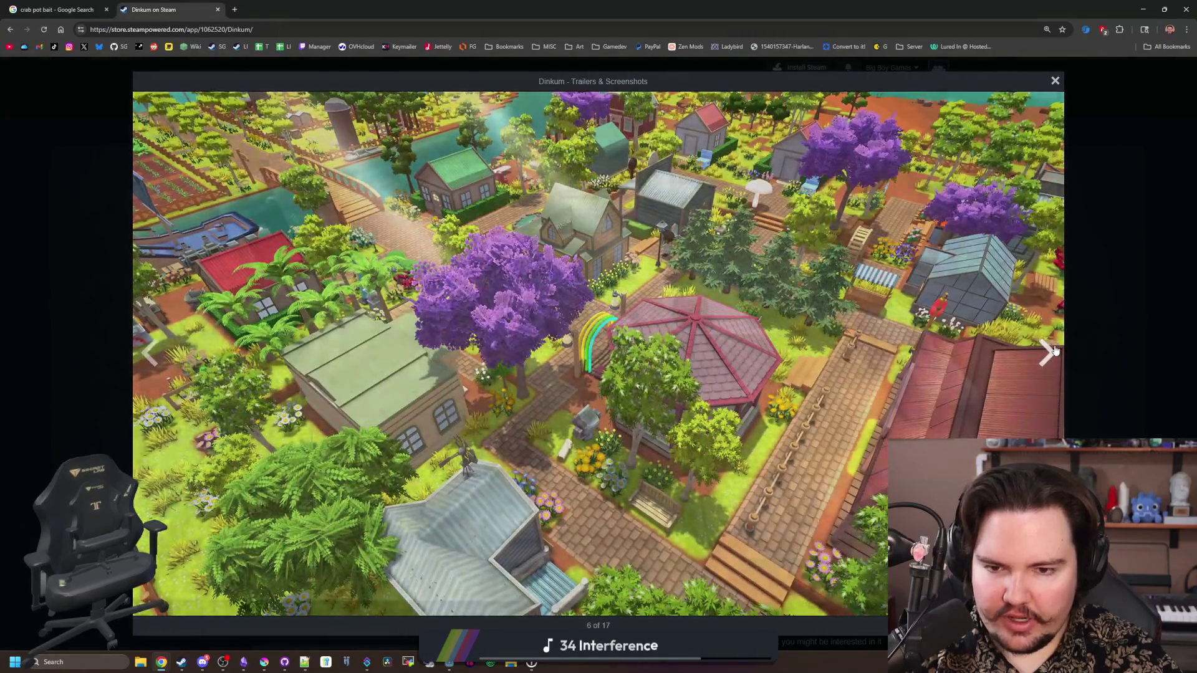
pyautogui.click(1055, 350)
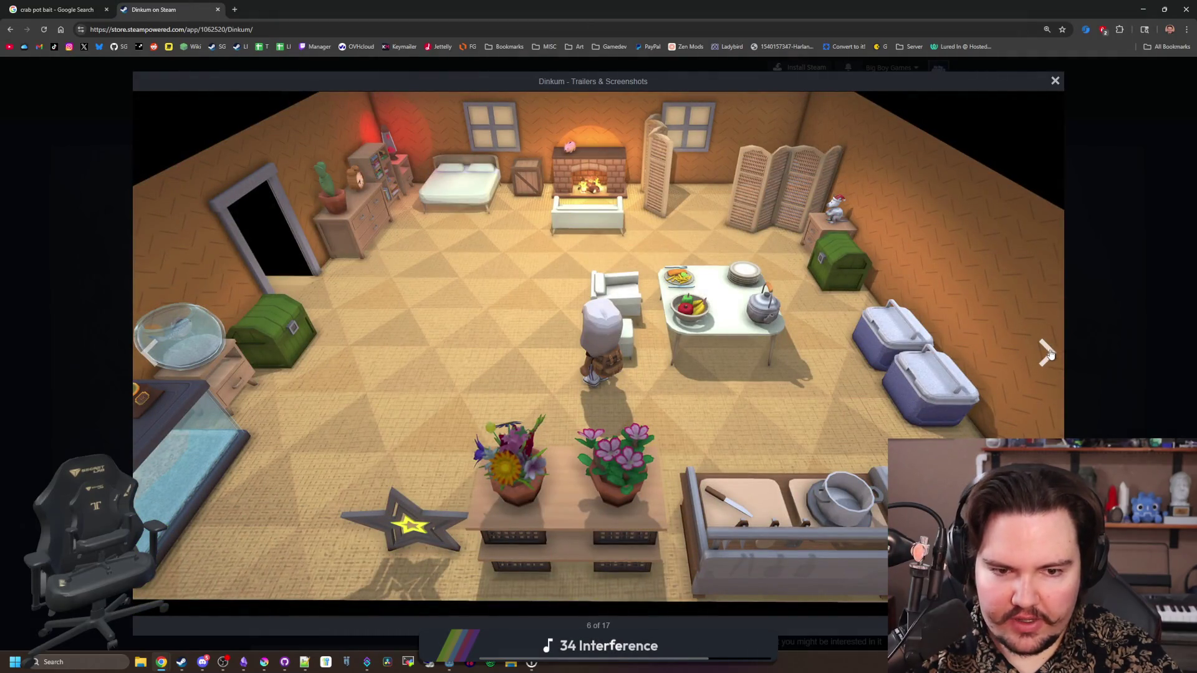
pyautogui.click(1052, 354)
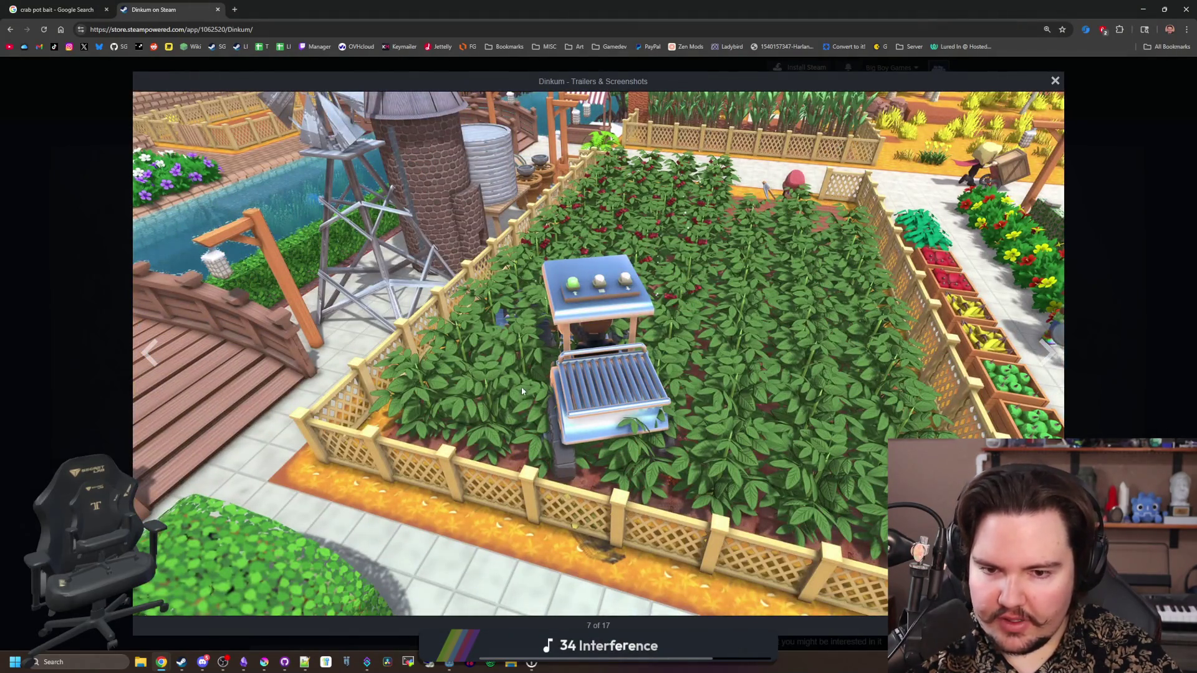
pyautogui.click(1052, 354)
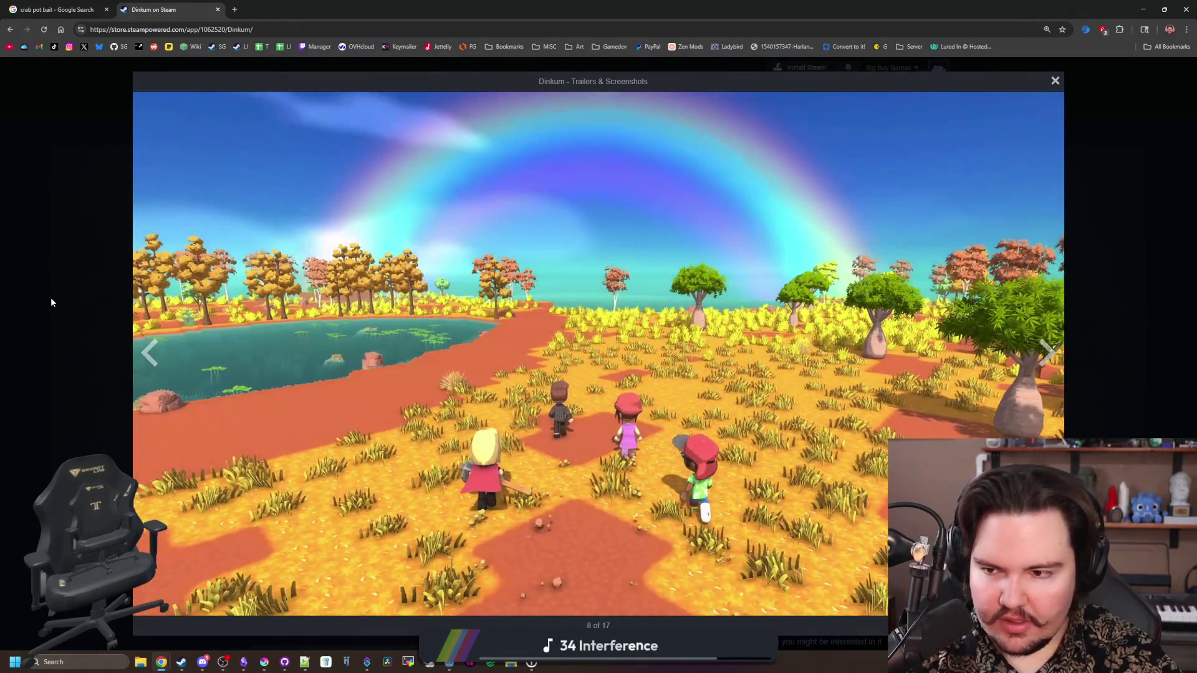
pyautogui.click(149, 355)
pyautogui.click(1053, 358)
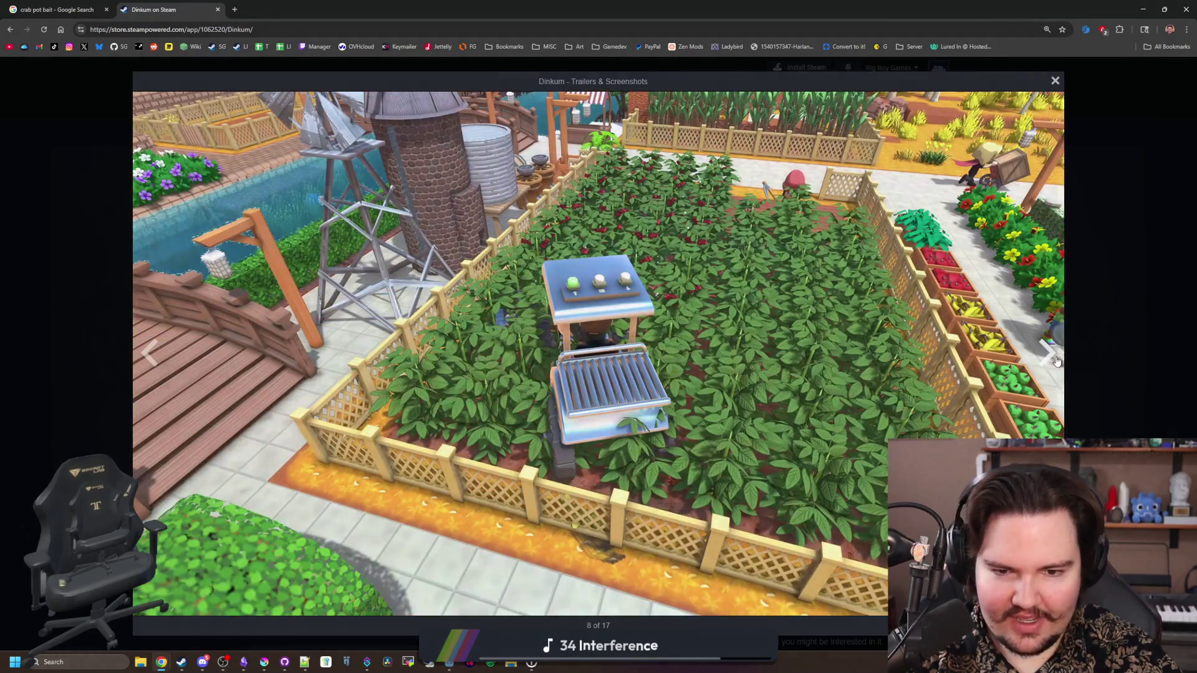
pyautogui.click(1055, 360)
pyautogui.click(1057, 361)
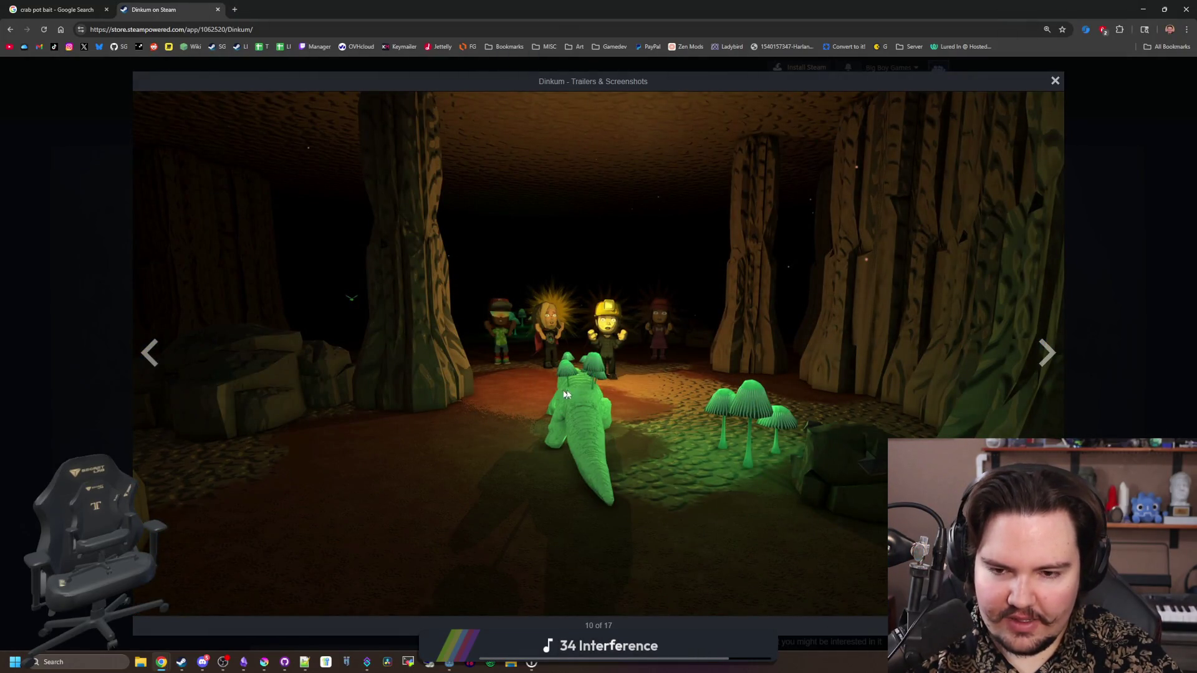
pyautogui.click(1105, 367)
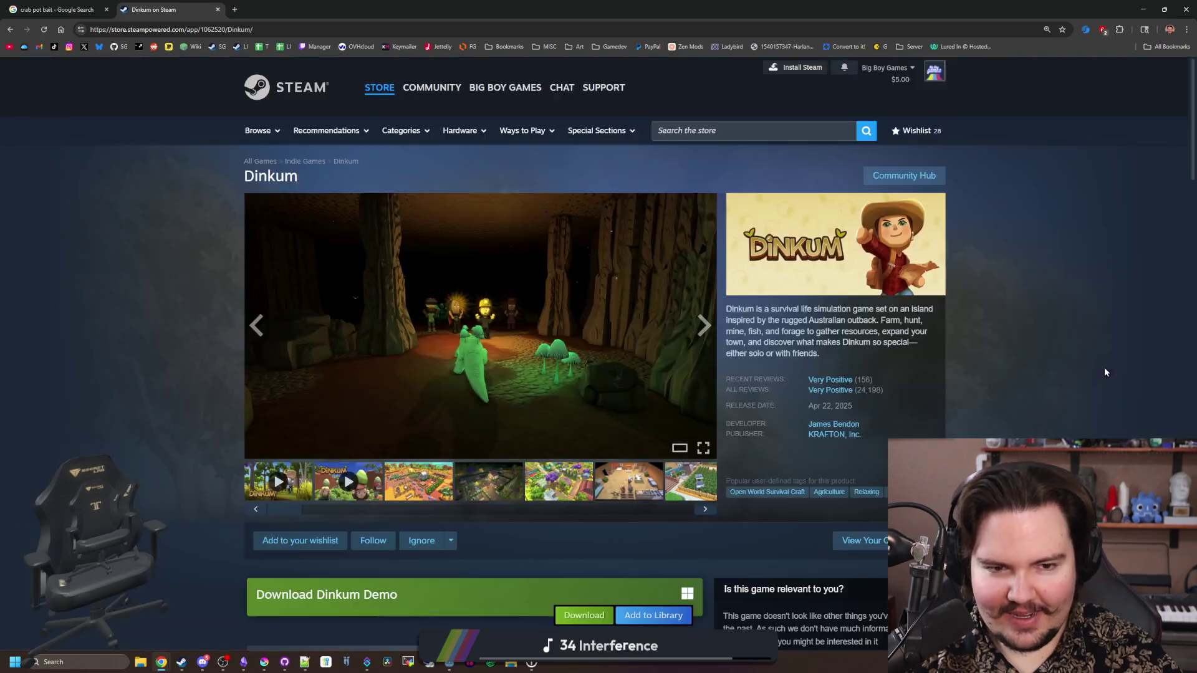
# Open Lightyear Frontier's store page from More Like This and its screenshot gallery
pyautogui.scroll(-5, 479, 405)
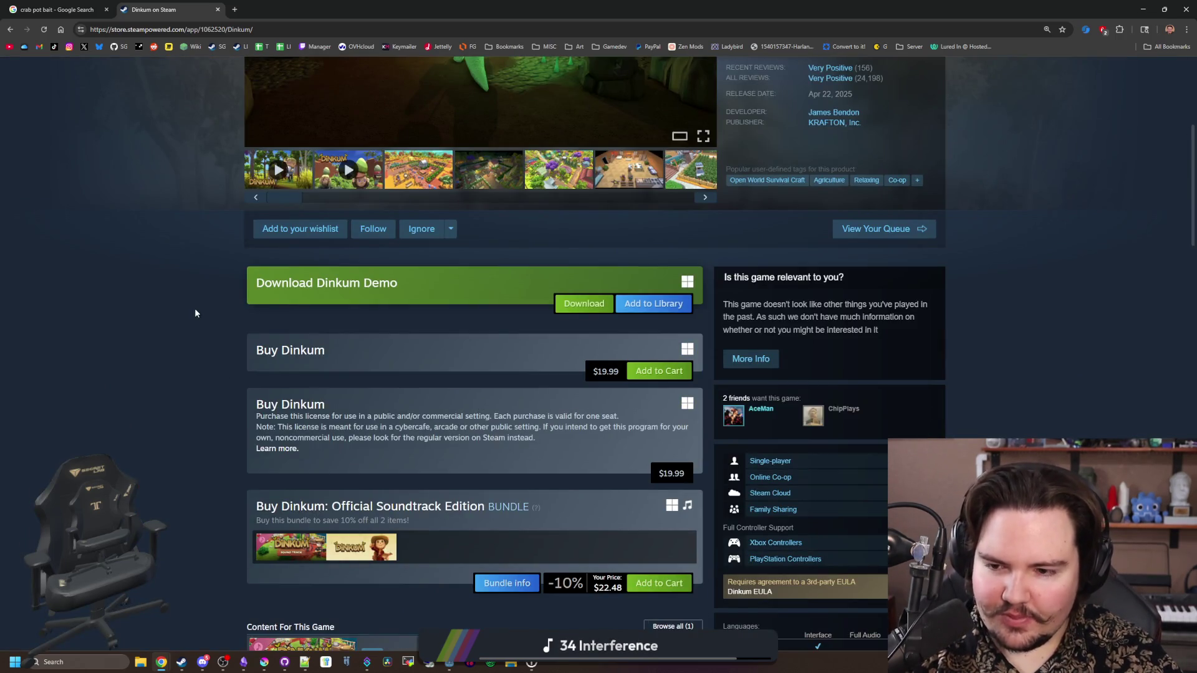
pyautogui.scroll(-4, 195, 313)
pyautogui.scroll(-7, 195, 313)
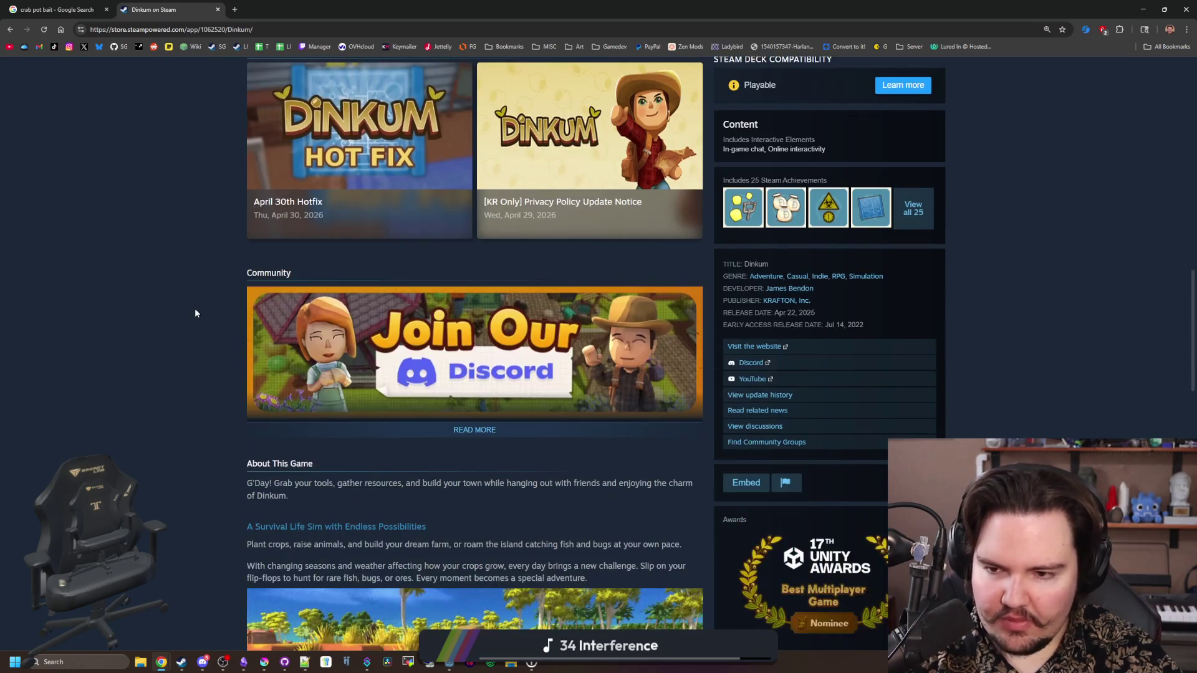
pyautogui.scroll(-11, 195, 313)
pyautogui.scroll(-4, 195, 313)
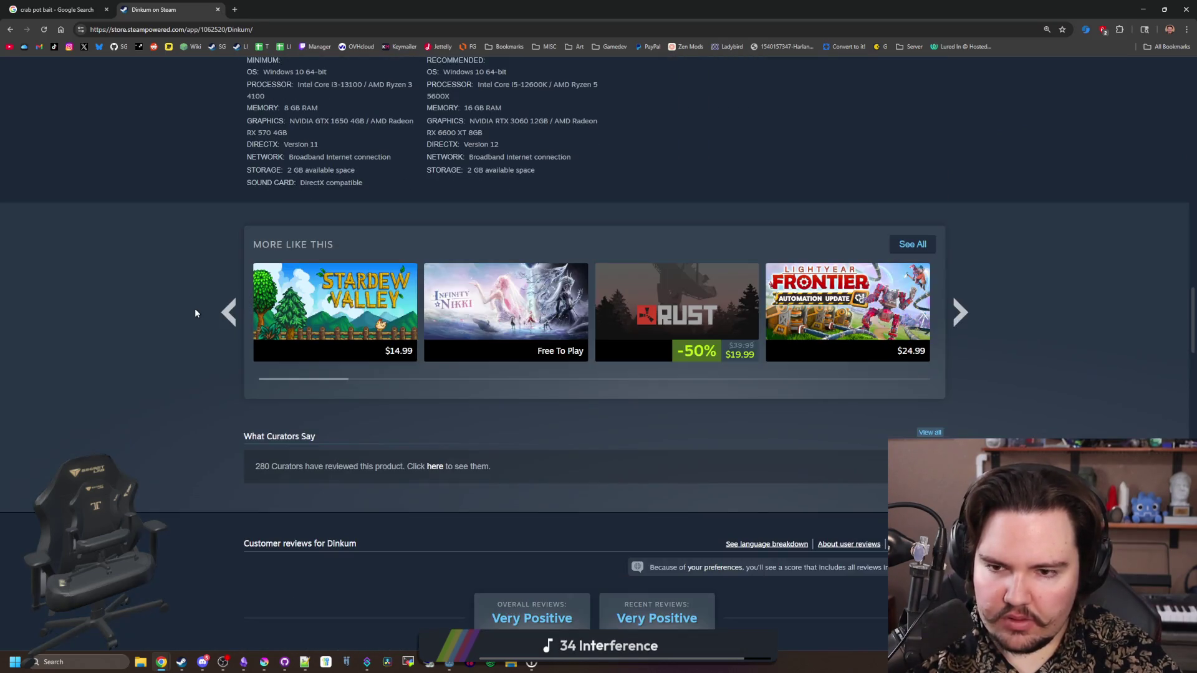
pyautogui.click(788, 331)
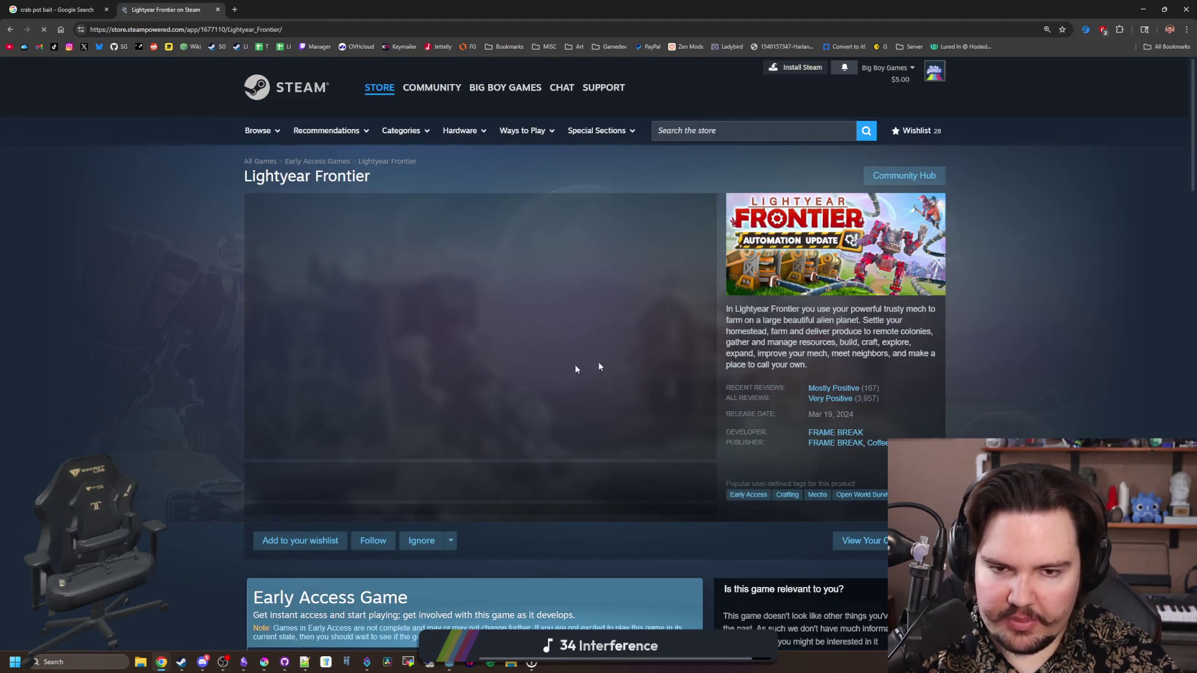
pyautogui.click(598, 366)
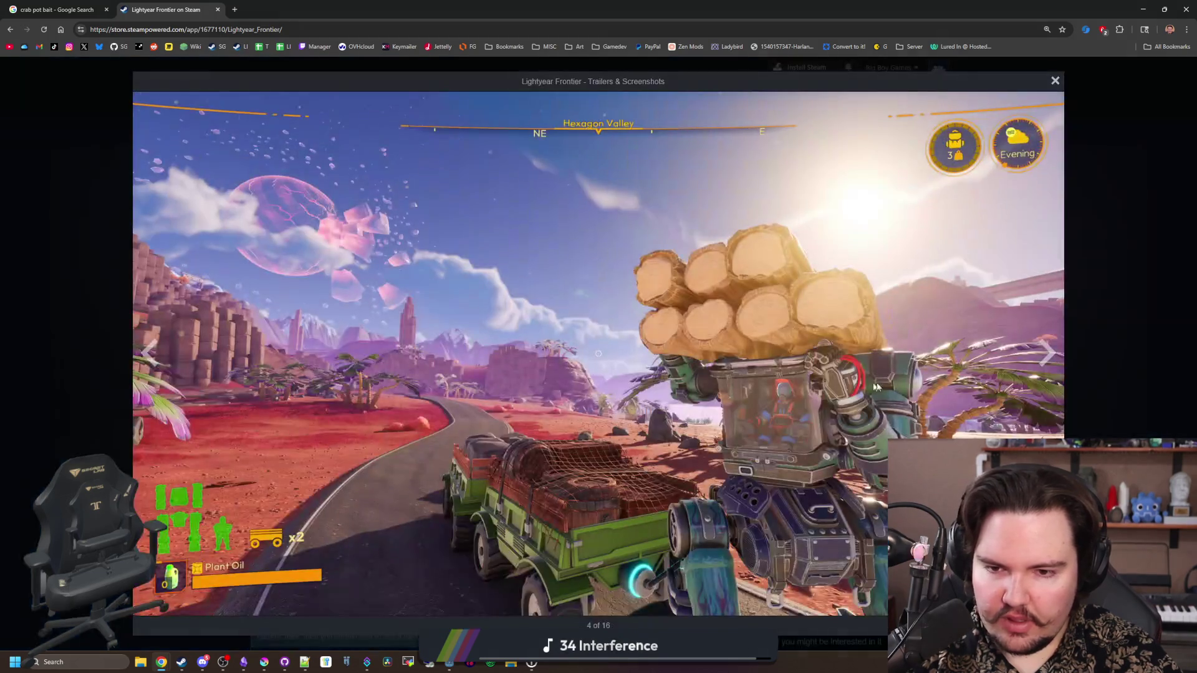
# Browse eight Lightyear Frontier screenshots, close the gallery, and move the browser window aside
pyautogui.click(1044, 363)
pyautogui.click(1044, 363)
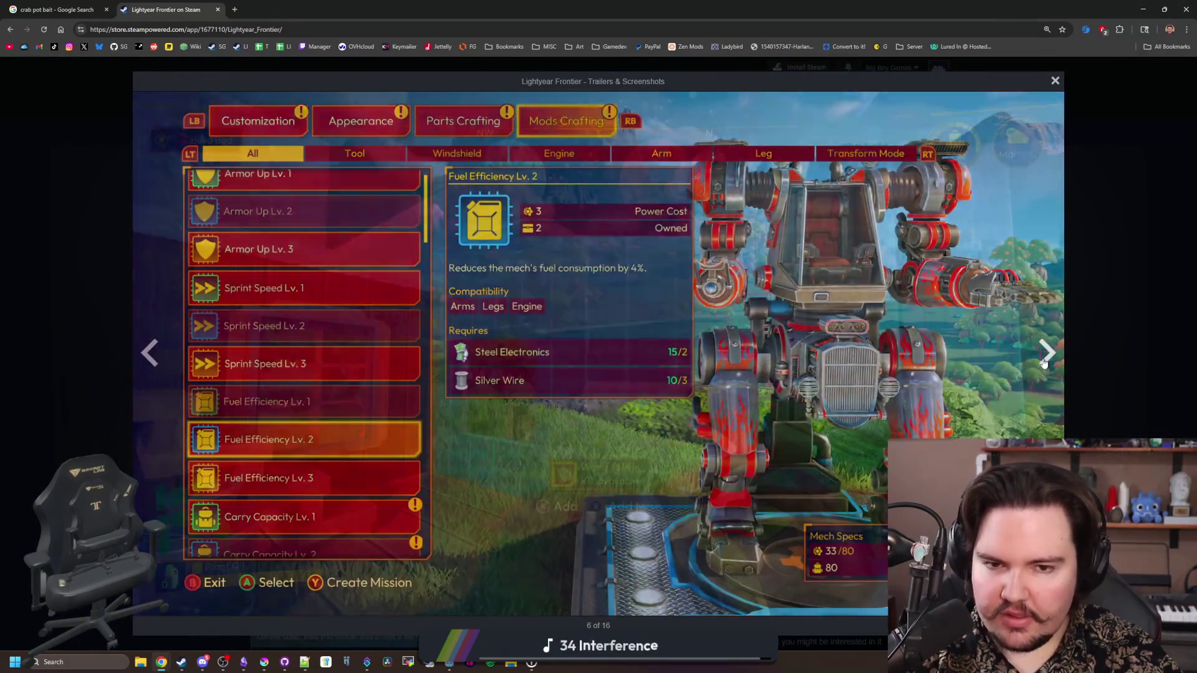
pyautogui.click(1044, 363)
pyautogui.click(1044, 363)
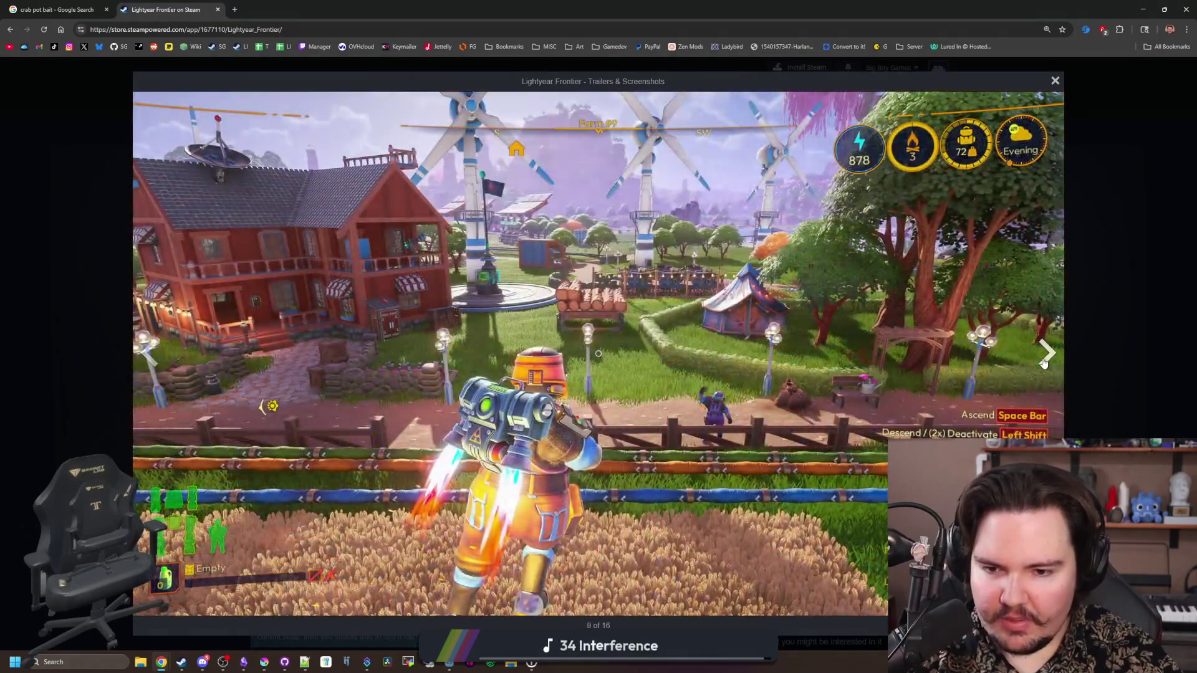
pyautogui.click(1044, 363)
pyautogui.click(1044, 363)
pyautogui.click(1044, 362)
pyautogui.click(1044, 362)
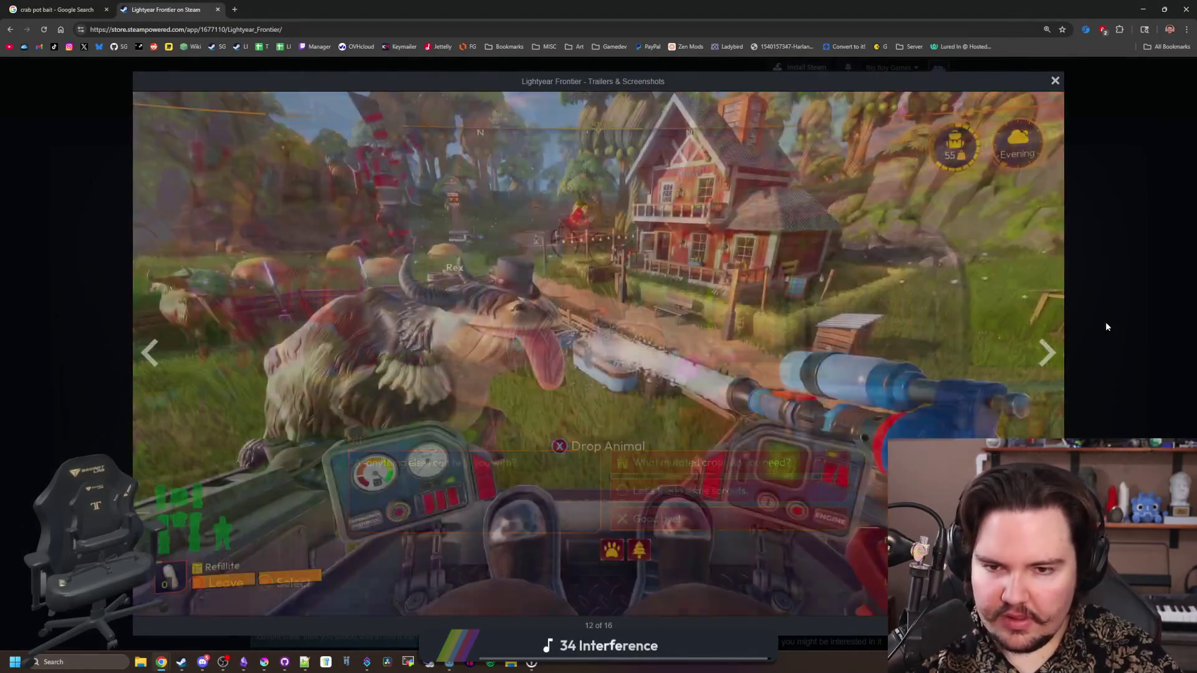
pyautogui.click(1105, 322)
pyautogui.scroll(-4, 647, 427)
pyautogui.scroll(4, 447, 321)
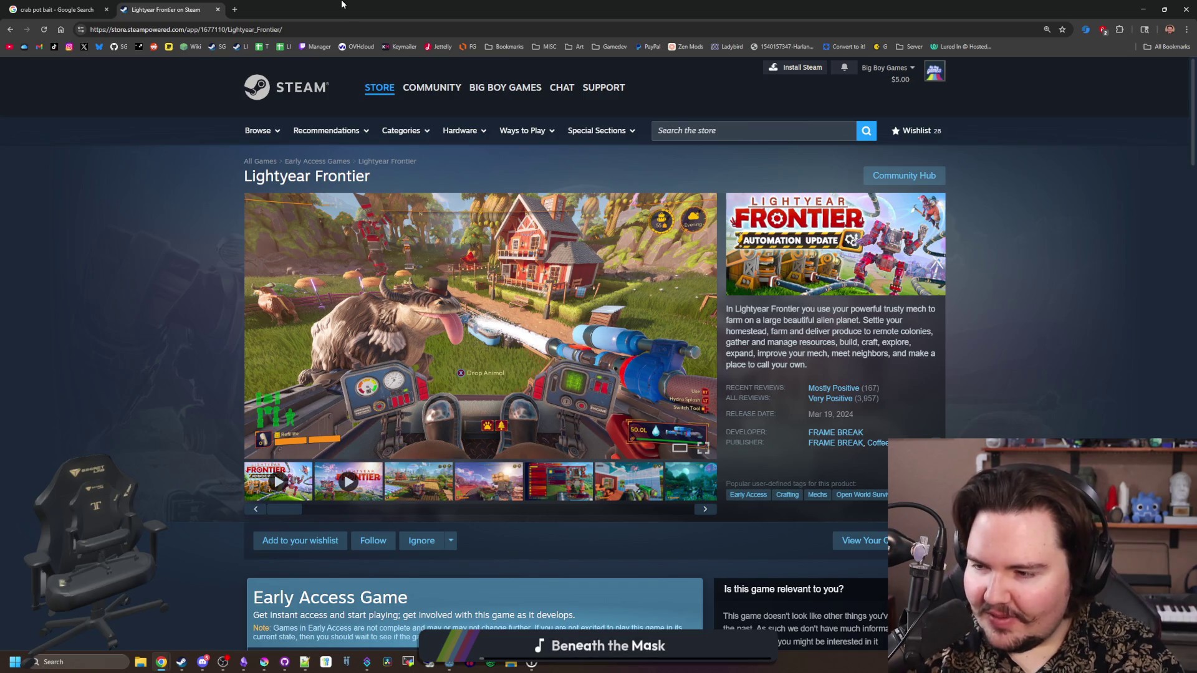
pyautogui.moveTo(325, 4)
pyautogui.mouseDown()
pyautogui.moveTo(271, 196)
pyautogui.moveTo(364, 225)
pyautogui.moveTo(481, 328)
pyautogui.mouseUp()
# Close the crab pot search tab and bring Krita's icon_pot_capacity.png forward, zoomed on the canvas
pyautogui.click(540, 334)
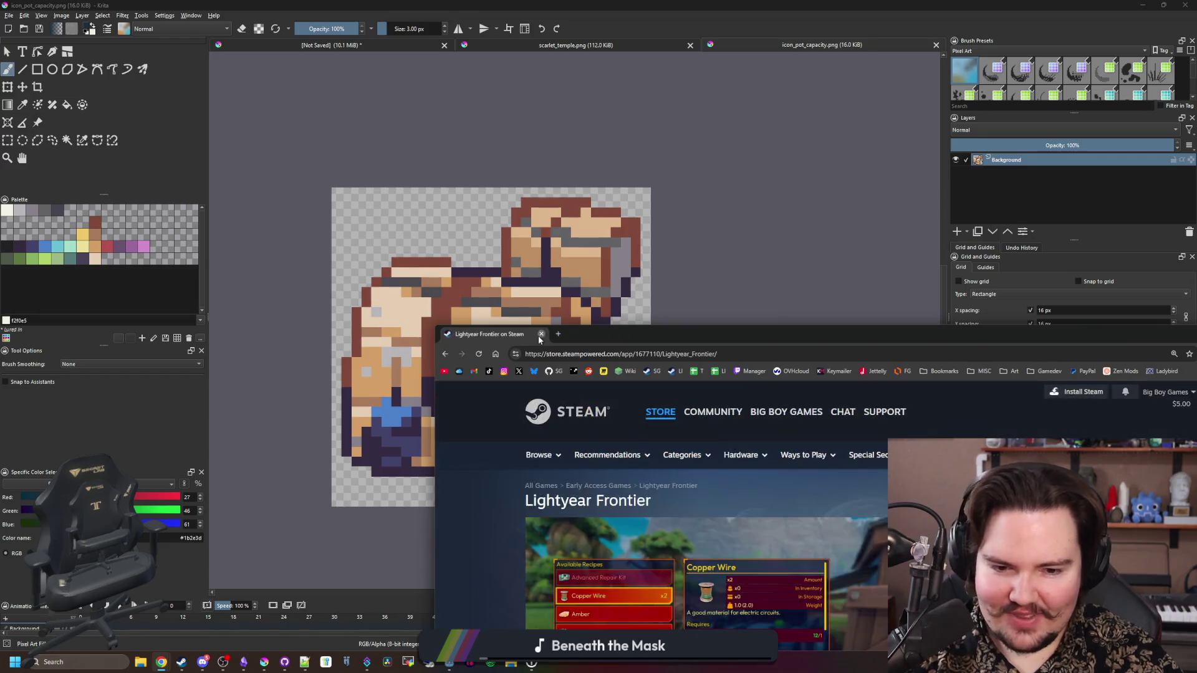
pyautogui.click(454, 310)
pyautogui.scroll(2, 455, 329)
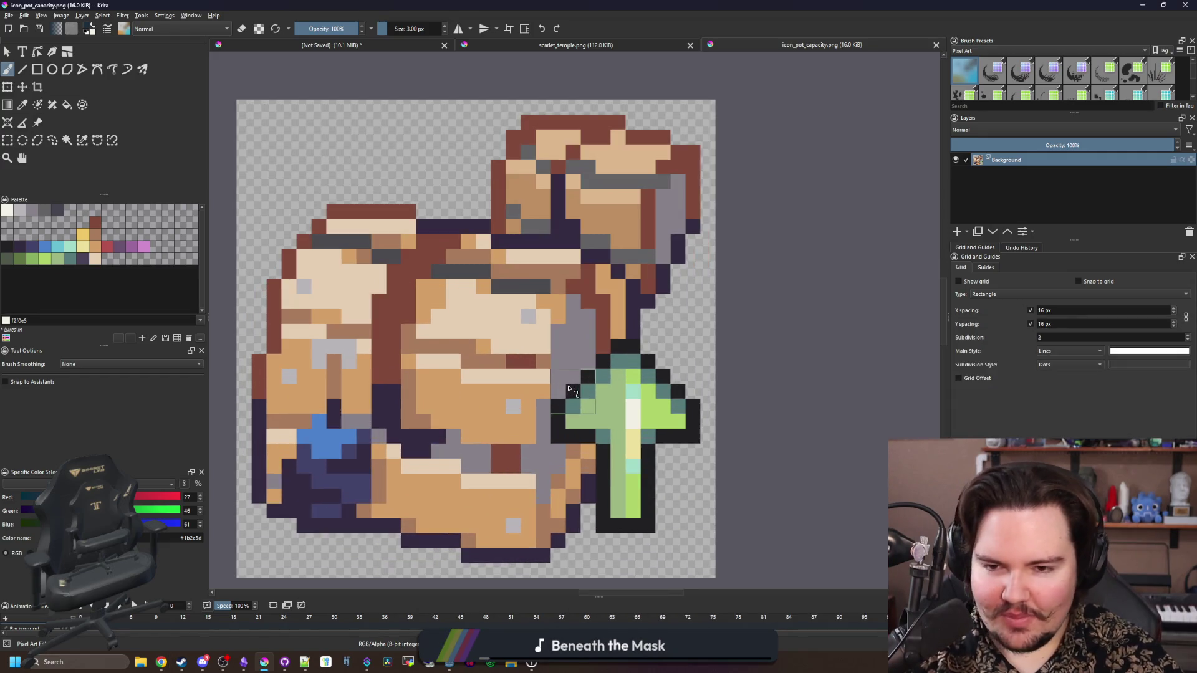
pyautogui.scroll(-4, 431, 321)
pyautogui.scroll(2, 432, 321)
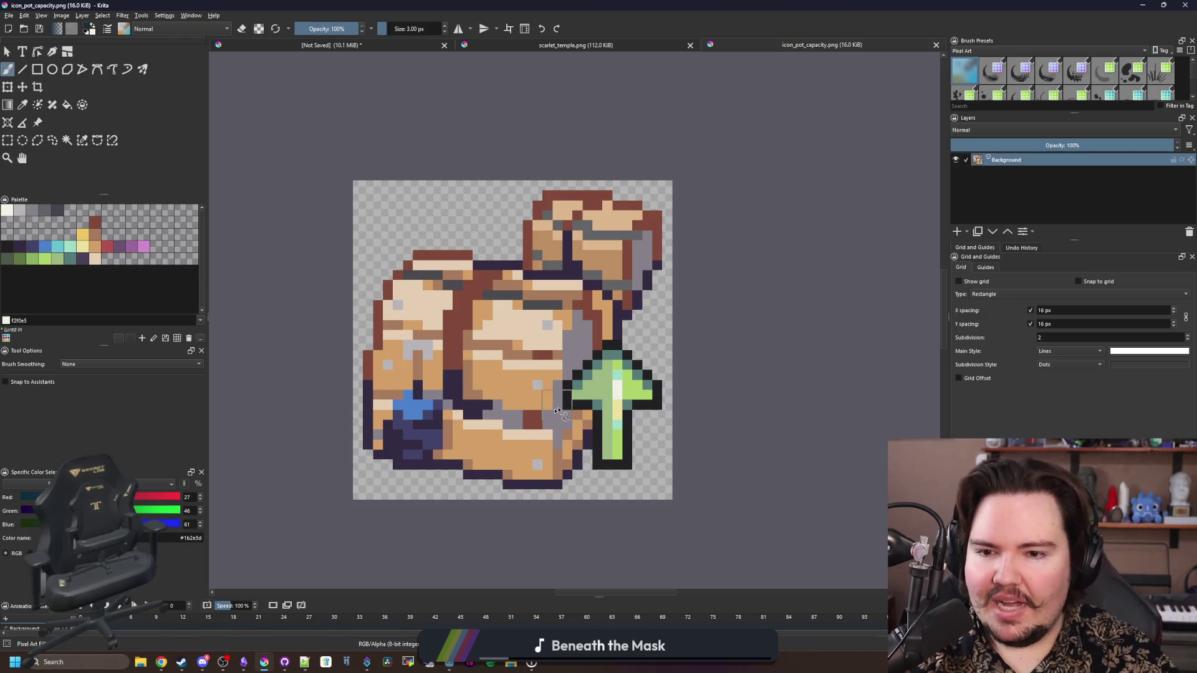
# Delete the artwork beside the crate using rectangular selections, undo the last deletion, then deselect
pyautogui.click(6, 142)
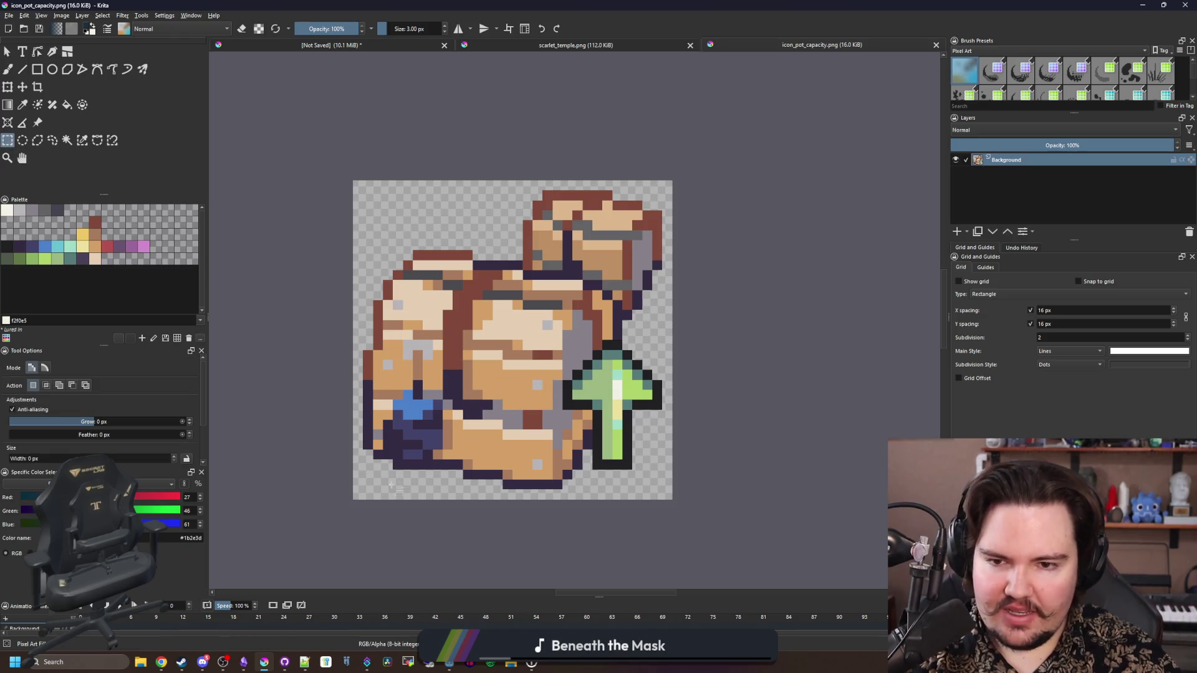
pyautogui.moveTo(365, 493); pyautogui.dragTo(509, 227)
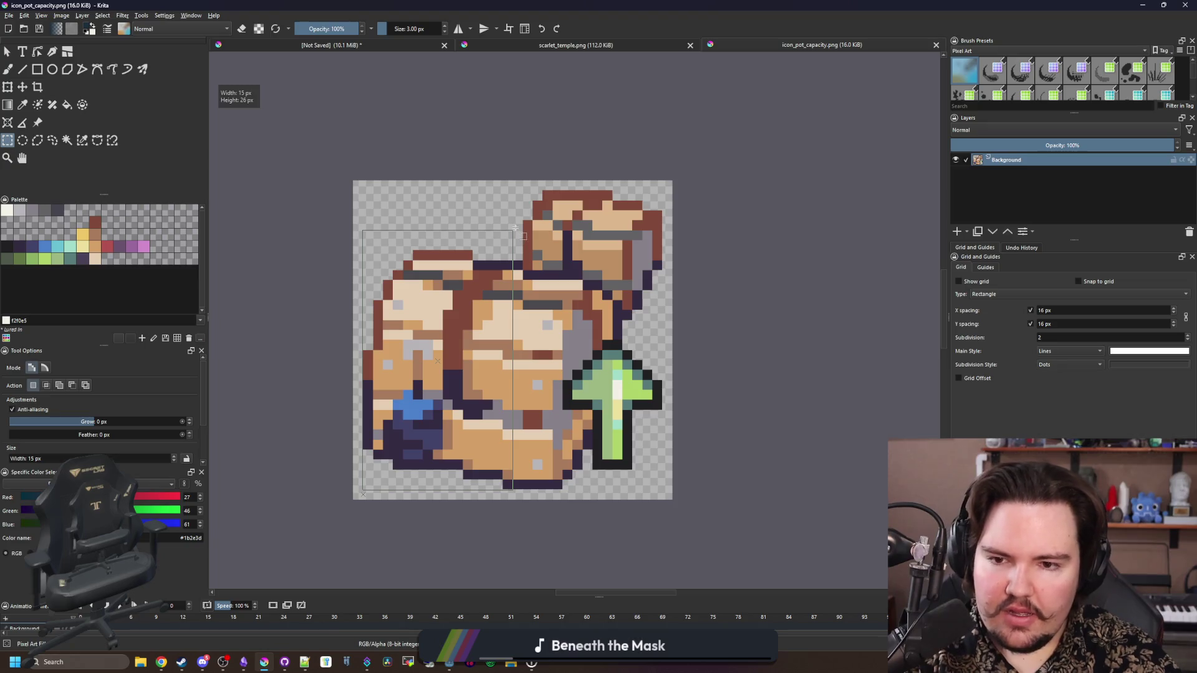
pyautogui.press('Delete')
pyautogui.moveTo(723, 520)
pyautogui.mouseDown()
pyautogui.moveTo(561, 449)
pyautogui.moveTo(453, 319)
pyautogui.mouseUp()
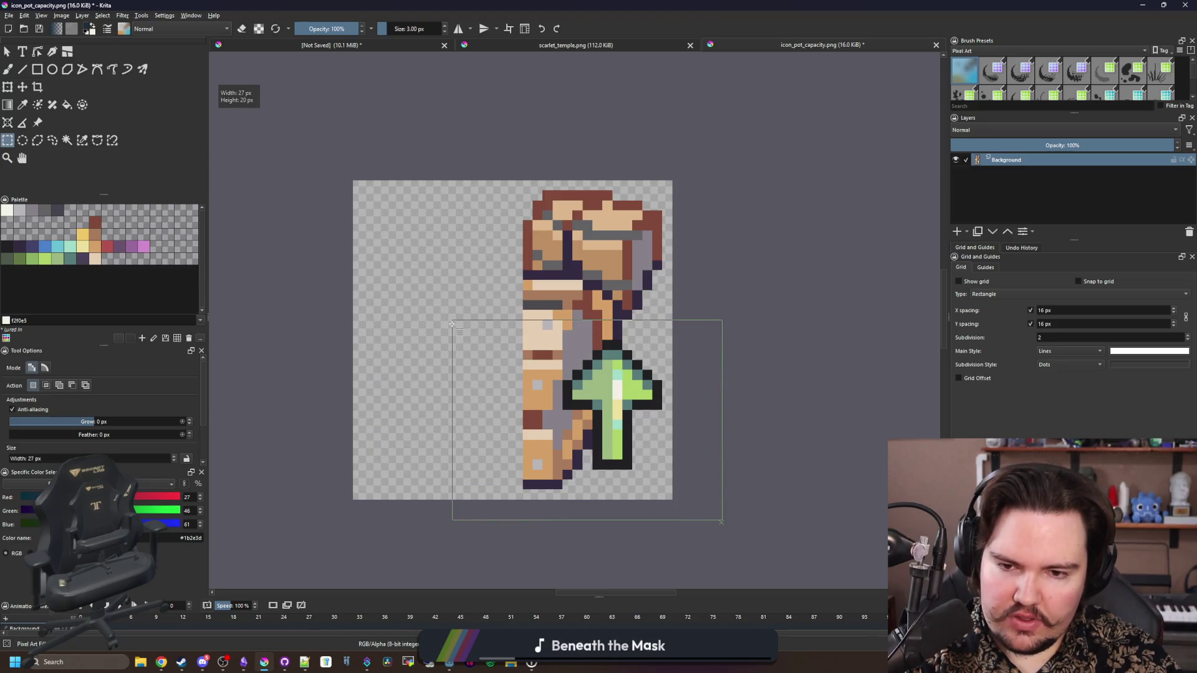
pyautogui.press('Delete')
pyautogui.hotkey('ctrl', 'z')
pyautogui.scroll(6, 561, 287)
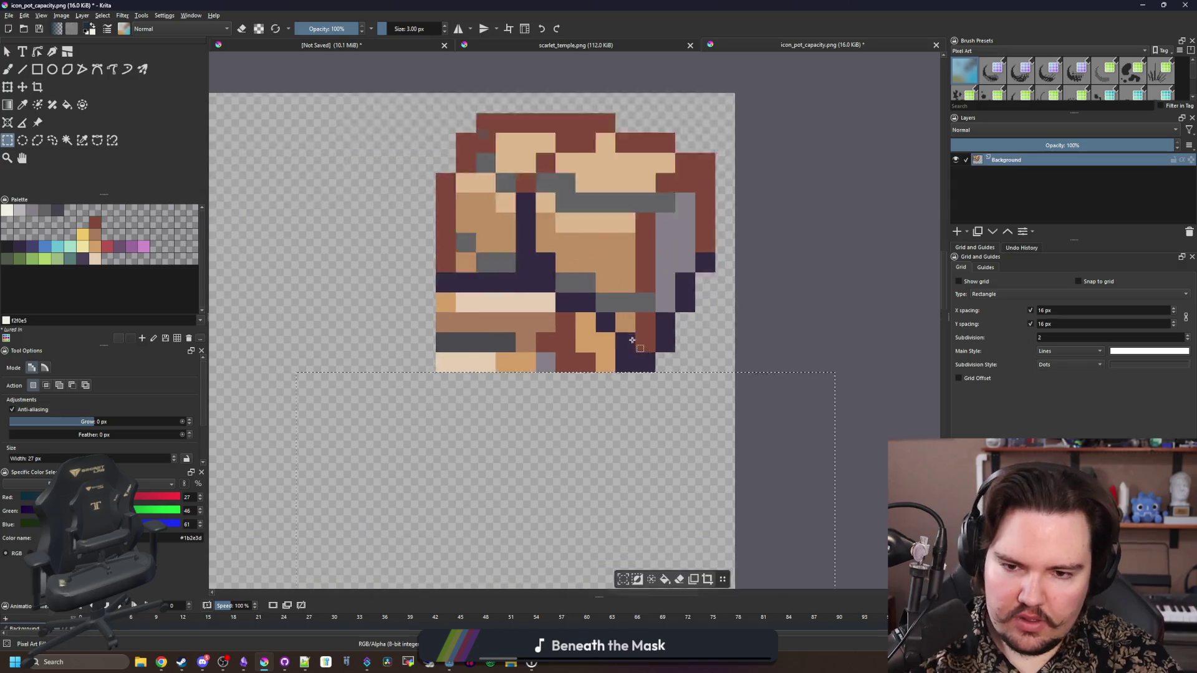
pyautogui.hotkey('ctrl', 'shift', 'a')
# Erase the crate's bottom rows with a 1 px eraser and redraw them with dark red outline
pyautogui.press('b')
pyautogui.press('e')
pyautogui.press('[')
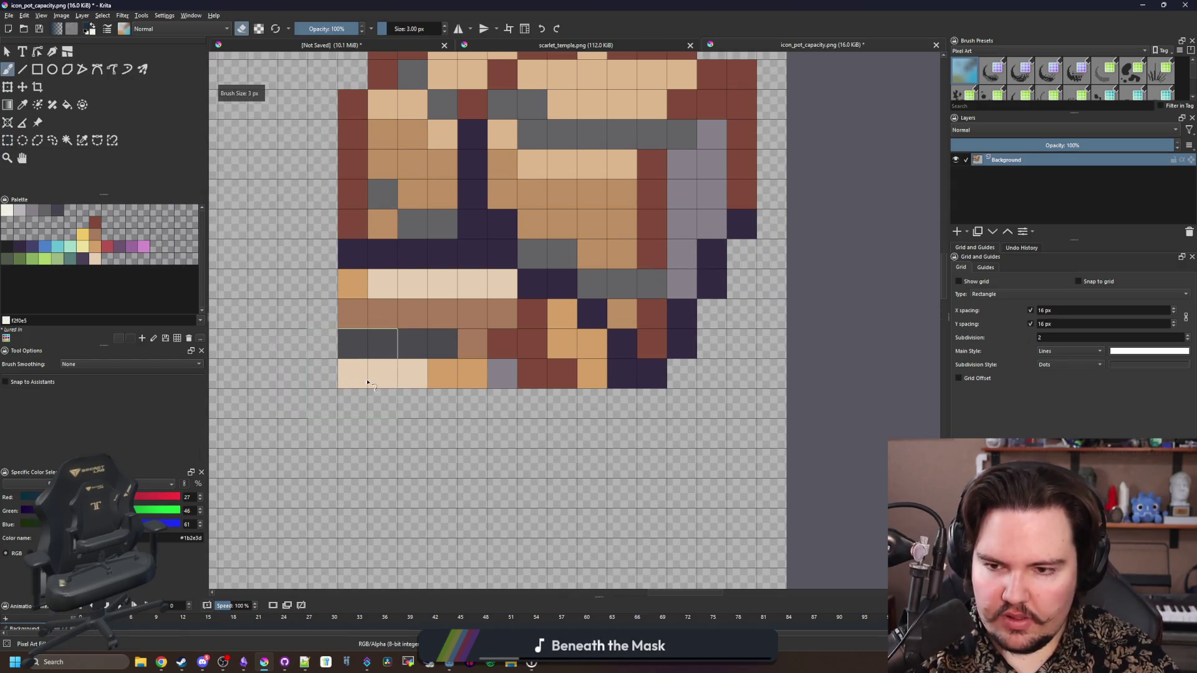
pyautogui.moveTo(358, 379); pyautogui.dragTo(518, 374)
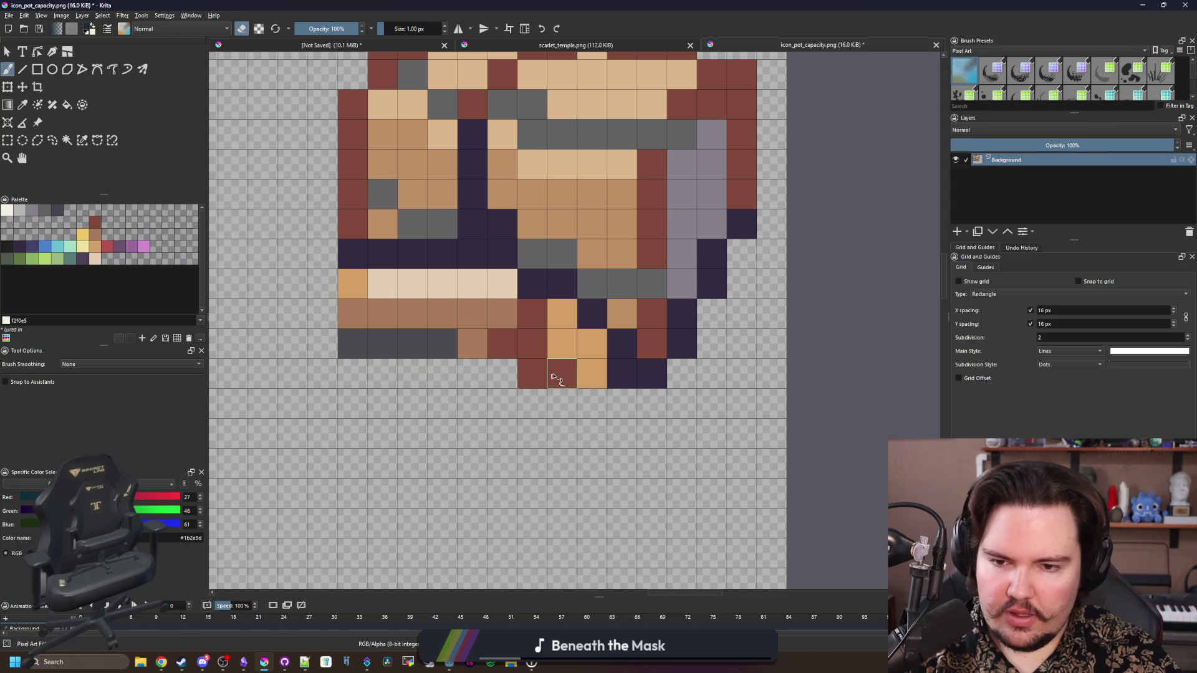
pyautogui.moveTo(442, 343)
pyautogui.mouseDown()
pyautogui.moveTo(321, 342)
pyautogui.moveTo(350, 311)
pyautogui.mouseUp()
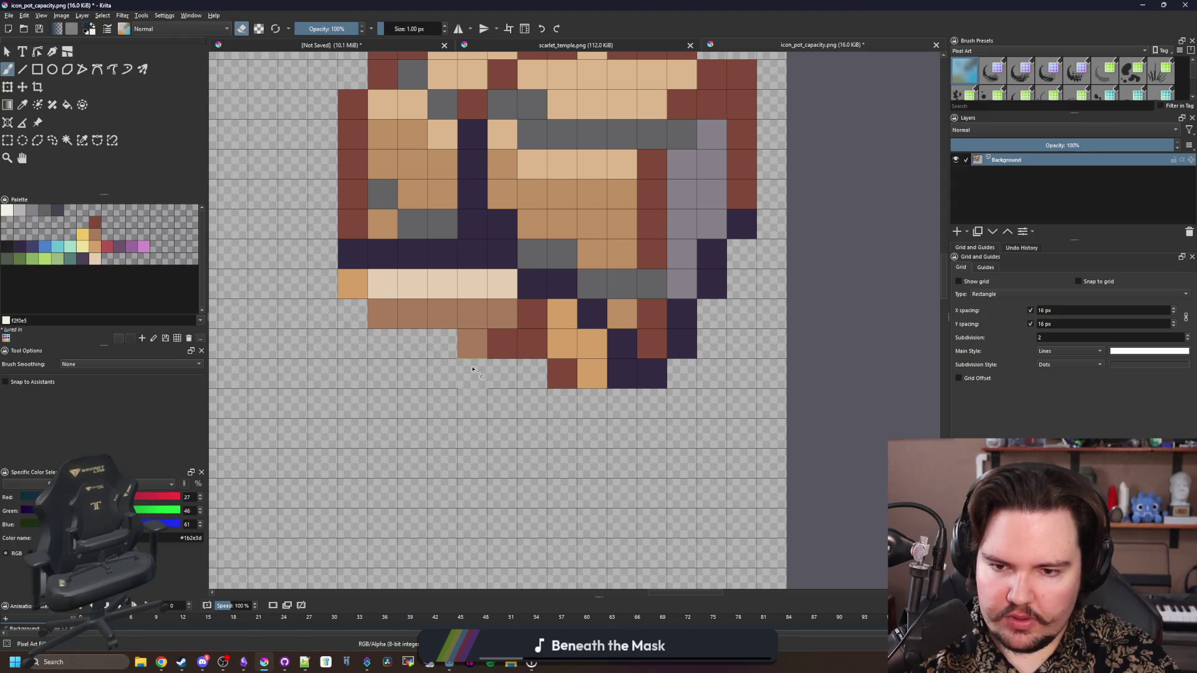
pyautogui.press('p')
pyautogui.moveTo(445, 355); pyautogui.dragTo(477, 346)
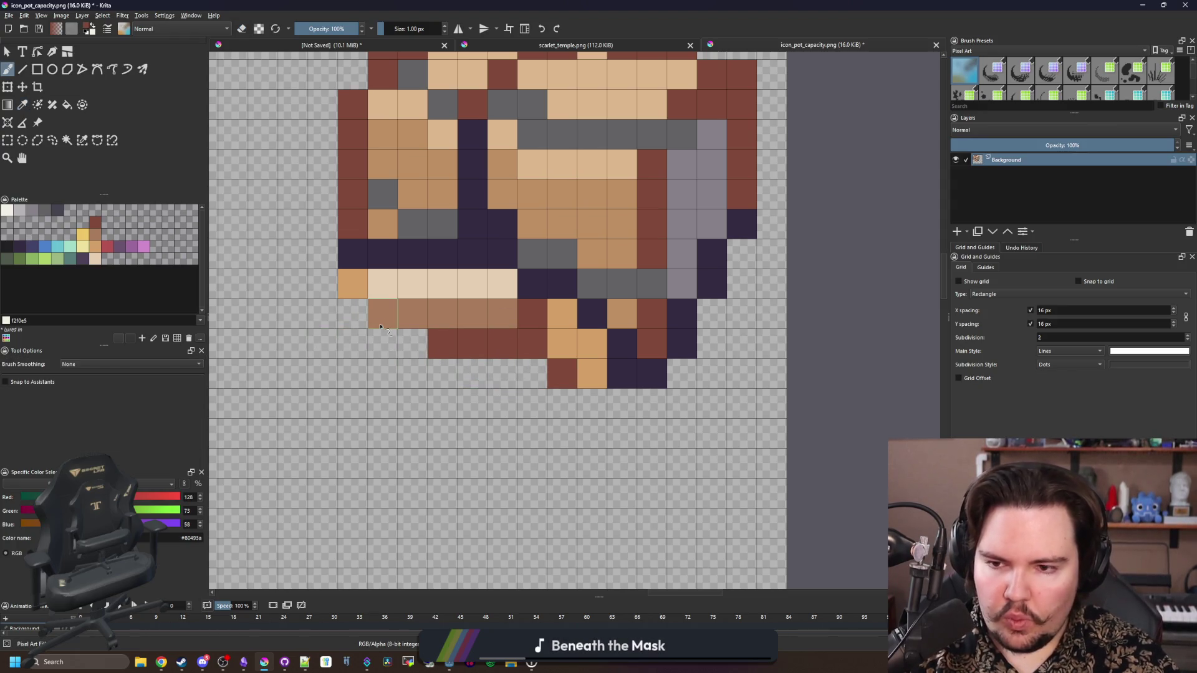
pyautogui.moveTo(377, 315)
pyautogui.mouseDown()
pyautogui.moveTo(415, 314)
pyautogui.moveTo(352, 283)
pyautogui.moveTo(394, 312)
pyautogui.moveTo(566, 336)
pyautogui.moveTo(628, 401)
pyautogui.mouseUp()
pyautogui.click(351, 266)
pyautogui.scroll(2, 411, 287)
pyautogui.keyDown('ctrl'); pyautogui.click(391, 280); pyautogui.keyUp('ctrl')
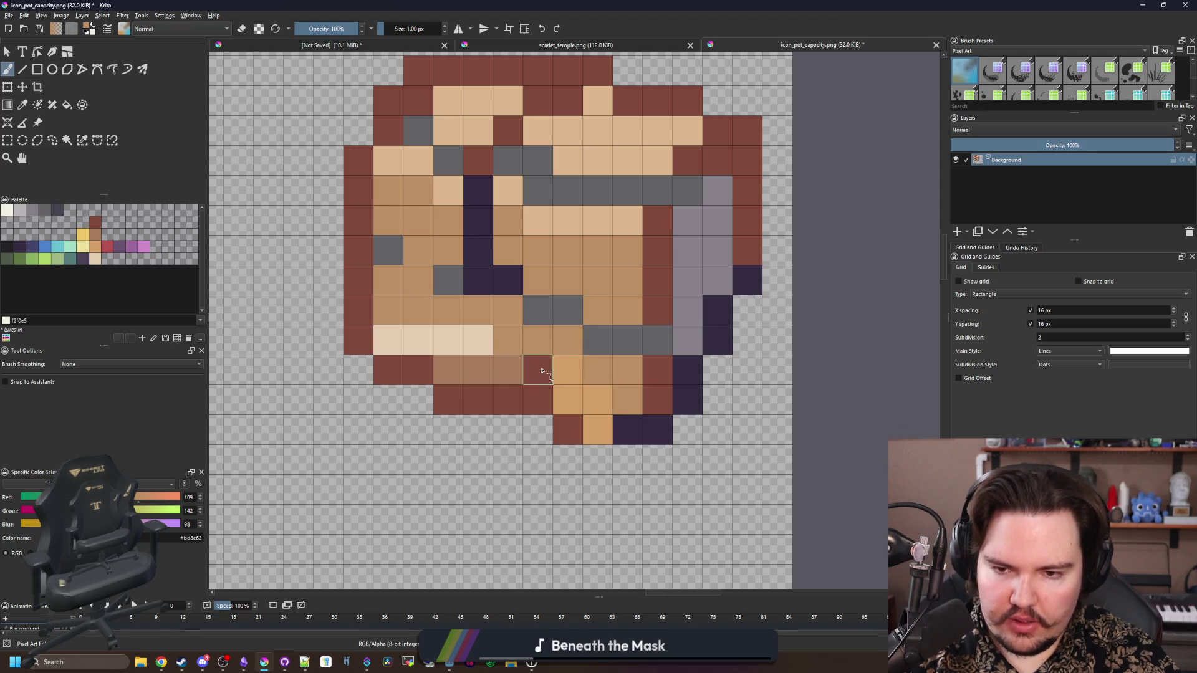
# Paint the crate's lower front cells tan, adding a dark red lower cell and a grey left cell
pyautogui.moveTo(541, 371)
pyautogui.mouseDown()
pyautogui.moveTo(564, 381)
pyautogui.moveTo(597, 430)
pyautogui.mouseUp()
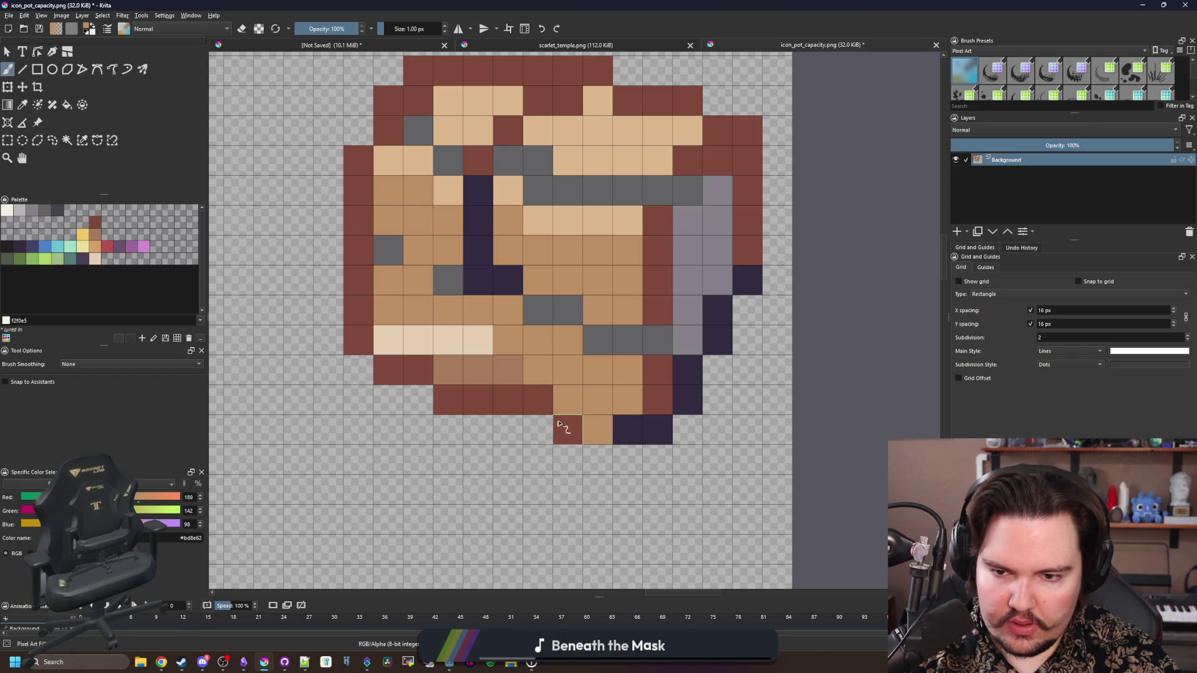
pyautogui.keyDown('ctrl'); pyautogui.click(564, 429); pyautogui.keyUp('ctrl')
pyautogui.click(597, 430)
pyautogui.scroll(-5, 508, 369)
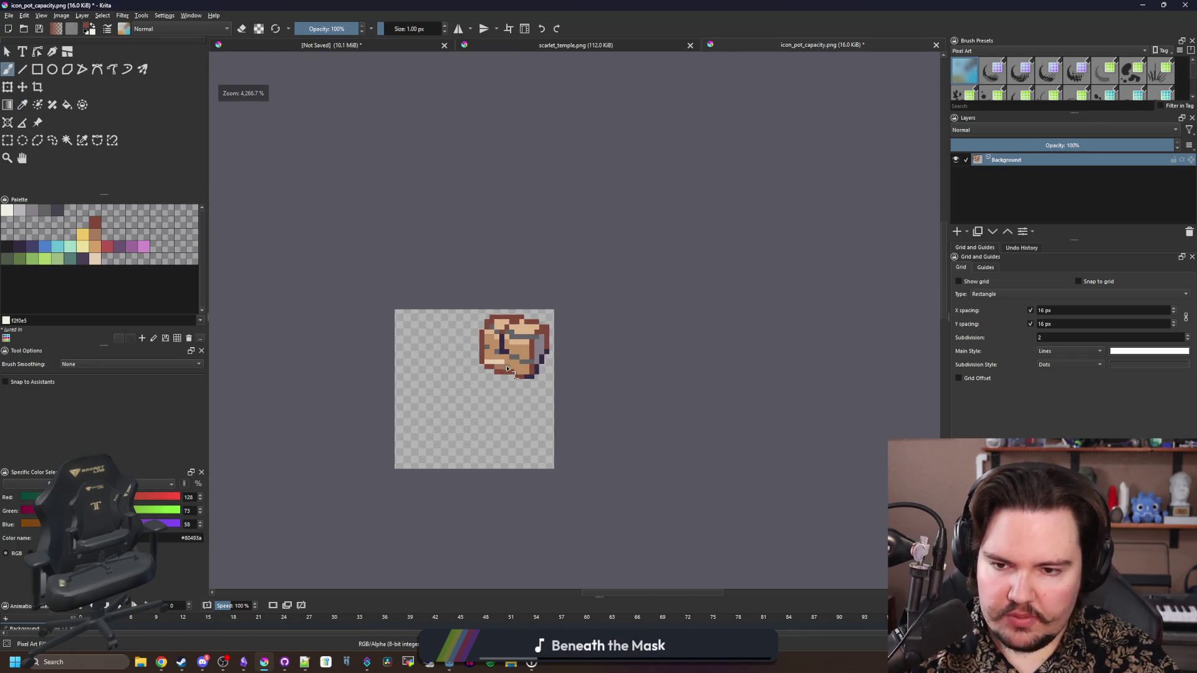
pyautogui.scroll(5, 508, 369)
pyautogui.keyDown('ctrl'); pyautogui.click(470, 310); pyautogui.keyUp('ctrl')
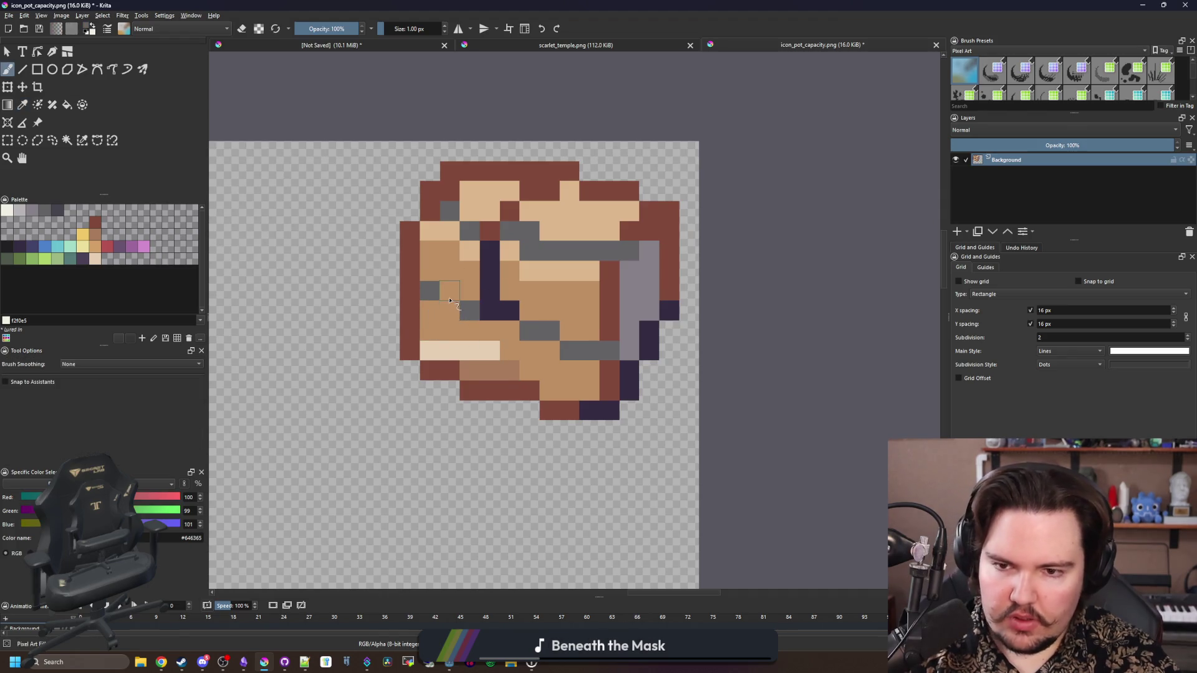
pyautogui.click(450, 290)
pyautogui.scroll(-3, 493, 349)
pyautogui.scroll(6, 579, 406)
# Add a light brown lower cell, erase the bottom-left dark red pixels, and start a larger dark red outline
pyautogui.click(597, 396)
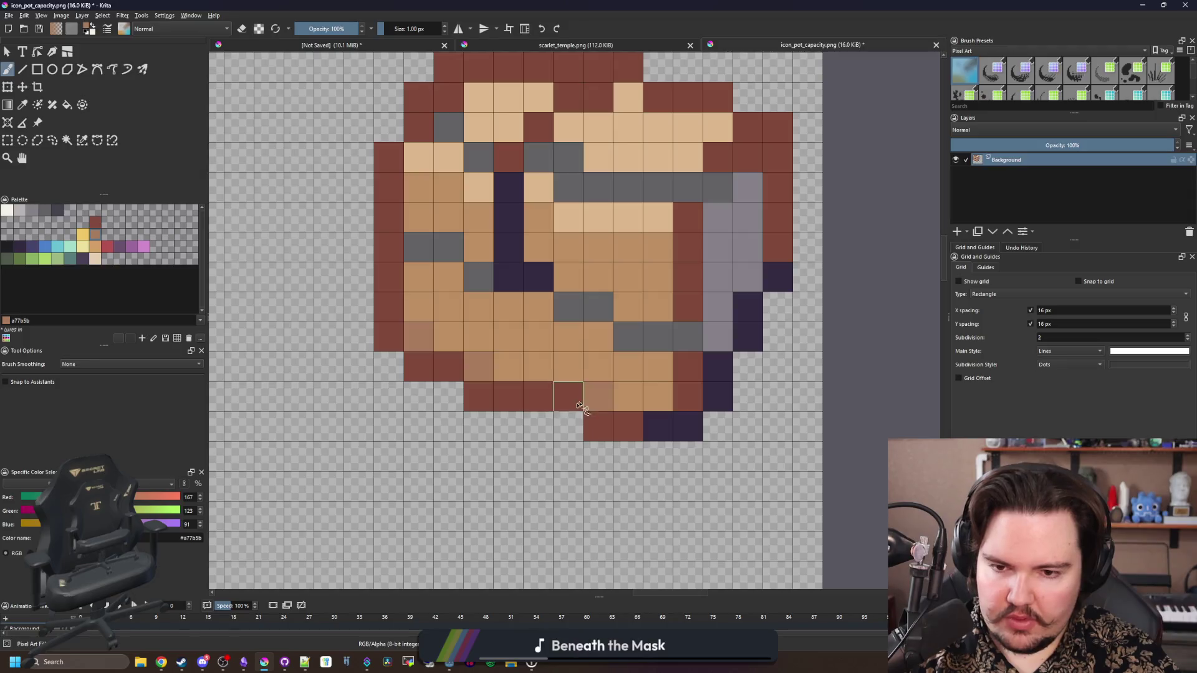
pyautogui.click(508, 367)
pyautogui.scroll(-5, 508, 443)
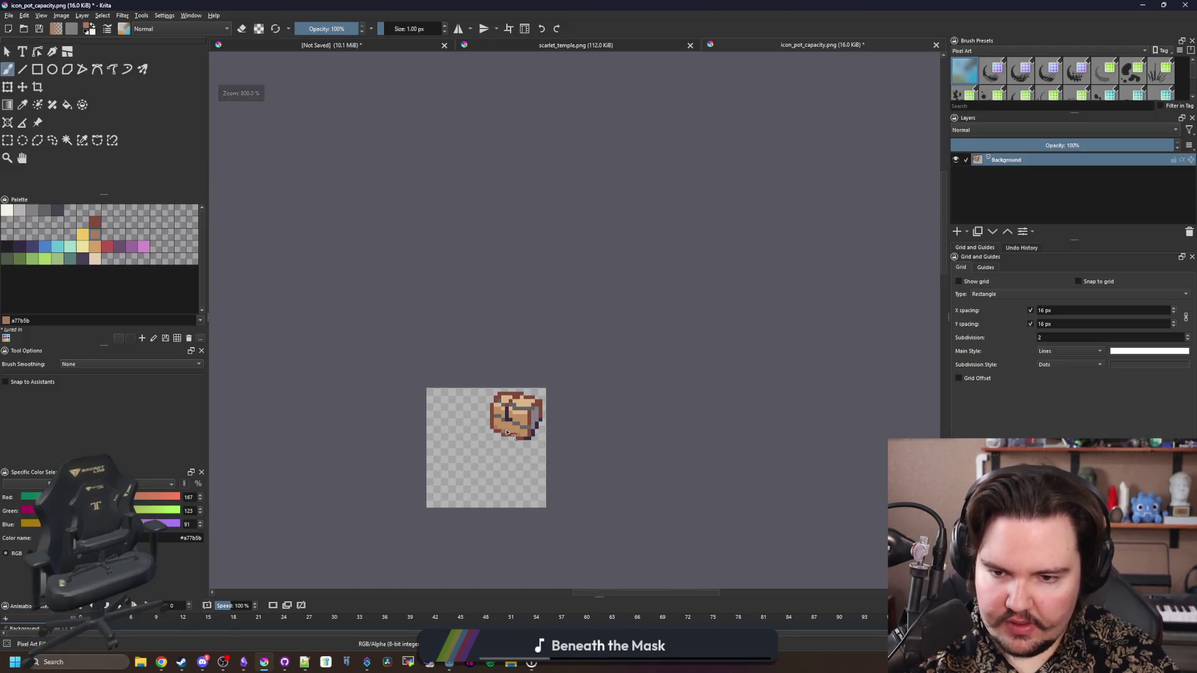
pyautogui.scroll(4, 506, 436)
pyautogui.scroll(1, 486, 433)
pyautogui.keyDown('ctrl'); pyautogui.click(487, 429); pyautogui.keyUp('ctrl')
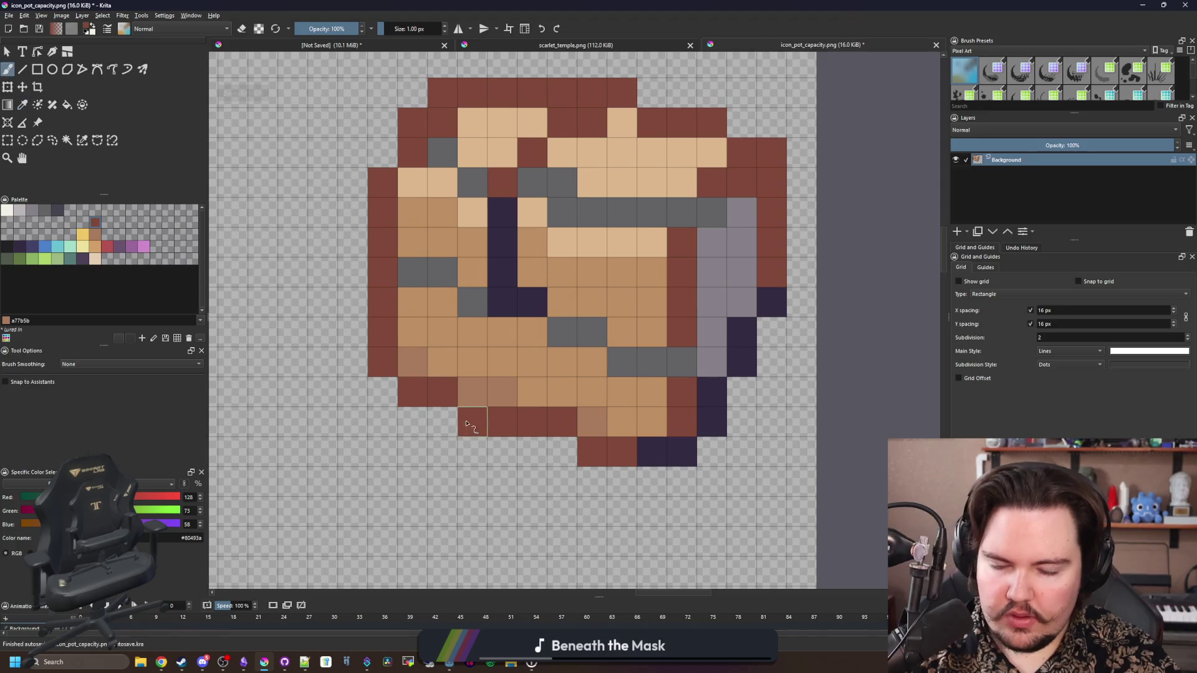
pyautogui.press('e')
pyautogui.moveTo(476, 428); pyautogui.dragTo(501, 426)
pyautogui.scroll(-6, 501, 399)
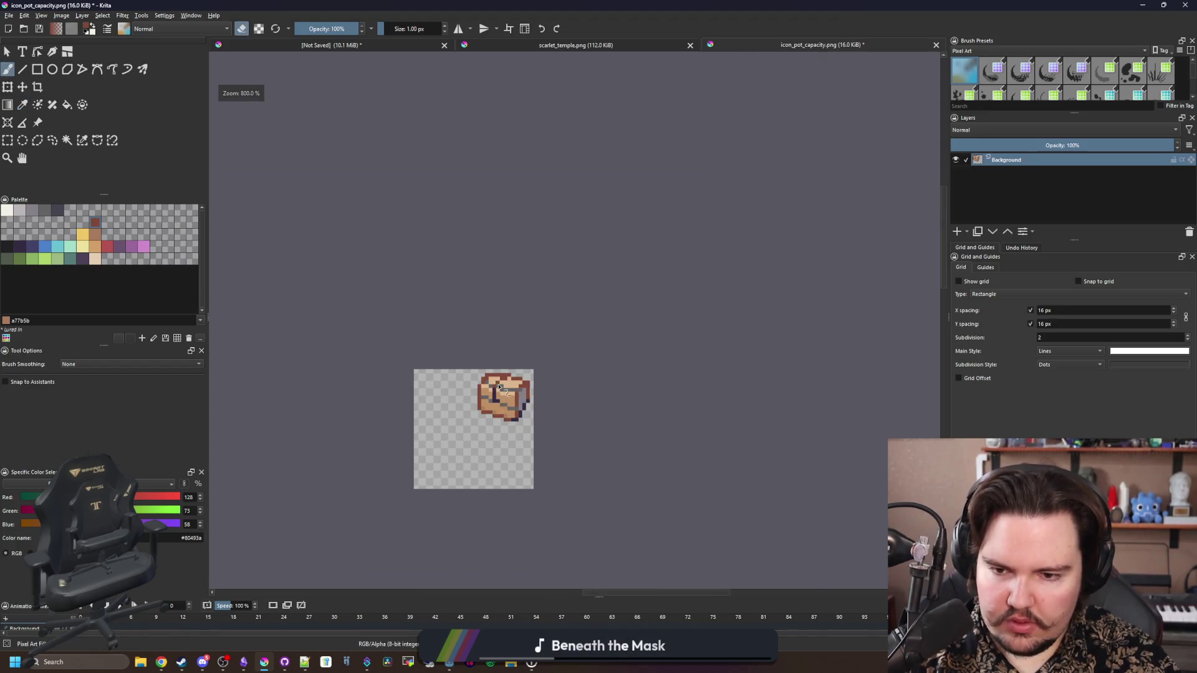
pyautogui.scroll(1, 461, 442)
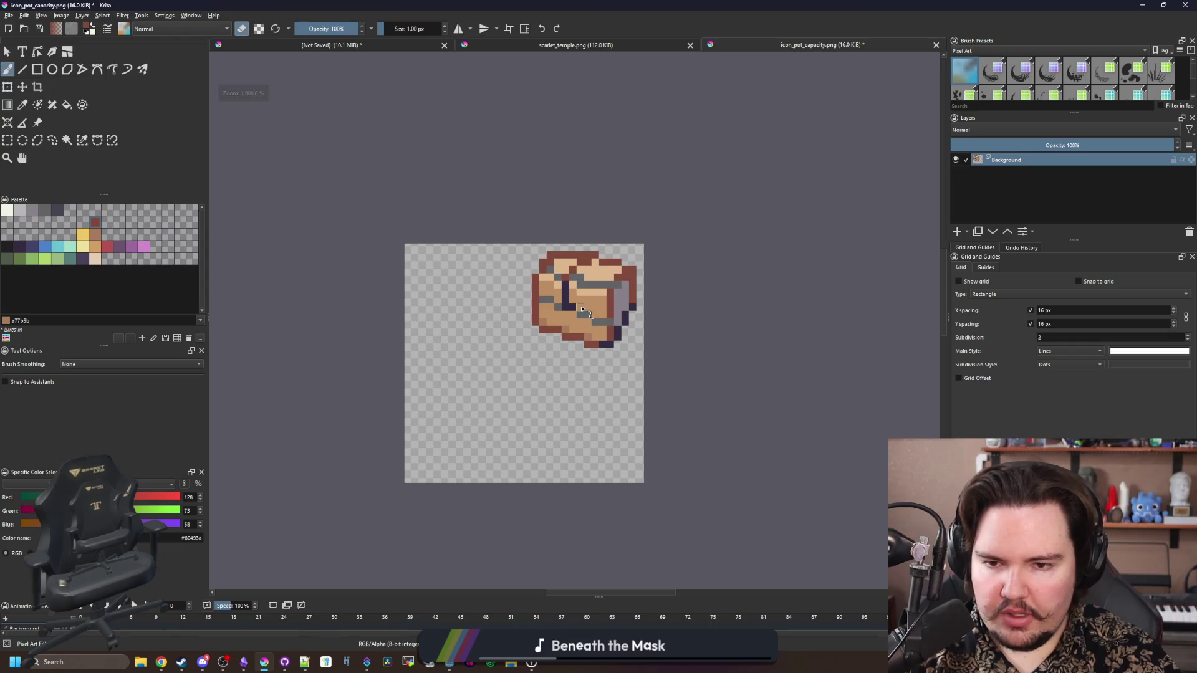
pyautogui.scroll(-3, 564, 336)
pyautogui.scroll(4, 538, 346)
pyautogui.scroll(1, 538, 346)
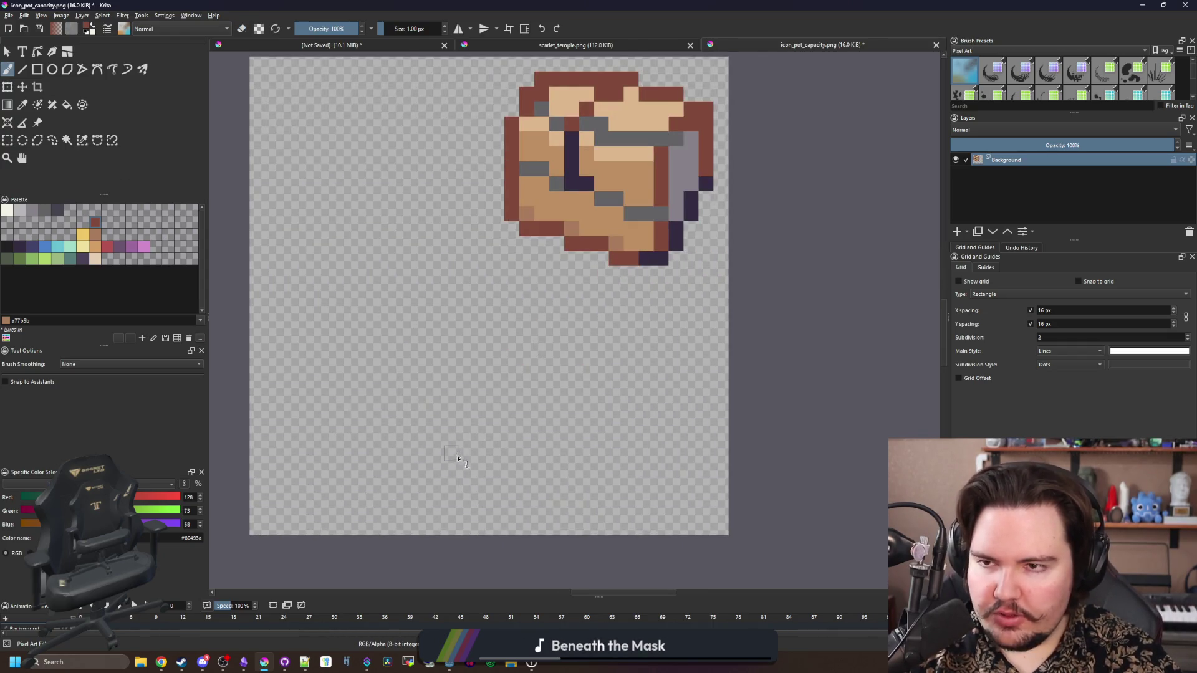
pyautogui.moveTo(286, 333)
pyautogui.mouseDown()
pyautogui.moveTo(304, 269)
pyautogui.moveTo(491, 288)
pyautogui.moveTo(573, 439)
pyautogui.moveTo(527, 501)
pyautogui.moveTo(430, 512)
pyautogui.moveTo(304, 349)
pyautogui.mouseUp()
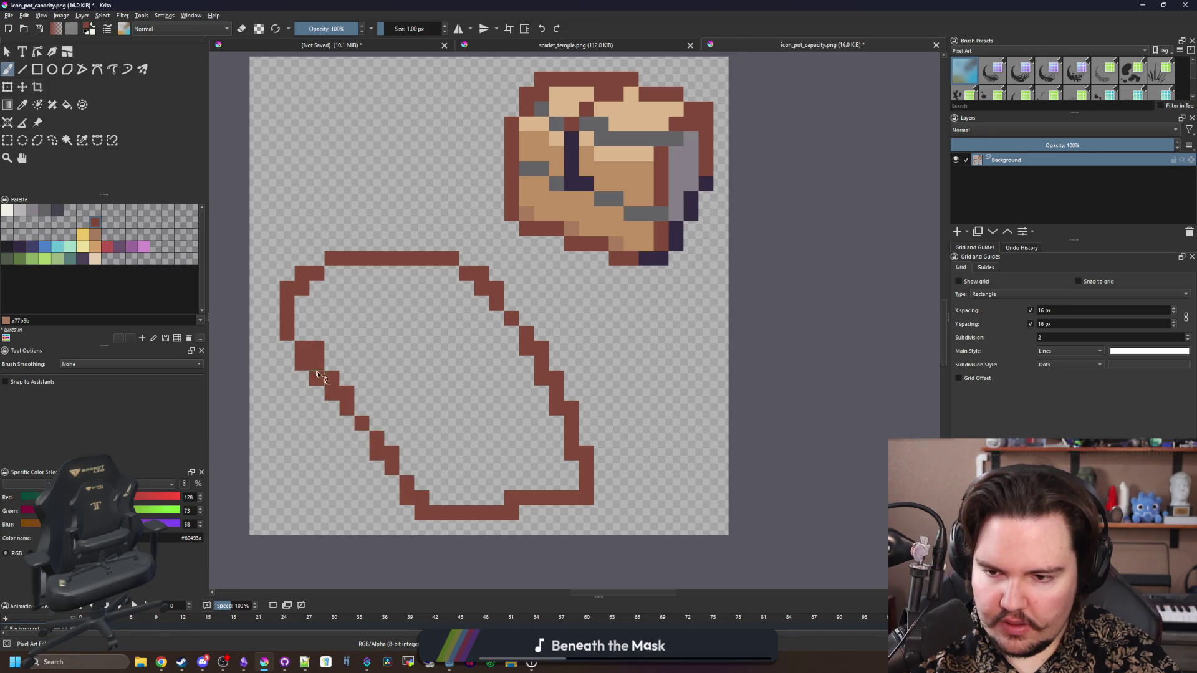
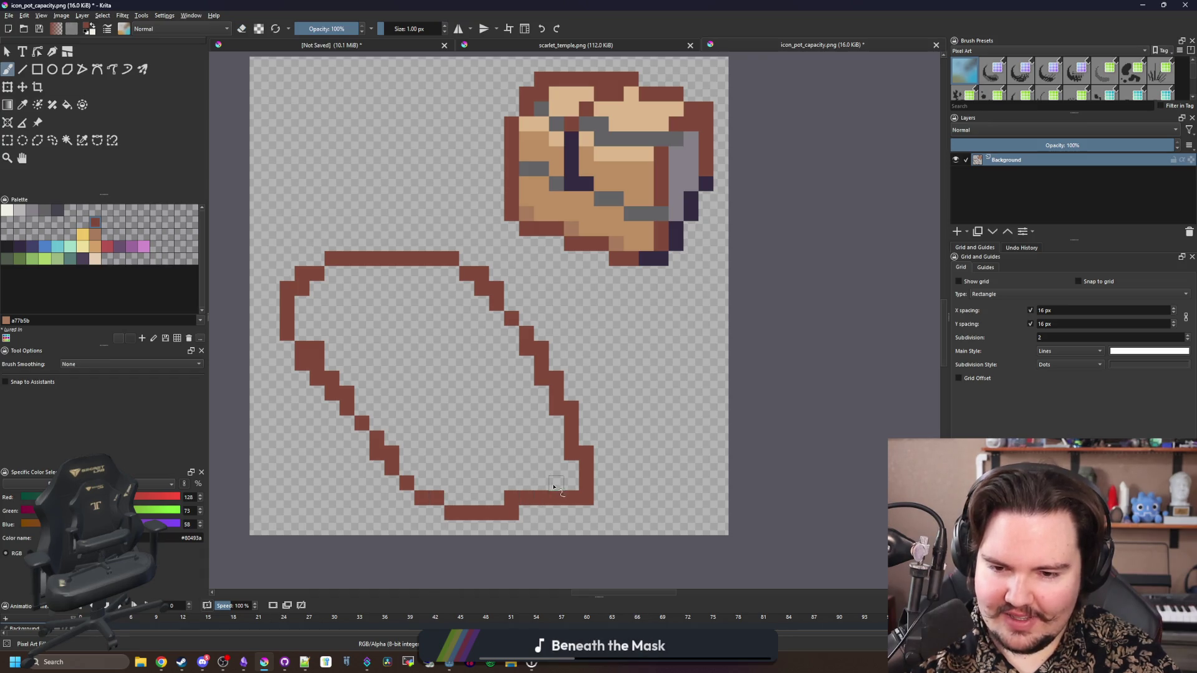
# Redraw the outline's lower-right bend and extend its top edge in brown
pyautogui.moveTo(541, 486)
pyautogui.mouseDown()
pyautogui.moveTo(562, 456)
pyautogui.moveTo(553, 503)
pyautogui.mouseUp()
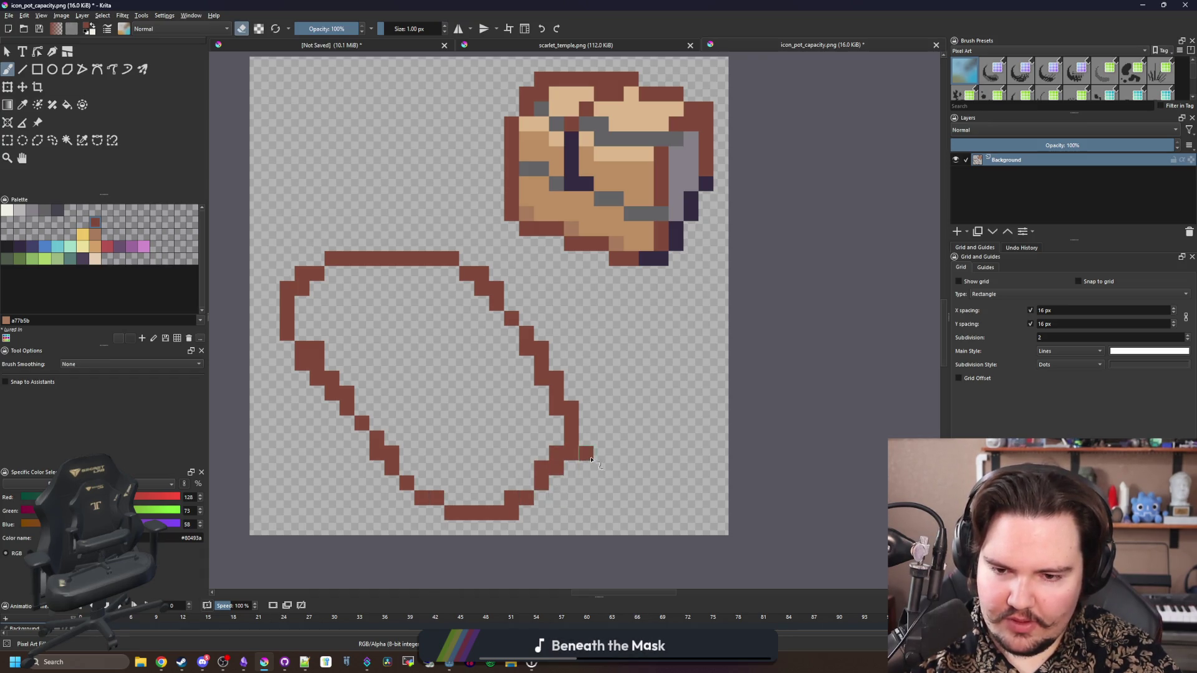
pyautogui.moveTo(409, 249); pyautogui.dragTo(370, 262)
pyautogui.press('e')
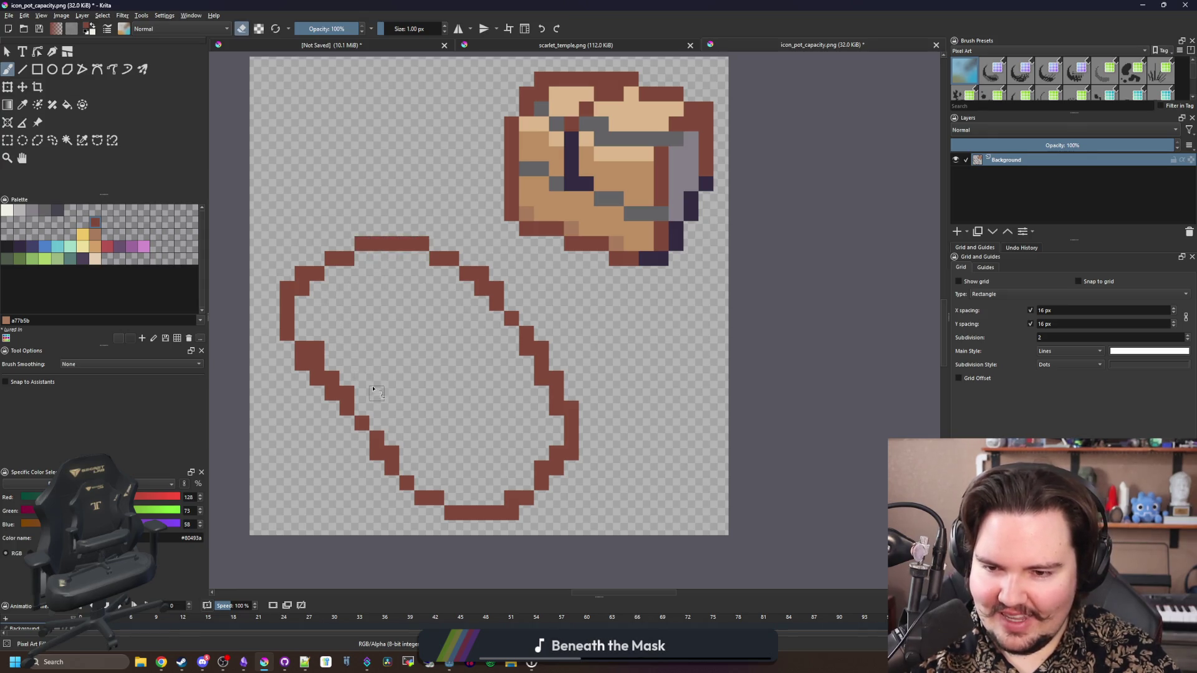
pyautogui.scroll(-5, 373, 389)
pyautogui.scroll(5, 371, 349)
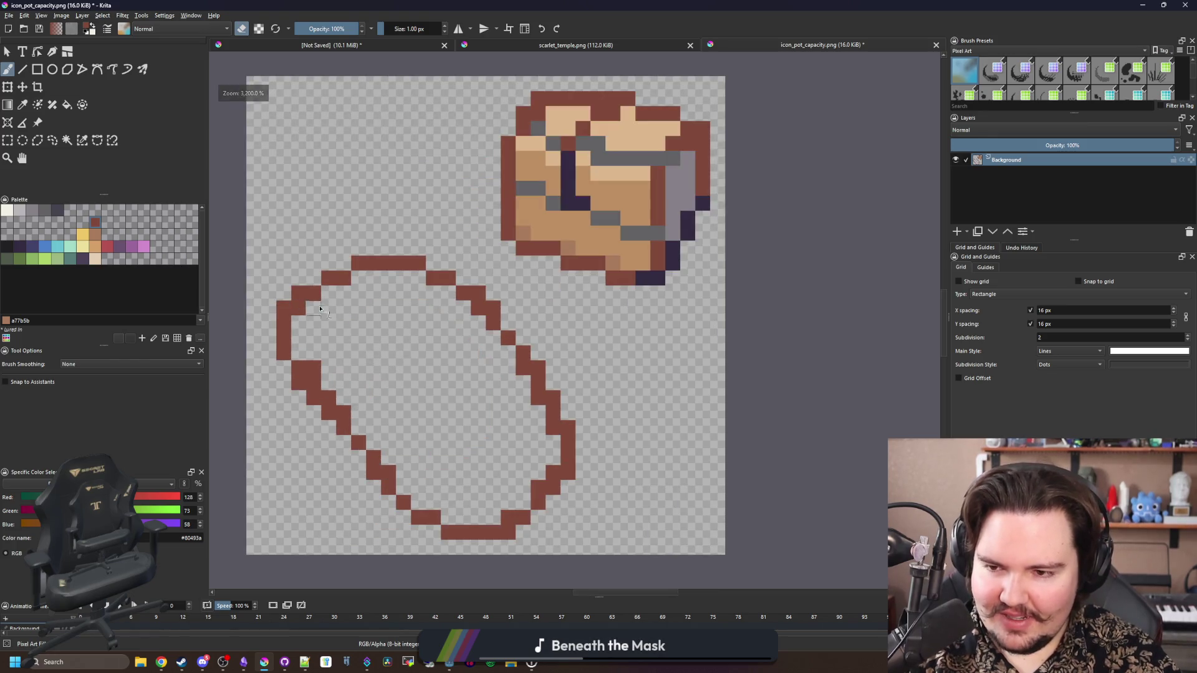
pyautogui.scroll(1, 320, 309)
pyautogui.press('e')
# Close the lower-left and top-left outline gaps, then bucket-fill the interior brown
pyautogui.moveTo(277, 384)
pyautogui.mouseDown()
pyautogui.moveTo(296, 407)
pyautogui.moveTo(353, 426)
pyautogui.mouseUp()
pyautogui.click(296, 424)
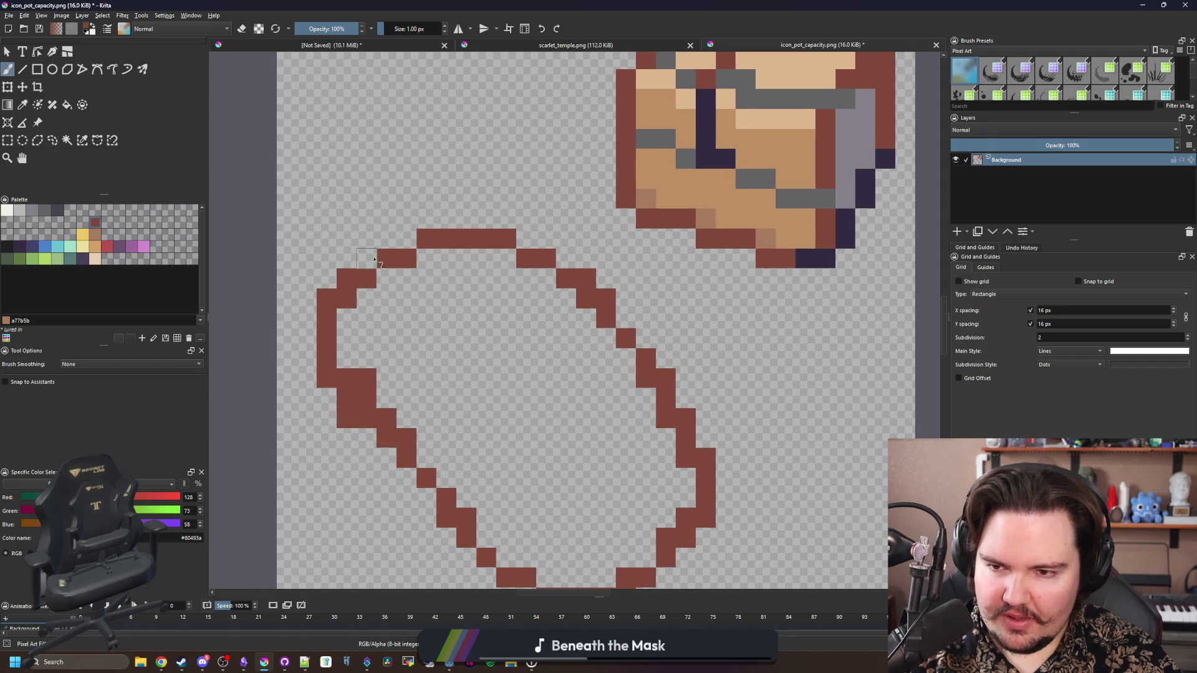
pyautogui.moveTo(374, 259); pyautogui.dragTo(486, 227)
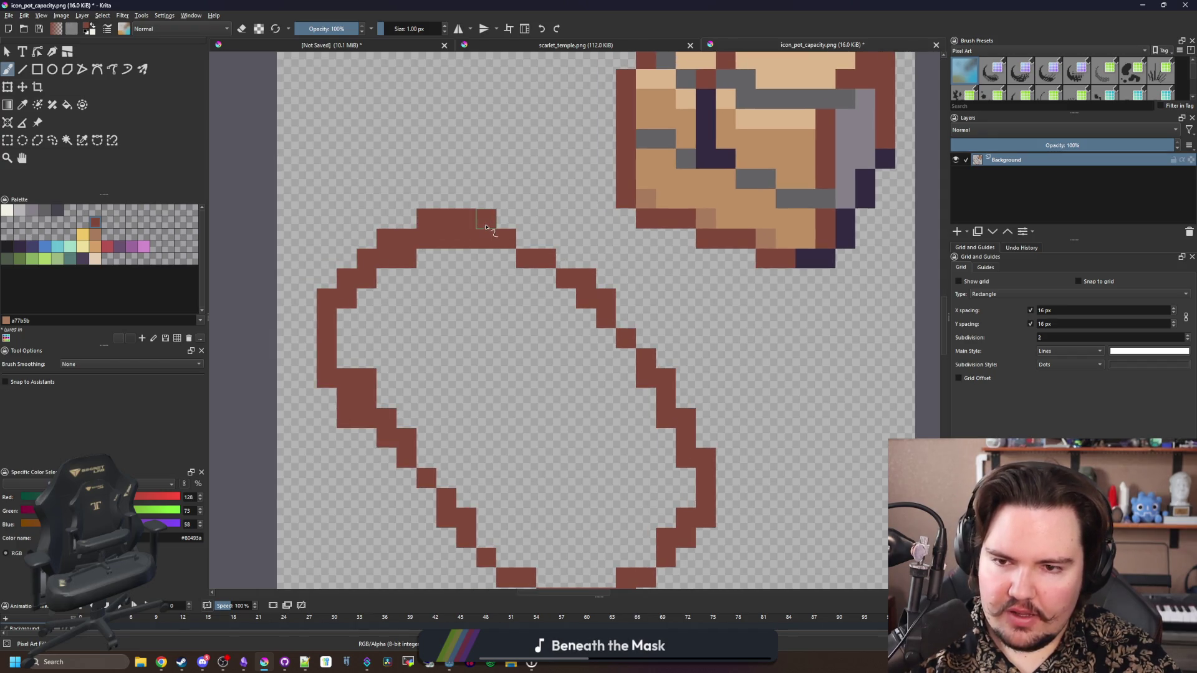
pyautogui.click(526, 242)
pyautogui.scroll(-1, 424, 317)
pyautogui.press('f')
pyautogui.click(462, 342)
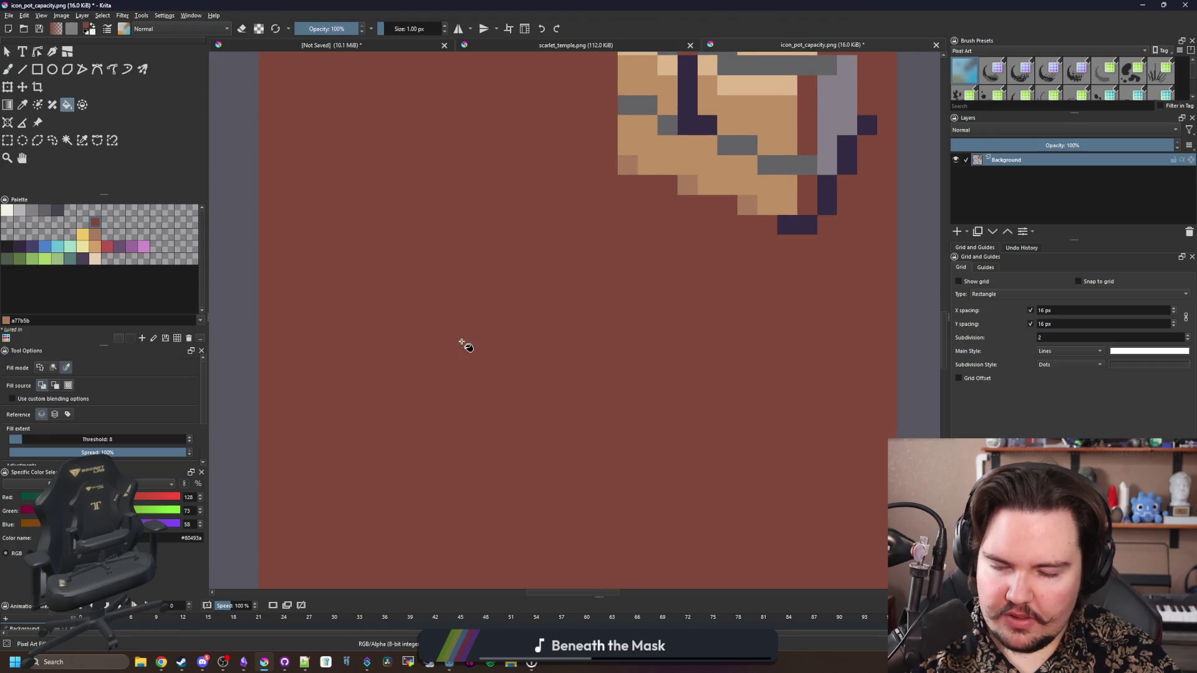
# Undo the leaked fill, refill only inside the outline, and erase a stray top-right pixel
pyautogui.hotkey('ctrl', 'z')
pyautogui.click(468, 368)
pyautogui.press('b')
pyautogui.scroll(-1, 464, 358)
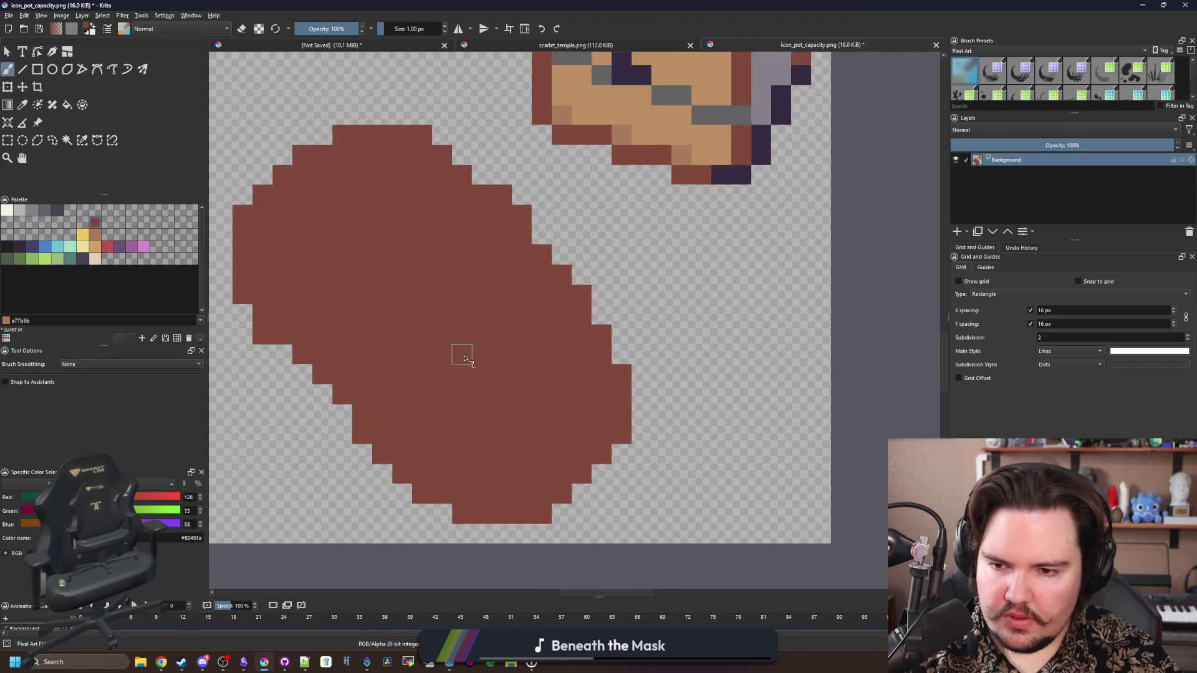
pyautogui.scroll(-1, 464, 359)
pyautogui.press('e')
pyautogui.click(492, 239)
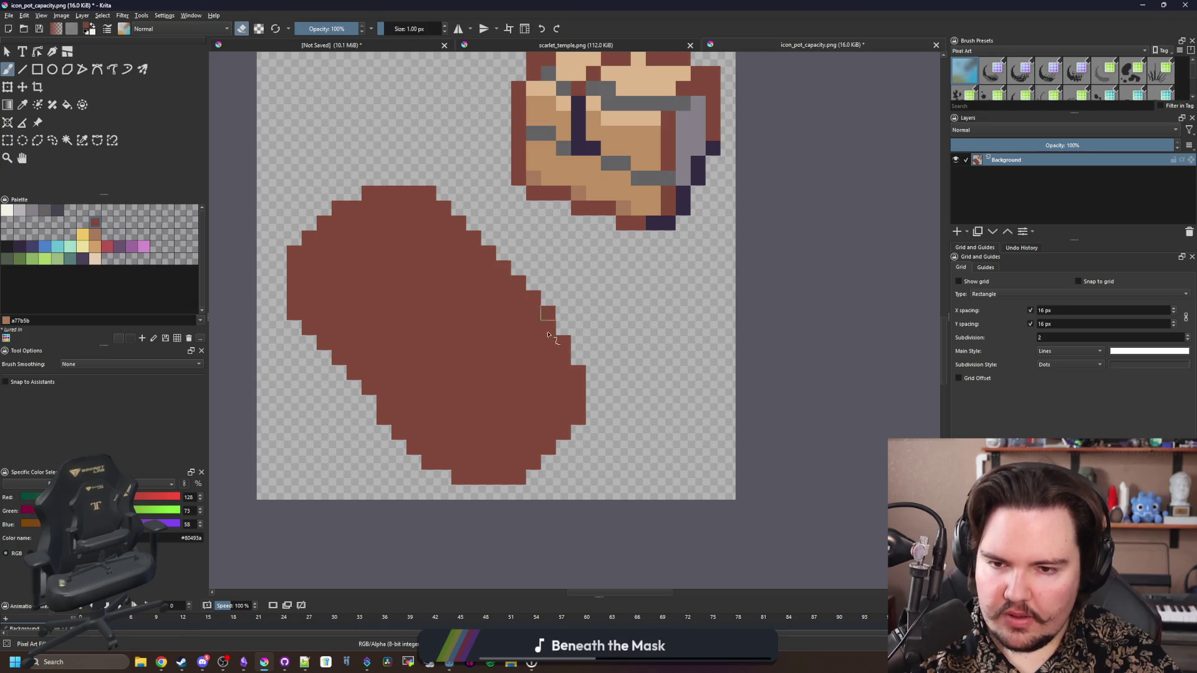
pyautogui.press('e')
pyautogui.scroll(1, 415, 449)
pyautogui.scroll(-1, 486, 396)
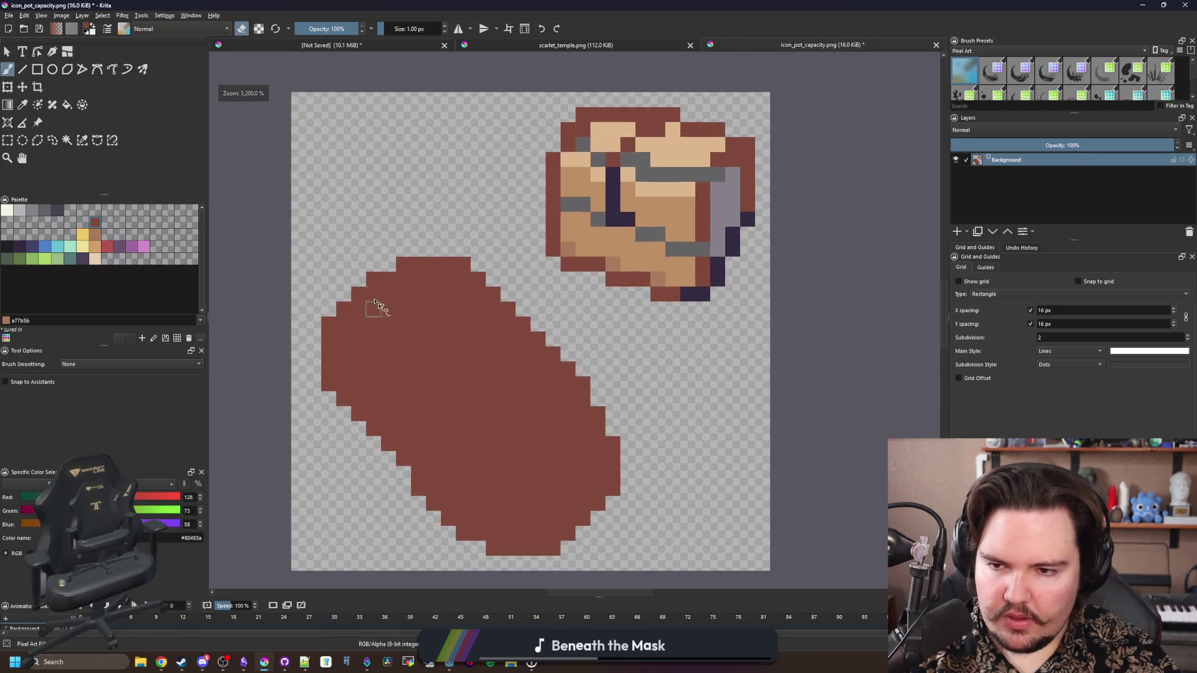
pyautogui.scroll(1, 341, 294)
# Smooth the shape's upper-left edge by painting missing brown pixels
pyautogui.moveTo(341, 293)
pyautogui.mouseDown()
pyautogui.moveTo(374, 262)
pyautogui.moveTo(423, 247)
pyautogui.mouseUp()
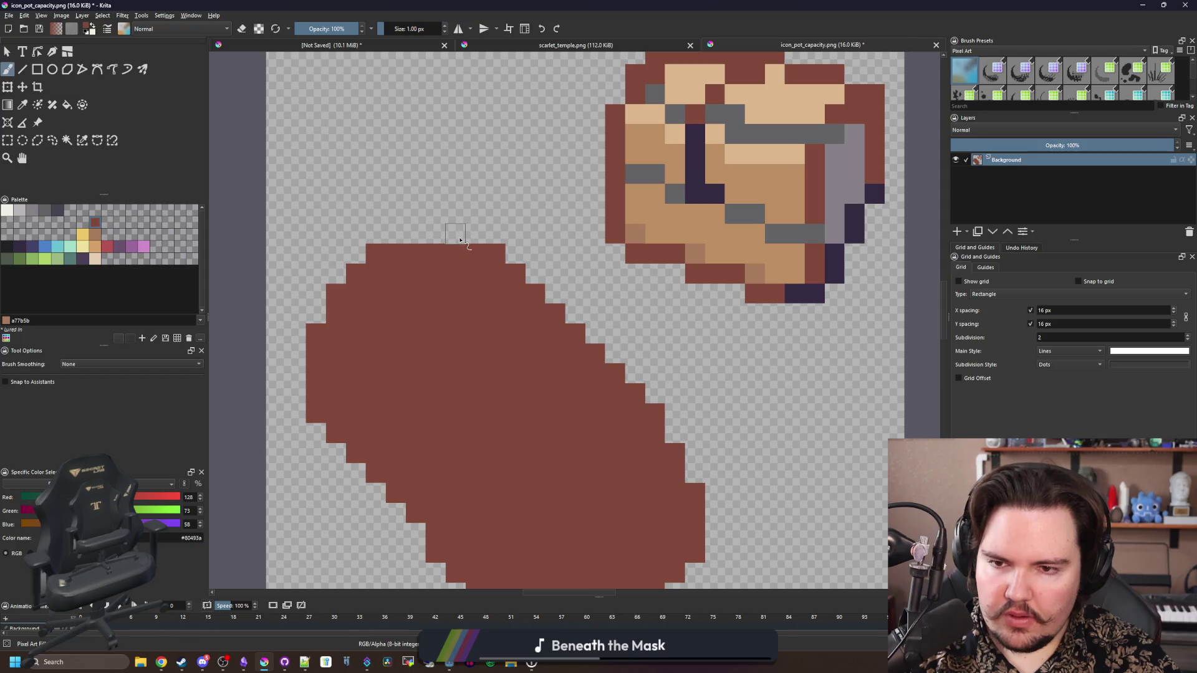
pyautogui.scroll(-1, 440, 379)
pyautogui.scroll(1, 522, 515)
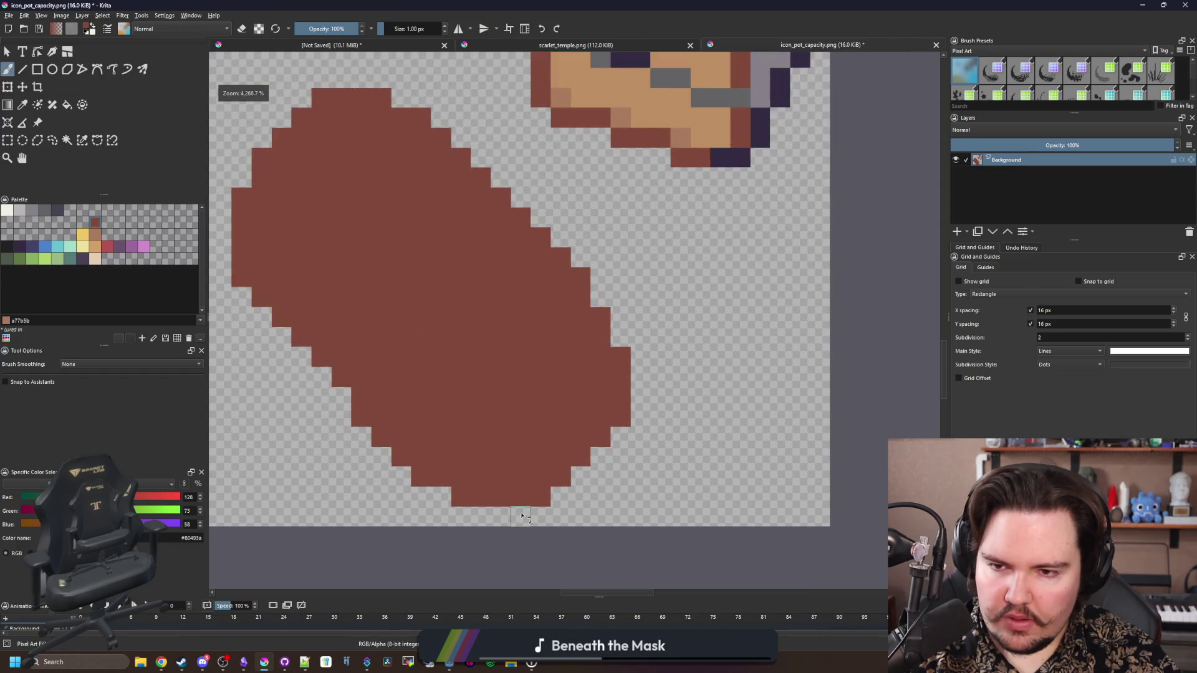
pyautogui.scroll(-1, 454, 401)
pyautogui.scroll(2, 387, 320)
pyautogui.moveTo(387, 321); pyautogui.dragTo(448, 268)
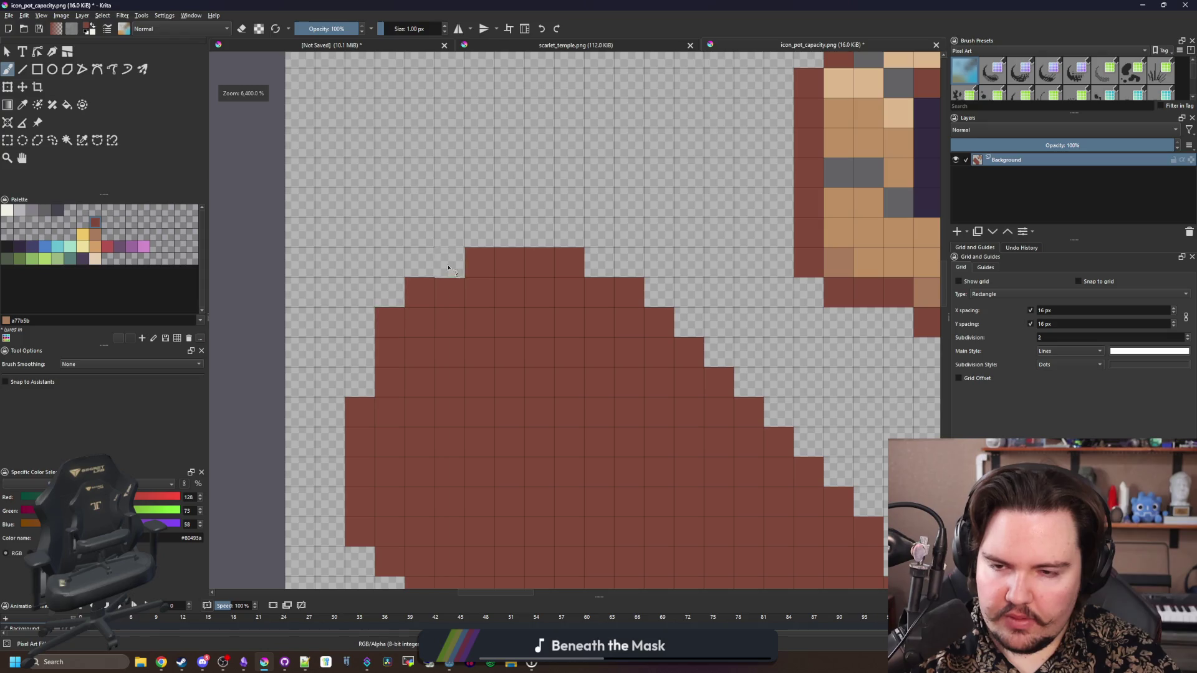
pyautogui.click(448, 268)
pyautogui.scroll(-3, 411, 355)
pyautogui.scroll(2, 441, 406)
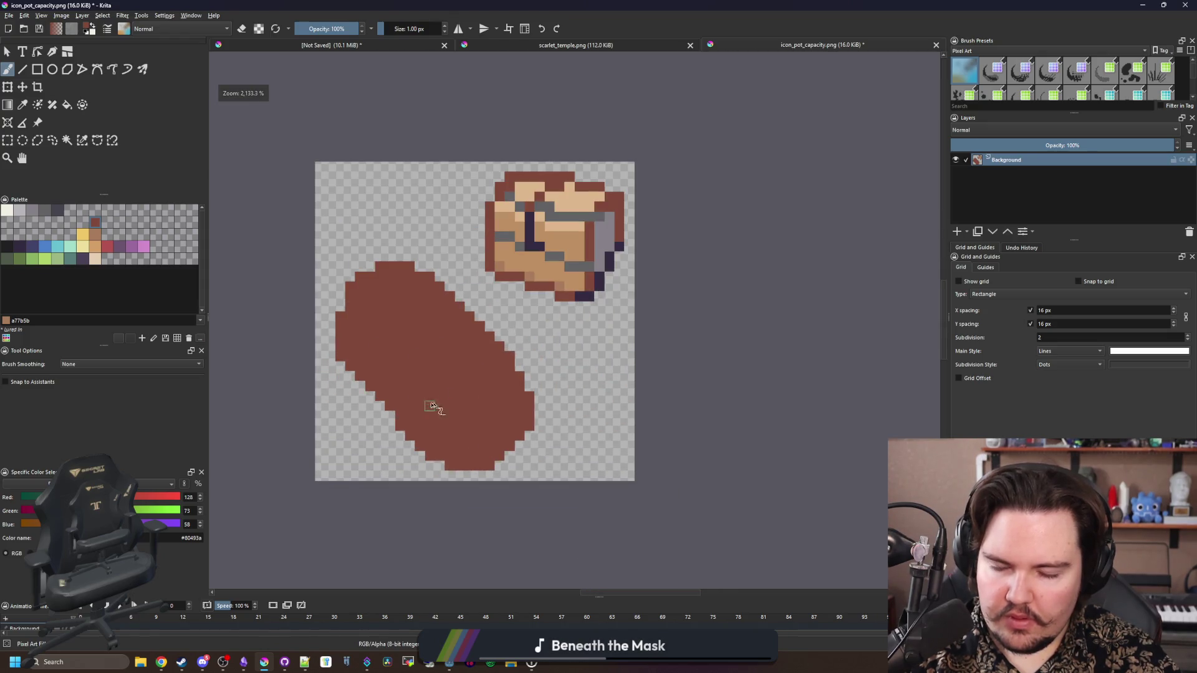
pyautogui.scroll(-3, 425, 450)
pyautogui.scroll(5, 432, 476)
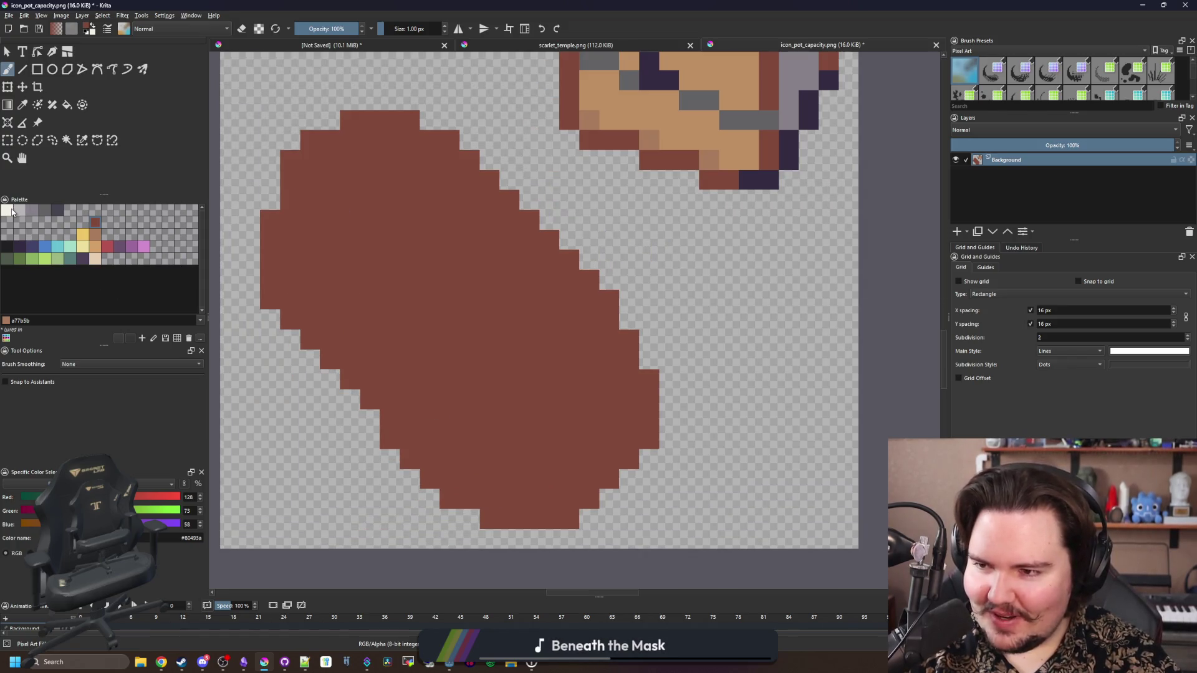
# Select the brown shape and draw stepped off-white boundary lines across it
pyautogui.click(11, 212)
pyautogui.click(81, 141)
pyautogui.click(435, 361)
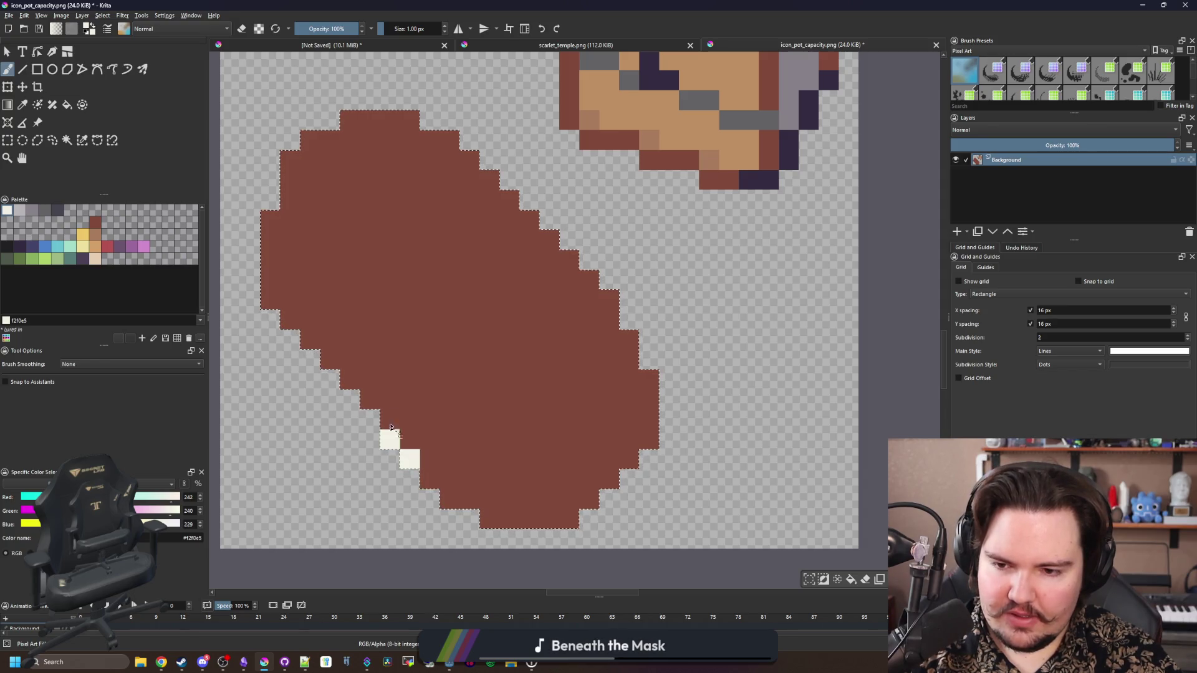
pyautogui.moveTo(390, 428); pyautogui.dragTo(392, 367)
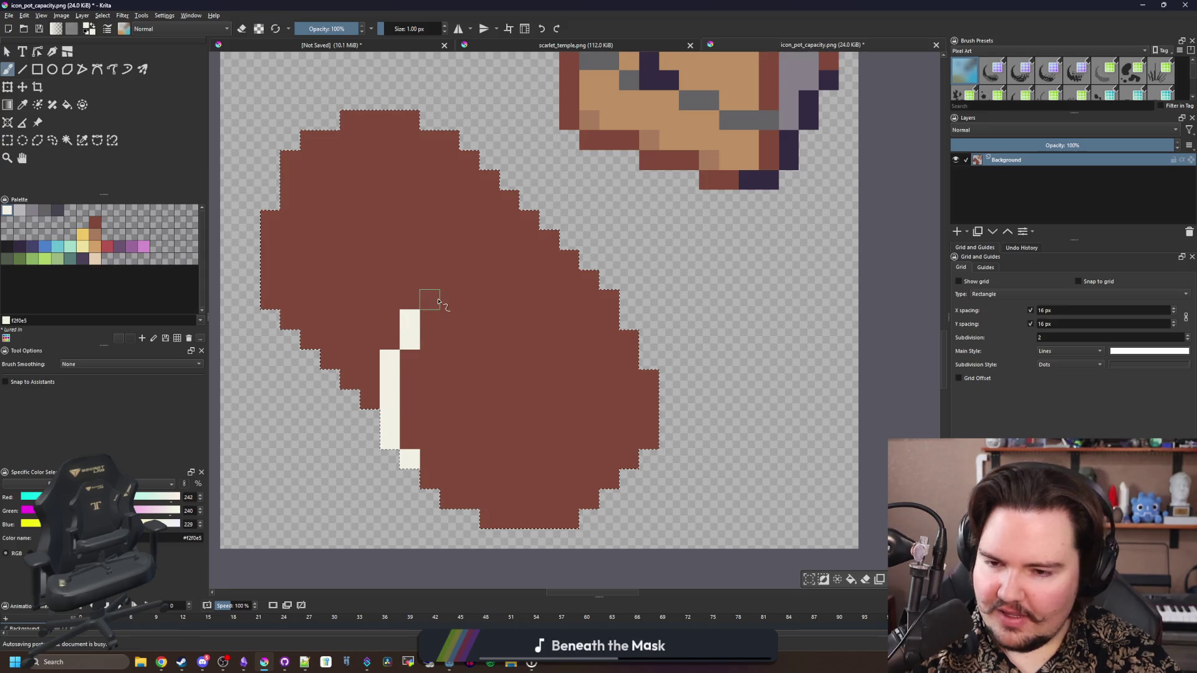
pyautogui.click(449, 494)
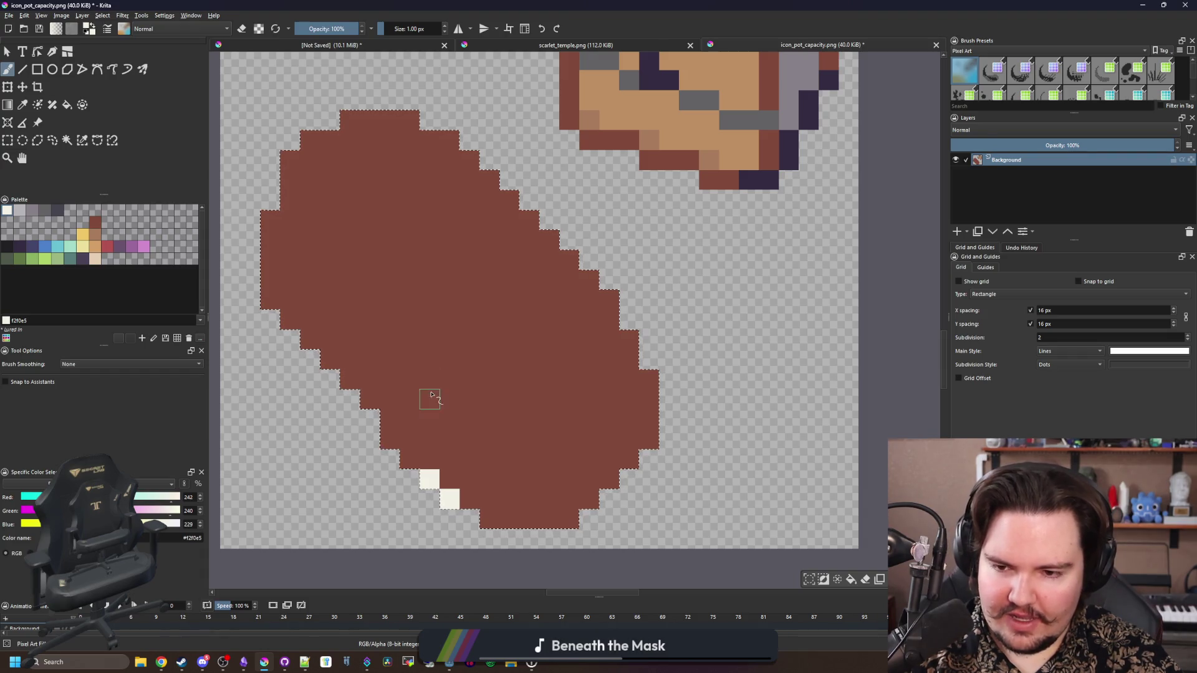
pyautogui.click(473, 315)
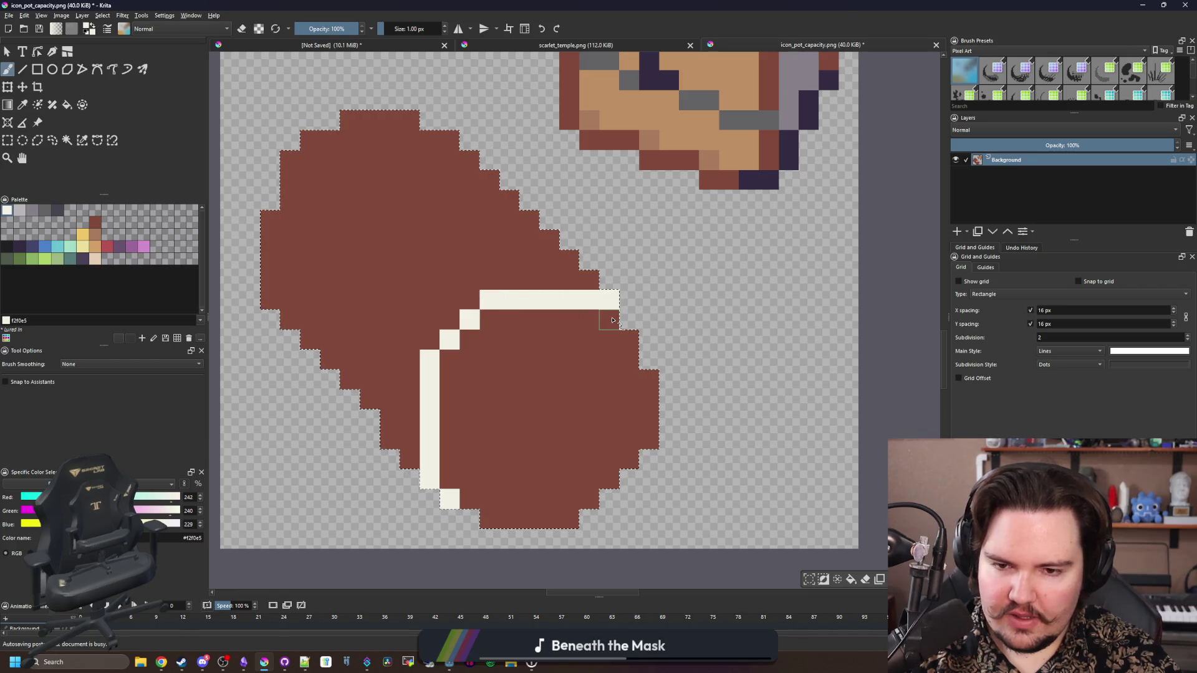
# Fill the area between the lines with cream and fix a leftover brown pixel
pyautogui.keyDown('ctrl'); pyautogui.click(566, 390); pyautogui.keyUp('ctrl')
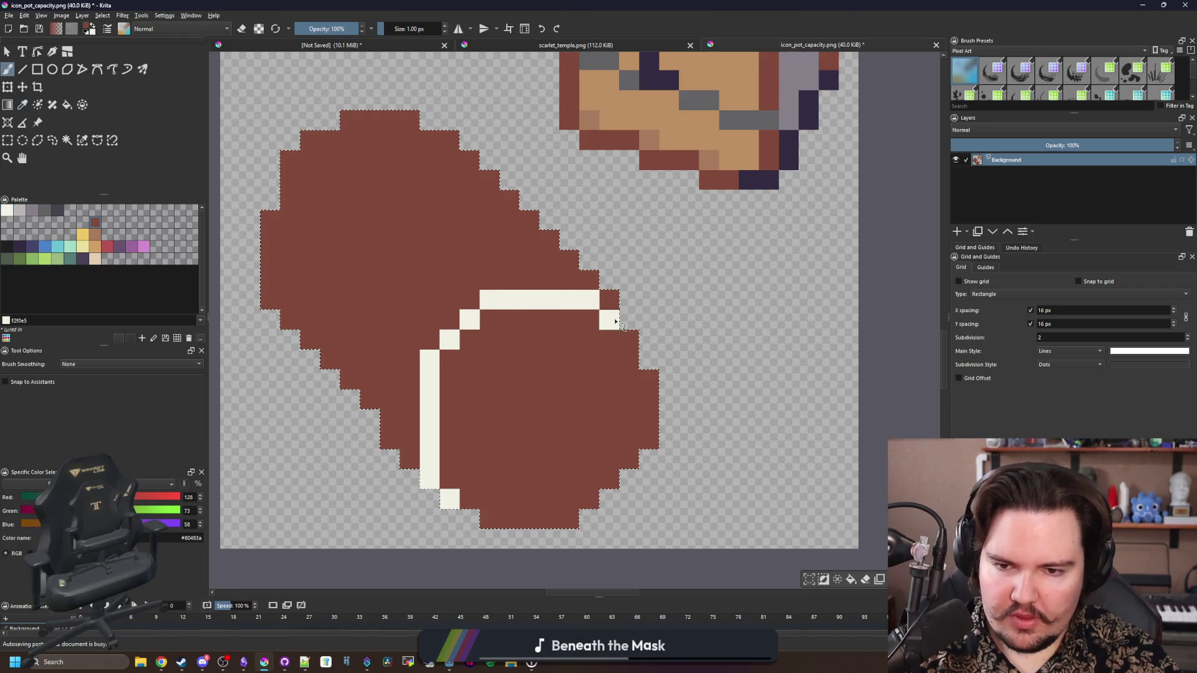
pyautogui.keyDown('ctrl'); pyautogui.click(534, 300); pyautogui.keyUp('ctrl')
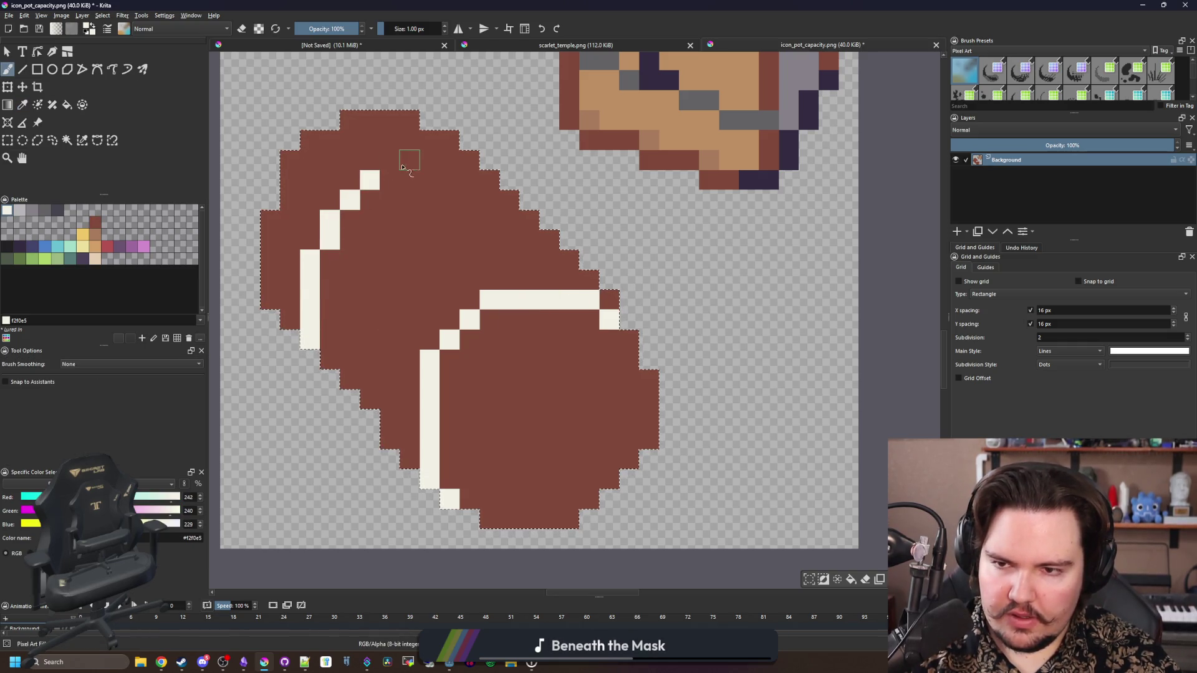
pyautogui.click(430, 241)
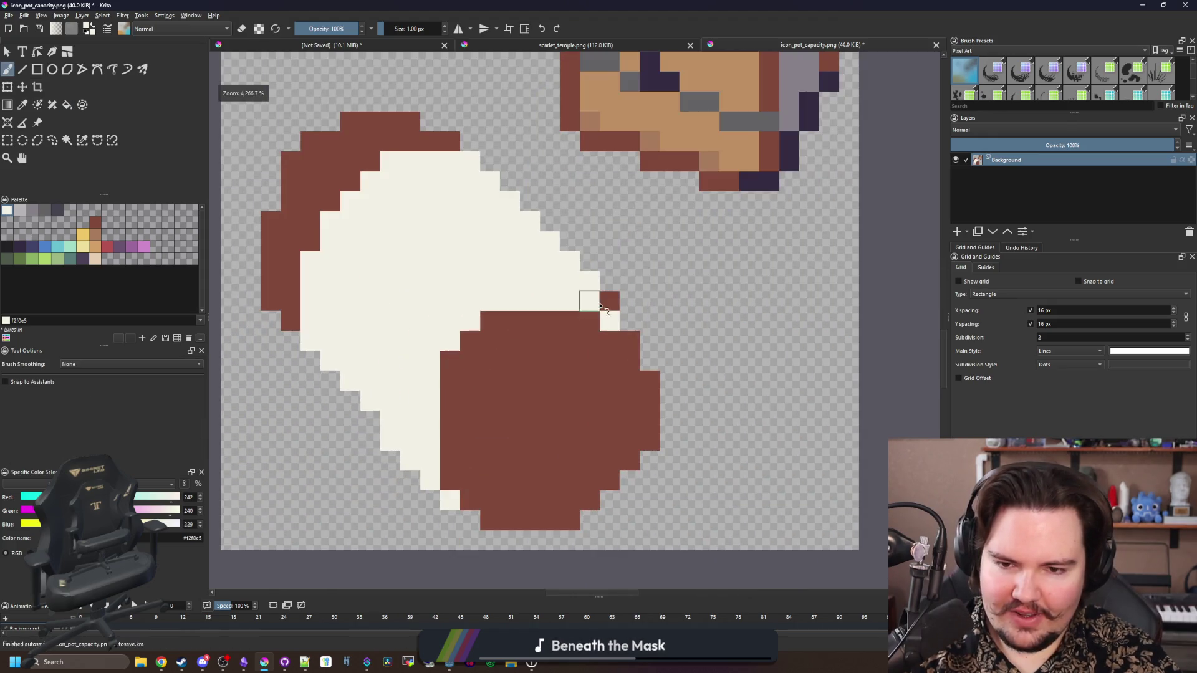
pyautogui.click(601, 305)
pyautogui.keyDown('ctrl'); pyautogui.click(568, 377); pyautogui.keyUp('ctrl')
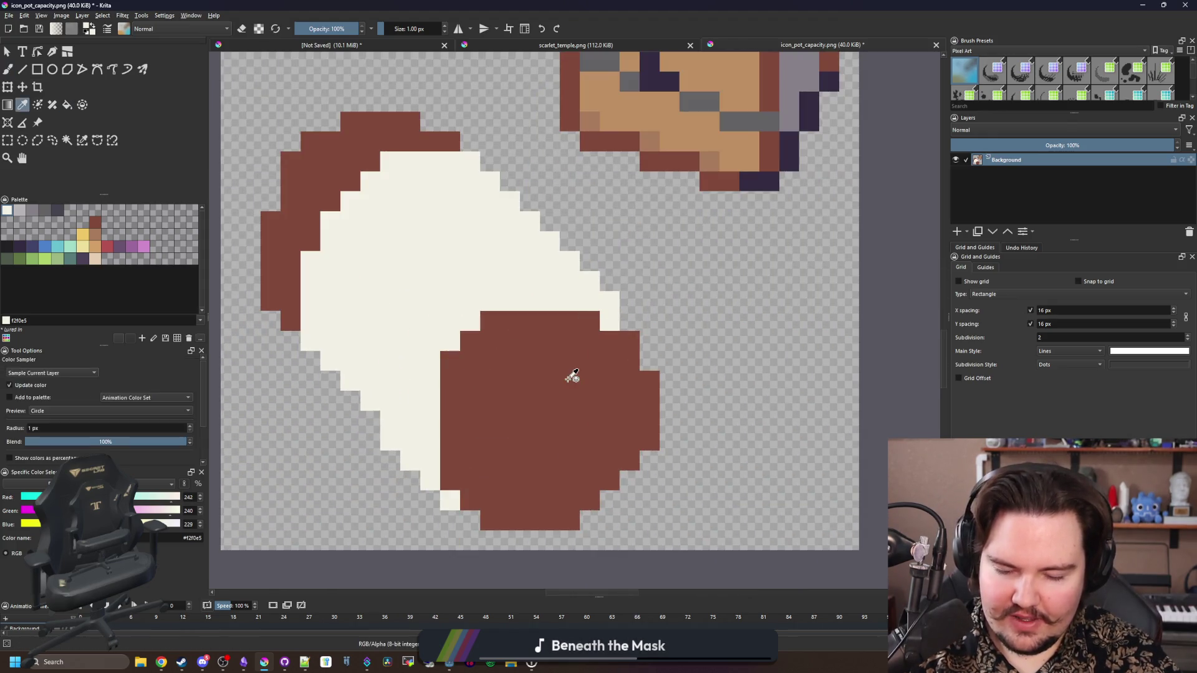
pyautogui.scroll(-5, 486, 368)
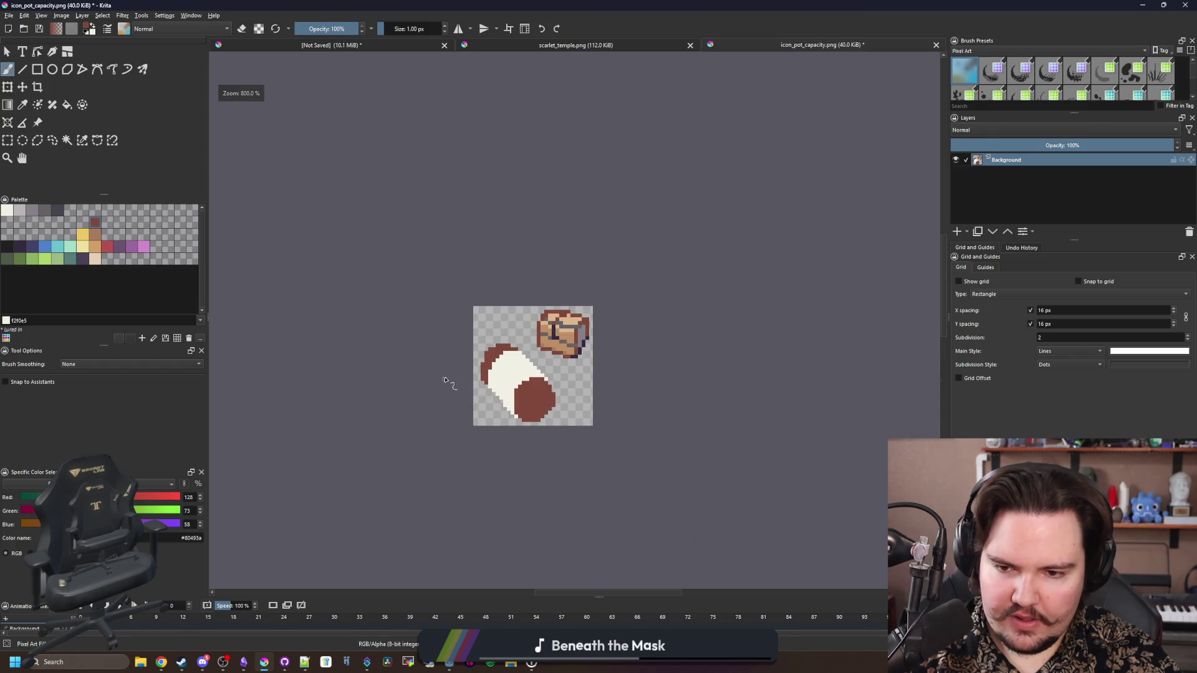
# Repaint the stray cream pixels brown
pyautogui.scroll(7, 449, 379)
pyautogui.moveTo(420, 431); pyautogui.dragTo(425, 367)
pyautogui.scroll(-4, 430, 387)
pyautogui.scroll(4, 453, 407)
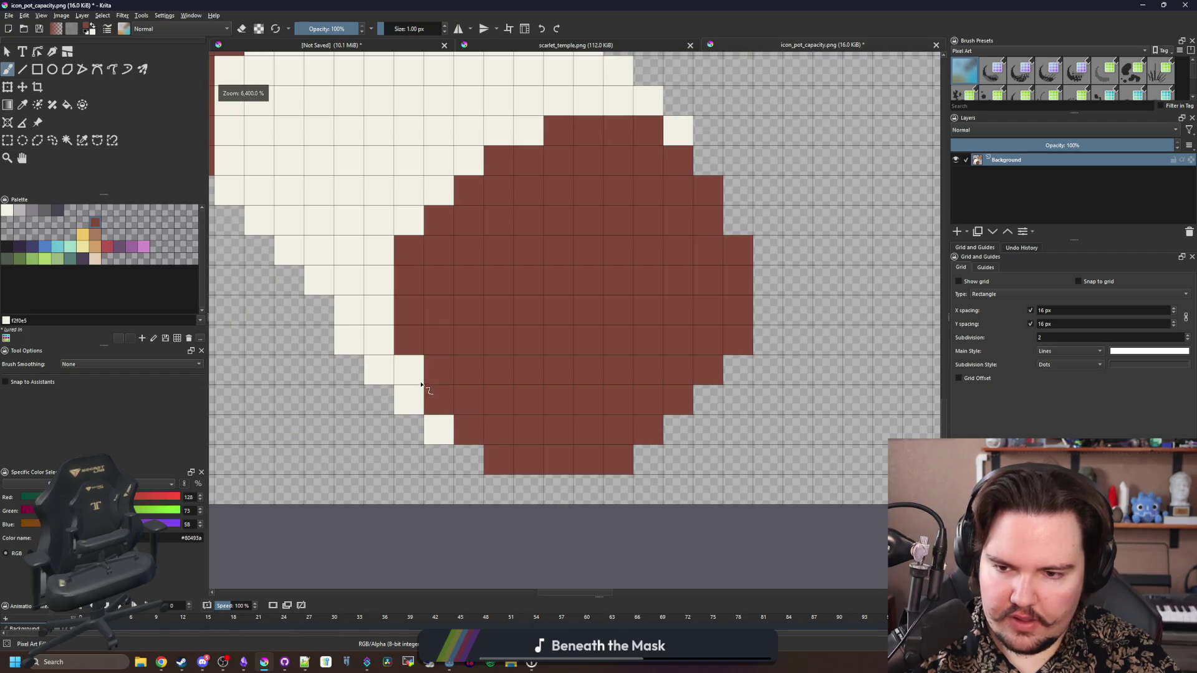
pyautogui.click(421, 385)
pyautogui.scroll(-4, 422, 386)
pyautogui.scroll(3, 448, 437)
pyautogui.scroll(-3, 475, 469)
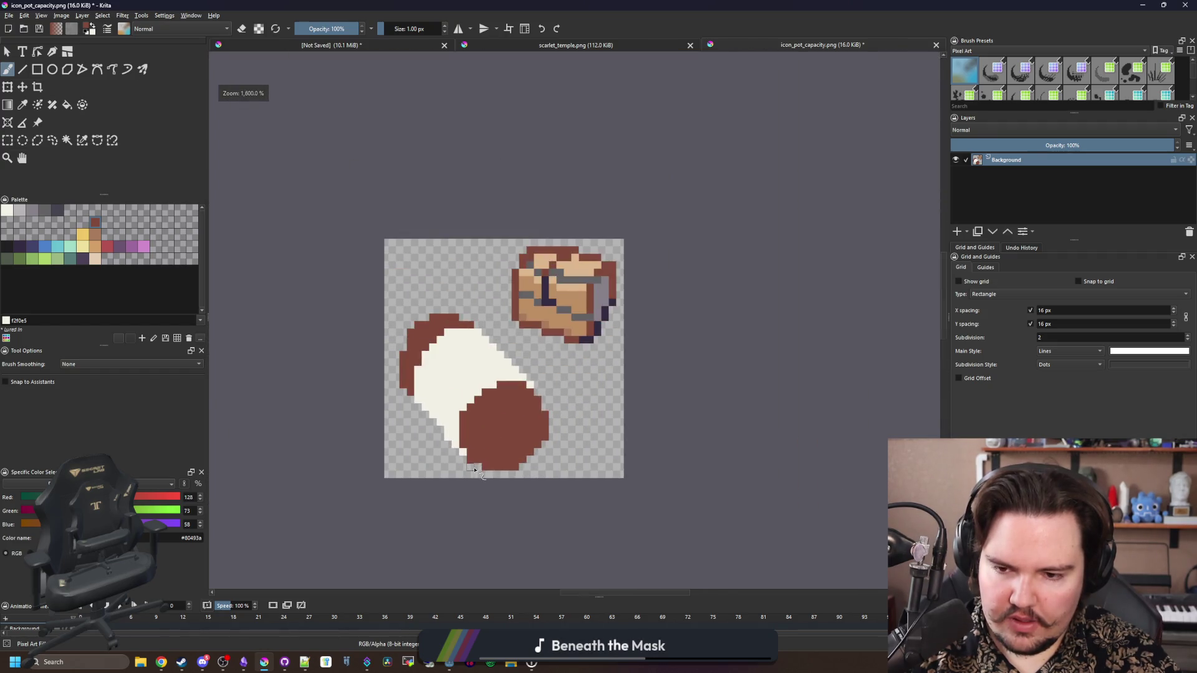
pyautogui.scroll(2, 475, 470)
pyautogui.scroll(-7, 467, 449)
pyautogui.scroll(4, 469, 421)
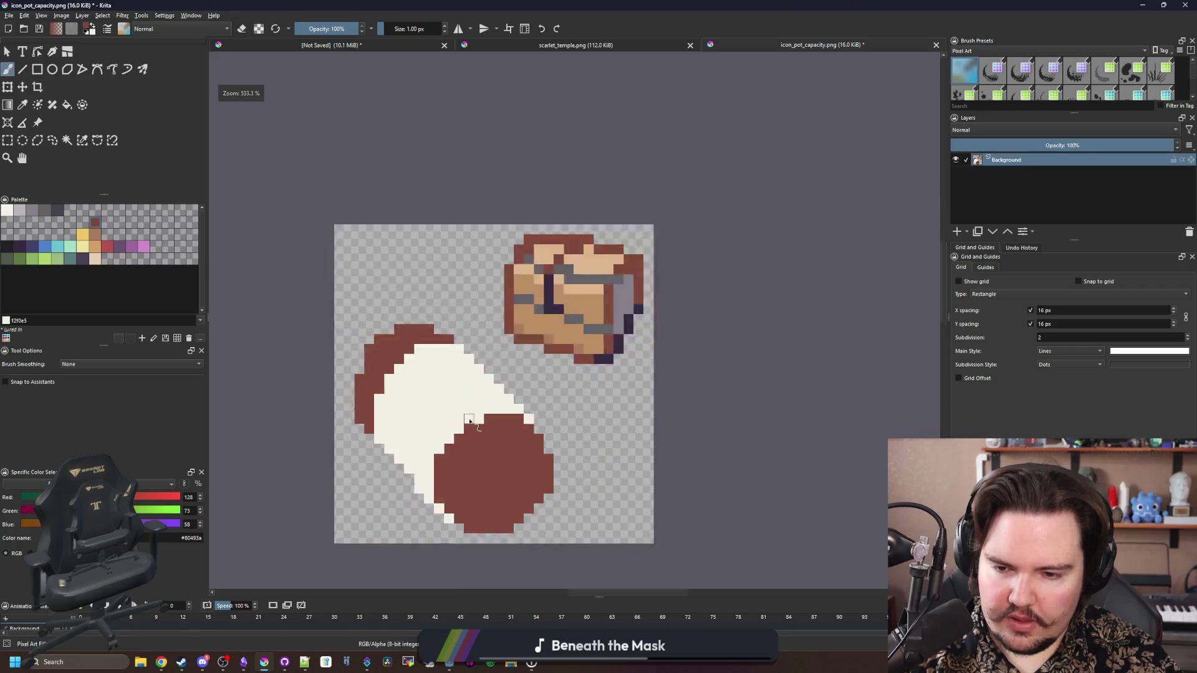
pyautogui.scroll(2, 409, 419)
# Within the selected cream band, shade its lower-left side light grey with a 3 px brush
pyautogui.click(19, 210)
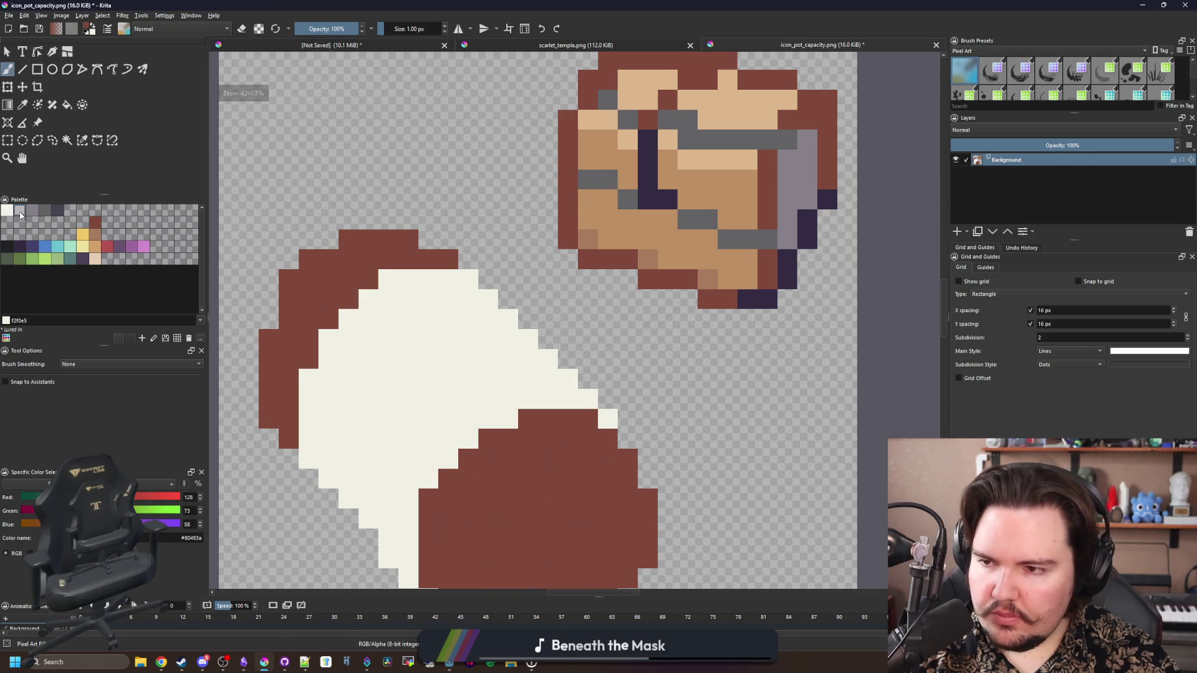
pyautogui.click(66, 139)
pyautogui.click(395, 342)
pyautogui.press('b')
pyautogui.press(']')
pyautogui.press(']')
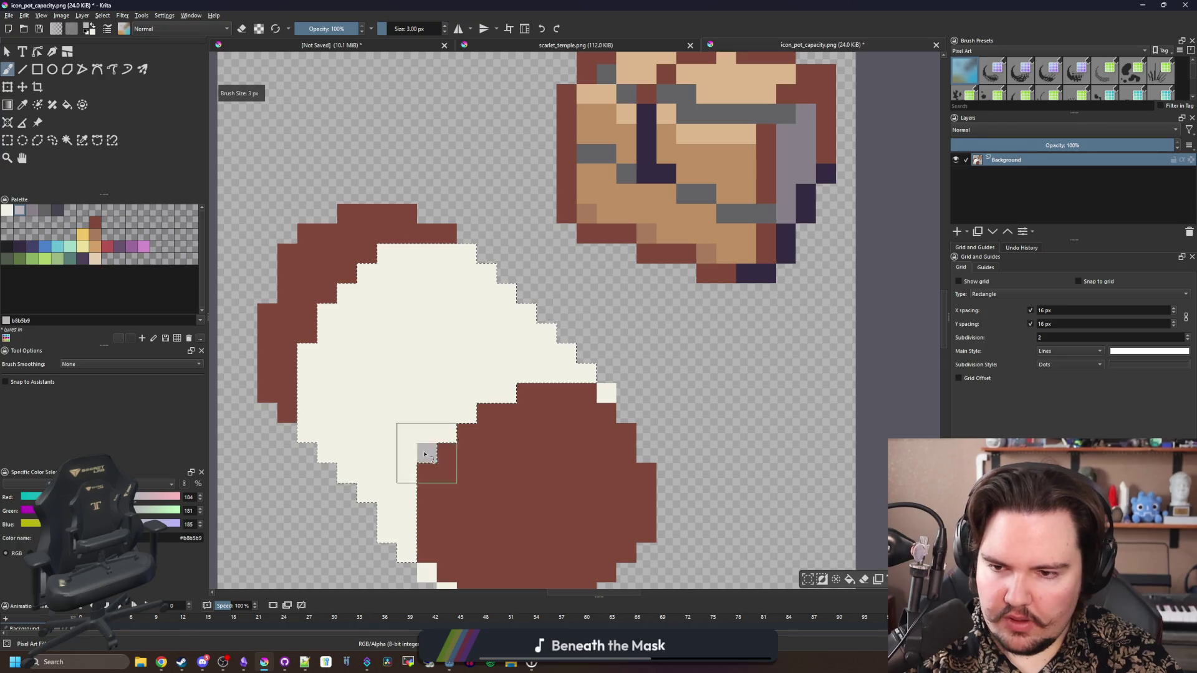
pyautogui.moveTo(424, 454)
pyautogui.mouseDown()
pyautogui.moveTo(317, 386)
pyautogui.moveTo(343, 374)
pyautogui.moveTo(428, 476)
pyautogui.moveTo(314, 376)
pyautogui.mouseUp()
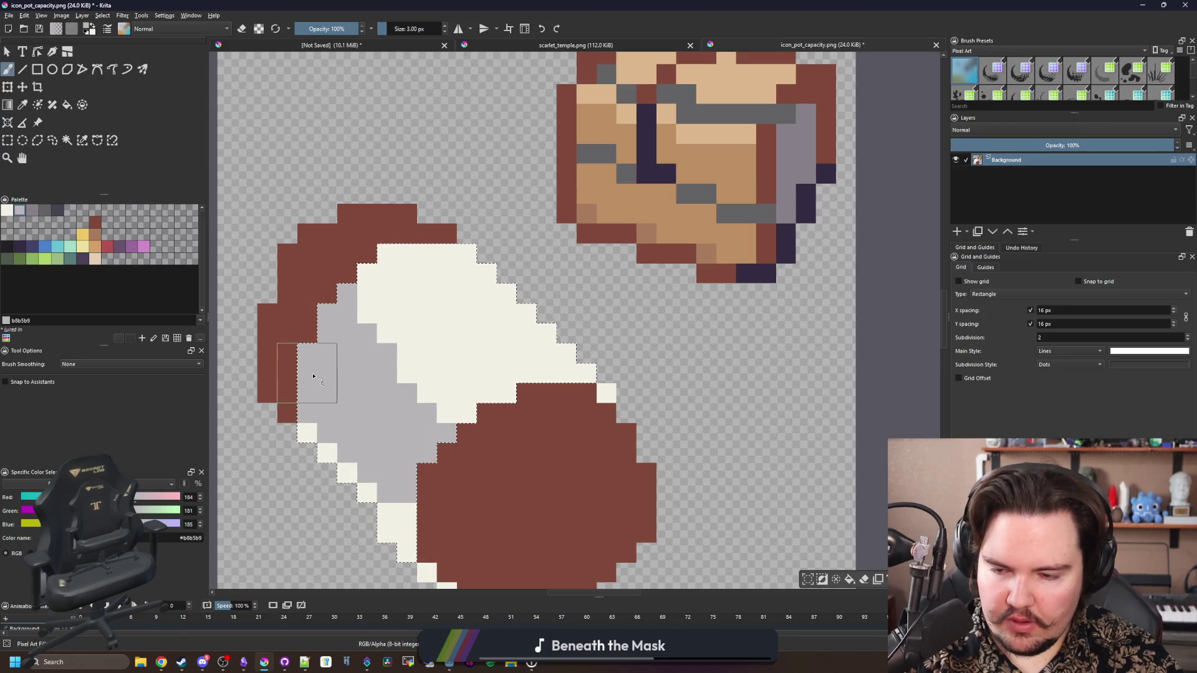
# Clear the selection and pick the light brown a77b5b colour
pyautogui.hotkey('ctrl', 'shift', 'a')
pyautogui.scroll(-1, 387, 360)
pyautogui.press('p')
pyautogui.click(504, 477)
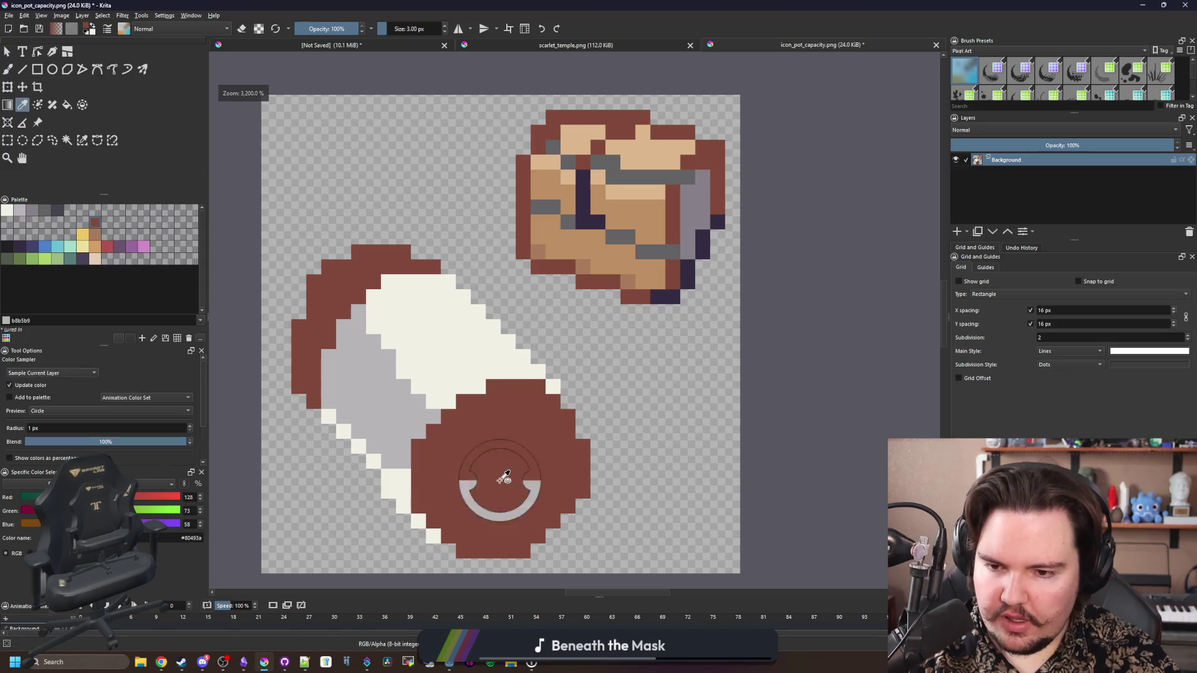
pyautogui.scroll(1, 486, 415)
pyautogui.click(94, 234)
pyautogui.click(82, 140)
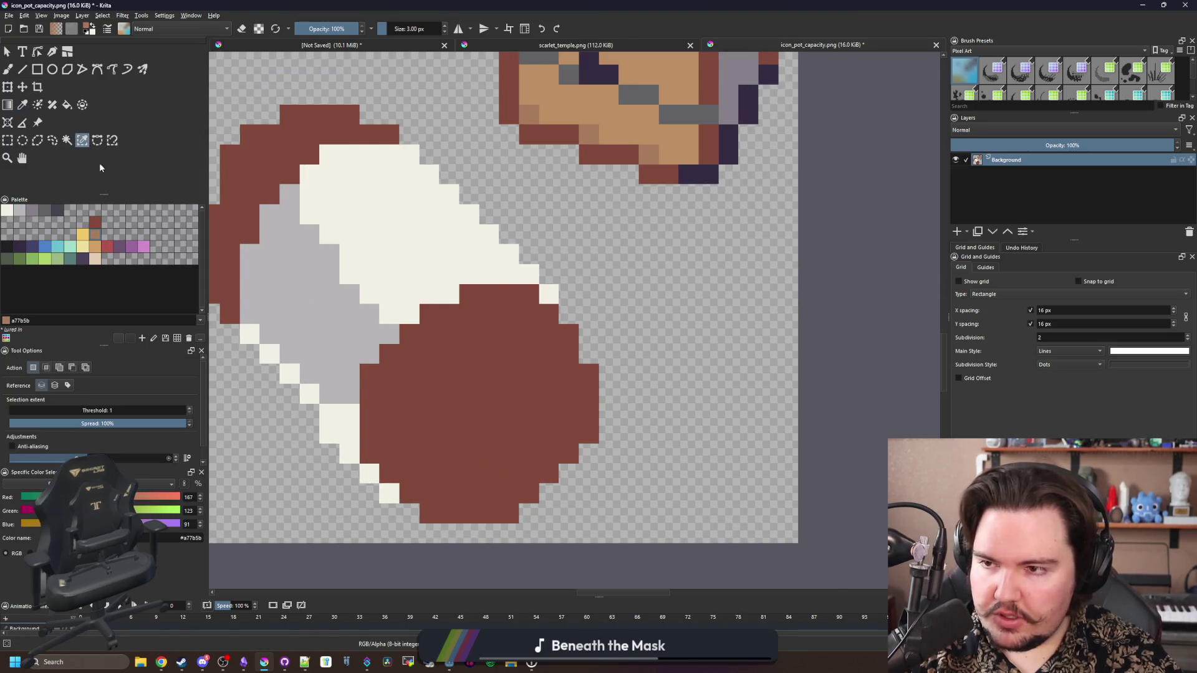
# Select the brown areas and paint single-pixel light-brown highlights on the top cap
pyautogui.click(481, 414)
pyautogui.press('b')
pyautogui.scroll(1, 468, 399)
pyautogui.moveTo(494, 355)
pyautogui.mouseDown()
pyautogui.moveTo(506, 325)
pyautogui.moveTo(548, 293)
pyautogui.moveTo(494, 334)
pyautogui.moveTo(572, 392)
pyautogui.moveTo(593, 349)
pyautogui.mouseUp()
pyautogui.scroll(-1, 411, 268)
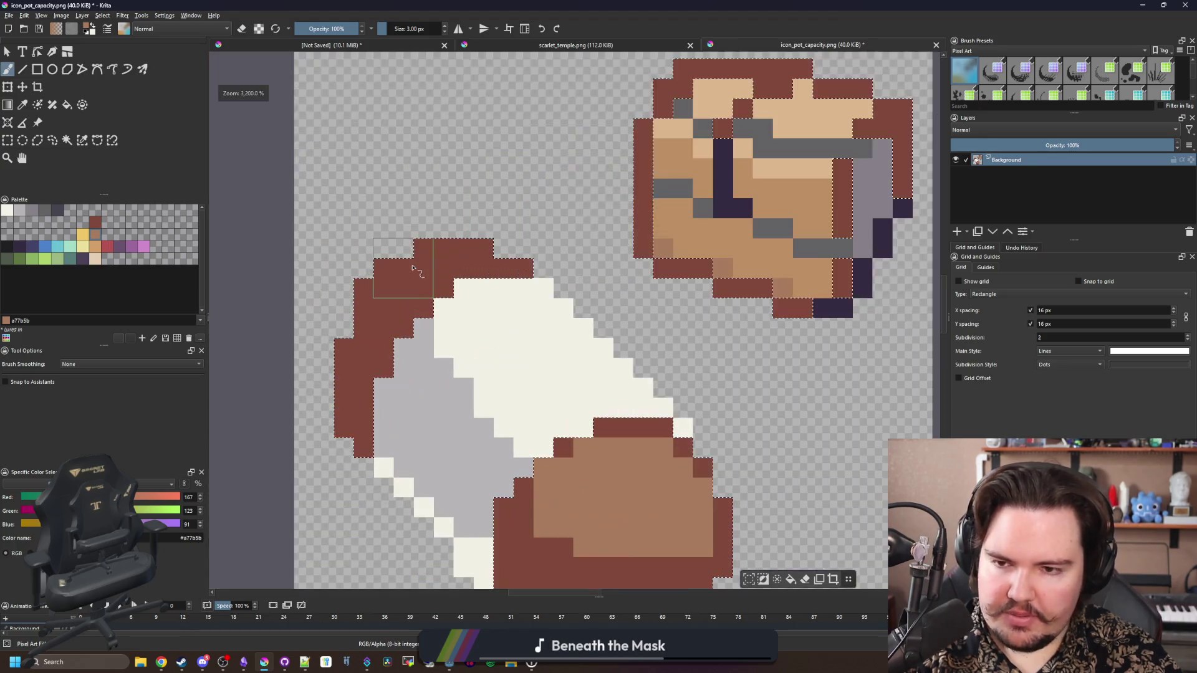
pyautogui.press('[')
pyautogui.press('[')
pyautogui.moveTo(412, 268)
pyautogui.mouseDown()
pyautogui.moveTo(374, 286)
pyautogui.moveTo(483, 250)
pyautogui.mouseUp()
pyautogui.click(384, 308)
# Sample the dark red and repaint two rim cells with it
pyautogui.scroll(1, 395, 314)
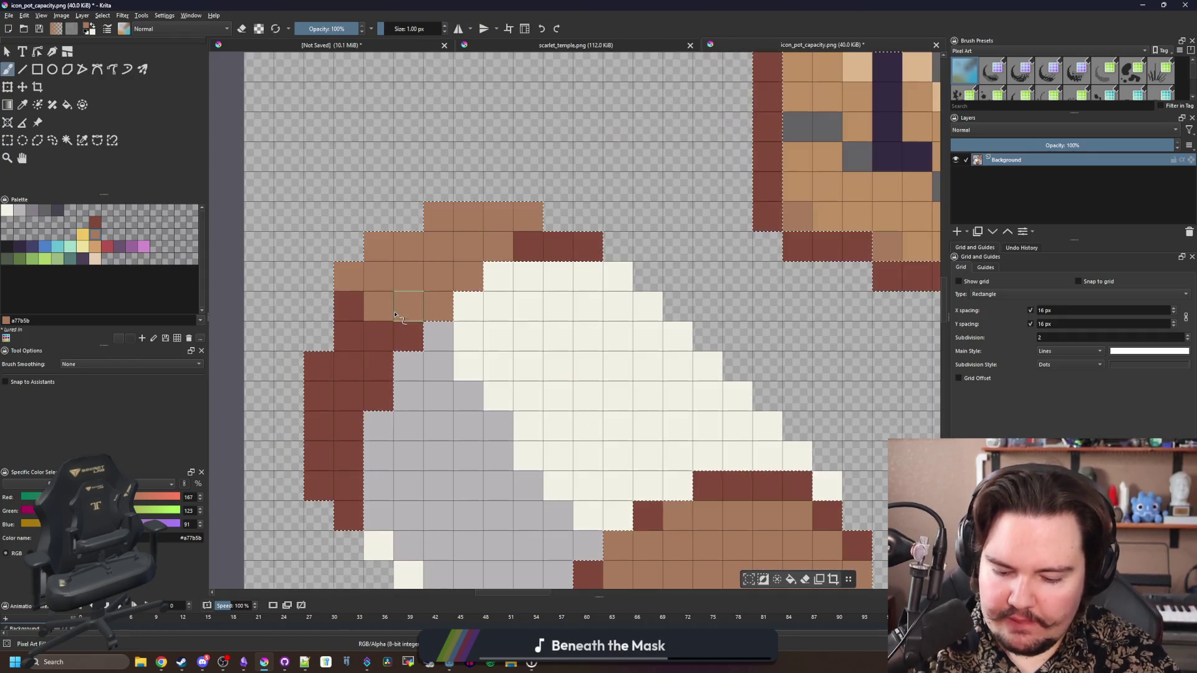
pyautogui.keyDown('ctrl'); pyautogui.click(410, 328); pyautogui.keyUp('ctrl')
pyautogui.moveTo(438, 305); pyautogui.dragTo(468, 276)
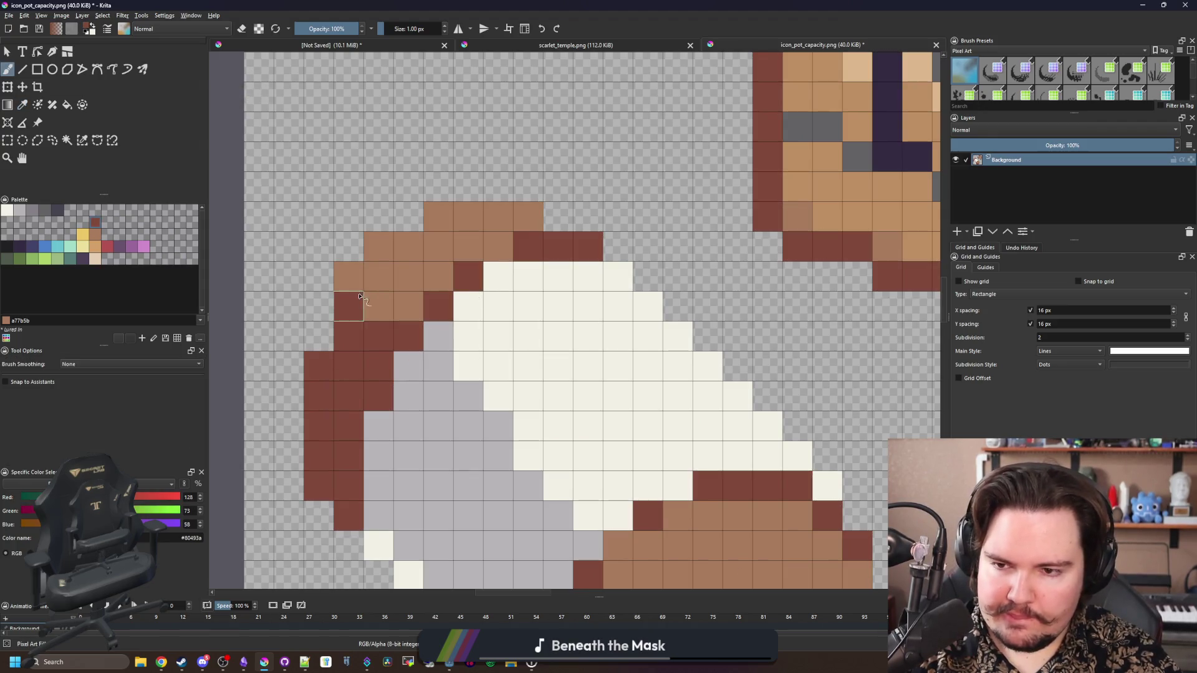
pyautogui.scroll(-8, 374, 337)
pyautogui.scroll(7, 406, 439)
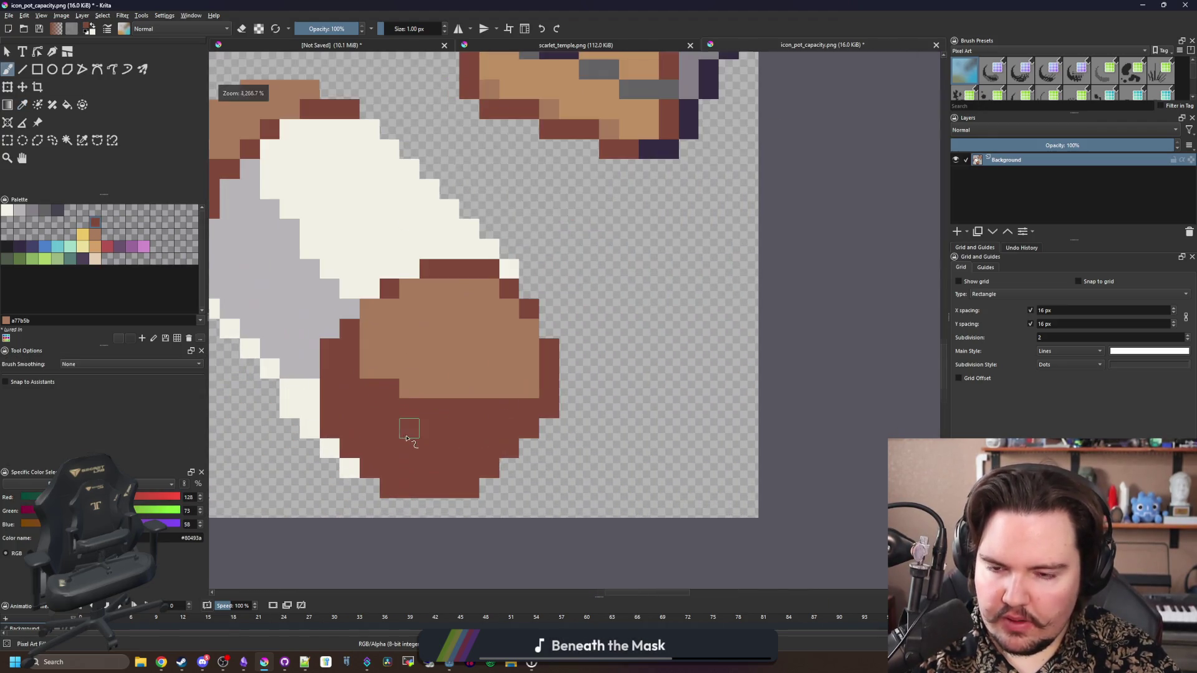
pyautogui.scroll(1, 406, 438)
# Paint a grey block on the pot's lower centre, then return to light brown
pyautogui.click(31, 211)
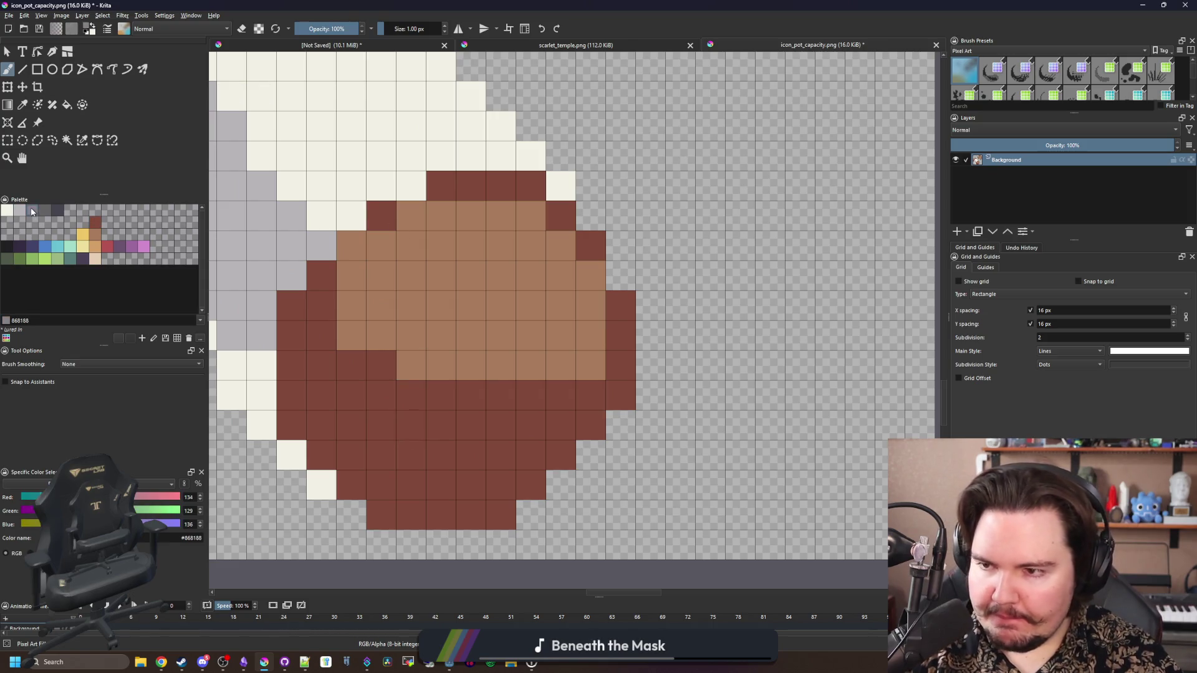
pyautogui.moveTo(491, 404)
pyautogui.mouseDown()
pyautogui.moveTo(474, 374)
pyautogui.moveTo(430, 399)
pyautogui.moveTo(465, 374)
pyautogui.moveTo(494, 416)
pyautogui.mouseUp()
pyautogui.scroll(-5, 494, 415)
pyautogui.scroll(5, 409, 267)
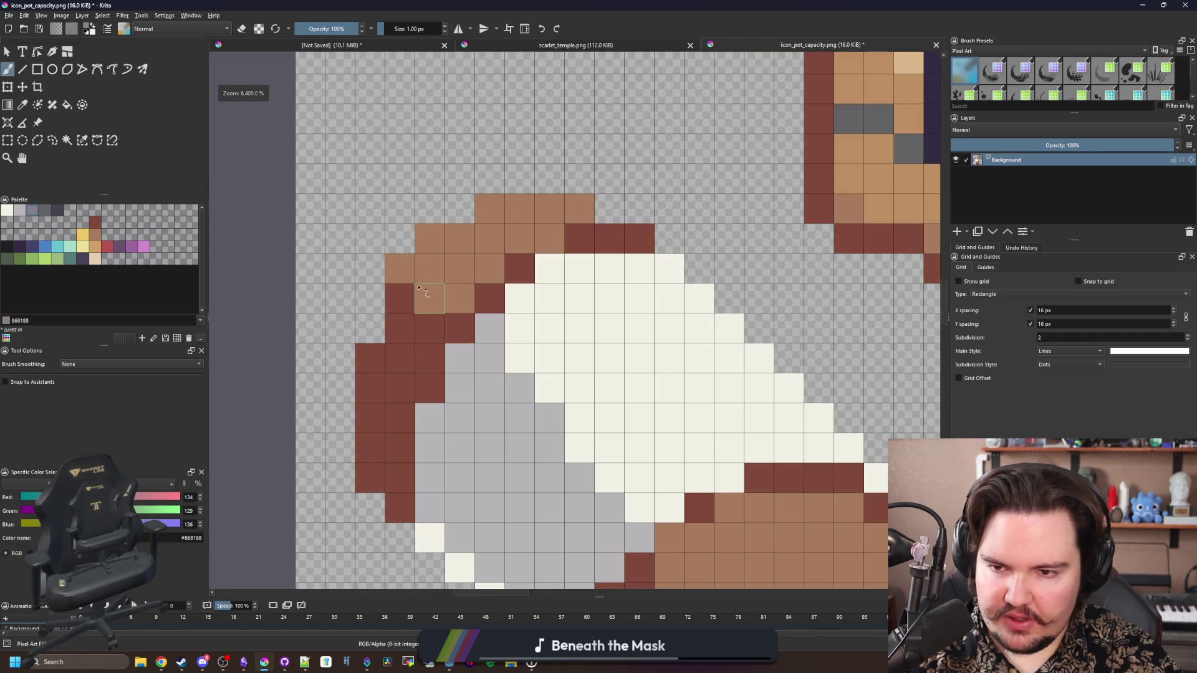
pyautogui.scroll(-5, 410, 267)
pyautogui.scroll(5, 552, 414)
pyautogui.keyDown('ctrl'); pyautogui.click(521, 315); pyautogui.keyUp('ctrl')
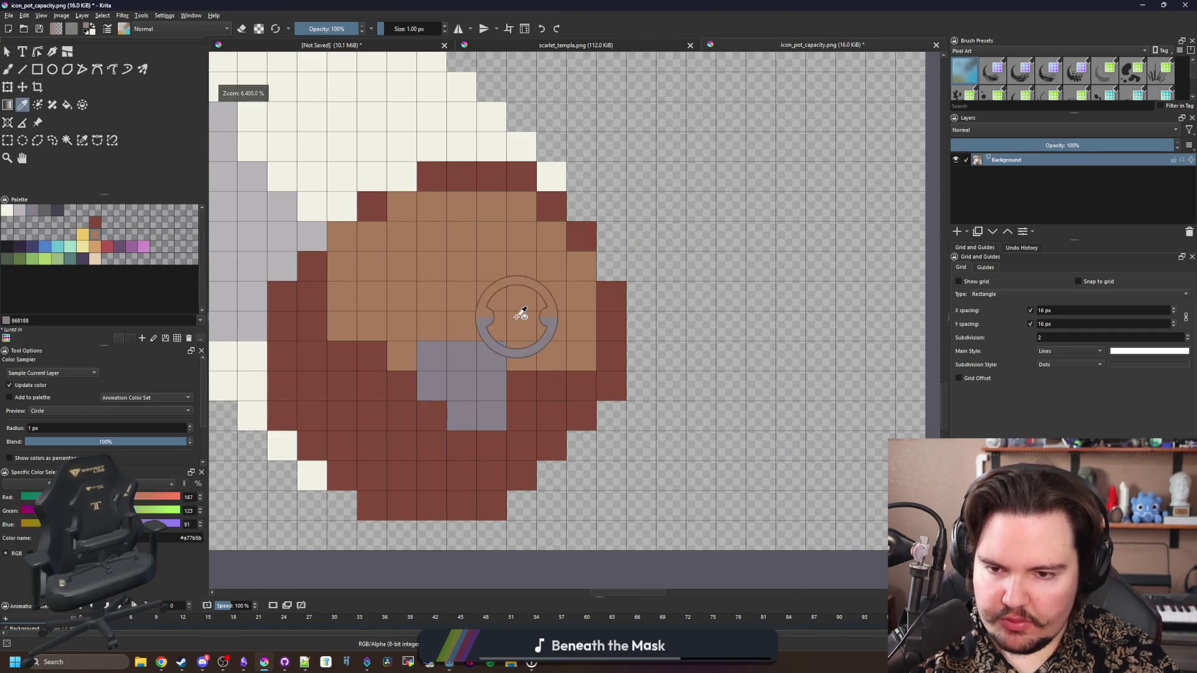
# Paint brown over part of the grey block and darken the cells below it
pyautogui.moveTo(477, 430)
pyautogui.mouseDown()
pyautogui.moveTo(464, 446)
pyautogui.moveTo(427, 446)
pyautogui.moveTo(501, 458)
pyautogui.mouseUp()
pyautogui.scroll(-5, 505, 448)
pyautogui.scroll(5, 505, 448)
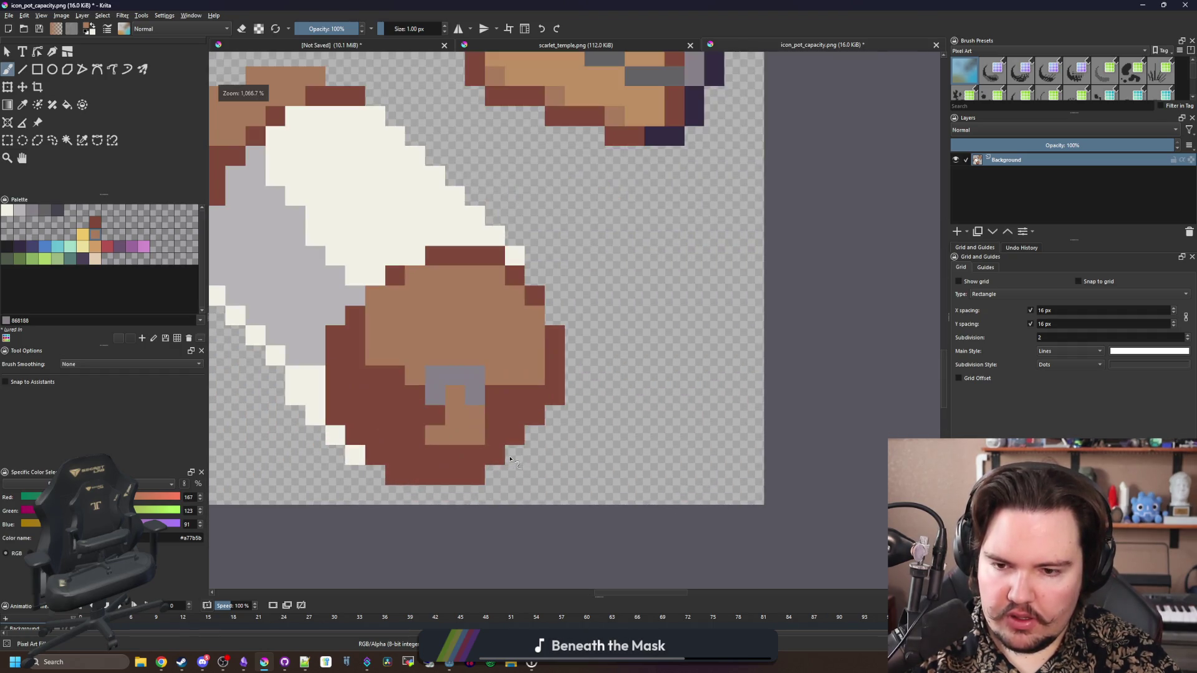
pyautogui.moveTo(434, 435); pyautogui.dragTo(476, 434)
pyautogui.scroll(2, 488, 447)
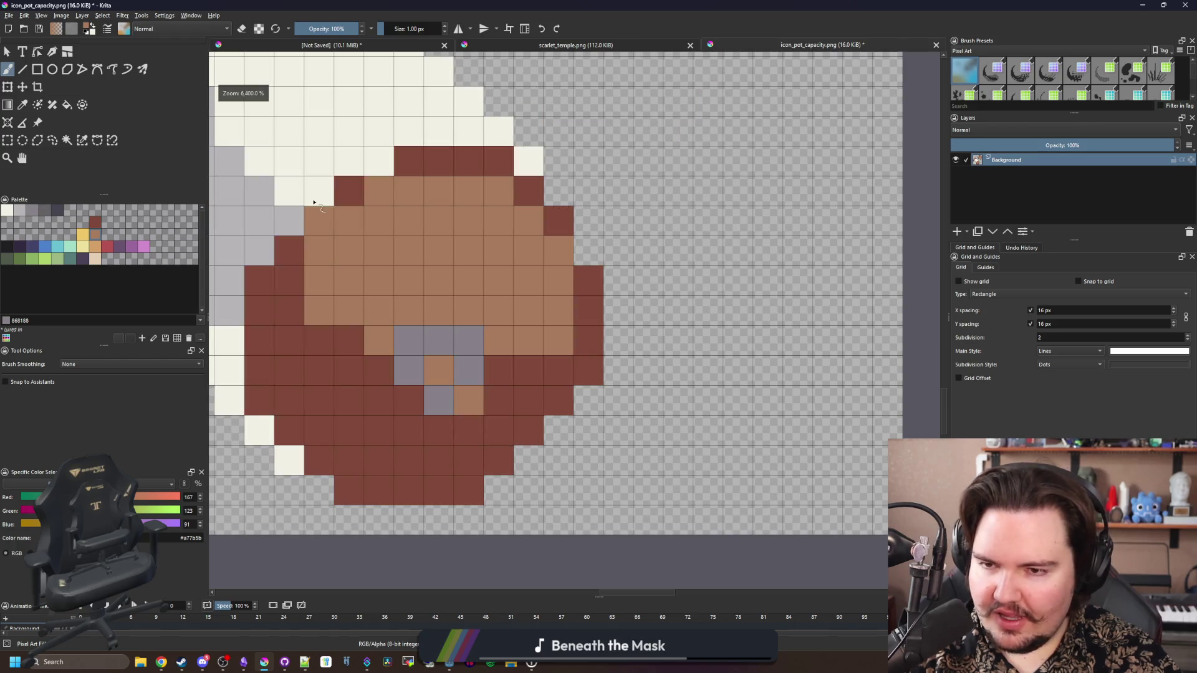
# Add cream pixels into the grey patch and turn two cells dark red
pyautogui.keyDown('ctrl'); pyautogui.click(302, 165); pyautogui.keyUp('ctrl')
pyautogui.moveTo(445, 378)
pyautogui.mouseDown()
pyautogui.moveTo(499, 430)
pyautogui.moveTo(468, 370)
pyautogui.mouseUp()
pyautogui.scroll(-8, 439, 425)
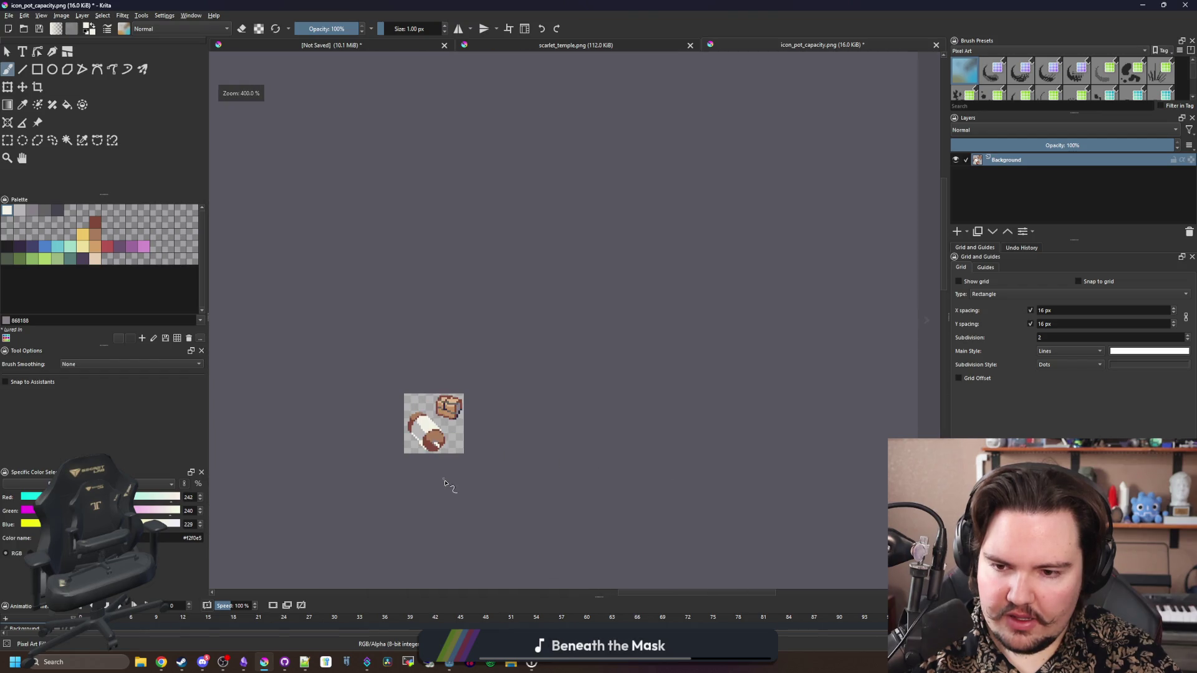
pyautogui.scroll(8, 430, 453)
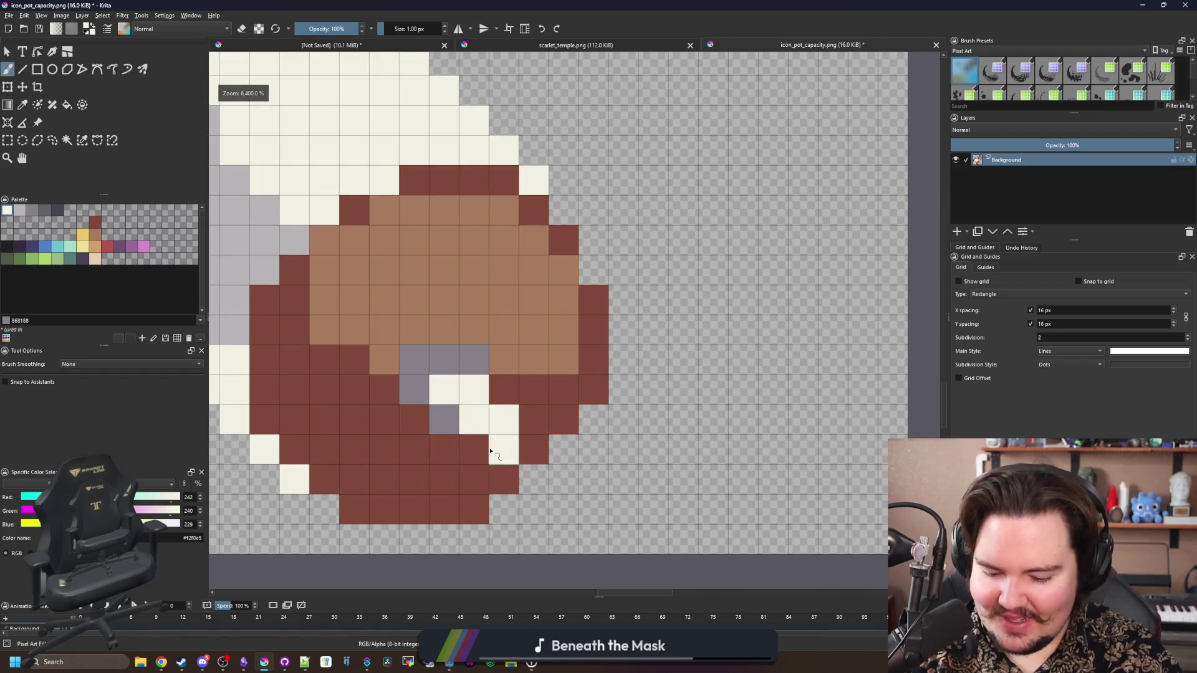
pyautogui.keyDown('ctrl'); pyautogui.click(486, 450); pyautogui.keyUp('ctrl')
pyautogui.moveTo(503, 443); pyautogui.dragTo(488, 443)
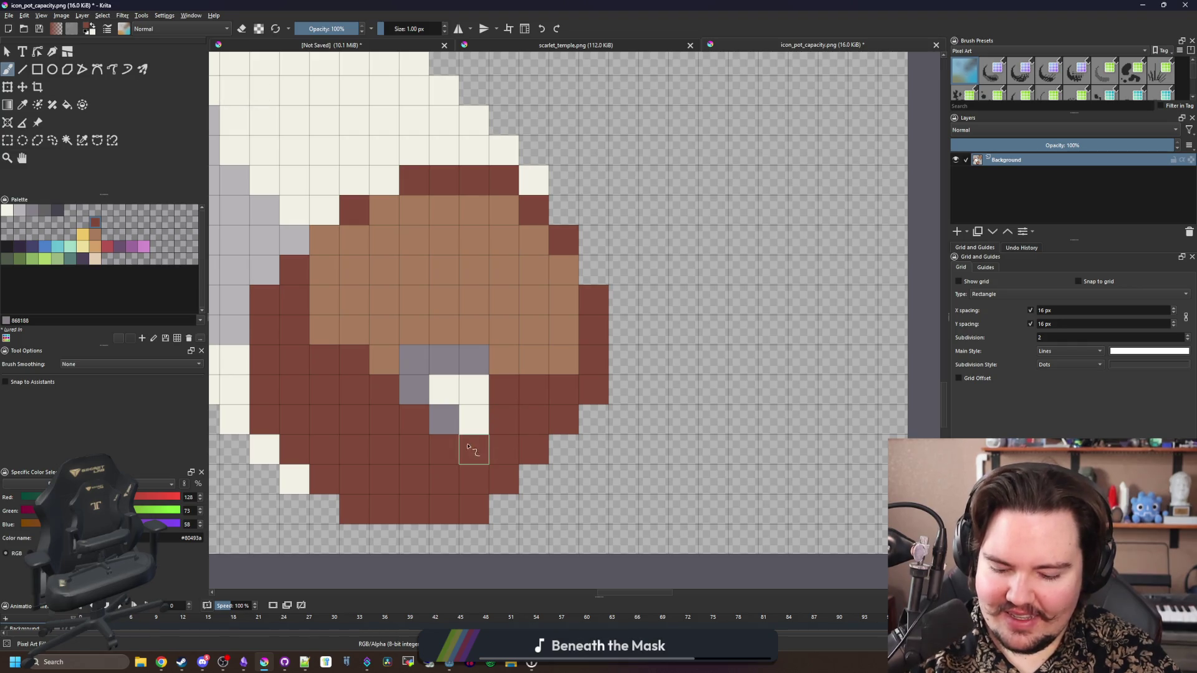
# Paint two cream cells in the patch light grey b8b5b9
pyautogui.press('p')
pyautogui.click(20, 210)
pyautogui.press('b')
pyautogui.click(444, 389)
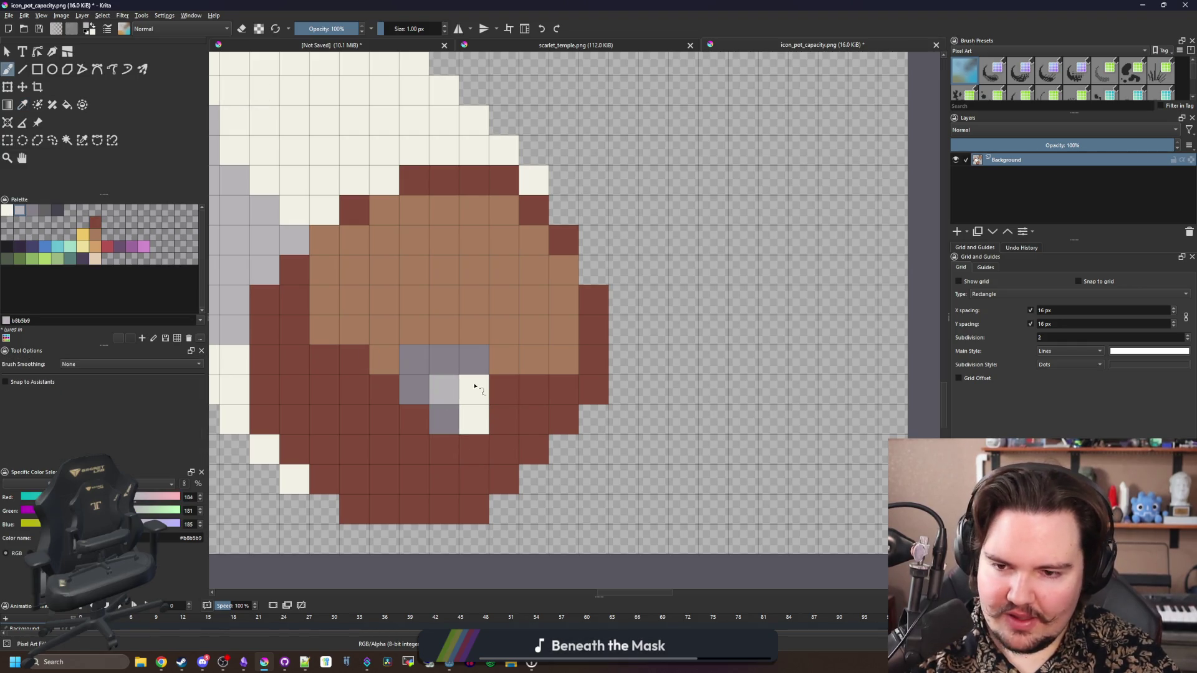
pyautogui.click(473, 389)
pyautogui.scroll(-5, 458, 408)
pyautogui.scroll(6, 450, 449)
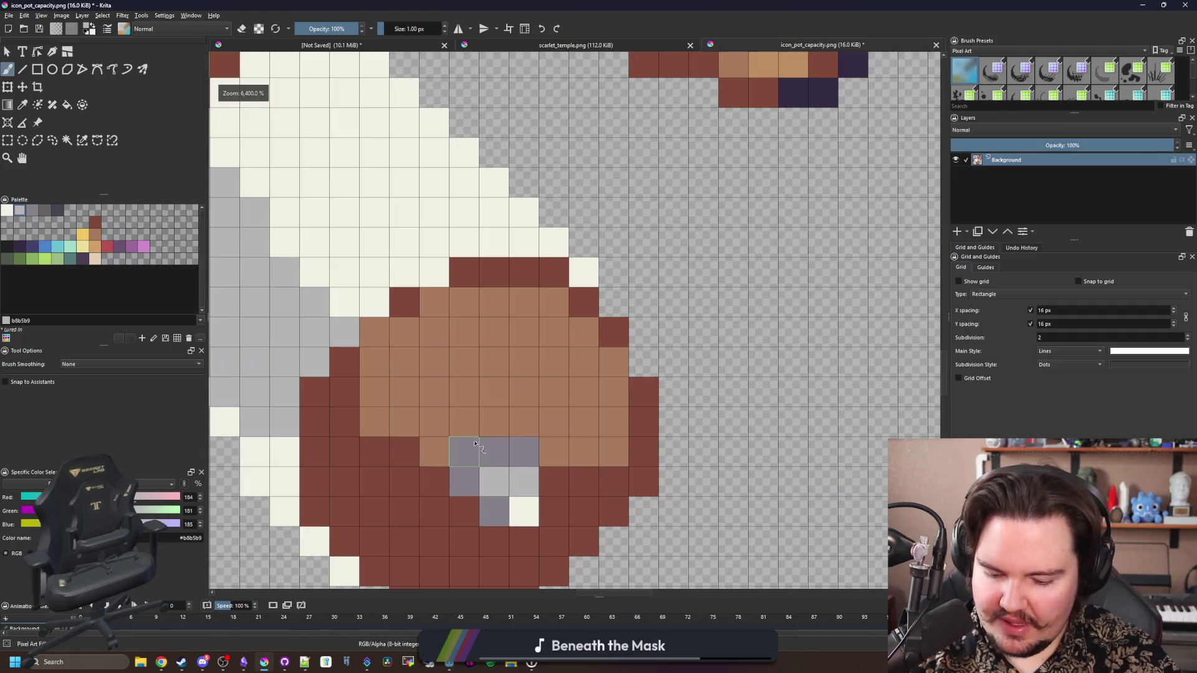
# Dot several dark red pixels onto the cylinder's end
pyautogui.keyDown('ctrl'); pyautogui.click(402, 307); pyautogui.keyUp('ctrl')
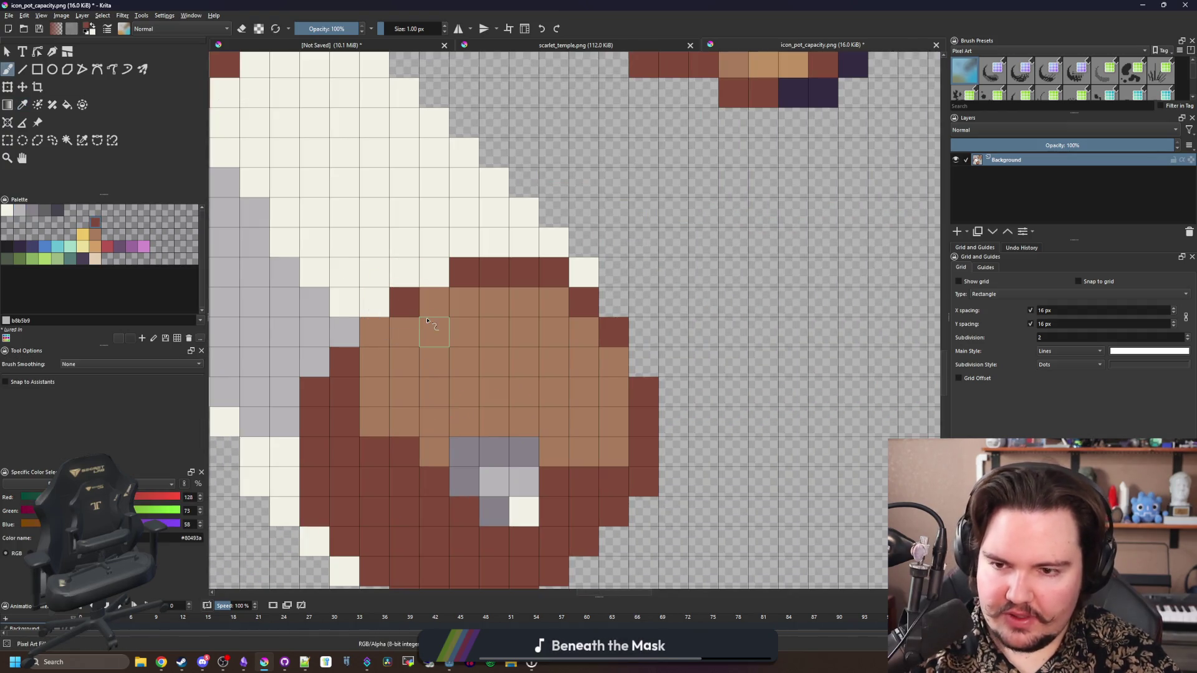
pyautogui.moveTo(405, 332); pyautogui.dragTo(435, 363)
pyautogui.moveTo(494, 303); pyautogui.dragTo(524, 332)
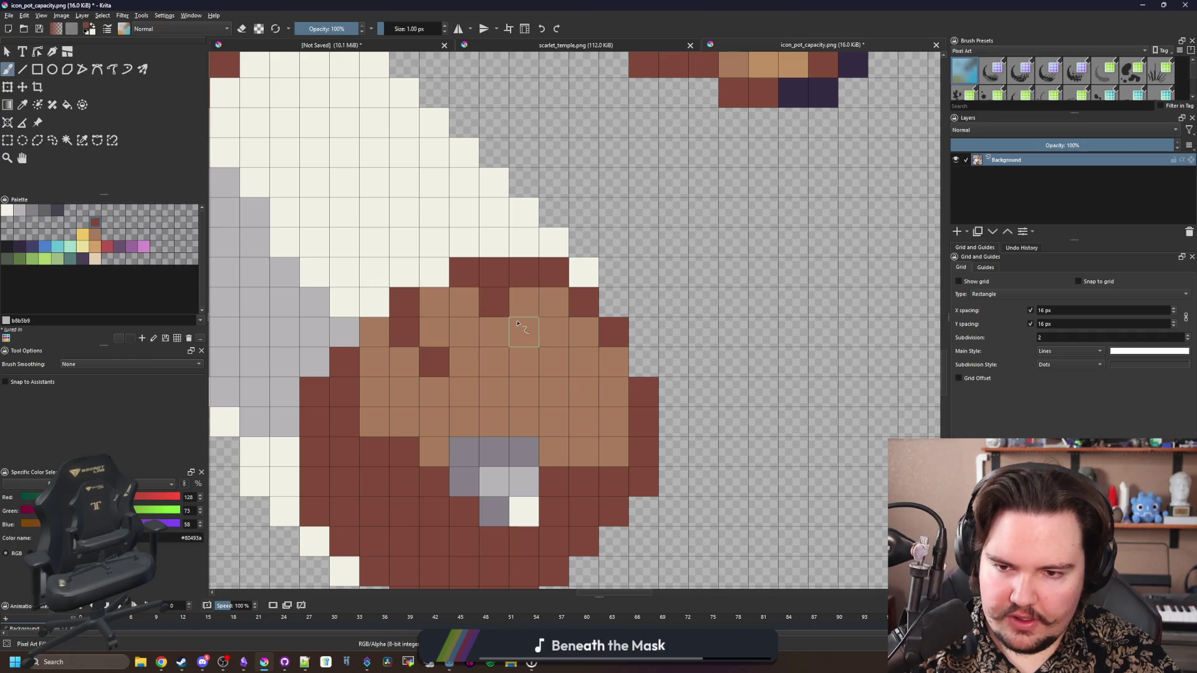
pyautogui.click(465, 306)
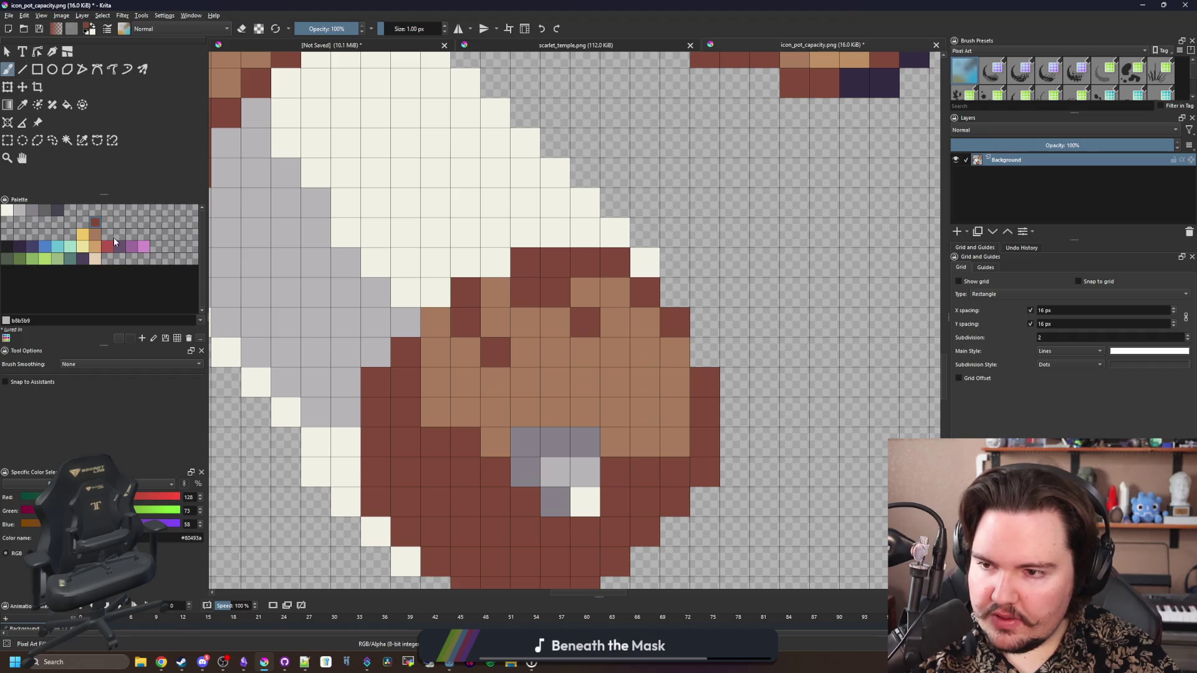
# Try a dark purple outline along the pot's left edge, then undo it
pyautogui.click(26, 250)
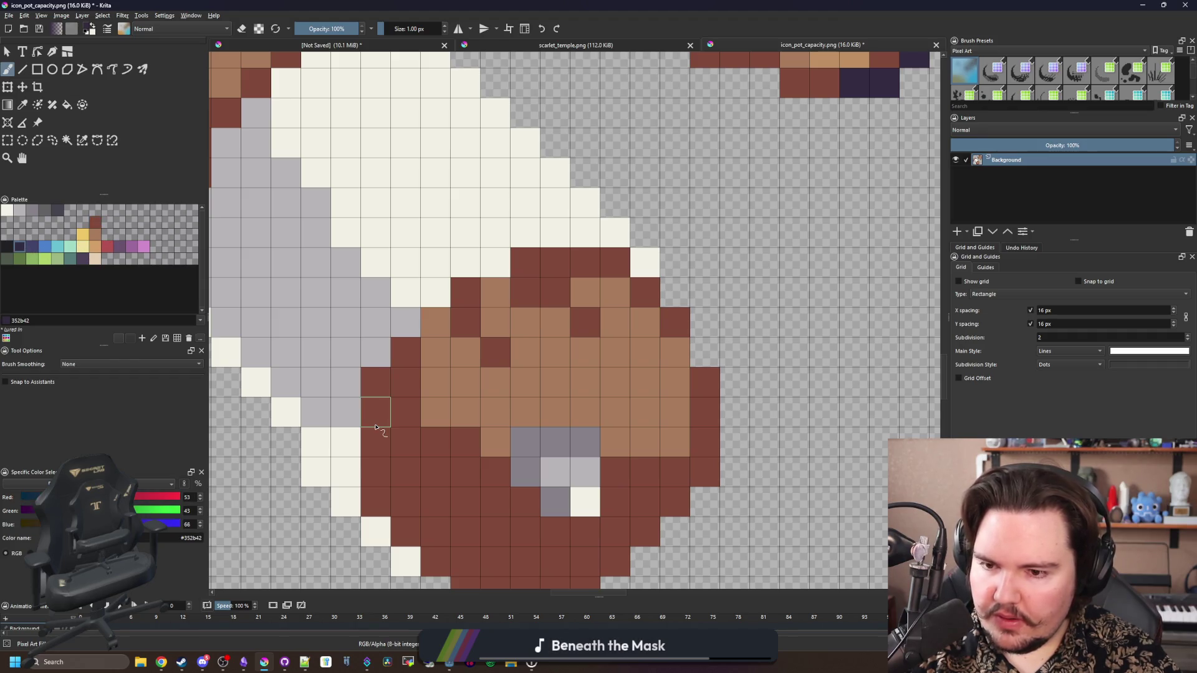
pyautogui.moveTo(376, 442)
pyautogui.mouseDown()
pyautogui.moveTo(406, 352)
pyautogui.moveTo(477, 298)
pyautogui.moveTo(552, 260)
pyautogui.moveTo(619, 264)
pyautogui.moveTo(647, 291)
pyautogui.mouseUp()
pyautogui.scroll(-5, 470, 314)
pyautogui.scroll(-3, 471, 314)
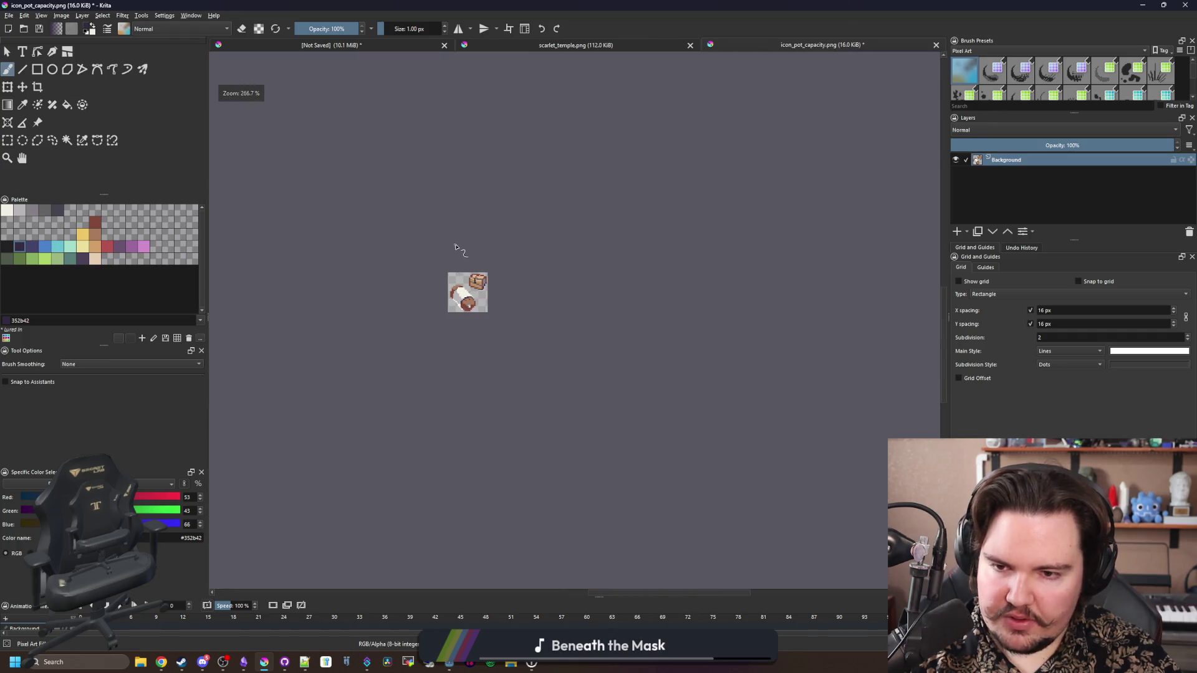
pyautogui.scroll(6, 468, 310)
pyautogui.hotkey('ctrl', 'z')
pyautogui.hotkey('ctrl', 'z')
pyautogui.hotkey('ctrl', 'z')
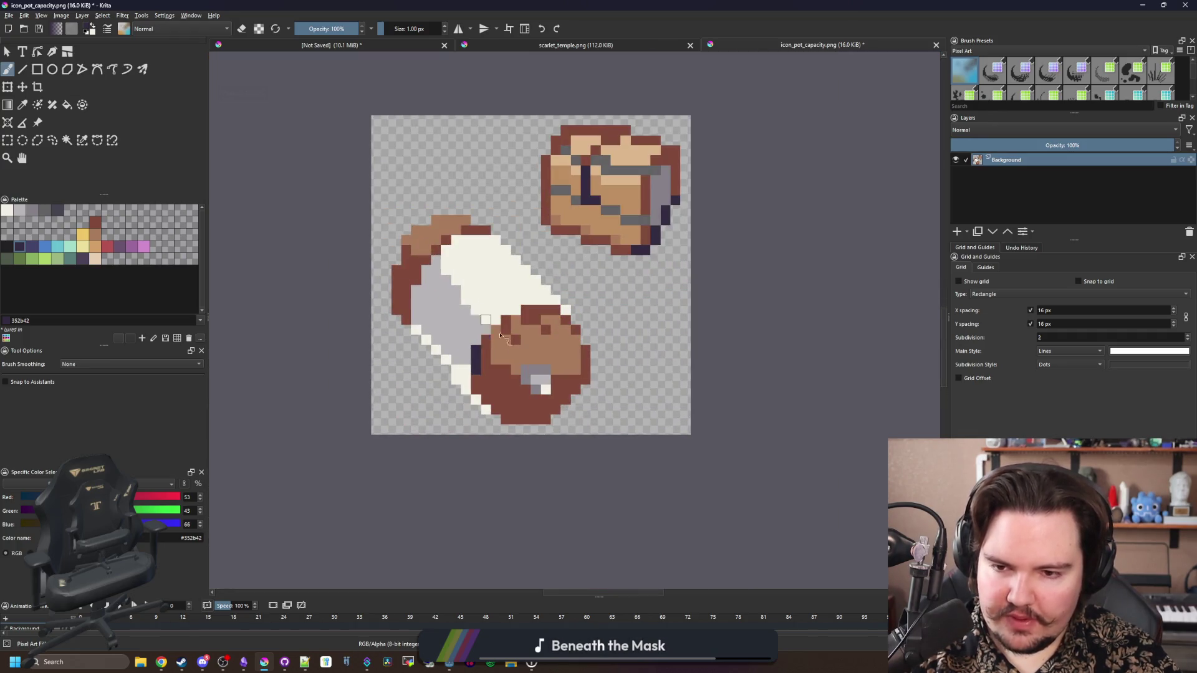
pyautogui.scroll(3, 468, 311)
pyautogui.scroll(-4, 444, 332)
pyautogui.scroll(-5, 445, 332)
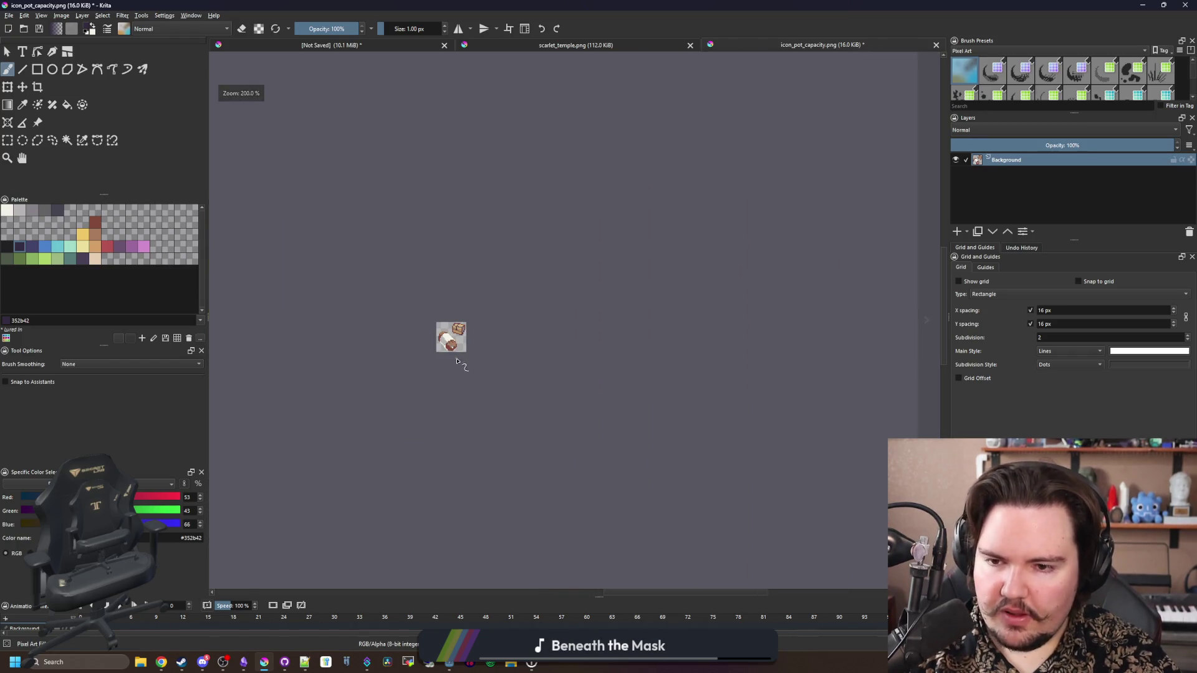
pyautogui.scroll(6, 452, 353)
pyautogui.scroll(1, 432, 342)
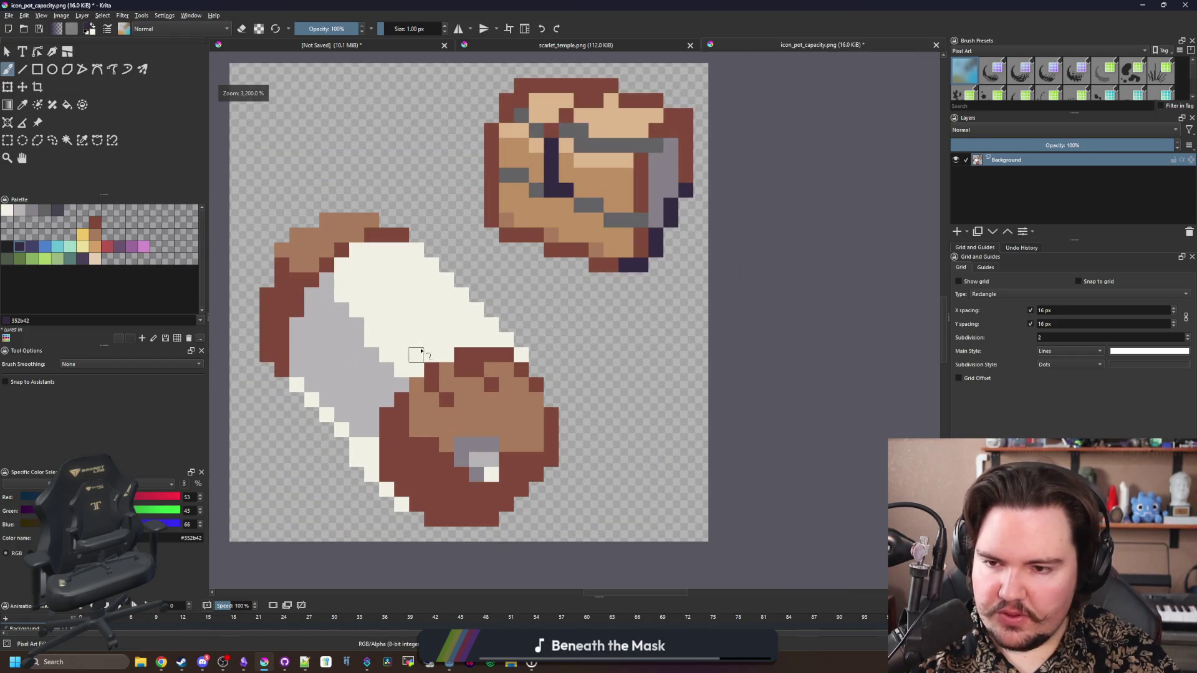
pyautogui.click(7, 139)
pyautogui.scroll(-2, 437, 311)
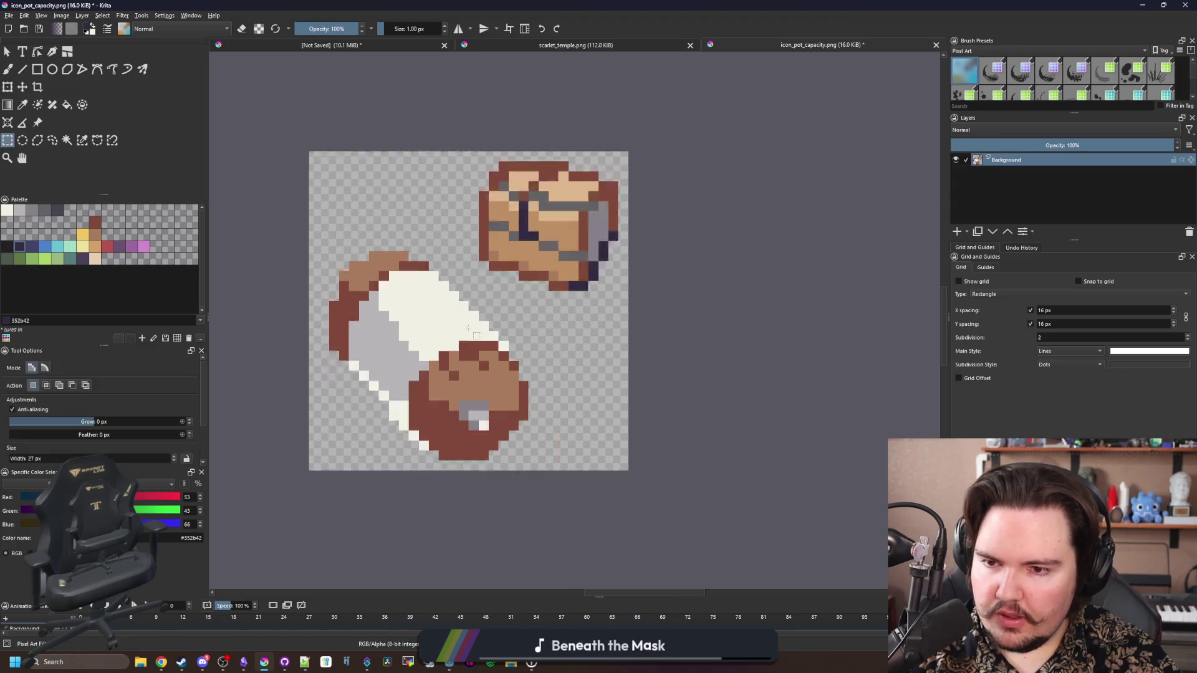
# Select the whole pot cylinder and nudge it up one pixel
pyautogui.moveTo(310, 481)
pyautogui.mouseDown()
pyautogui.moveTo(401, 374)
pyautogui.moveTo(526, 321)
pyautogui.mouseUp()
pyautogui.scroll(2, 325, 350)
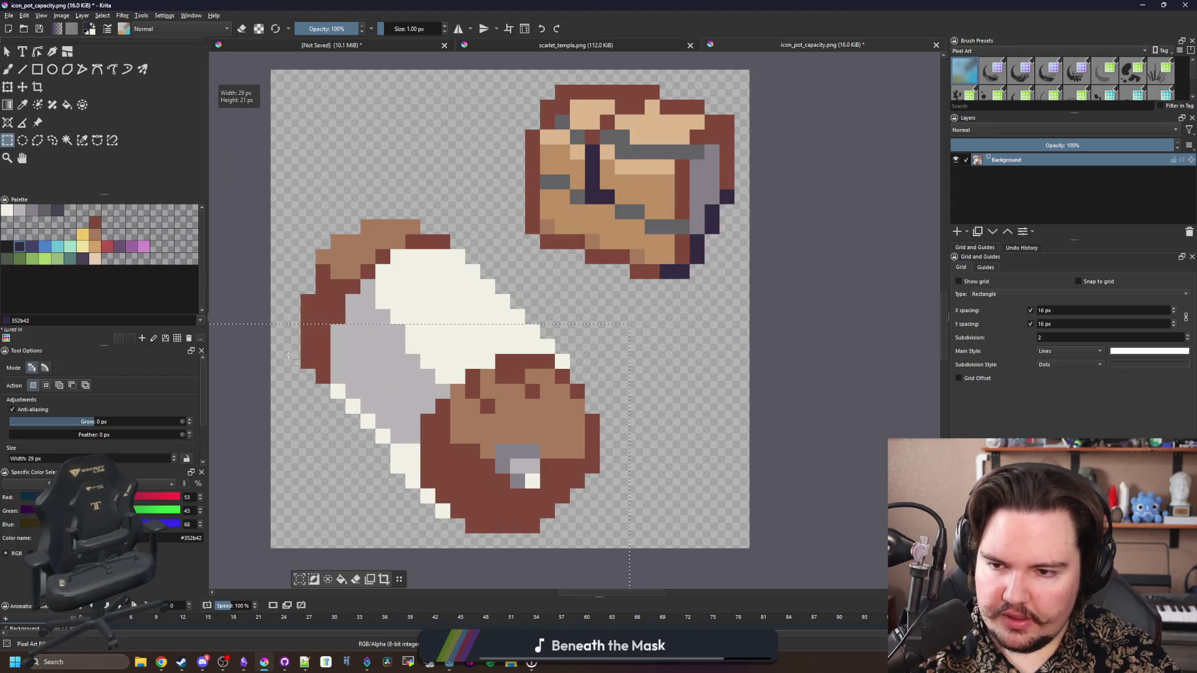
pyautogui.moveTo(289, 356); pyautogui.dragTo(450, 204)
pyautogui.press('t')
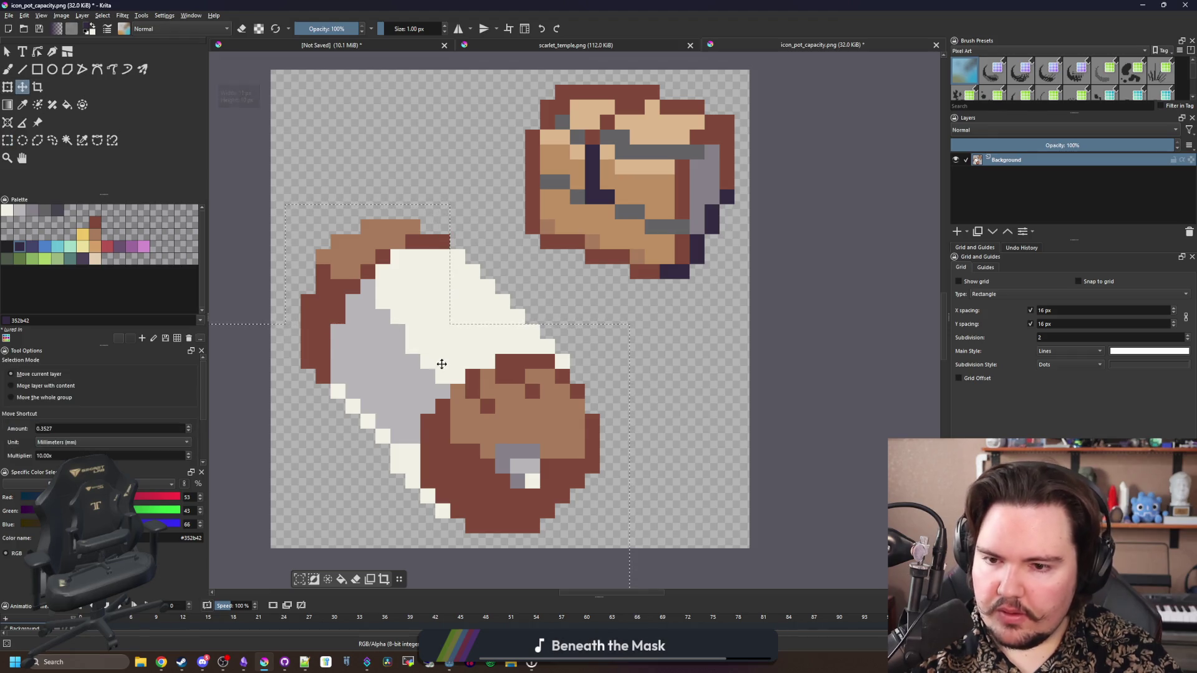
pyautogui.press('Up')
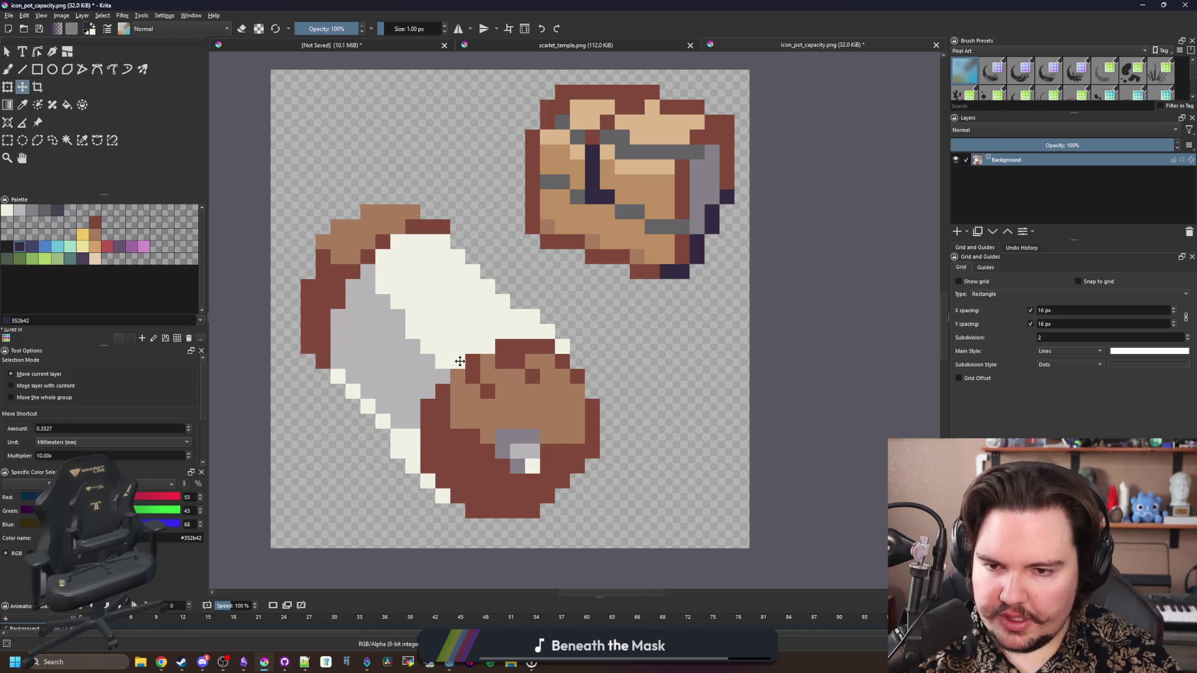
# Sample the cream colour from the pot and return to the pixel brush
pyautogui.press('p')
pyautogui.click(455, 310)
pyautogui.scroll(-5, 459, 310)
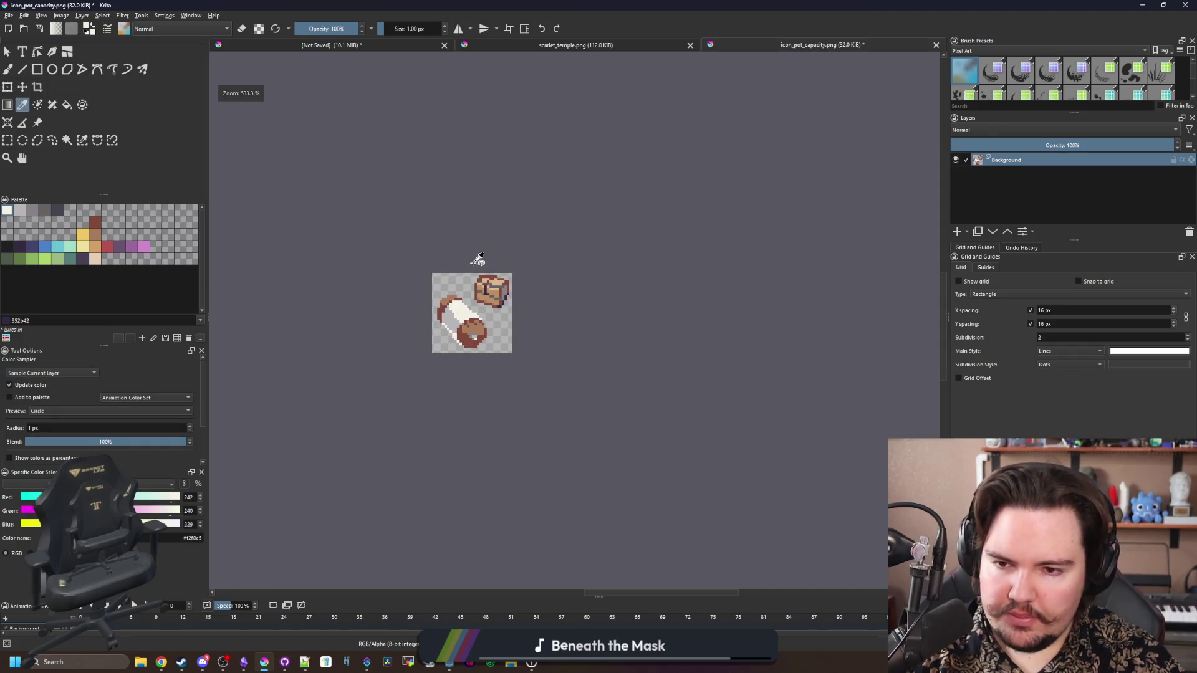
pyautogui.scroll(5, 476, 262)
pyautogui.scroll(1, 507, 324)
pyautogui.press('b')
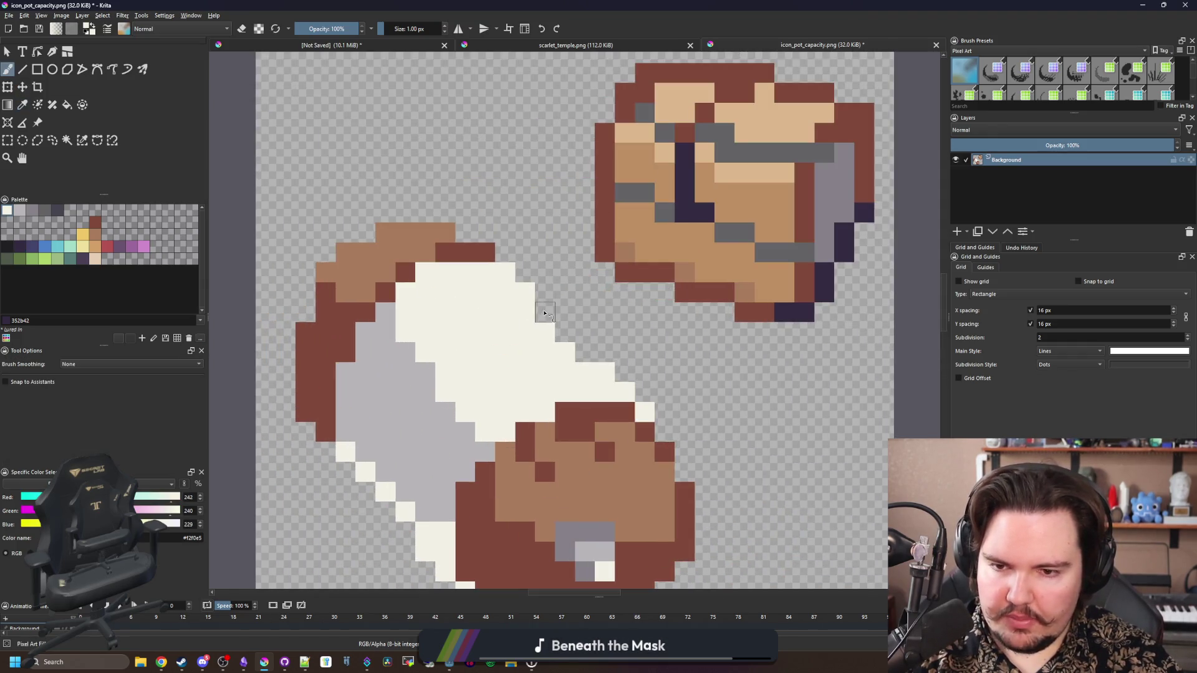
pyautogui.scroll(-5, 586, 357)
pyautogui.scroll(4, 507, 389)
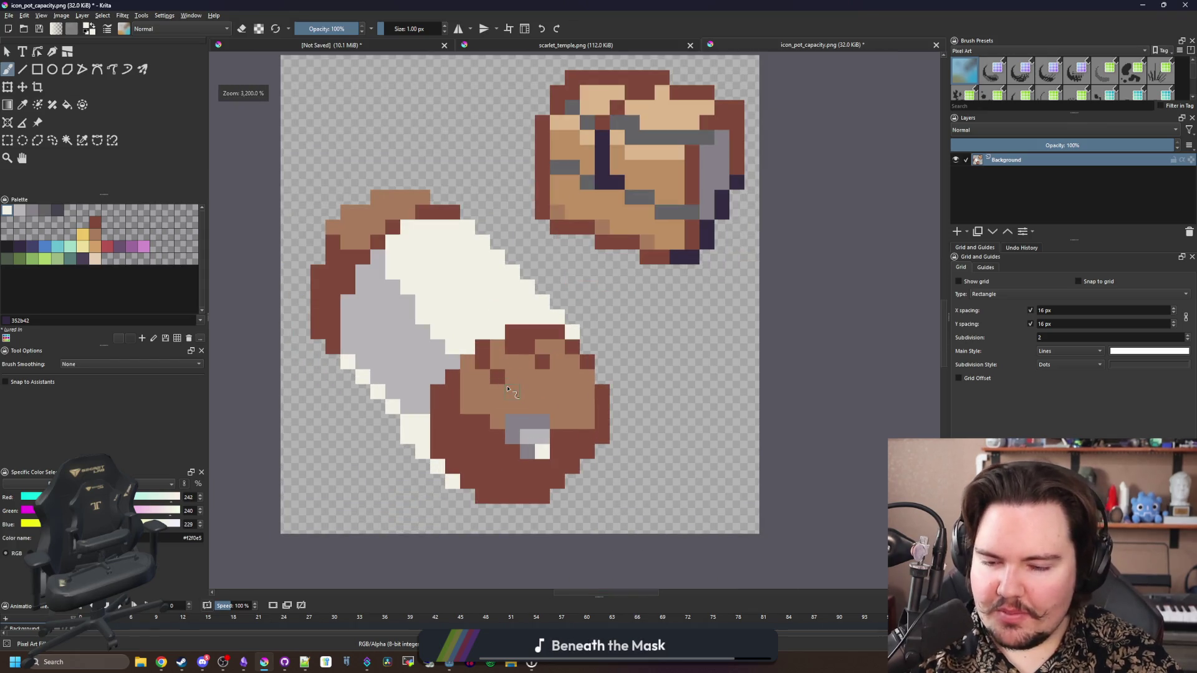
pyautogui.scroll(1, 454, 302)
pyautogui.scroll(-3, 454, 302)
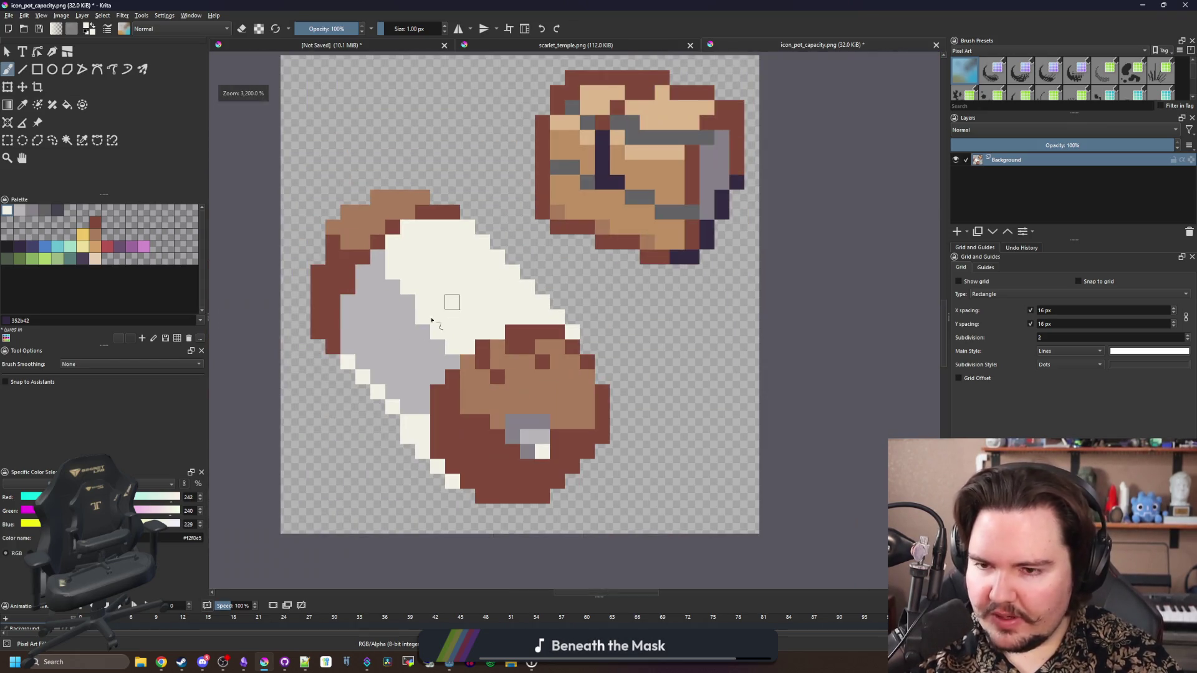
pyautogui.scroll(2, 424, 305)
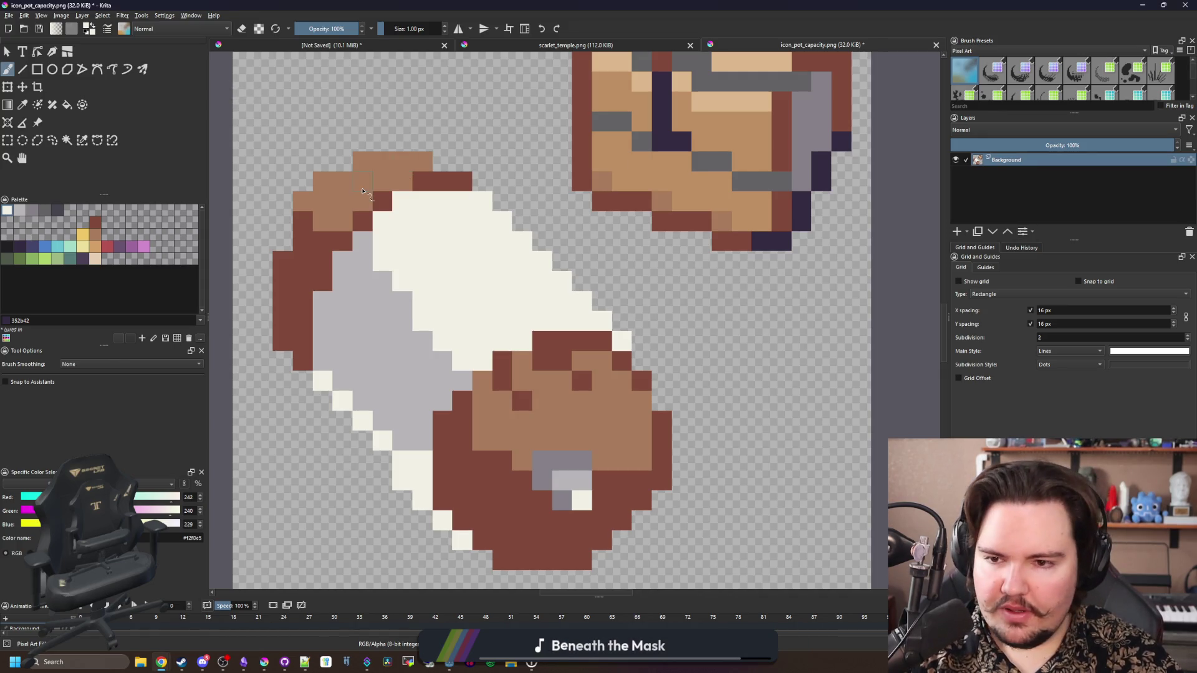
pyautogui.scroll(1, 464, 208)
pyautogui.scroll(-3, 465, 208)
pyautogui.scroll(1, 468, 245)
pyautogui.scroll(-1, 467, 245)
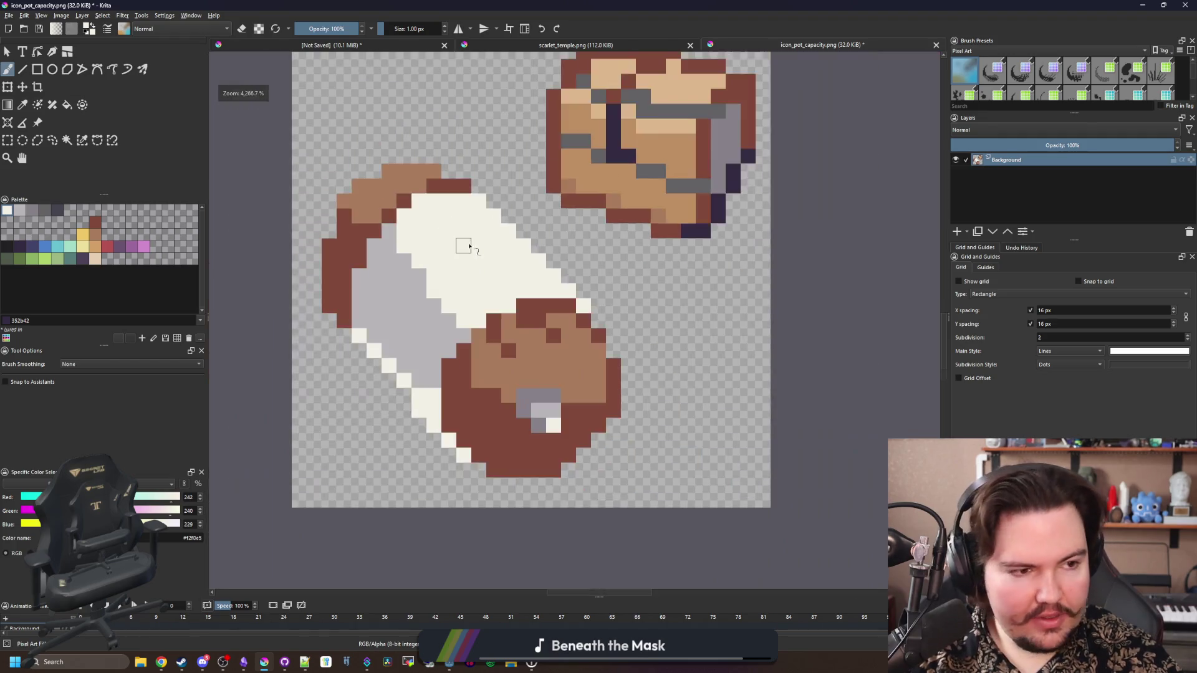
pyautogui.scroll(1, 468, 246)
# After checking the browser, pick the near-black #212123 swatch from the palette
pyautogui.hotkey('alt', 'Tab')
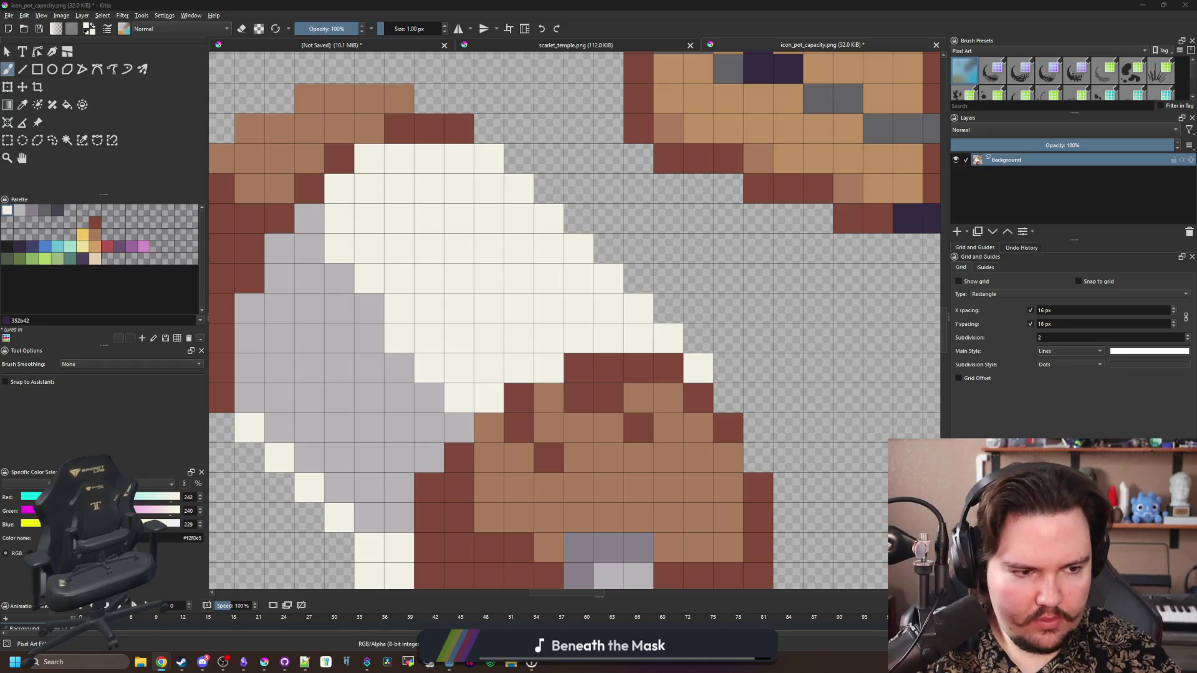
pyautogui.scroll(-1, 454, 275)
pyautogui.scroll(1, 441, 280)
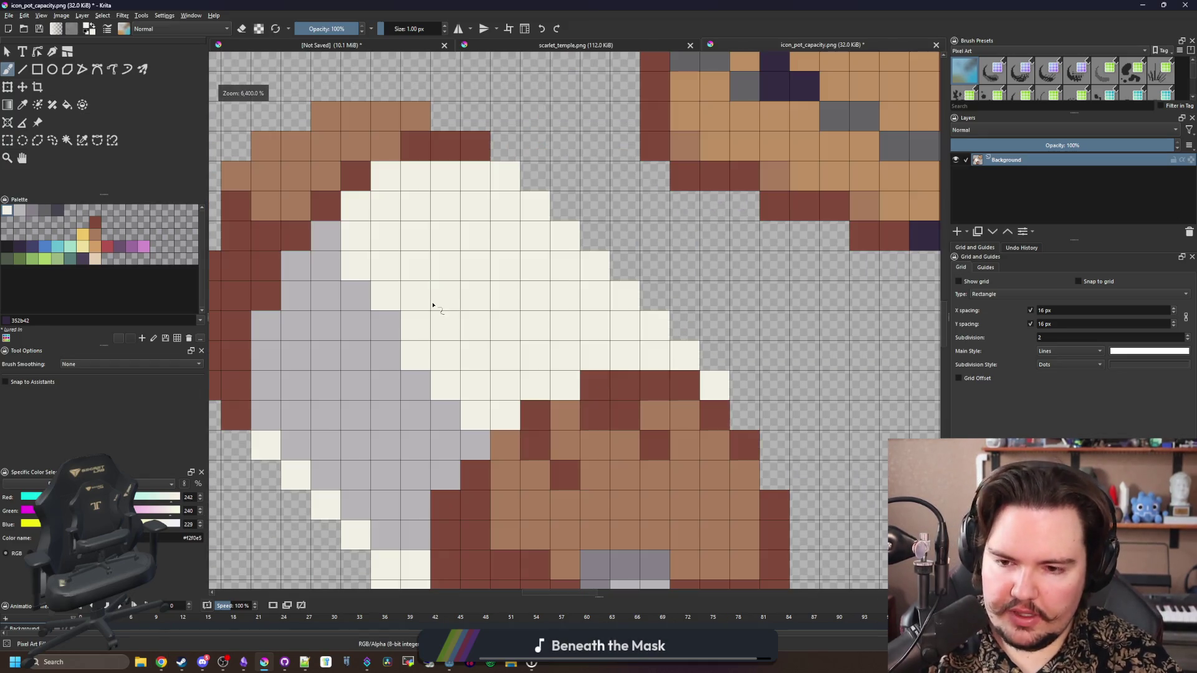
pyautogui.click(7, 245)
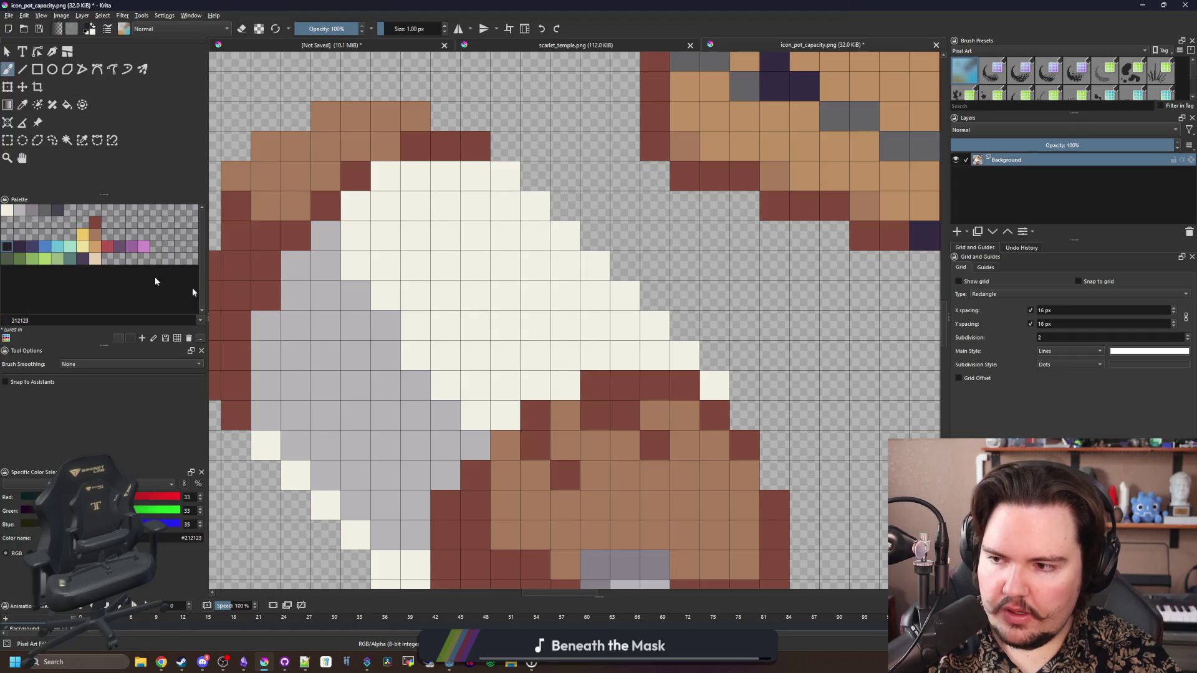
# Place single dark #212123 pixels on the cream band to form a ring with a lower-left tail
pyautogui.click(445, 236)
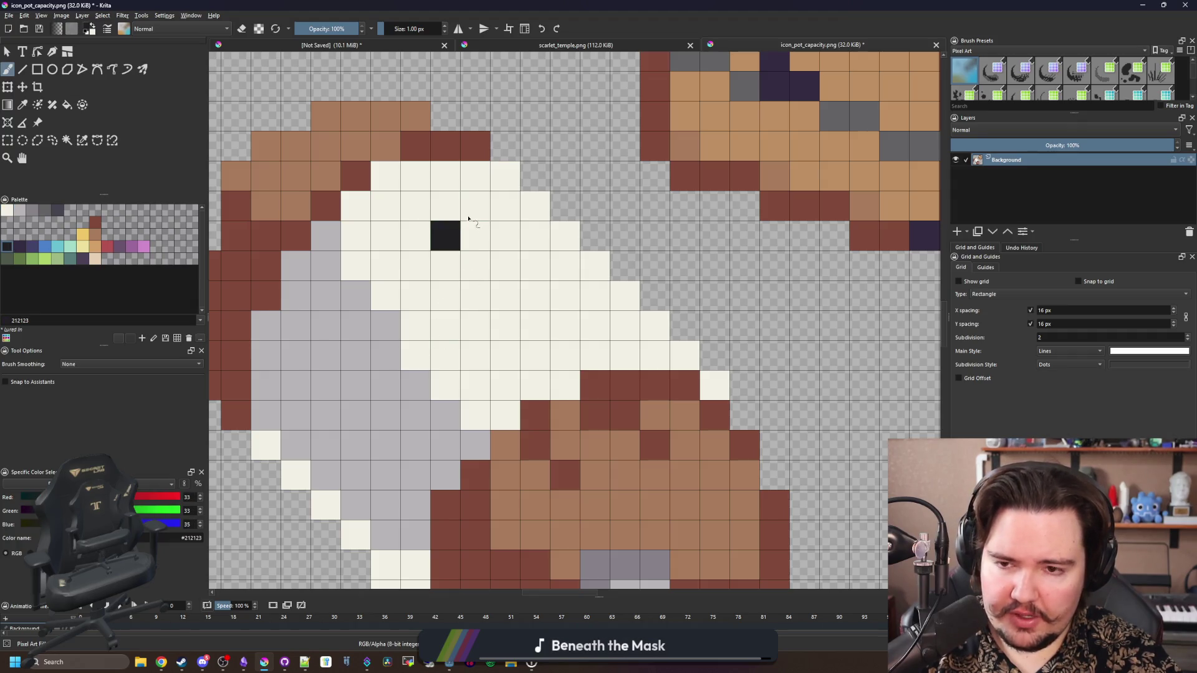
pyautogui.click(475, 206)
pyautogui.click(505, 235)
pyautogui.click(535, 266)
pyautogui.click(561, 293)
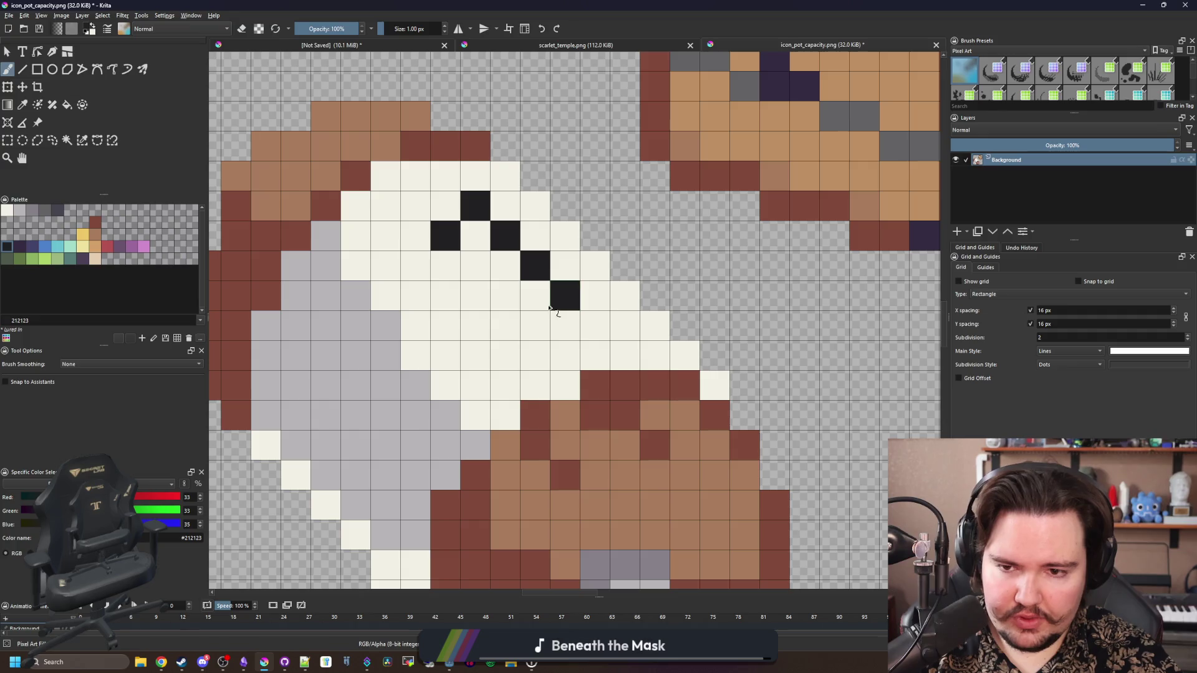
pyautogui.click(533, 323)
pyautogui.click(416, 264)
pyautogui.click(504, 355)
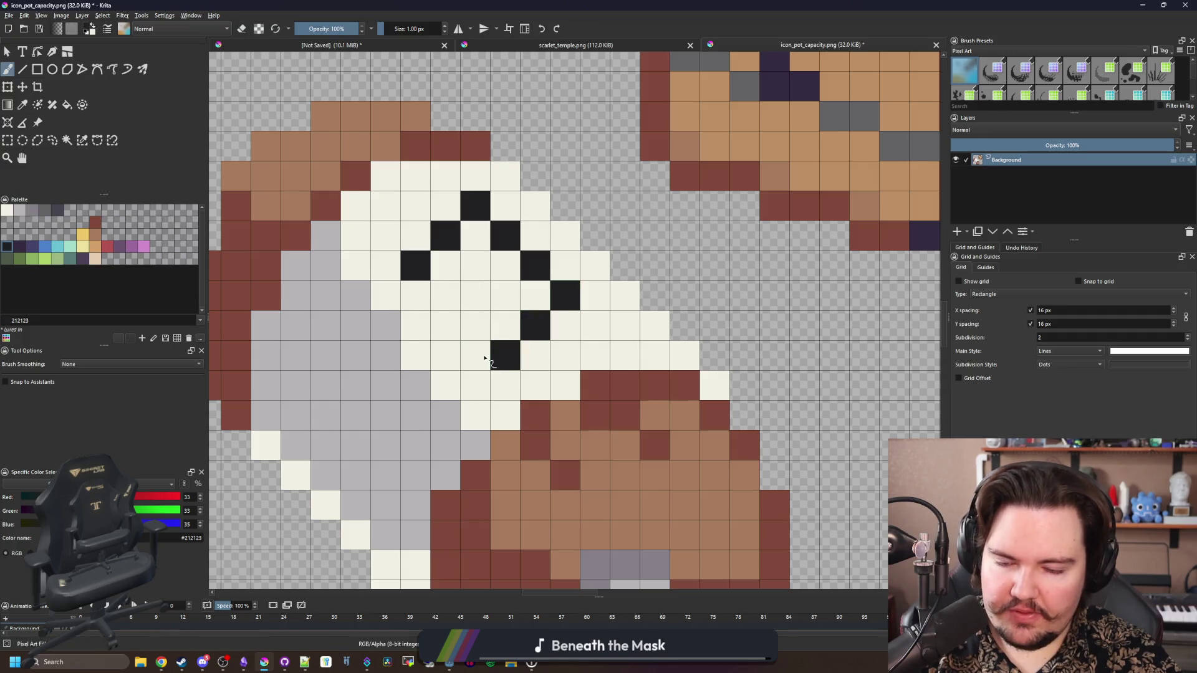
pyautogui.click(474, 356)
pyautogui.click(415, 295)
pyautogui.click(415, 325)
pyautogui.click(385, 355)
pyautogui.click(356, 355)
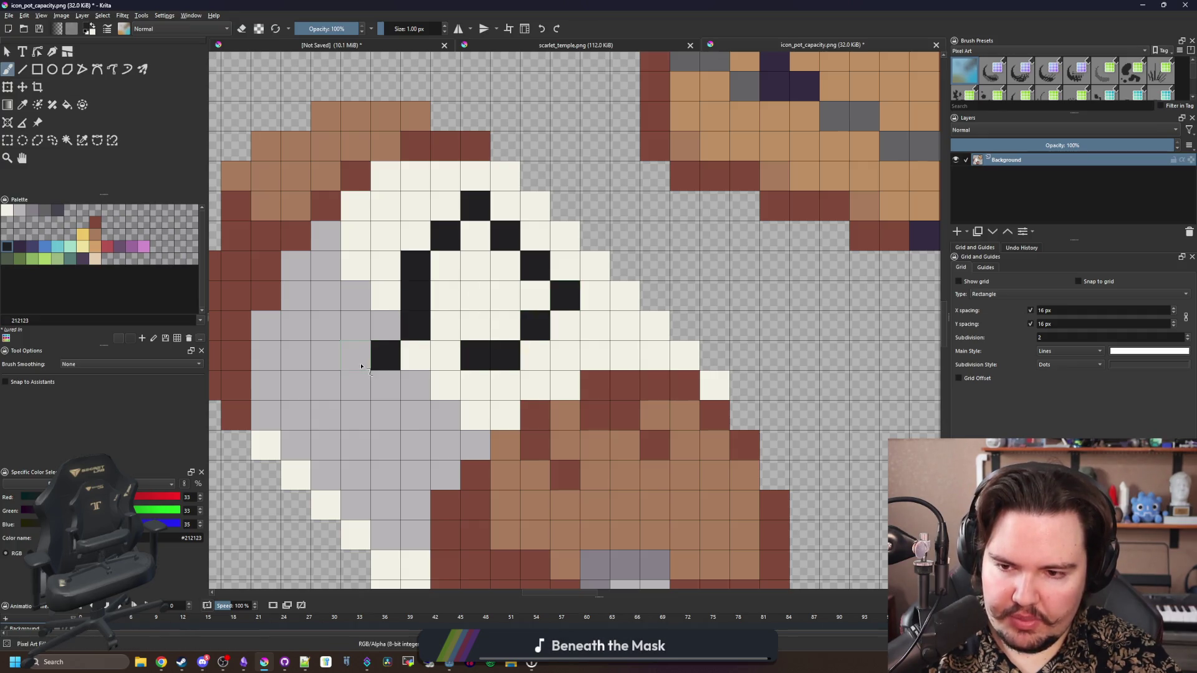
pyautogui.click(356, 385)
pyautogui.click(385, 415)
pyautogui.click(415, 415)
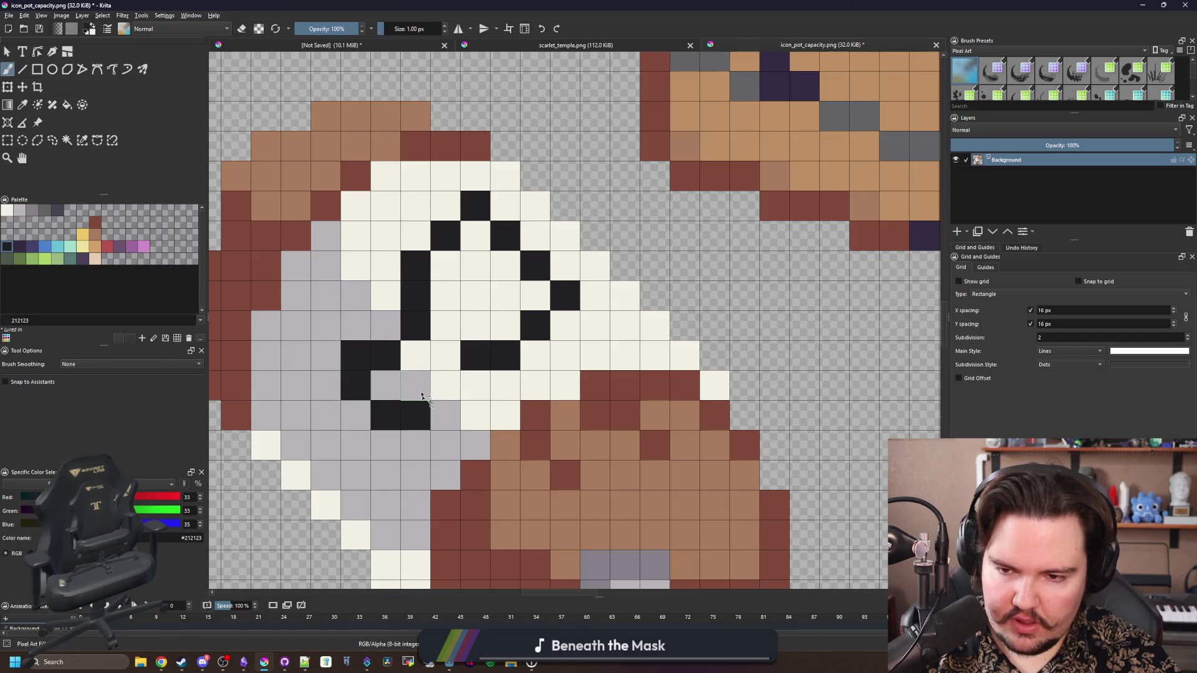
pyautogui.click(421, 395)
pyautogui.click(445, 357)
# Add dark pixels along the ring's top edge, sample cream, then pick light brown
pyautogui.scroll(-10, 450, 432)
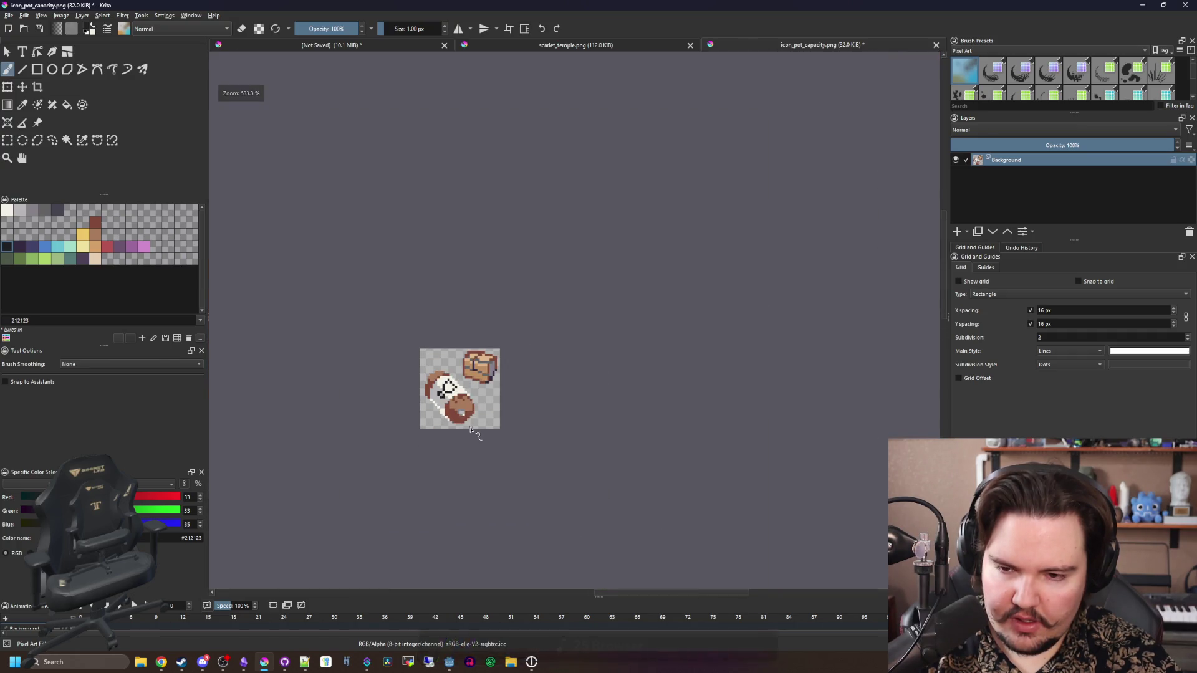
pyautogui.scroll(10, 458, 320)
pyautogui.scroll(2, 458, 320)
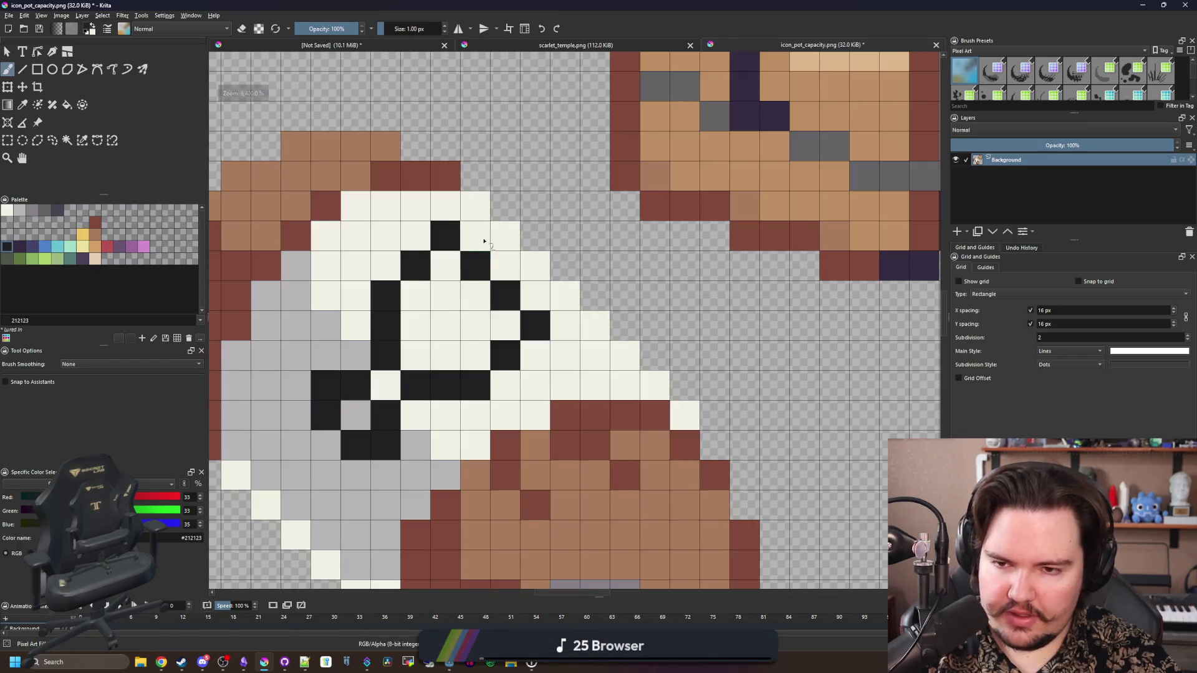
pyautogui.moveTo(475, 236)
pyautogui.mouseDown()
pyautogui.moveTo(505, 265)
pyautogui.moveTo(475, 266)
pyautogui.mouseUp()
pyautogui.click(535, 295)
pyautogui.keyDown('ctrl'); pyautogui.click(494, 314); pyautogui.keyUp('ctrl')
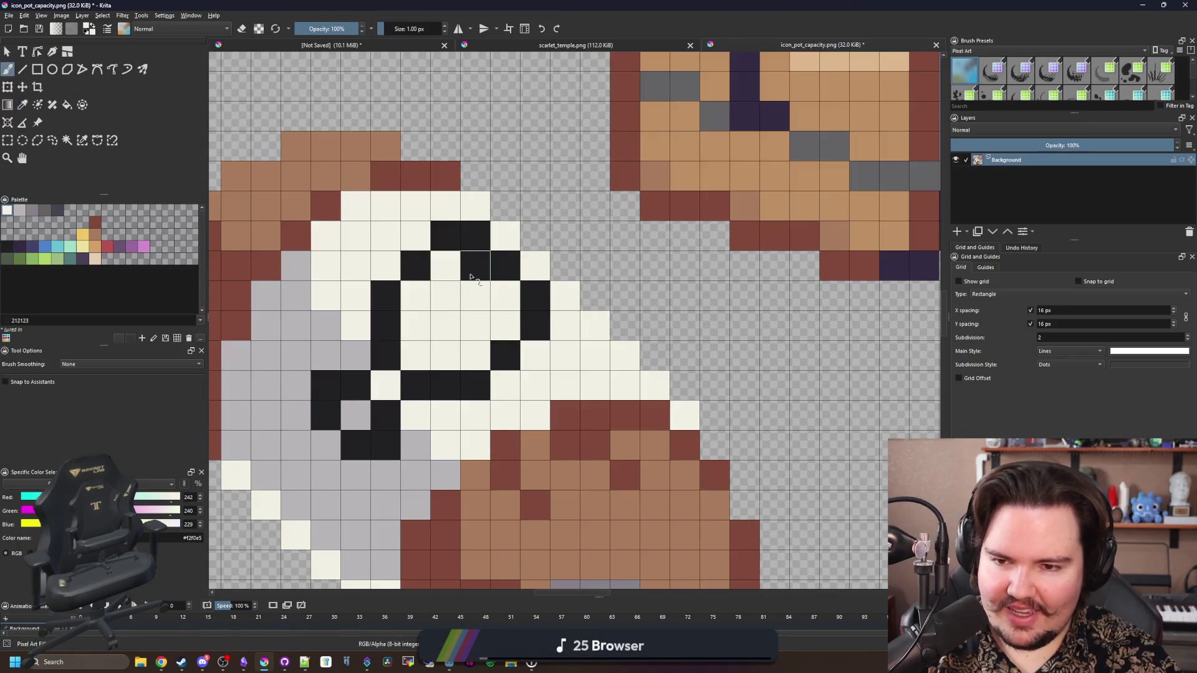
pyautogui.scroll(-8, 470, 338)
pyautogui.scroll(8, 470, 338)
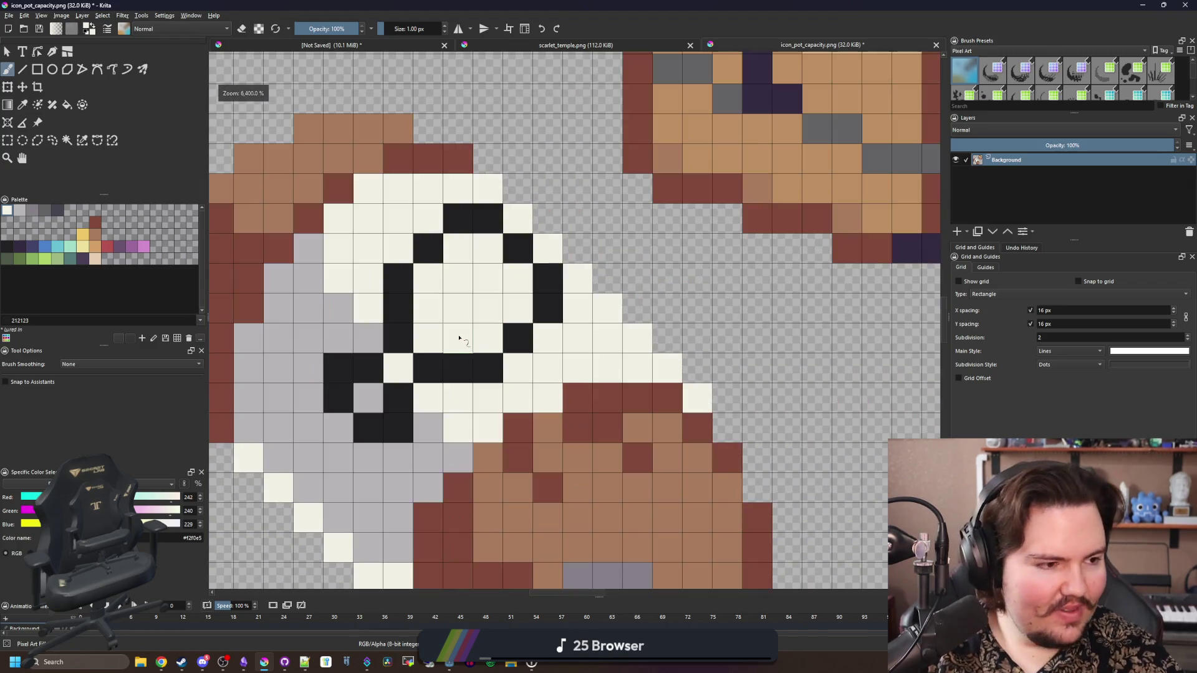
pyautogui.click(97, 237)
# Fill the ring interior light brown #a77b5b and recolour its outline dark red-brown #80493a
pyautogui.press('f')
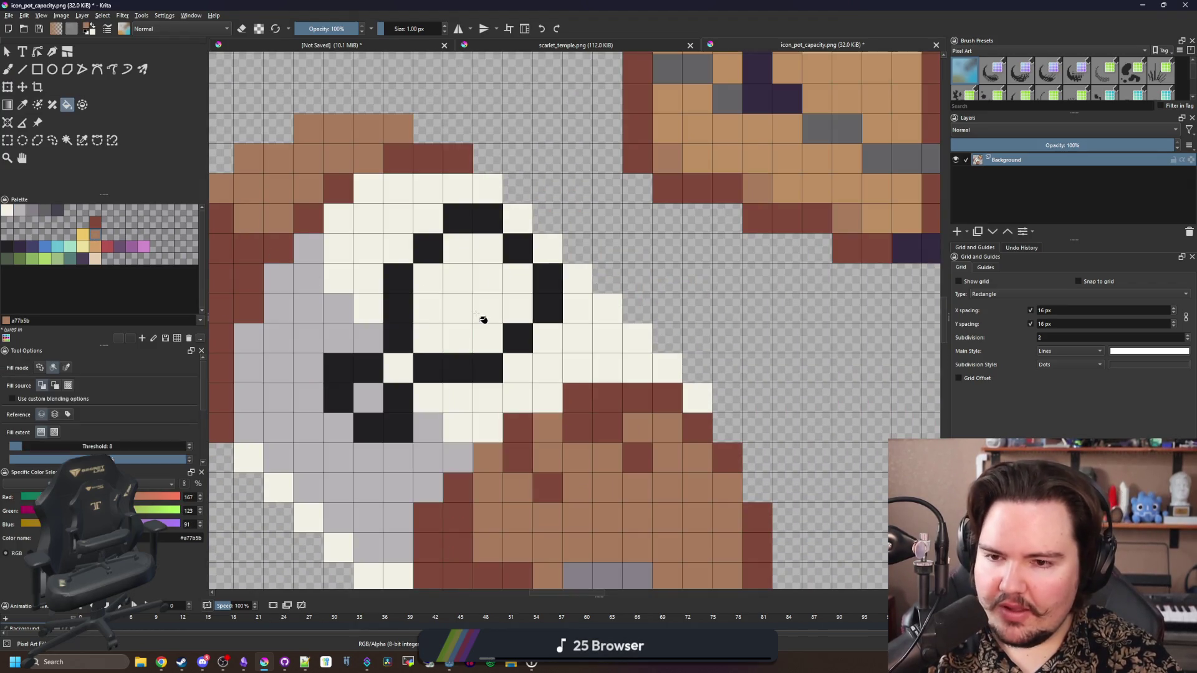
pyautogui.click(481, 315)
pyautogui.keyDown('ctrl'); pyautogui.click(461, 431); pyautogui.keyUp('ctrl')
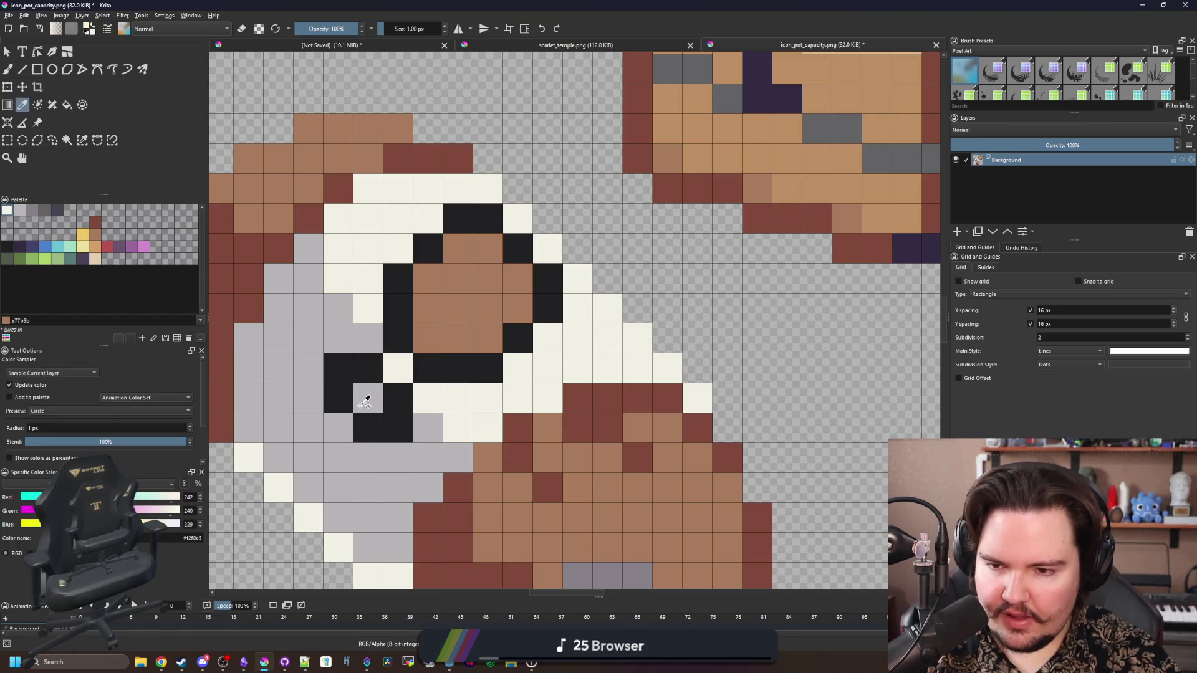
pyautogui.press('b')
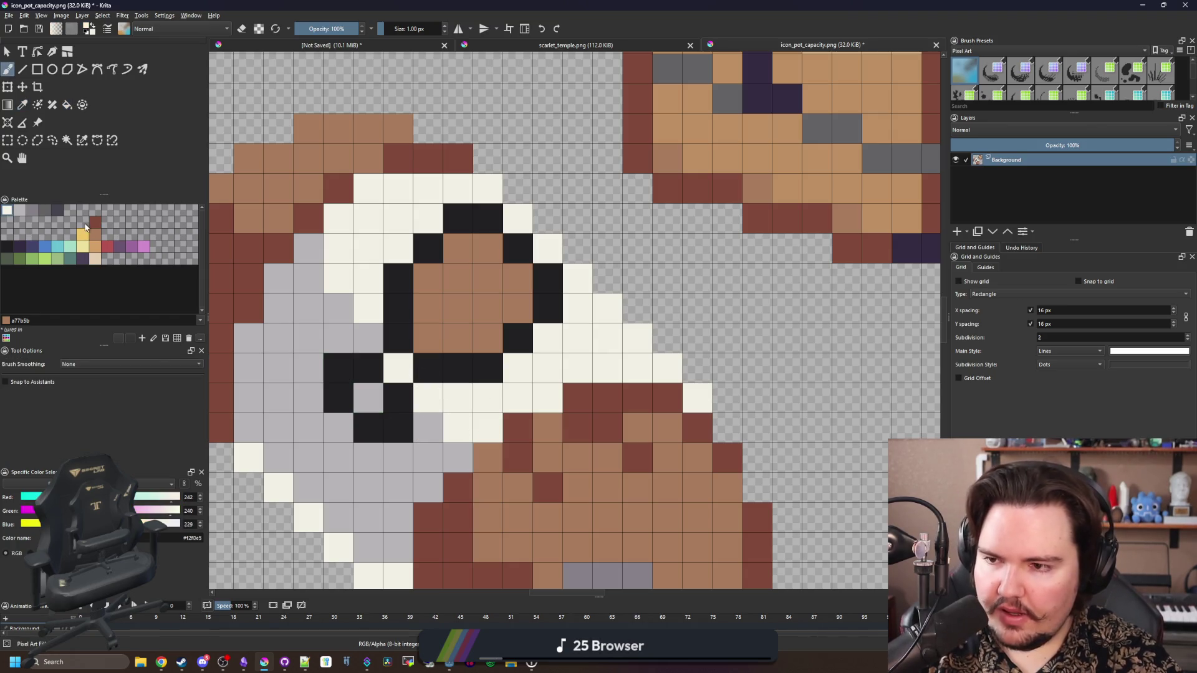
pyautogui.click(95, 222)
pyautogui.press('f')
pyautogui.moveTo(398, 293)
pyautogui.mouseDown()
pyautogui.moveTo(473, 226)
pyautogui.moveTo(543, 290)
pyautogui.moveTo(515, 347)
pyautogui.moveTo(476, 373)
pyautogui.mouseUp()
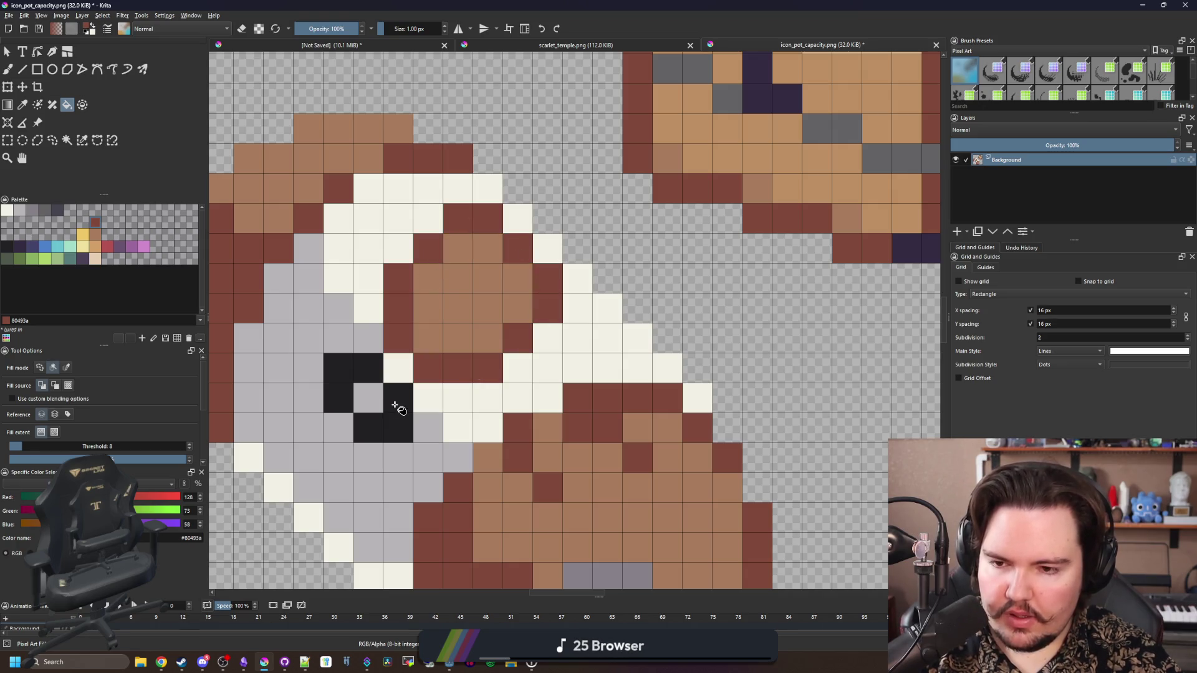
pyautogui.moveTo(394, 405)
pyautogui.mouseDown()
pyautogui.moveTo(354, 367)
pyautogui.moveTo(401, 401)
pyautogui.mouseUp()
# Fill the ring's lower-left dark pixels with grey #868188
pyautogui.click(37, 213)
pyautogui.click(342, 361)
pyautogui.scroll(-10, 401, 400)
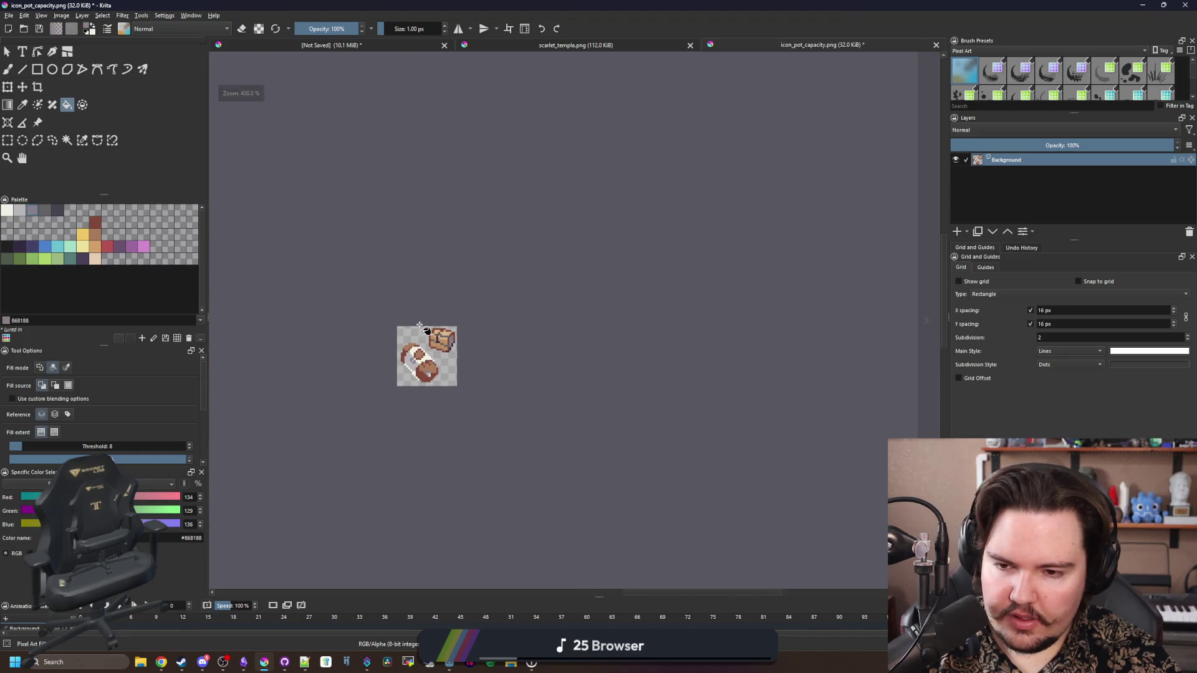
pyautogui.scroll(-3, 423, 342)
pyautogui.scroll(10, 422, 344)
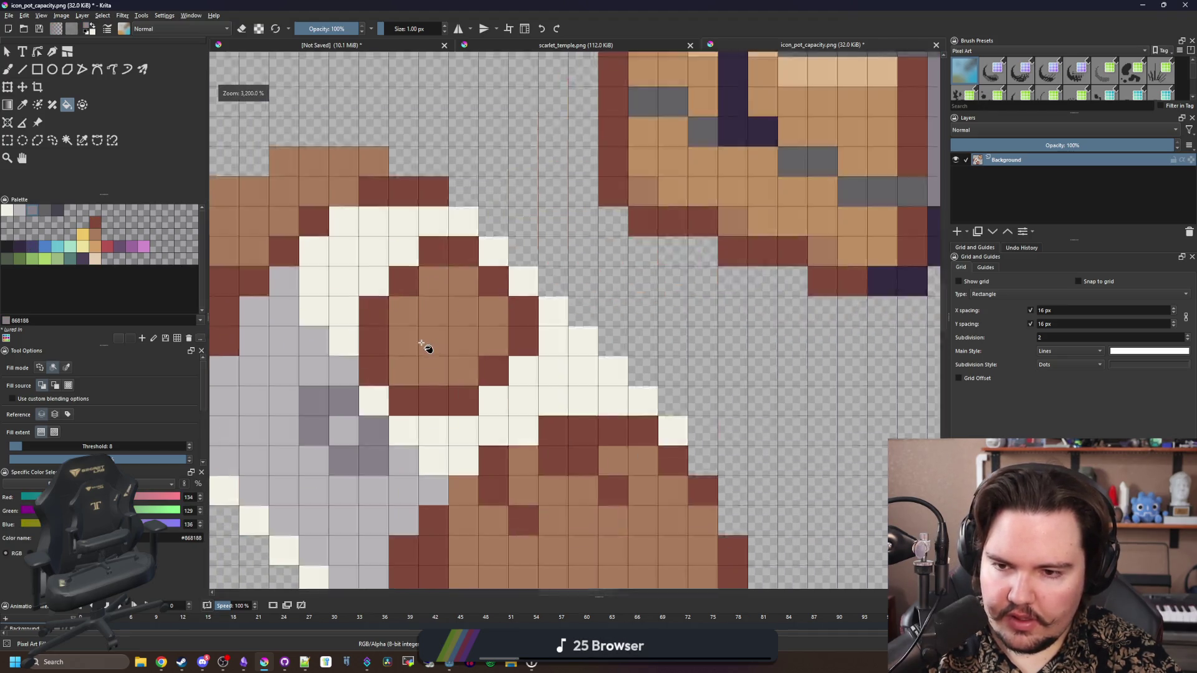
# Paint pink pixels in the ring's centre, then fill the centre red #b45252
pyautogui.click(144, 246)
pyautogui.press('b')
pyautogui.moveTo(493, 311)
pyautogui.mouseDown()
pyautogui.moveTo(441, 285)
pyautogui.moveTo(463, 341)
pyautogui.moveTo(494, 341)
pyautogui.mouseUp()
pyautogui.click(104, 242)
pyautogui.press('f')
pyautogui.click(444, 310)
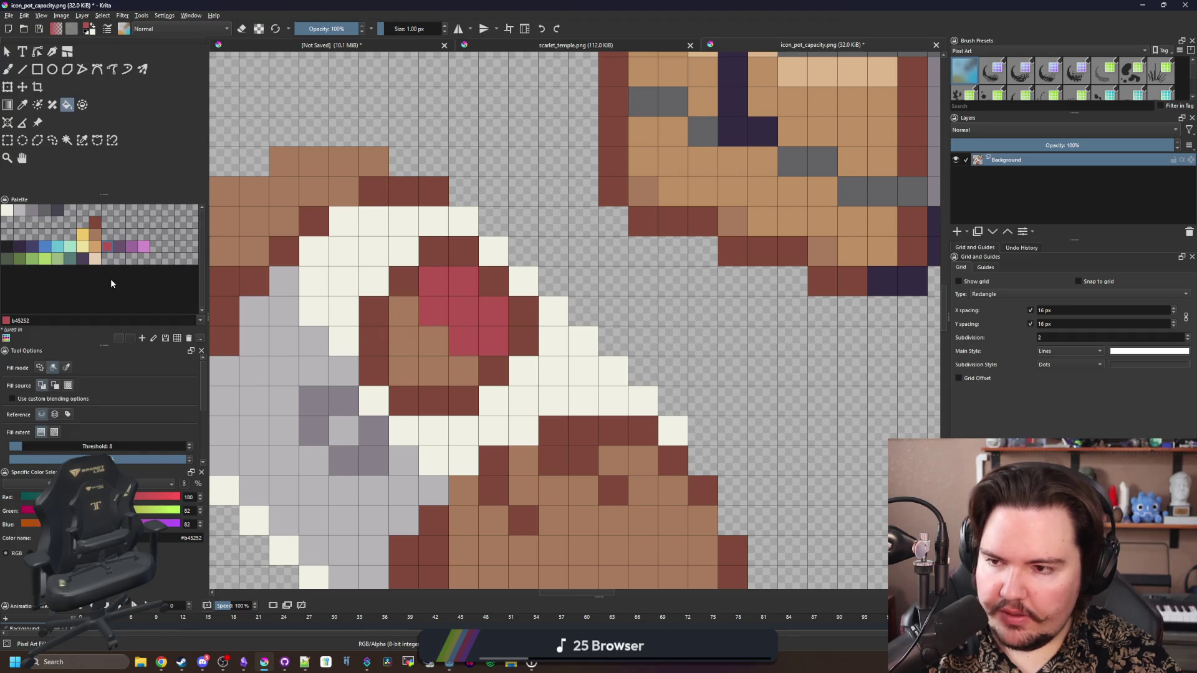
# Add a cream highlight pixel in the red centre, undoing an accidental cream fill
pyautogui.click(8, 210)
pyautogui.click(480, 321)
pyautogui.hotkey('ctrl', 'z')
pyautogui.press('b')
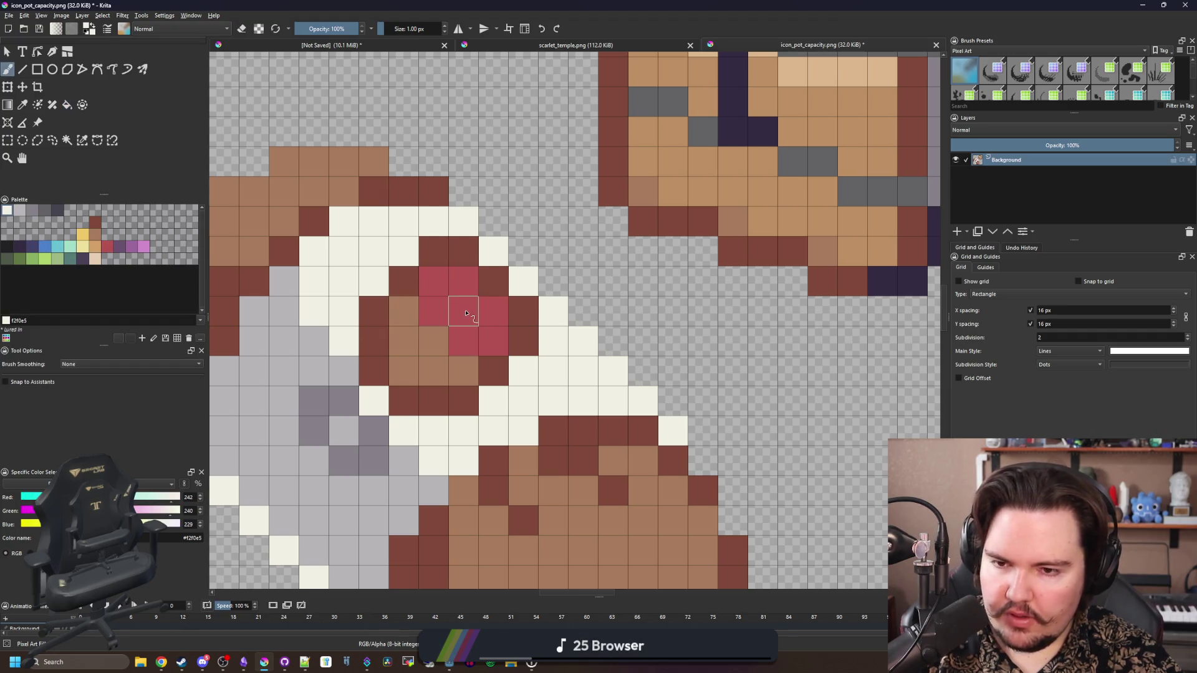
pyautogui.click(462, 312)
pyautogui.click(462, 400)
pyautogui.scroll(-5, 452, 404)
pyautogui.scroll(-2, 483, 492)
pyautogui.scroll(6, 480, 483)
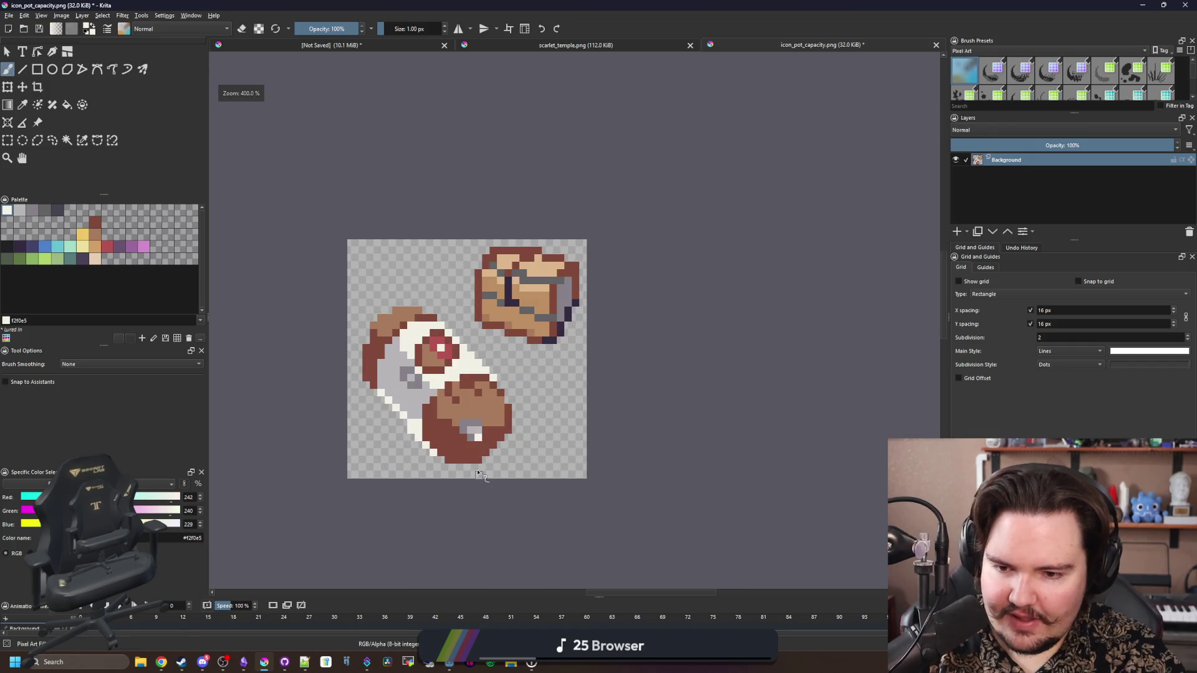
pyautogui.scroll(1, 518, 405)
pyautogui.rightClick(514, 391)
pyautogui.rightClick(515, 392)
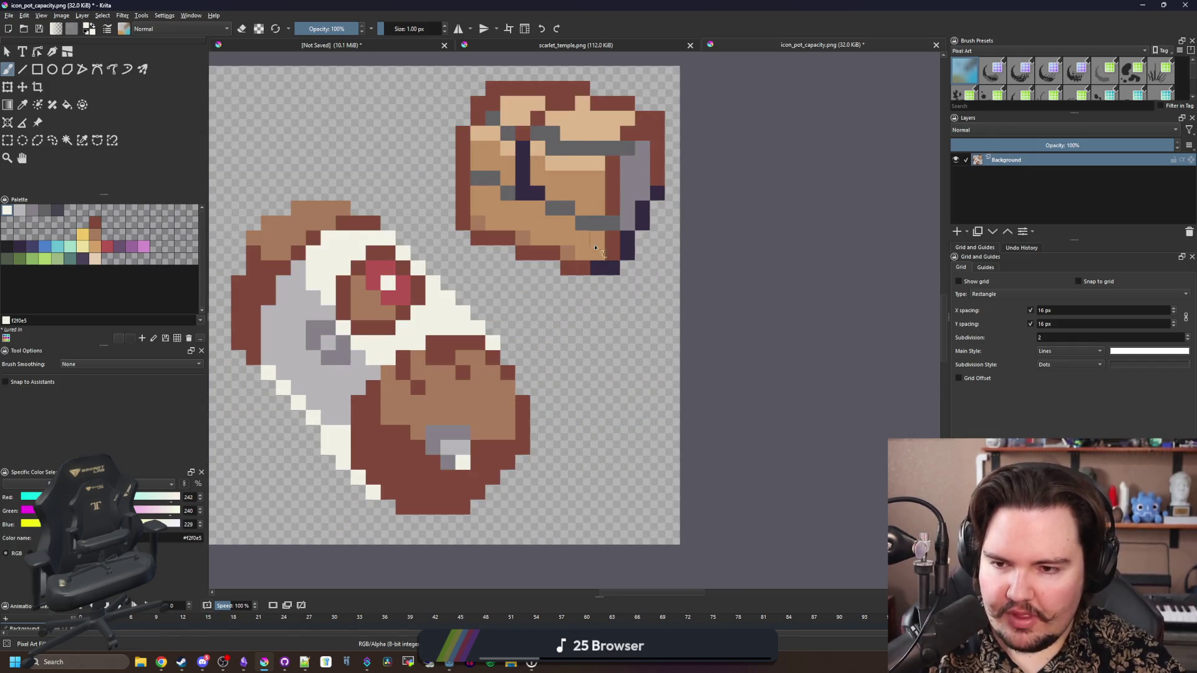
# Draw a near-black #212123 outline along the pot's left, bottom, right and upper edges
pyautogui.scroll(-1, 481, 333)
pyautogui.scroll(2, 481, 333)
pyautogui.click(8, 248)
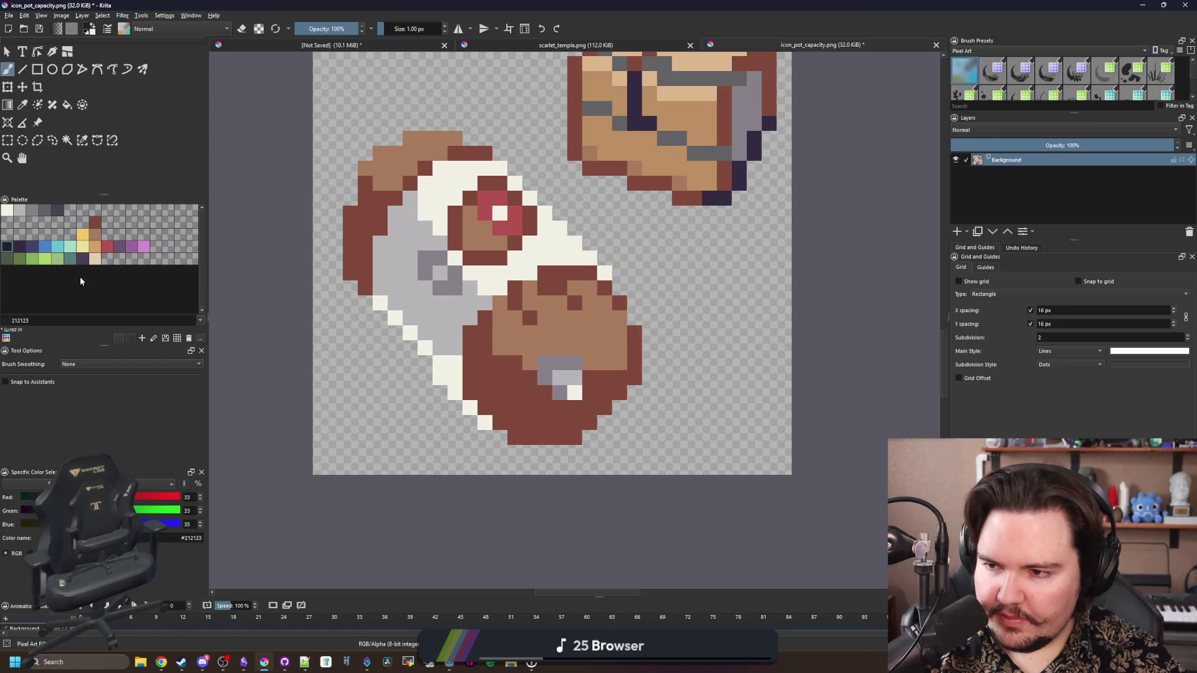
pyautogui.scroll(1, 597, 481)
pyautogui.moveTo(607, 464)
pyautogui.mouseDown()
pyautogui.moveTo(496, 444)
pyautogui.moveTo(306, 238)
pyautogui.moveTo(297, 144)
pyautogui.mouseUp()
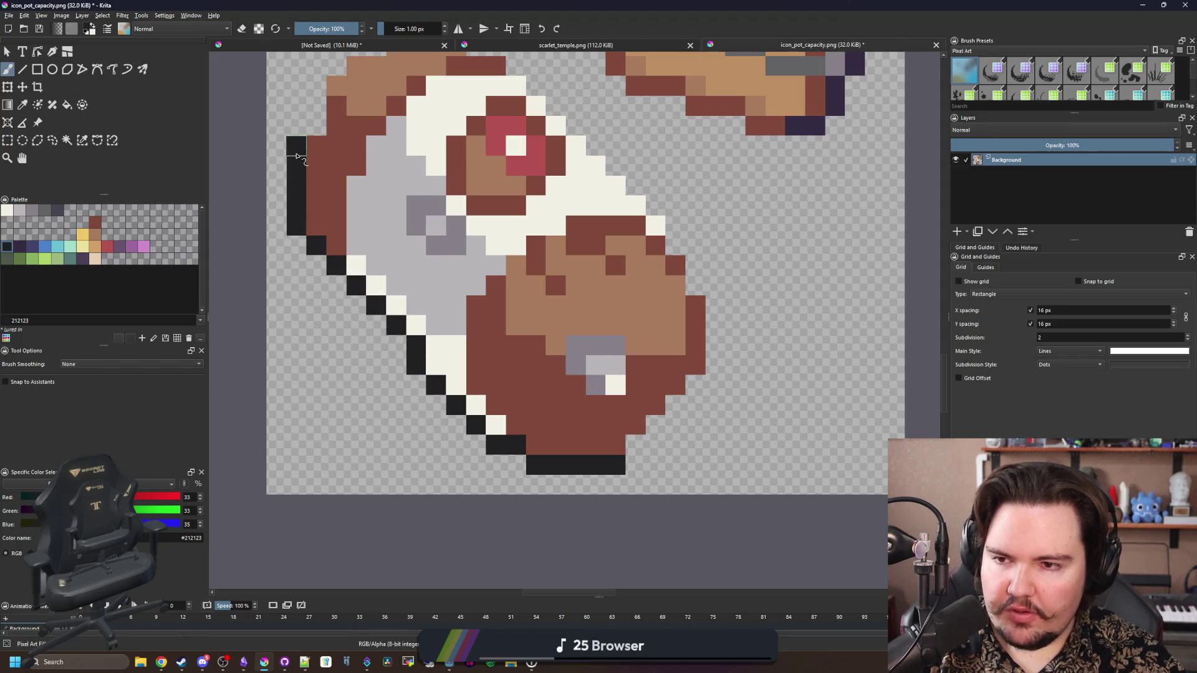
pyautogui.scroll(-3, 375, 126)
pyautogui.scroll(4, 477, 472)
pyautogui.moveTo(465, 485)
pyautogui.mouseDown()
pyautogui.moveTo(583, 367)
pyautogui.moveTo(593, 281)
pyautogui.moveTo(552, 246)
pyautogui.moveTo(521, 153)
pyautogui.mouseUp()
pyautogui.moveTo(468, 141)
pyautogui.mouseDown()
pyautogui.moveTo(738, 364)
pyautogui.moveTo(758, 340)
pyautogui.moveTo(553, 137)
pyautogui.moveTo(652, 226)
pyautogui.moveTo(469, 166)
pyautogui.moveTo(411, 197)
pyautogui.moveTo(353, 257)
pyautogui.moveTo(358, 324)
pyautogui.mouseUp()
# Add a missing outline pixel and sample the dark red-brown and near-black from the pot
pyautogui.scroll(-4, 359, 324)
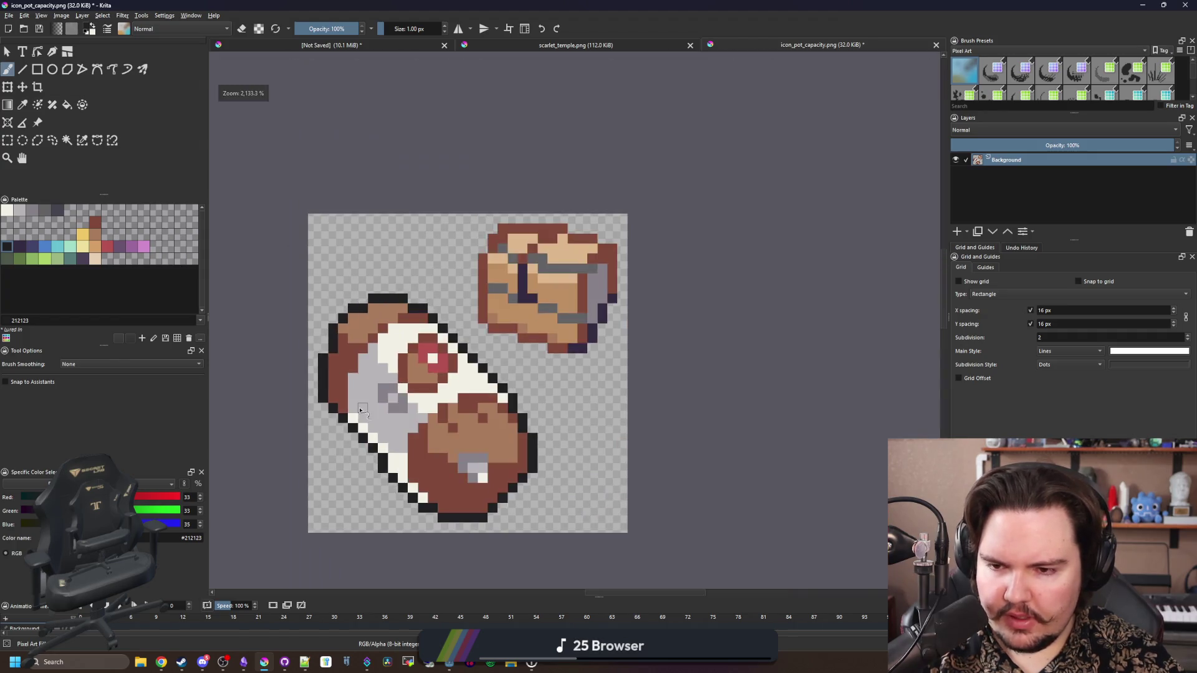
pyautogui.scroll(4, 358, 324)
pyautogui.click(339, 330)
pyautogui.press('p')
pyautogui.click(366, 372)
pyautogui.press('b')
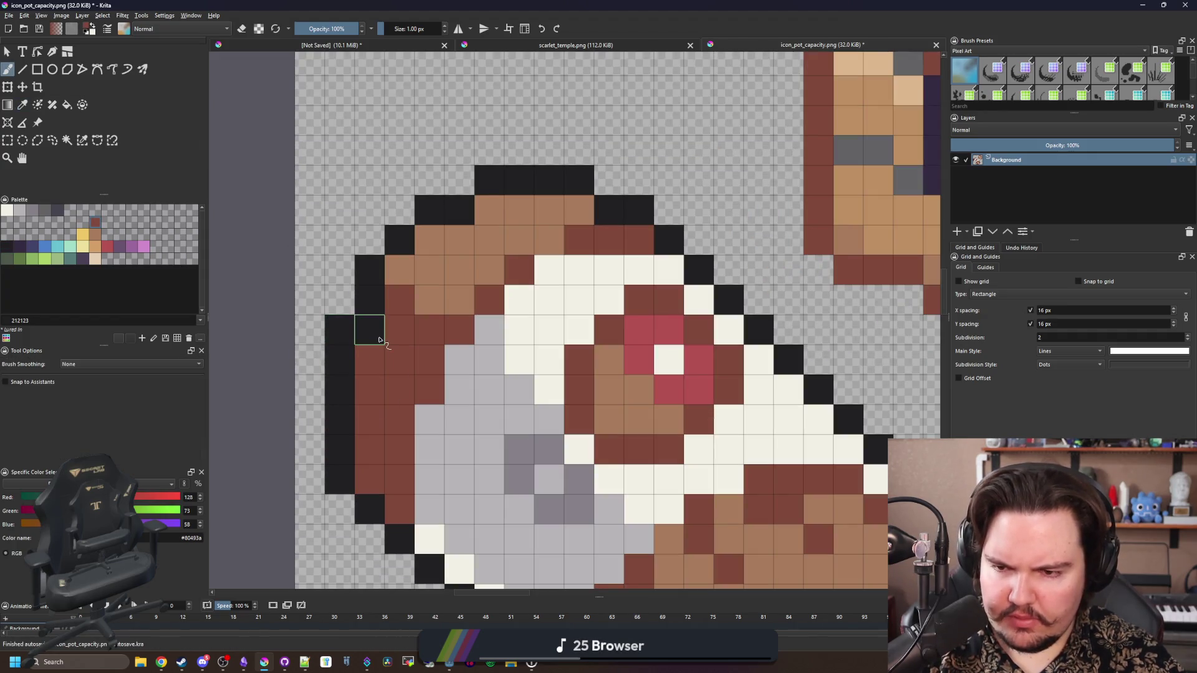
pyautogui.scroll(-5, 386, 386)
pyautogui.scroll(4, 403, 402)
pyautogui.scroll(1, 403, 402)
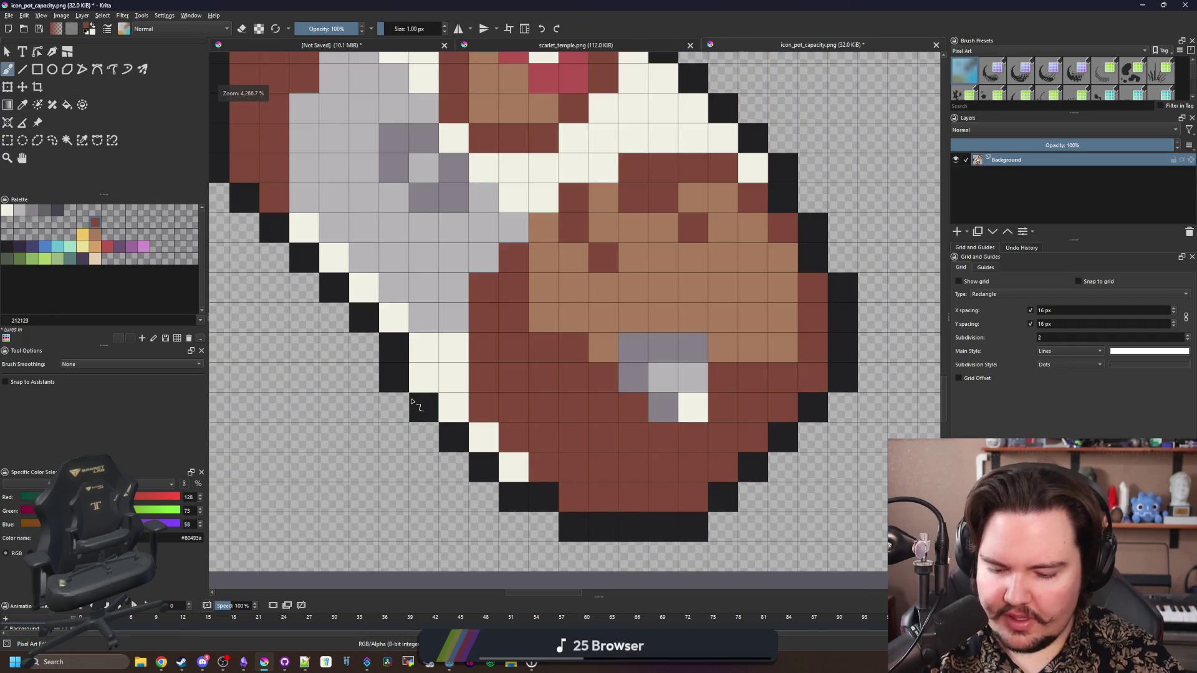
pyautogui.press('p')
pyautogui.click(414, 405)
pyautogui.scroll(-2, 417, 385)
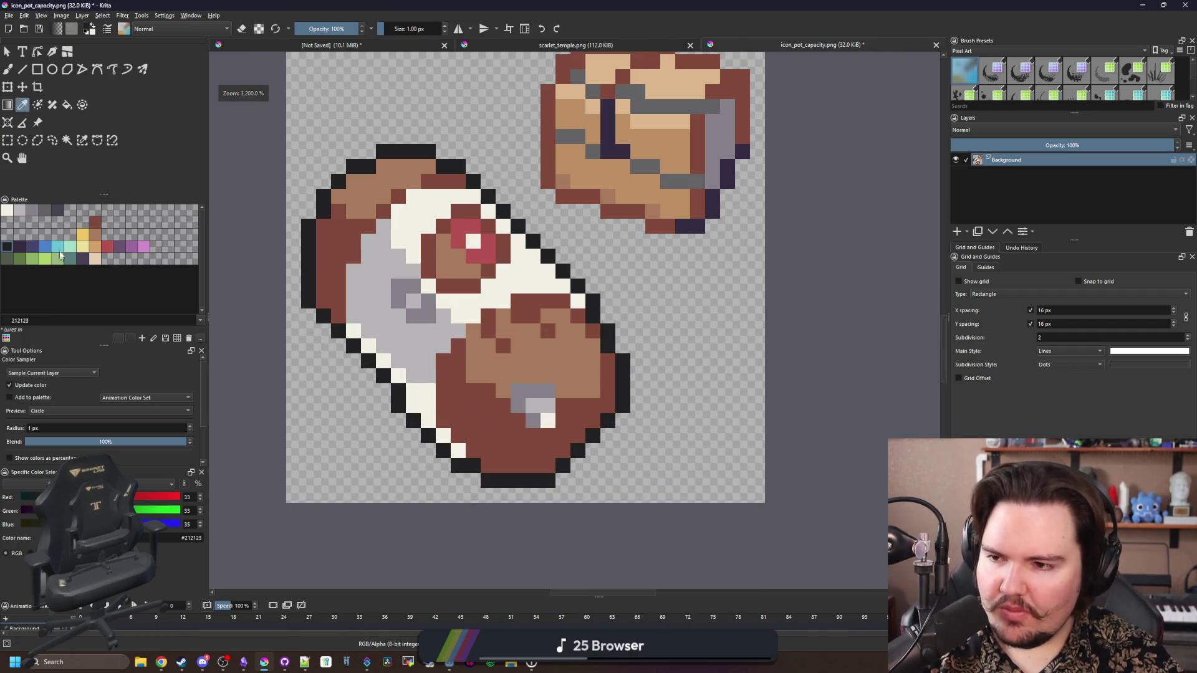
# Choose dark purple #352b42 and try filling the outline, undoing the partial result
pyautogui.click(93, 222)
pyautogui.click(19, 246)
pyautogui.press('f')
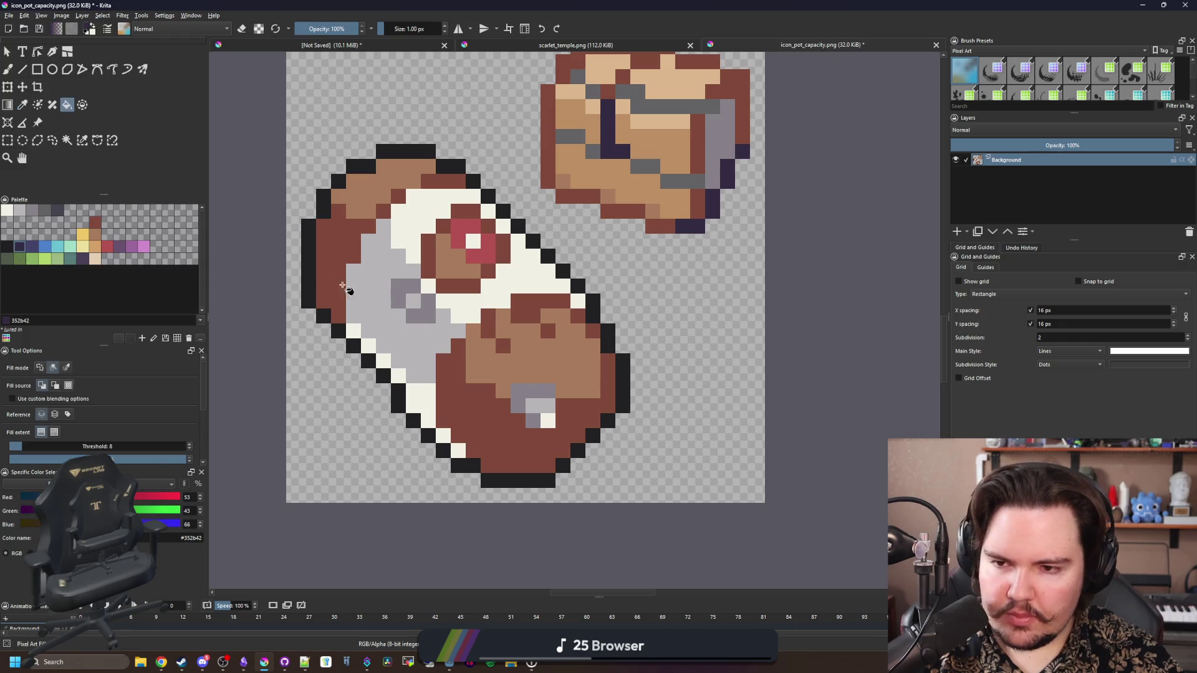
pyautogui.click(310, 274)
pyautogui.hotkey('ctrl', 'z')
# Recolour the whole black outline dark purple with a similar-colour fill, then pick grey for the brush
pyautogui.click(82, 140)
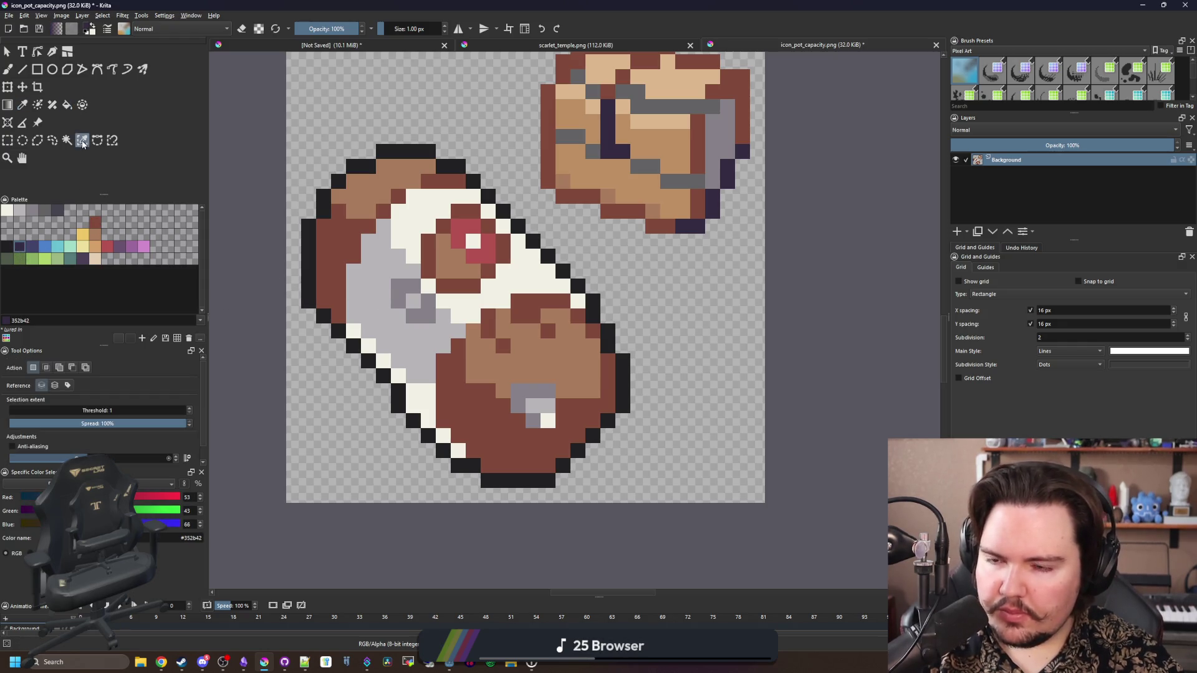
pyautogui.press('f')
pyautogui.click(66, 368)
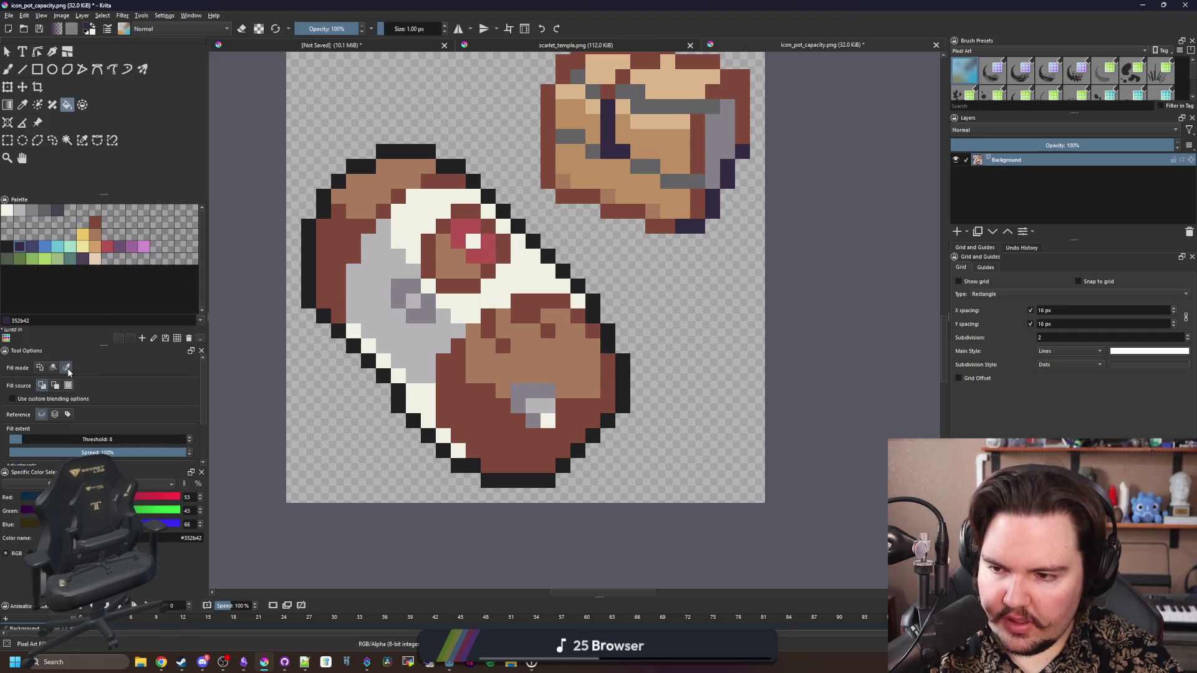
pyautogui.click(513, 481)
pyautogui.press('+')
pyautogui.press('b')
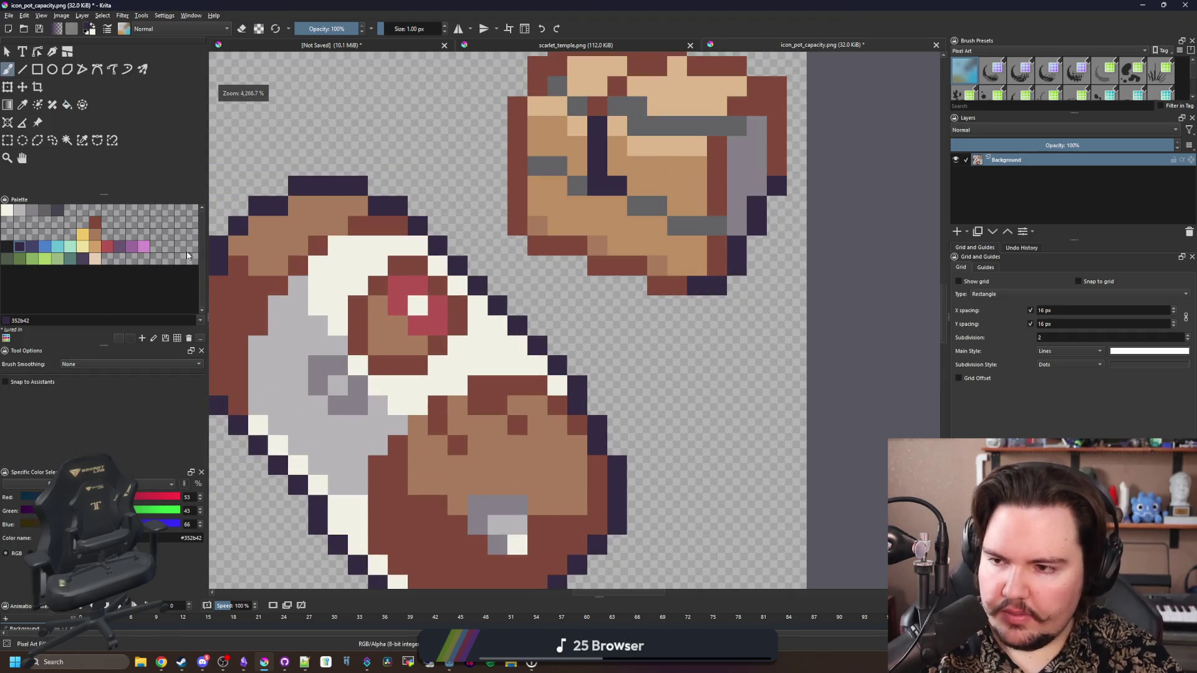
pyautogui.click(43, 216)
pyautogui.scroll(2, 496, 493)
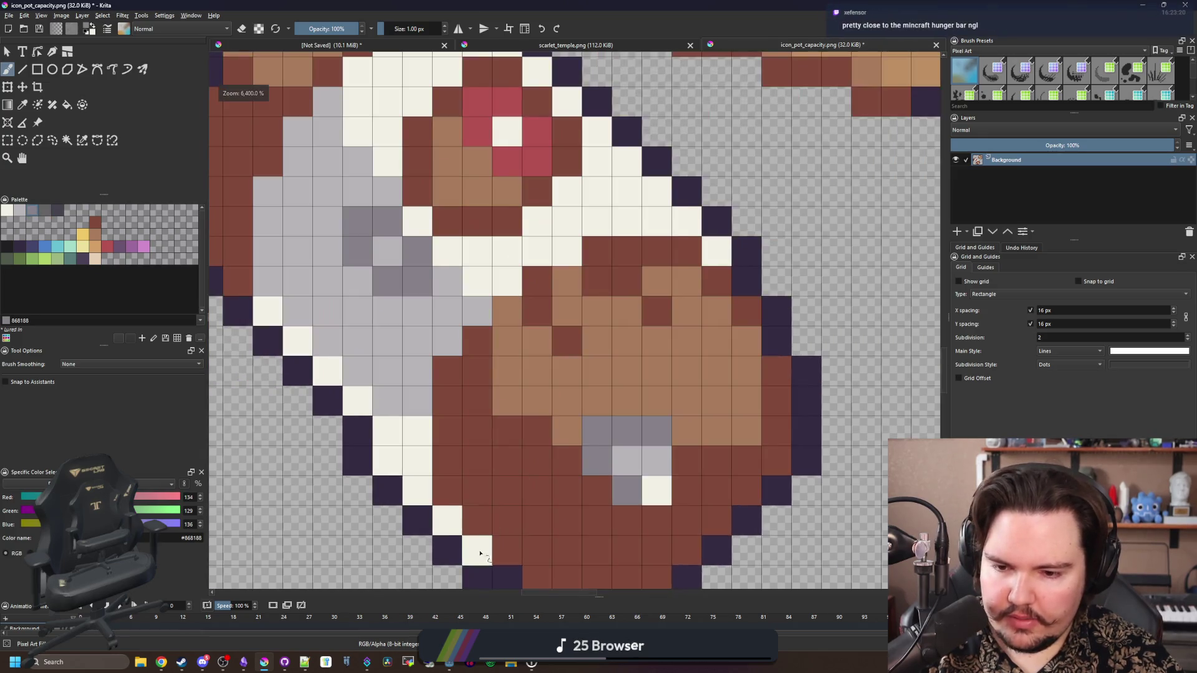
# Grey ten dark outline pixels along the pot's lower-left diagonal with #868188
pyautogui.click(496, 552)
pyautogui.click(465, 522)
pyautogui.click(435, 492)
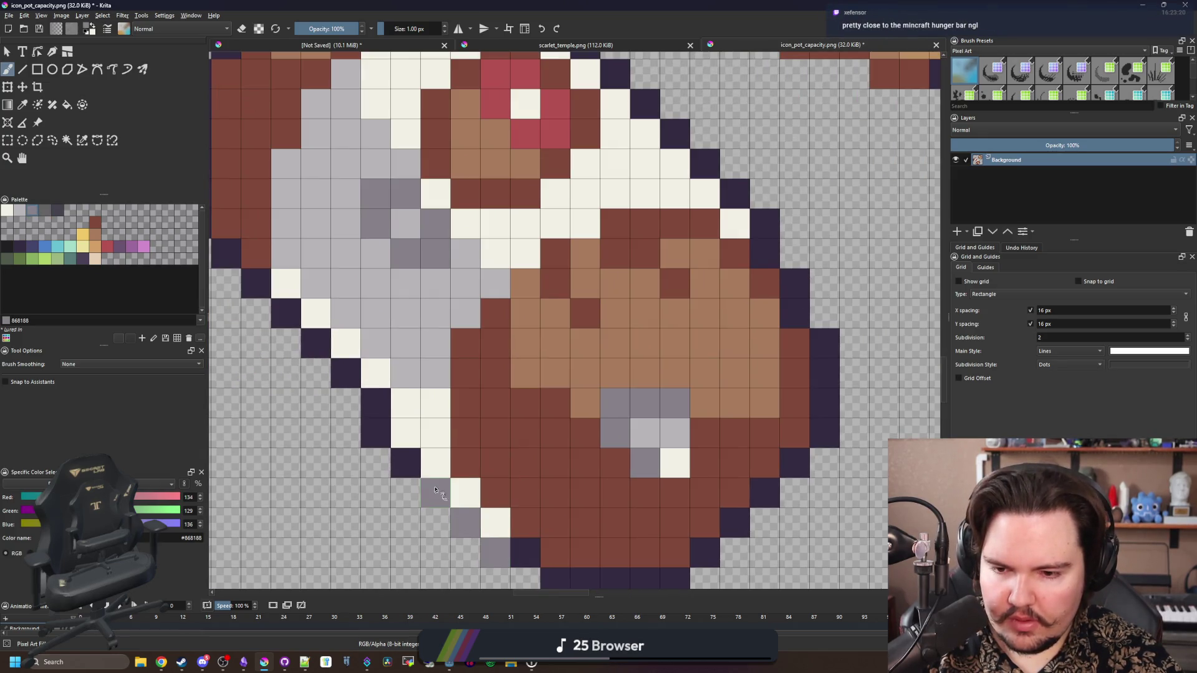
pyautogui.click(406, 462)
pyautogui.click(376, 432)
pyautogui.click(375, 402)
pyautogui.click(345, 372)
pyautogui.click(315, 343)
pyautogui.click(285, 313)
pyautogui.click(255, 283)
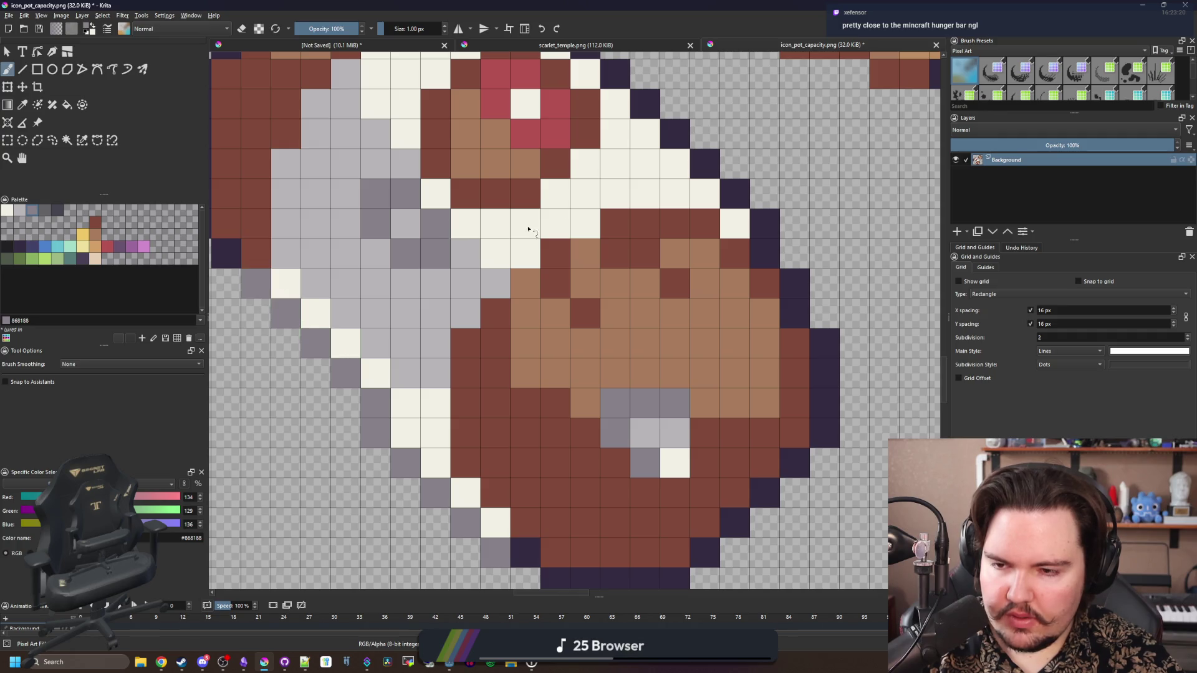
# Grey the remaining dark outline cells further along the lower-left diagonal
pyautogui.moveTo(728, 225); pyautogui.dragTo(620, 377)
pyautogui.click(648, 374)
pyautogui.click(627, 353)
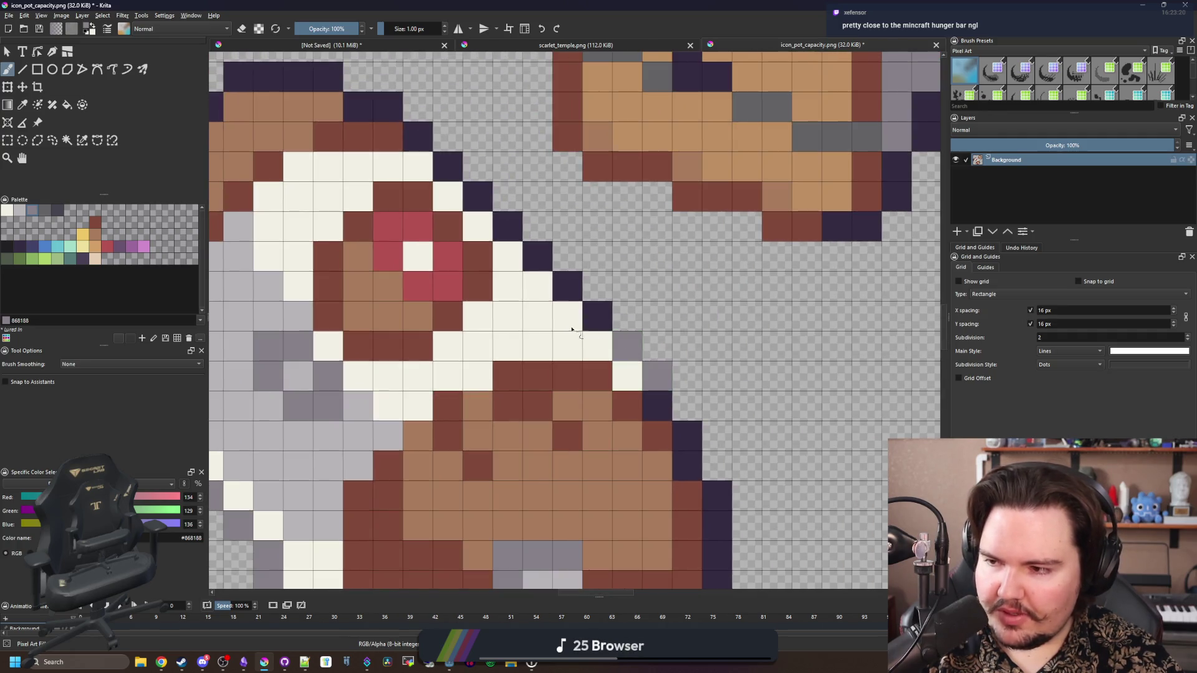
pyautogui.scroll(-2, 572, 329)
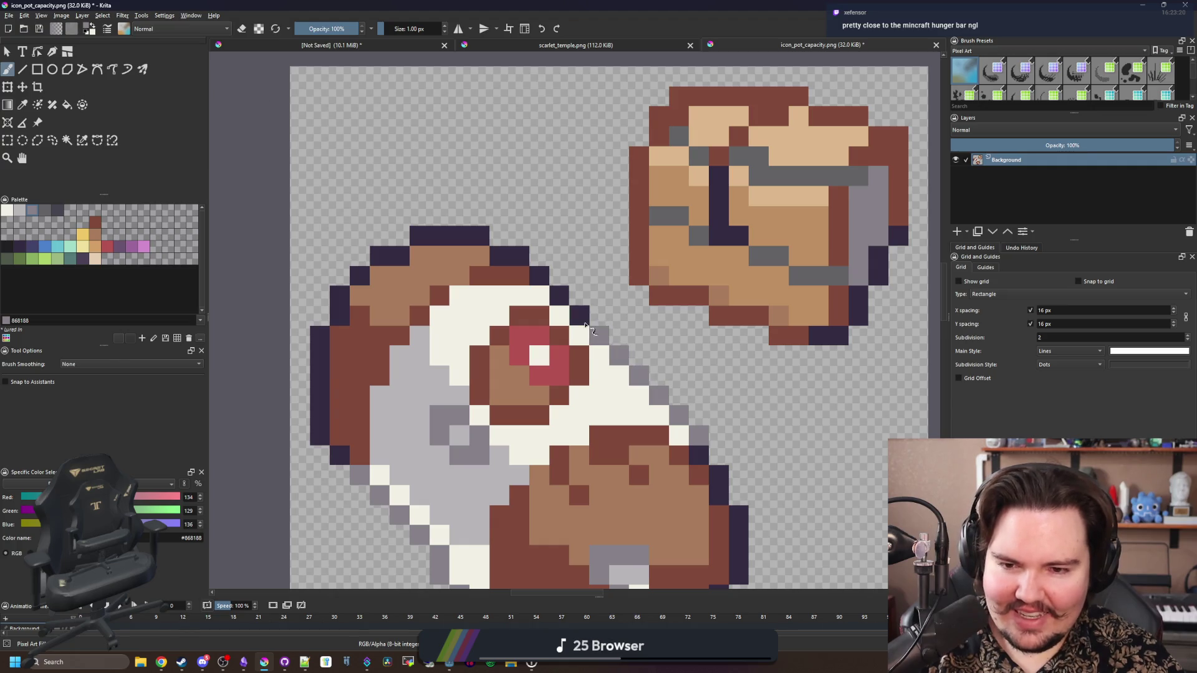
pyautogui.click(558, 298)
pyautogui.click(538, 277)
pyautogui.scroll(-2, 423, 390)
pyautogui.scroll(1, 444, 401)
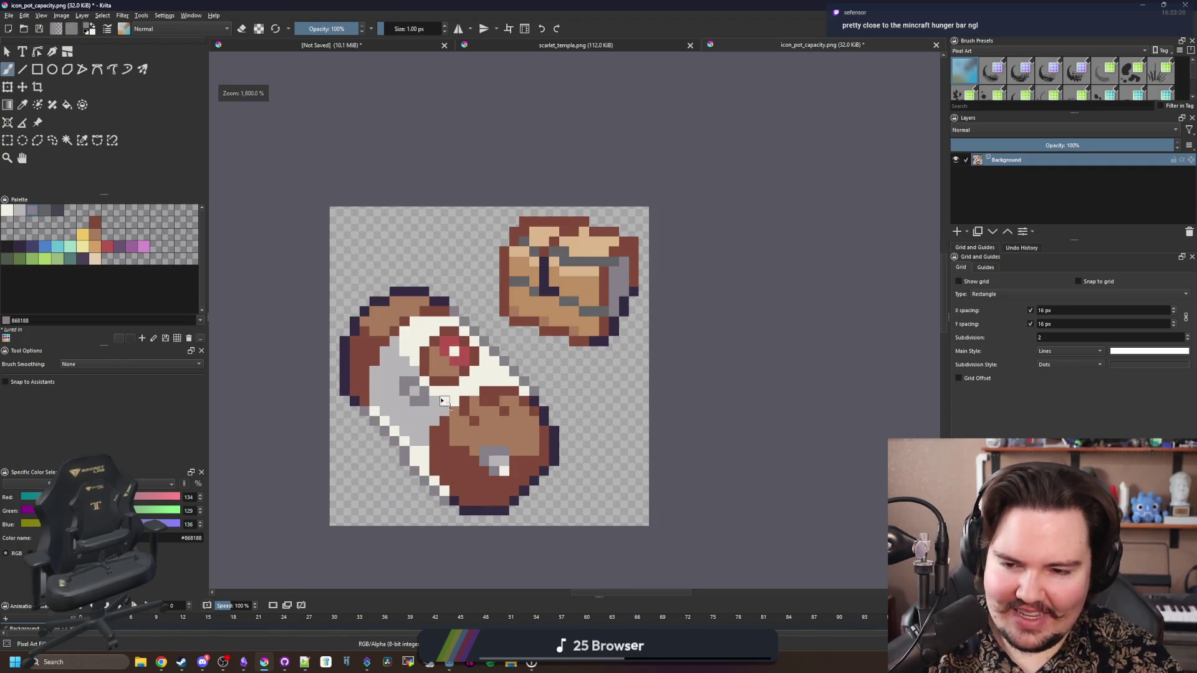
pyautogui.scroll(2, 430, 400)
pyautogui.scroll(-1, 424, 436)
pyautogui.scroll(1, 400, 541)
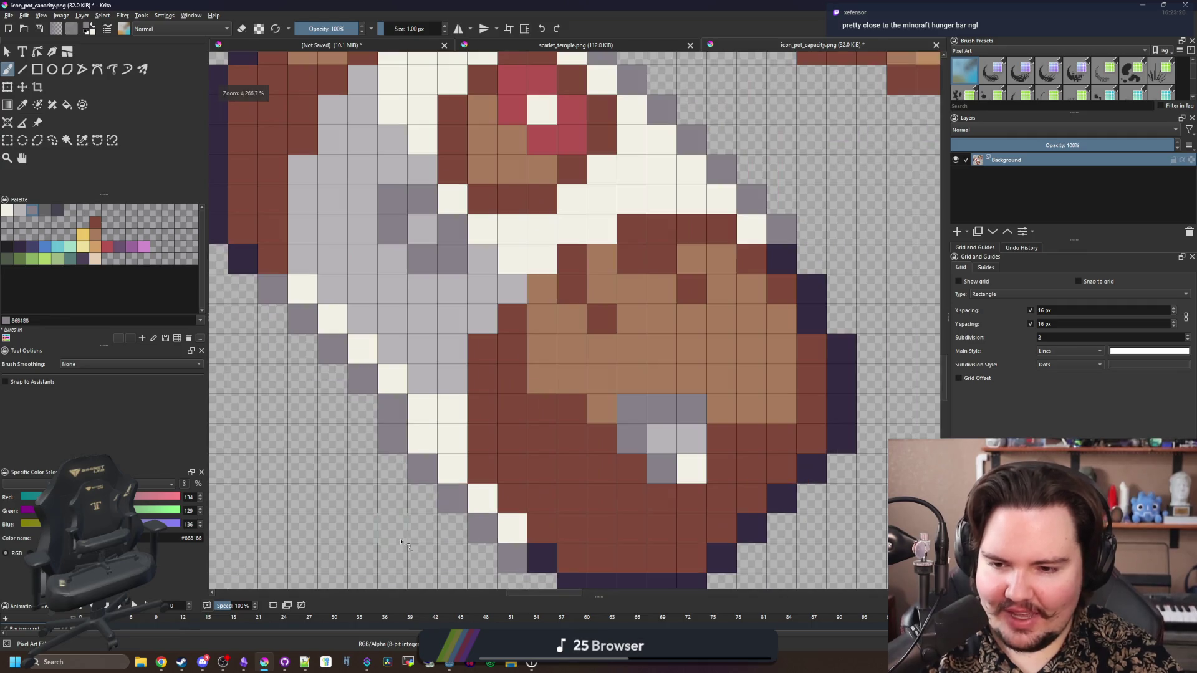
pyautogui.scroll(-1, 395, 422)
# Re-sample the darker grey, set brush opacity to 50%, and sample the dark purple outline
pyautogui.keyDown('ctrl'); pyautogui.click(361, 414); pyautogui.keyUp('ctrl')
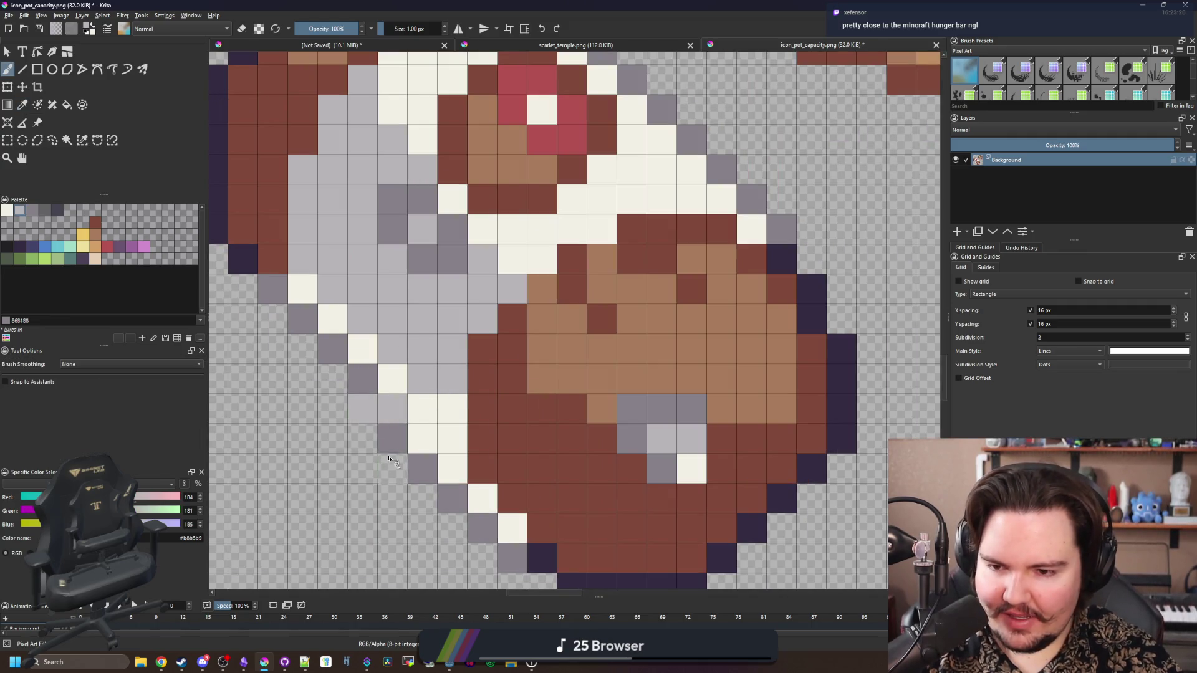
pyautogui.scroll(-4, 411, 408)
pyautogui.scroll(4, 400, 444)
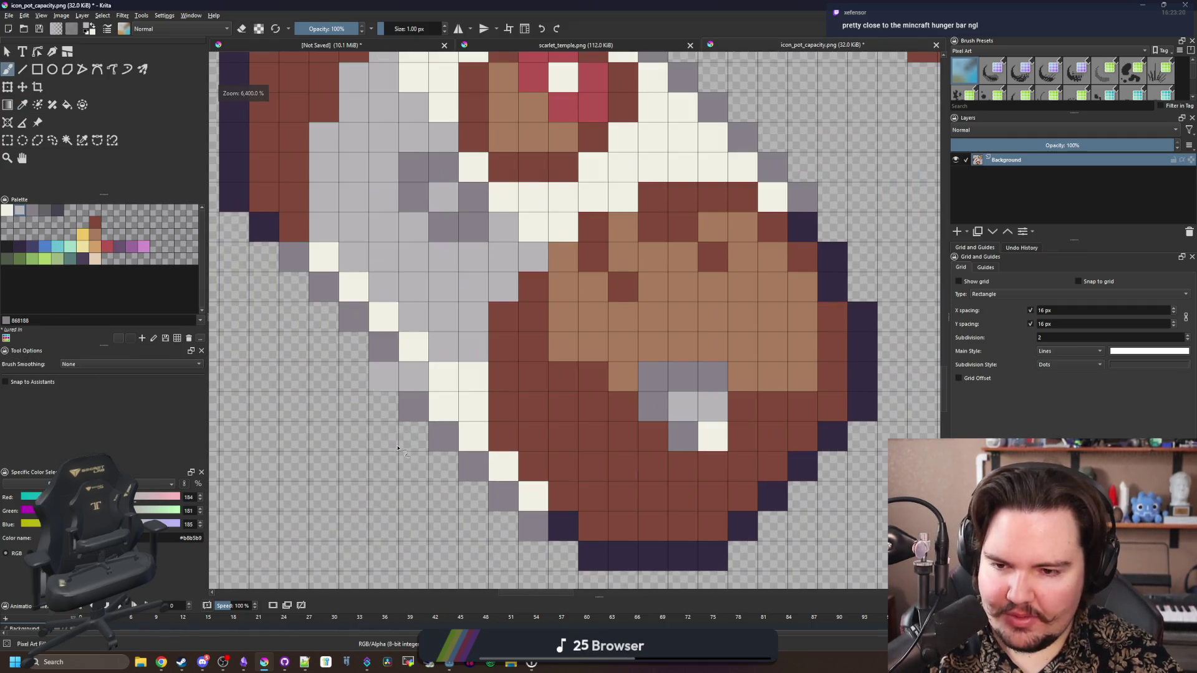
pyautogui.keyDown('ctrl'); pyautogui.click(420, 394); pyautogui.keyUp('ctrl')
pyautogui.click(326, 30)
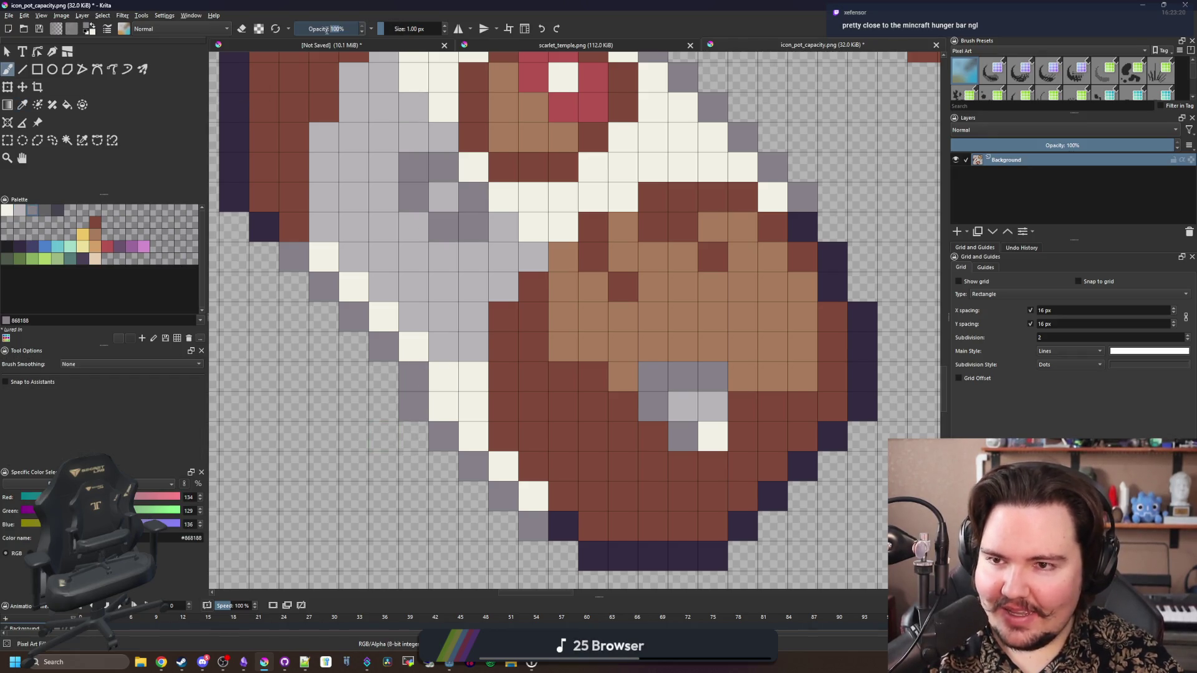
pyautogui.write('50')
pyautogui.press('Return')
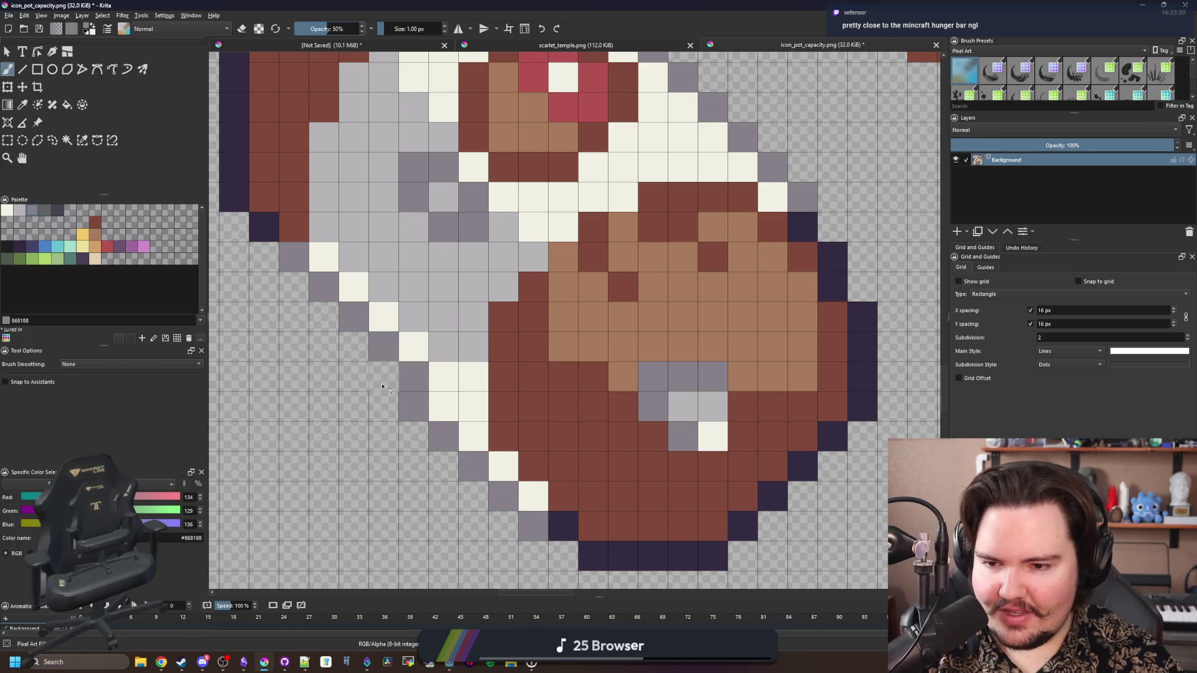
pyautogui.scroll(-5, 382, 387)
pyautogui.scroll(3, 498, 433)
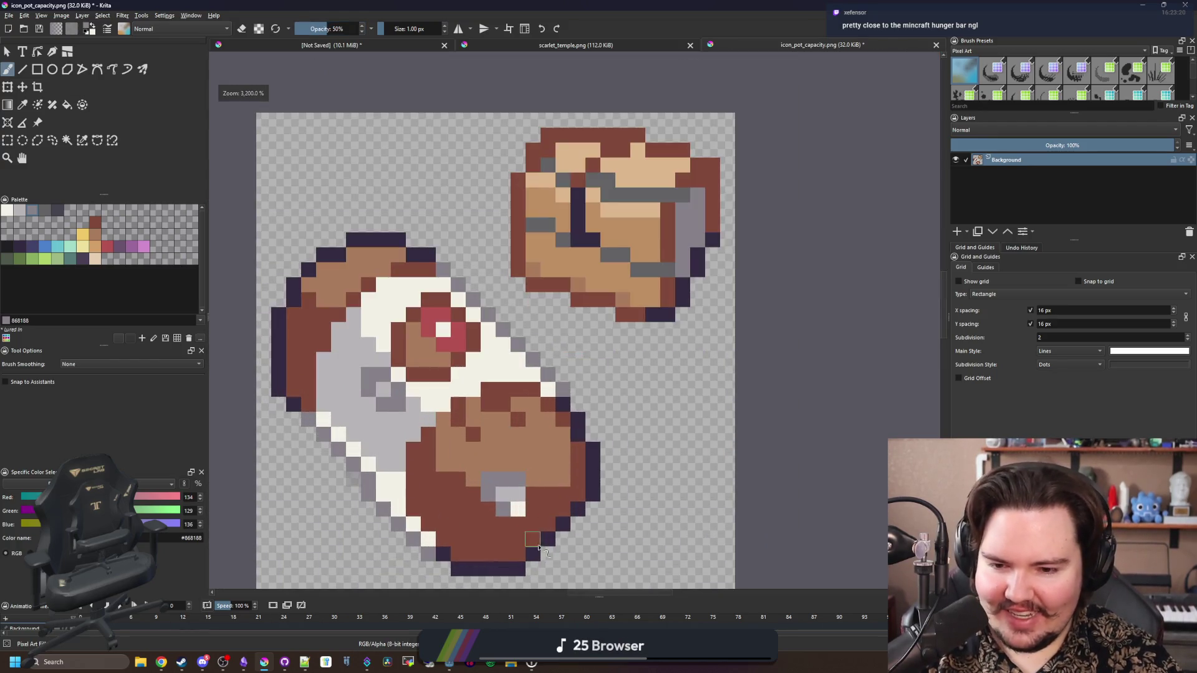
pyautogui.scroll(1, 526, 505)
pyautogui.press('p')
pyautogui.click(615, 442)
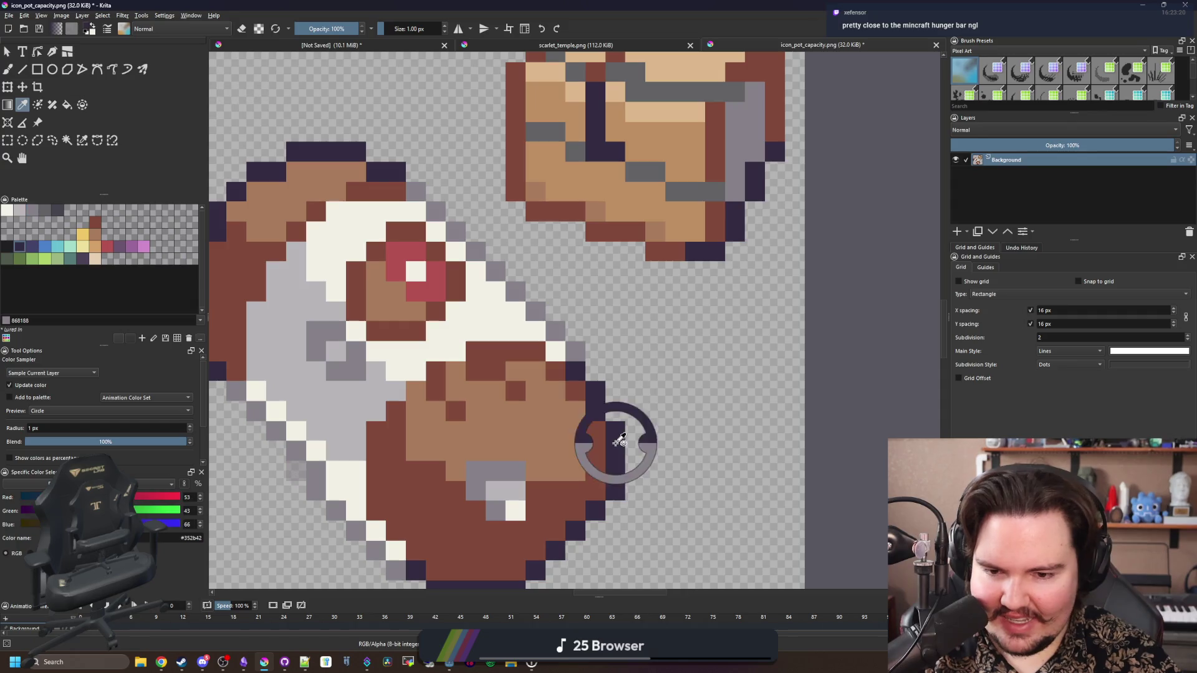
# At 50% opacity, add half-transparent purple pixels to the pot outline's corner steps
pyautogui.click(343, 29)
pyautogui.write('50')
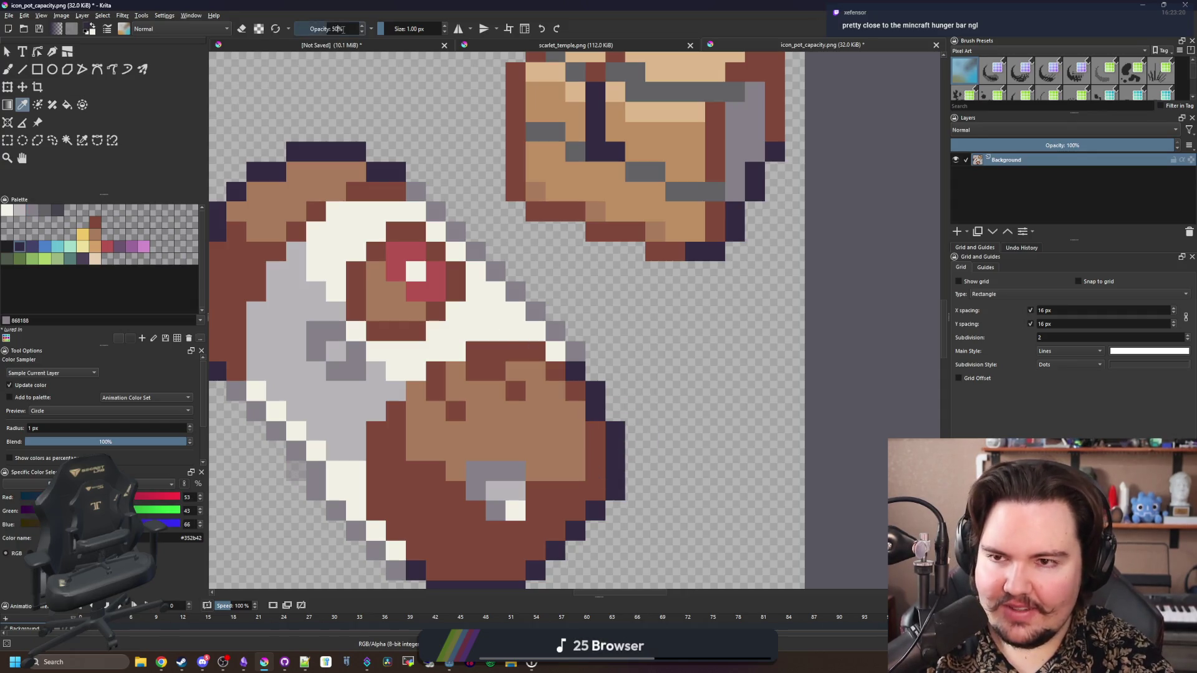
pyautogui.press('Return')
pyautogui.press('b')
pyautogui.moveTo(310, 128); pyautogui.dragTo(503, 170)
pyautogui.scroll(1, 503, 169)
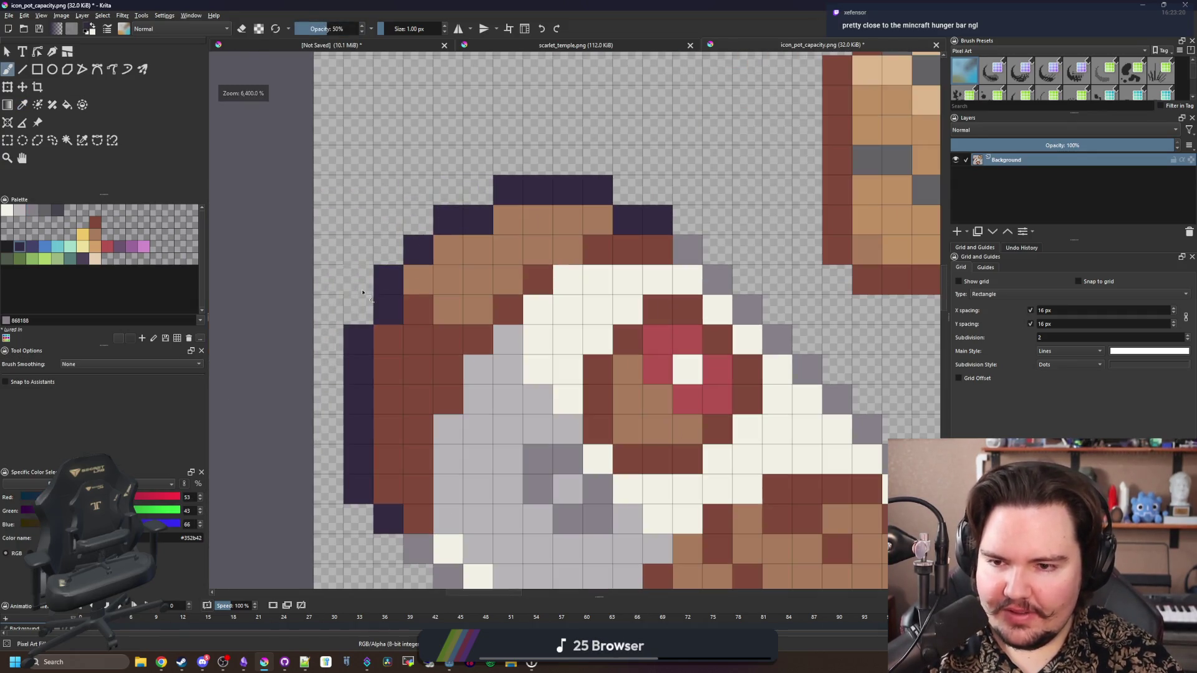
pyautogui.click(358, 308)
pyautogui.click(478, 190)
pyautogui.click(628, 190)
pyautogui.scroll(-5, 548, 334)
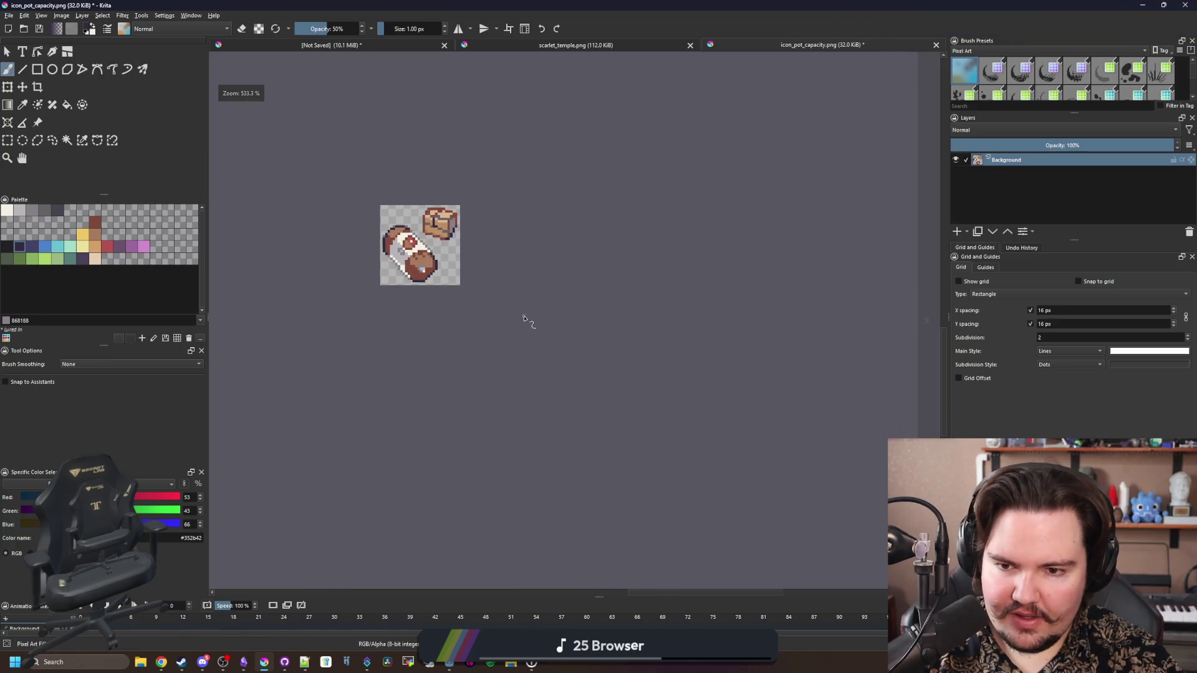
pyautogui.scroll(5, 549, 334)
pyautogui.click(486, 354)
pyautogui.scroll(-6, 517, 325)
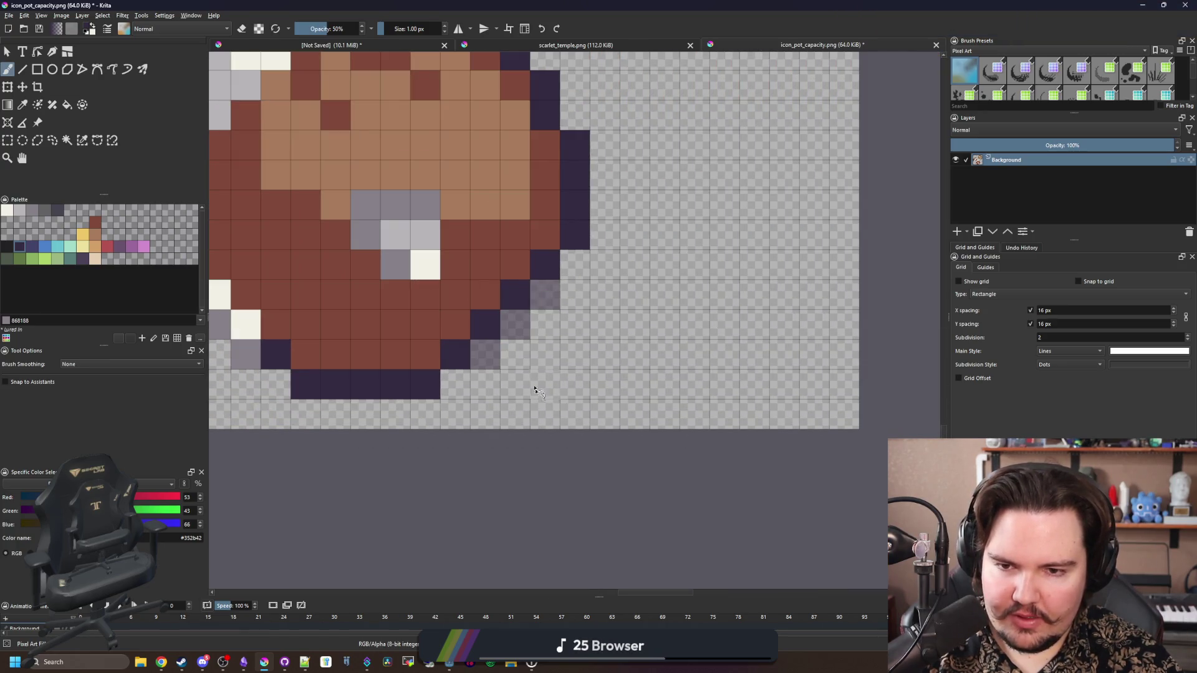
pyautogui.scroll(5, 546, 397)
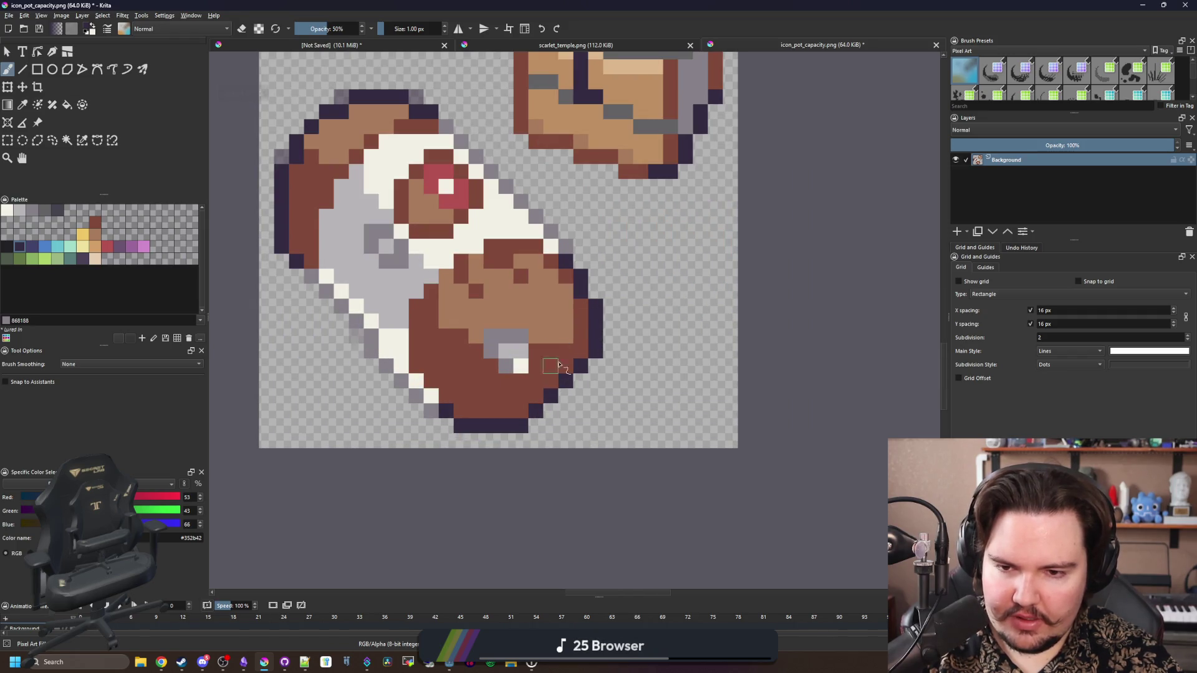
pyautogui.scroll(2, 546, 398)
pyautogui.click(608, 274)
pyautogui.scroll(-5, 608, 274)
pyautogui.scroll(5, 548, 428)
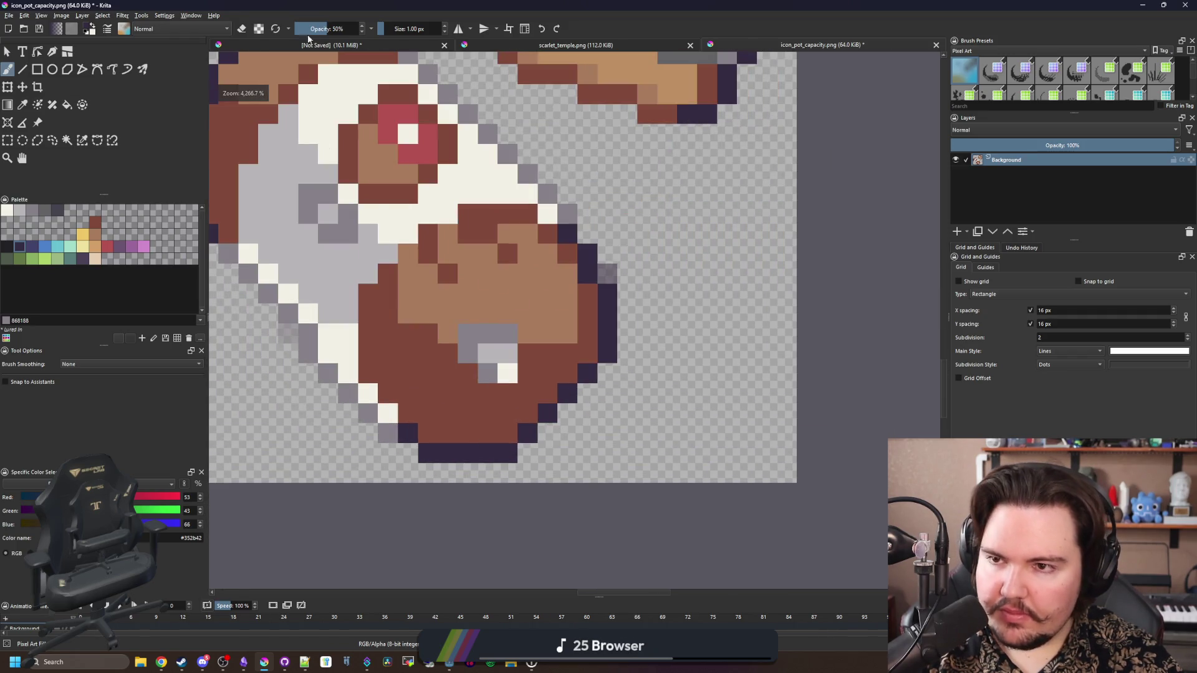
# At full opacity, repaint lower-right edge pixels in solid purple and the pot's brown
pyautogui.click(356, 29)
pyautogui.scroll(1, 527, 393)
pyautogui.click(564, 446)
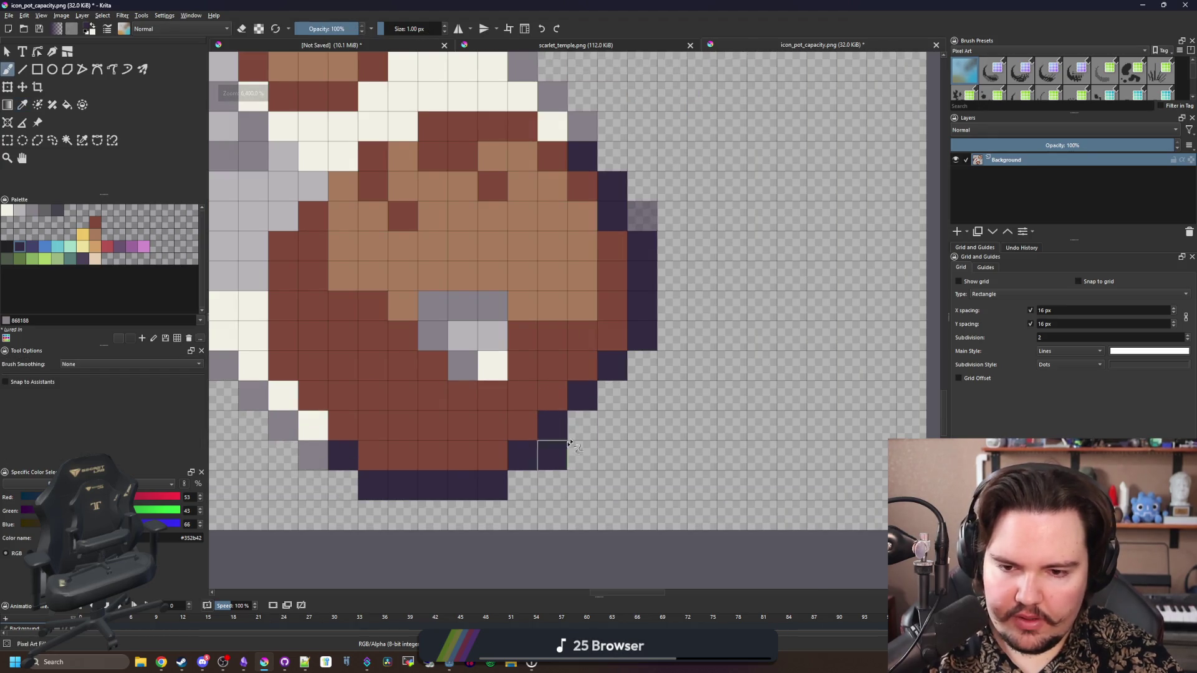
pyautogui.moveTo(582, 425); pyautogui.dragTo(612, 395)
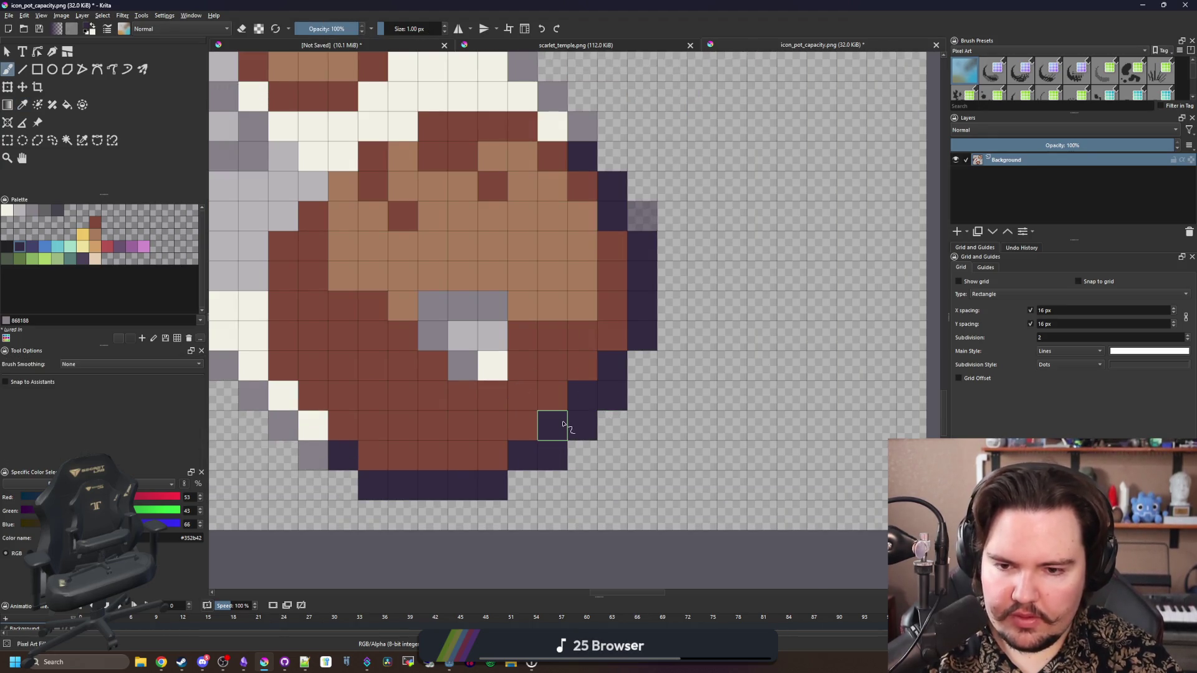
pyautogui.keyDown('ctrl'); pyautogui.click(540, 391); pyautogui.keyUp('ctrl')
pyautogui.moveTo(582, 396); pyautogui.dragTo(524, 449)
pyautogui.scroll(-2, 523, 448)
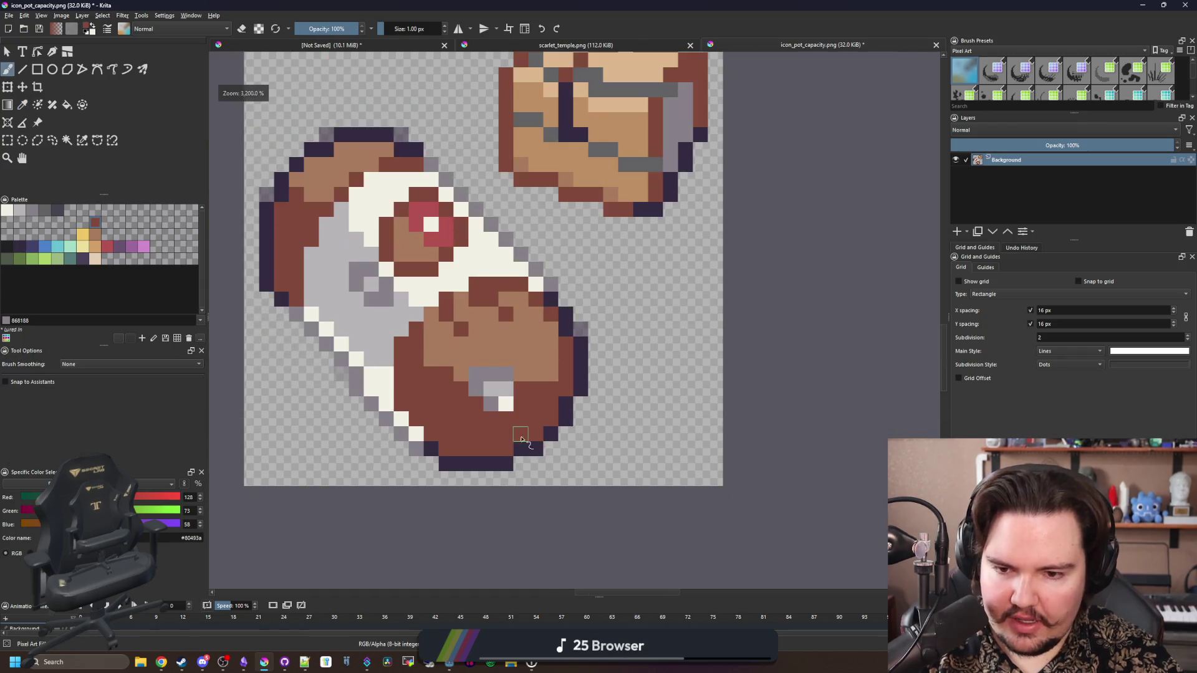
pyautogui.scroll(2, 515, 469)
# Turn one brown lower-right edge pixel dark purple, drop opacity to about 50%, and sample the pot's tan
pyautogui.press('p')
pyautogui.click(632, 242)
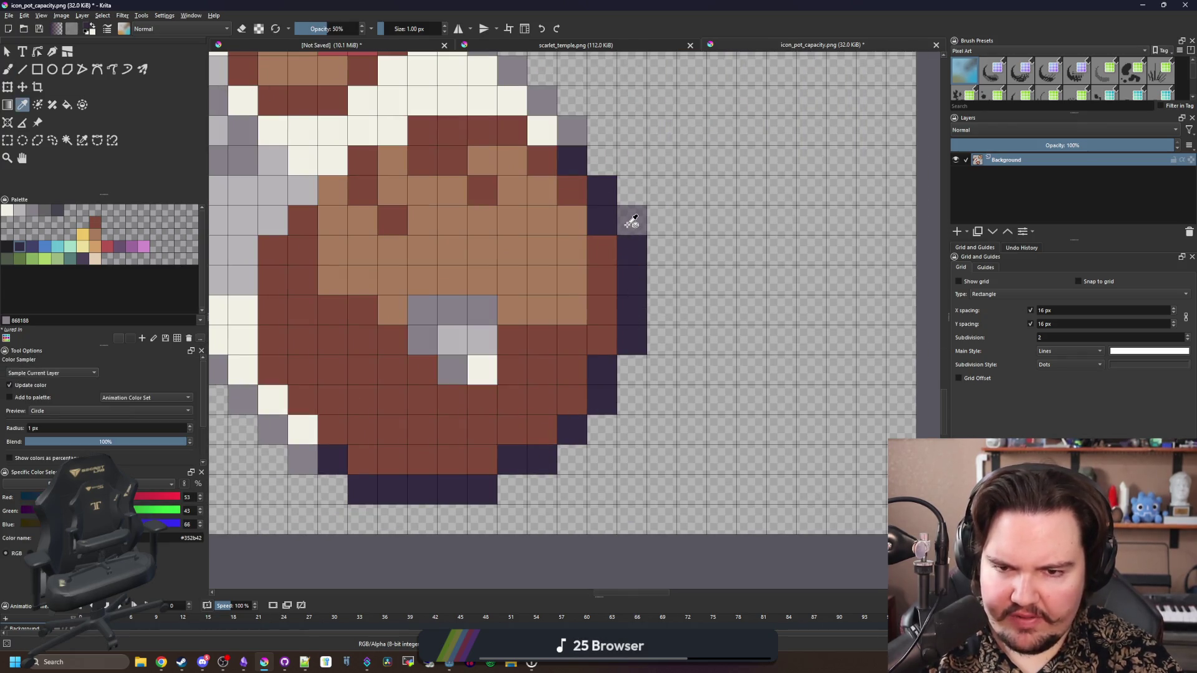
pyautogui.press('b')
pyautogui.click(572, 430)
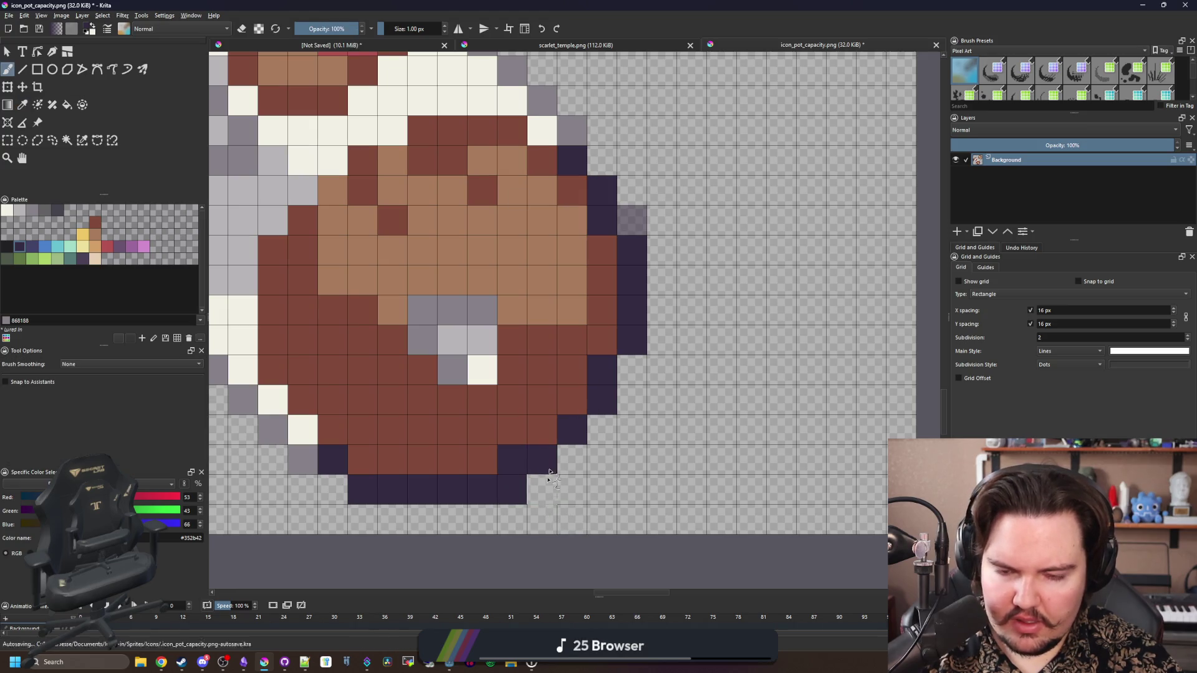
pyautogui.moveTo(339, 29)
pyautogui.mouseDown()
pyautogui.moveTo(315, 29)
pyautogui.moveTo(335, 26)
pyautogui.mouseUp()
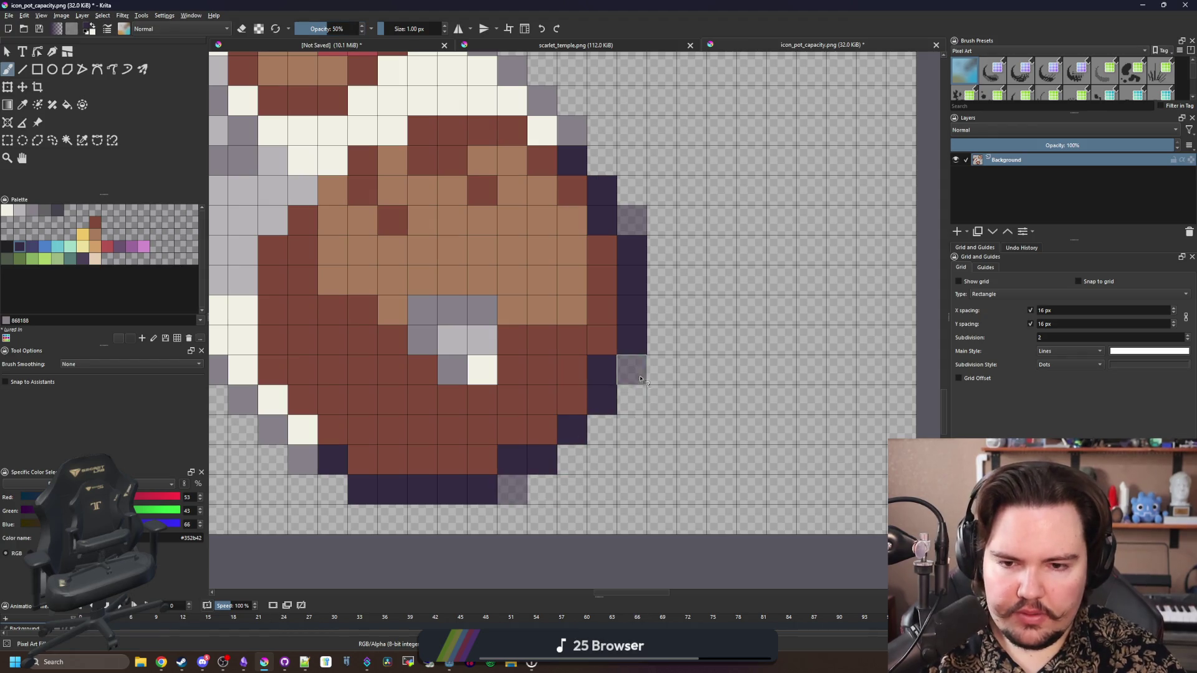
pyautogui.scroll(-5, 480, 442)
pyautogui.scroll(3, 436, 420)
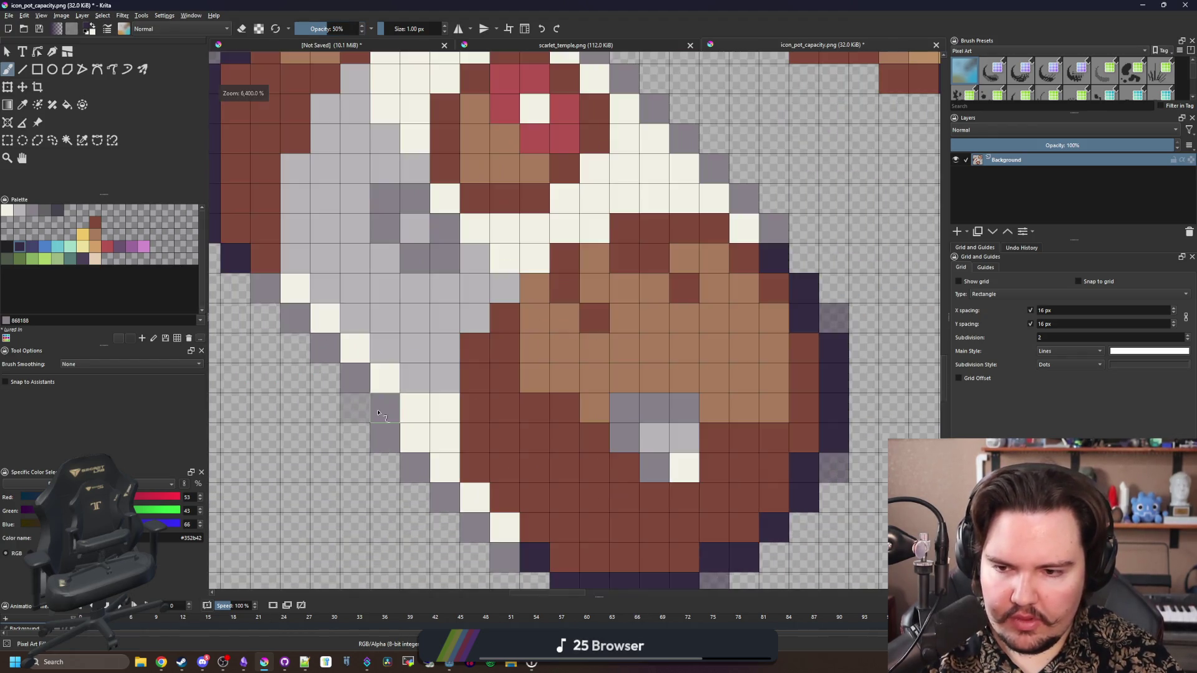
pyautogui.scroll(-3, 424, 411)
pyautogui.scroll(1, 419, 405)
pyautogui.scroll(-2, 418, 405)
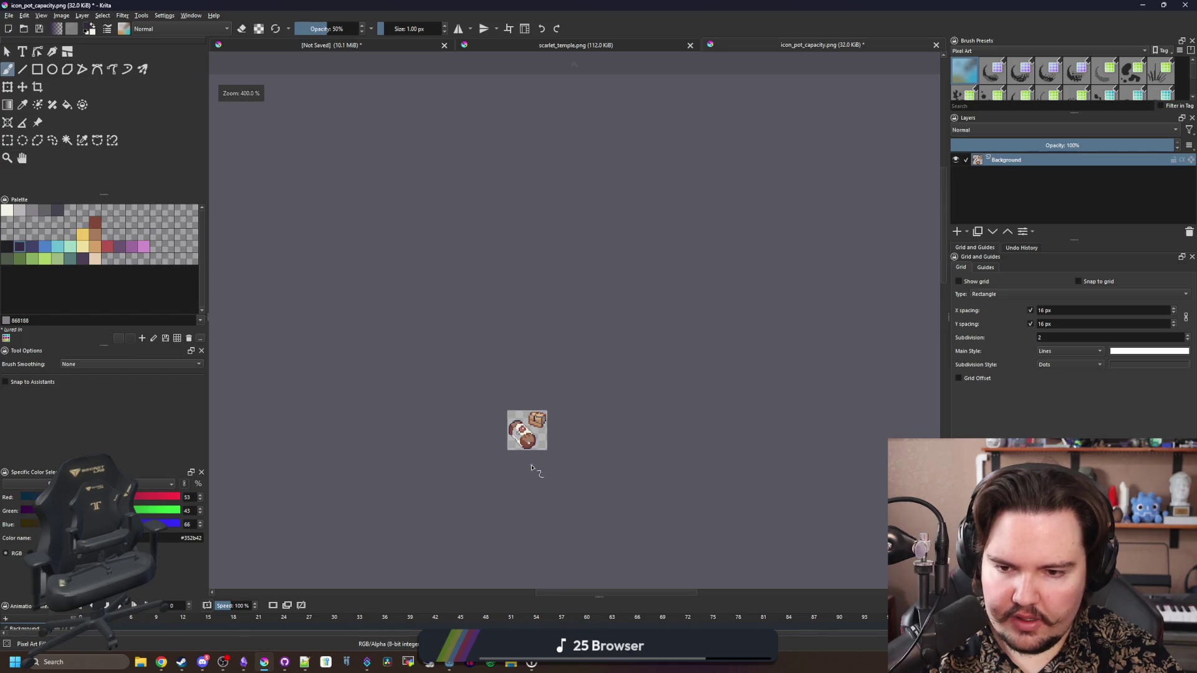
pyautogui.scroll(6, 530, 461)
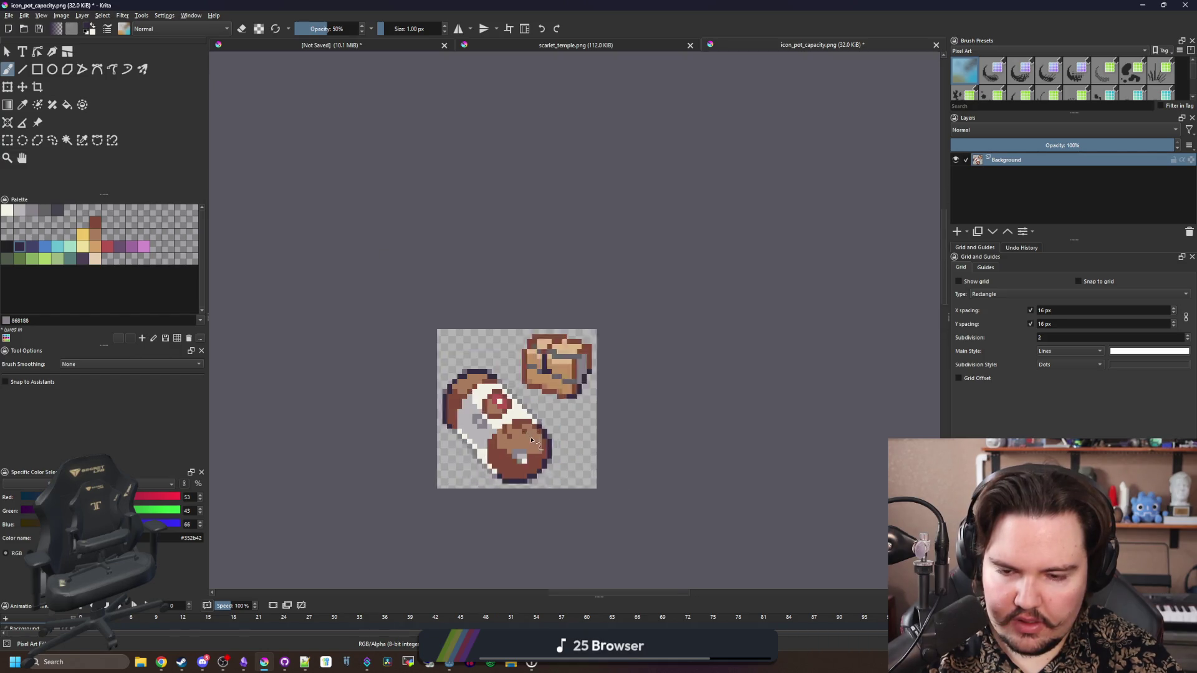
pyautogui.press('p')
pyautogui.click(502, 377)
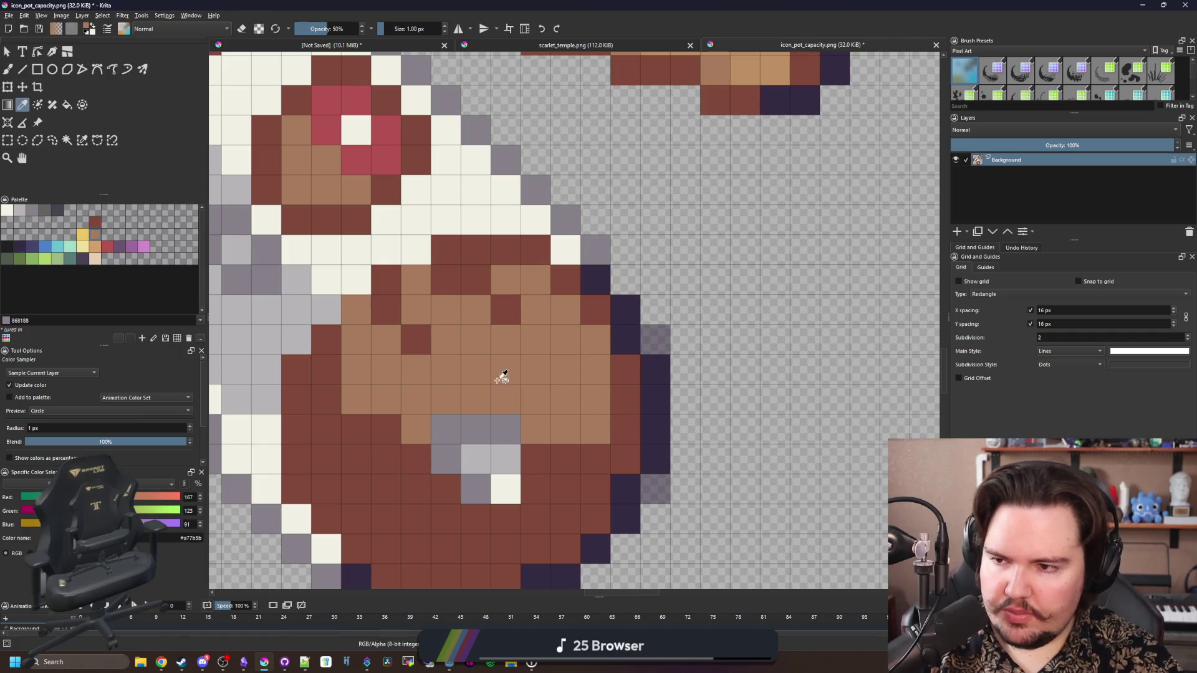
# Try light tan highlight strokes on the pot at full opacity, undoing them
pyautogui.click(97, 245)
pyautogui.press('b')
pyautogui.moveTo(448, 336); pyautogui.dragTo(475, 316)
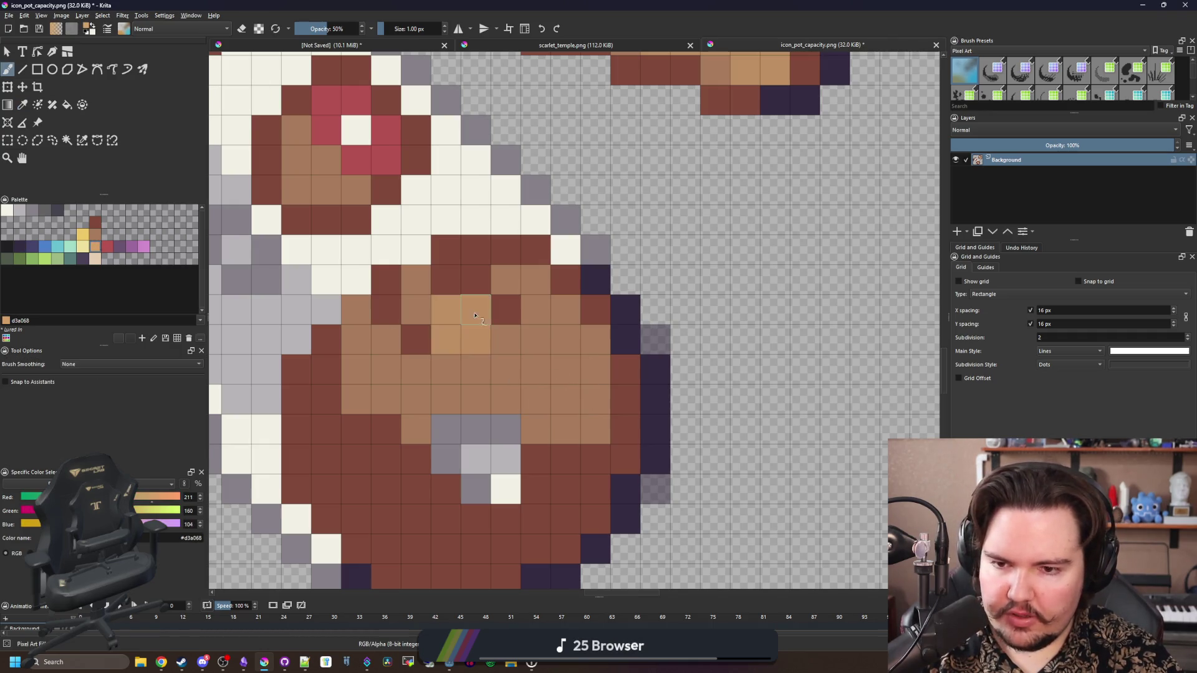
pyautogui.hotkey('ctrl', 'z')
pyautogui.moveTo(327, 29); pyautogui.dragTo(486, 47)
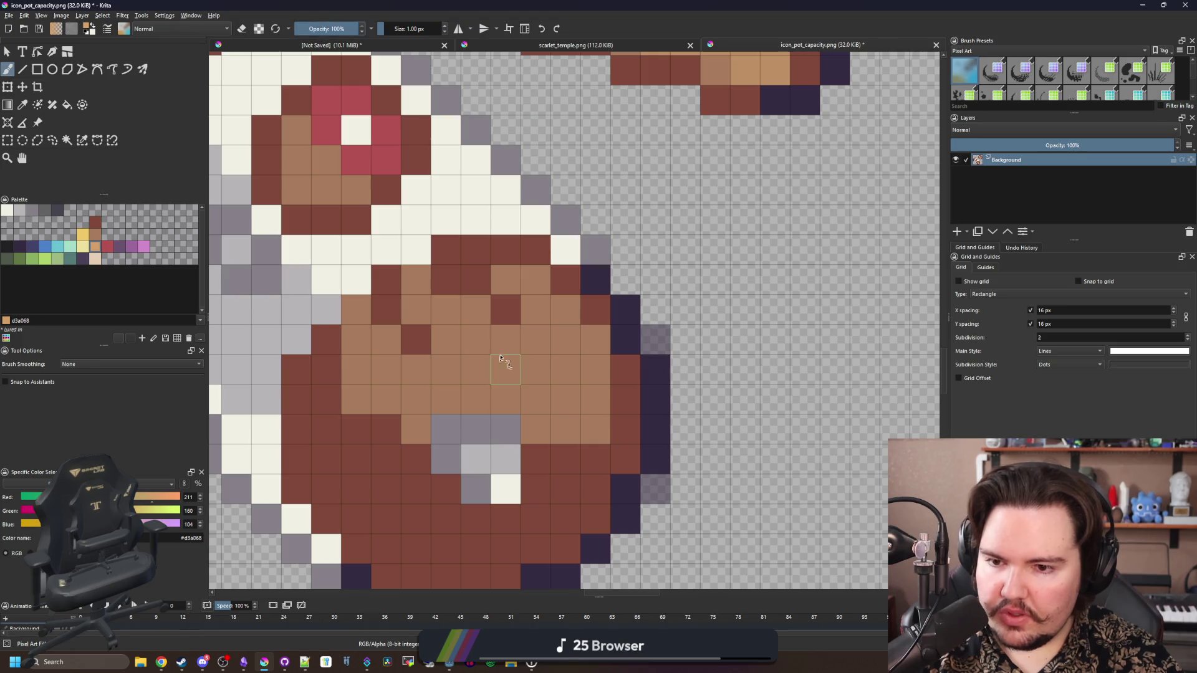
pyautogui.click(476, 339)
pyautogui.moveTo(446, 309)
pyautogui.mouseDown()
pyautogui.moveTo(536, 339)
pyautogui.moveTo(539, 371)
pyautogui.mouseUp()
pyautogui.hotkey('ctrl', 'z')
pyautogui.hotkey('ctrl', 'z')
# Paint a pale cream #e5ceb4 highlight pixel on the pot's top and review the icon
pyautogui.click(95, 258)
pyautogui.scroll(-10, 520, 240)
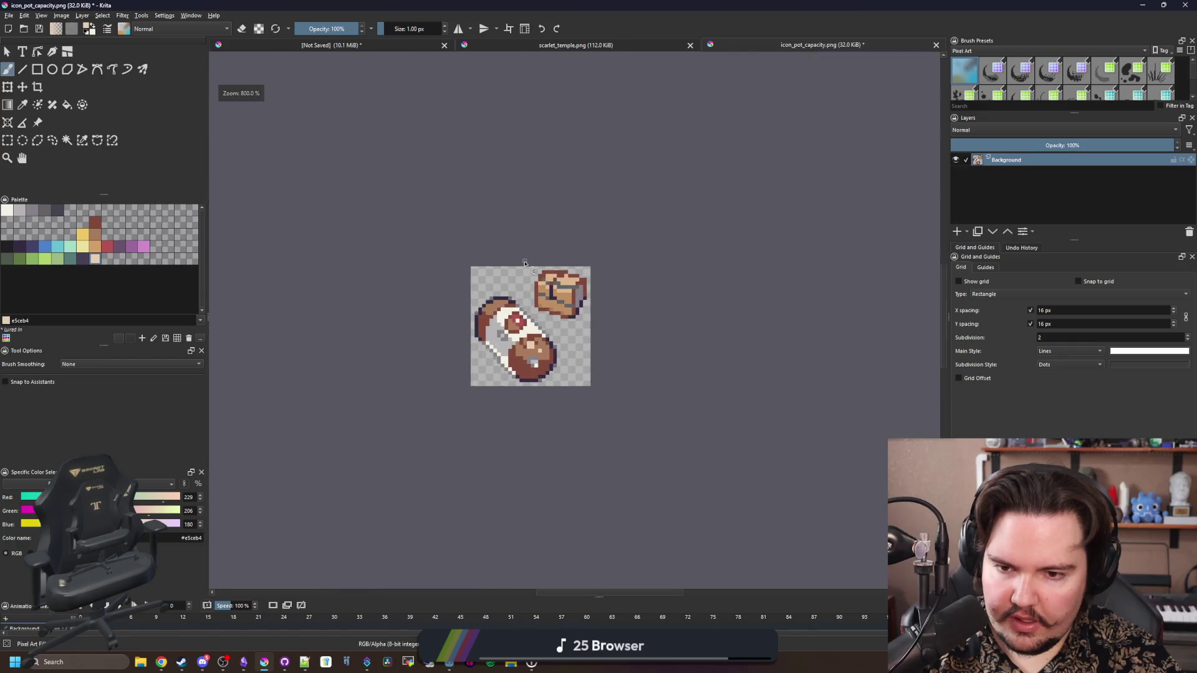
pyautogui.scroll(10, 519, 240)
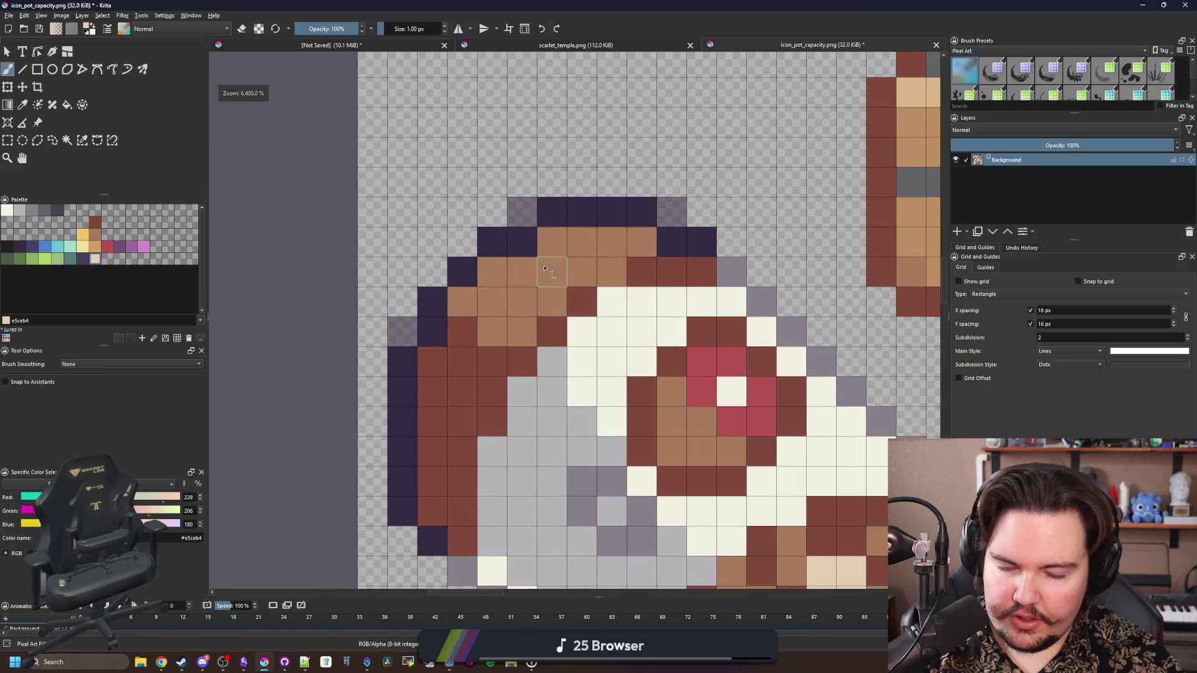
pyautogui.click(536, 270)
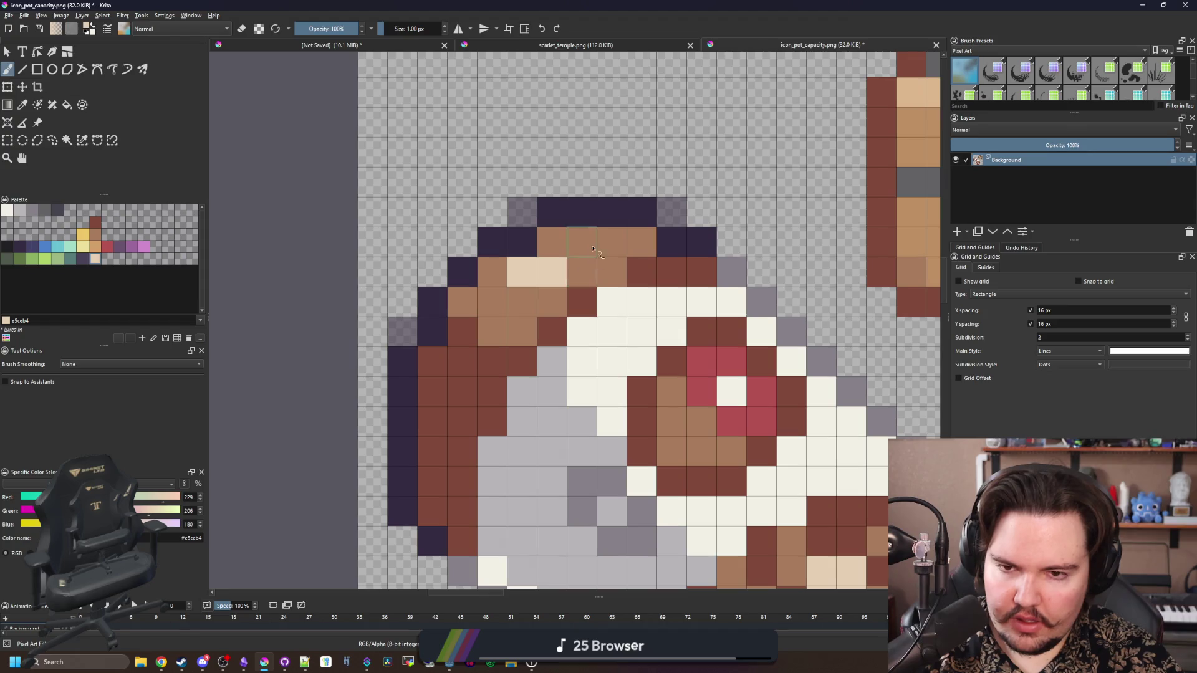
pyautogui.scroll(-10, 590, 244)
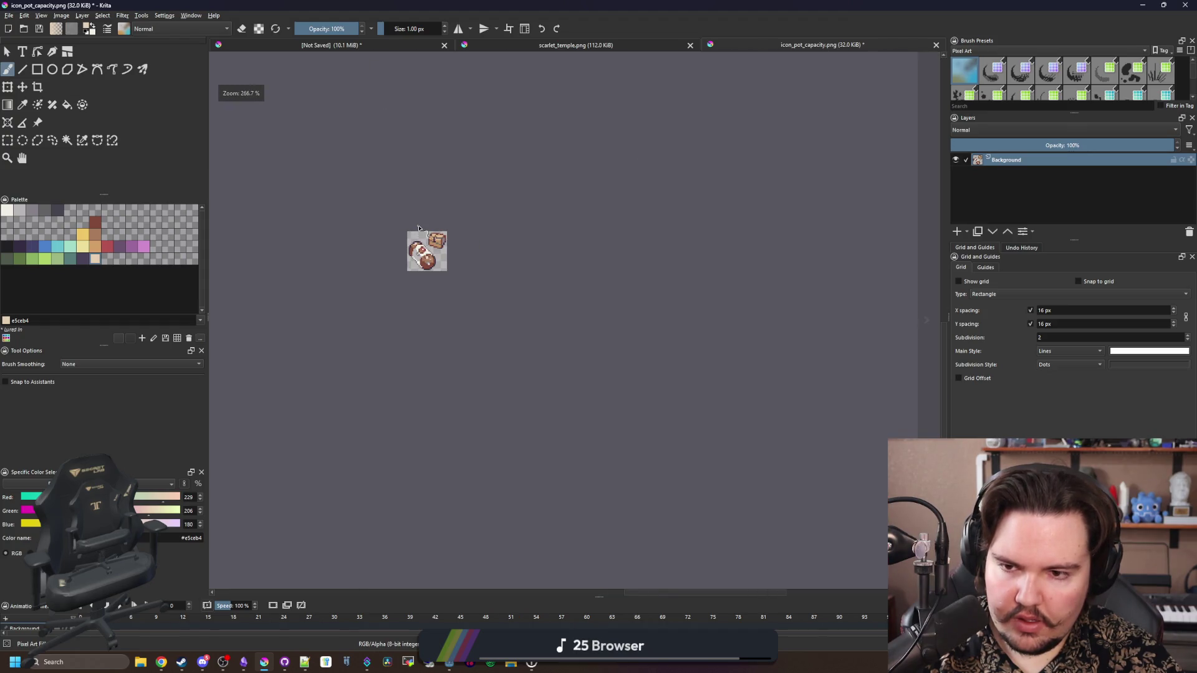
pyautogui.scroll(10, 420, 226)
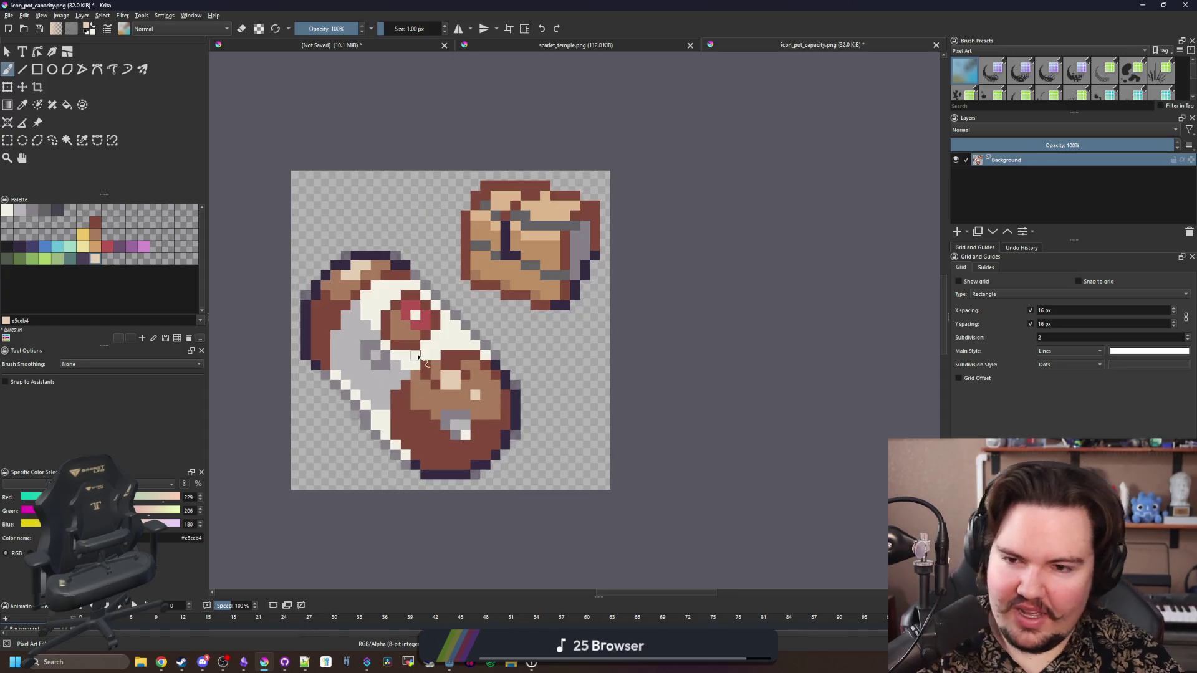
pyautogui.scroll(1, 353, 322)
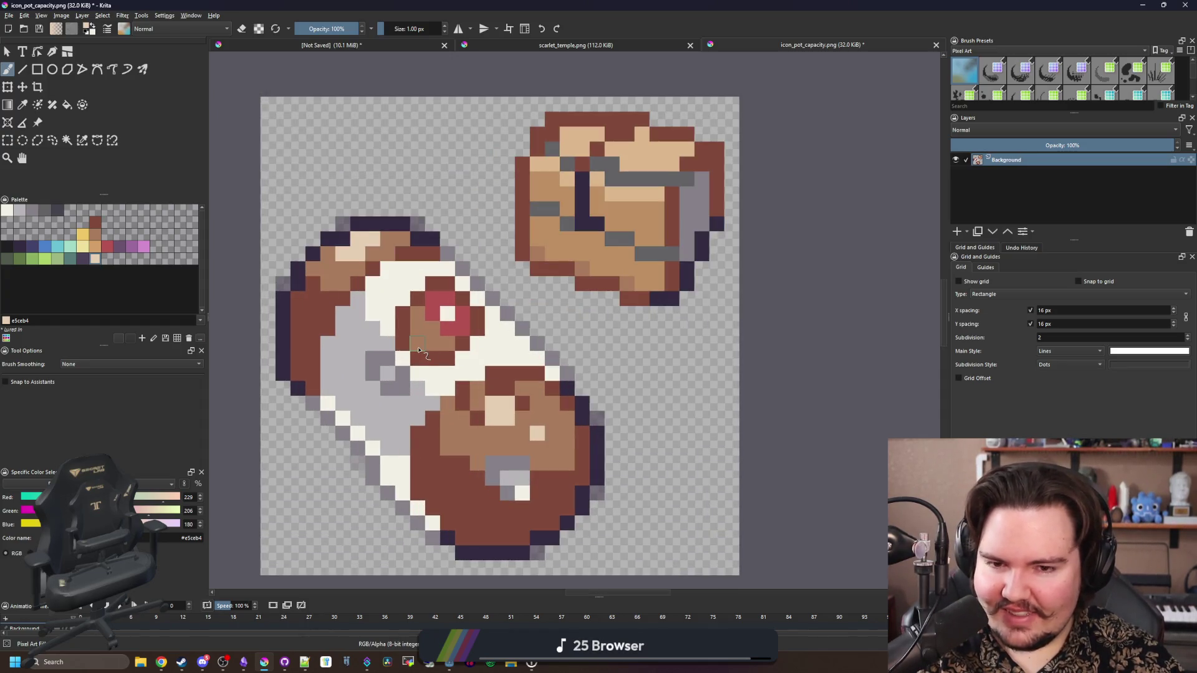
pyautogui.scroll(-10, 418, 351)
pyautogui.scroll(6, 419, 299)
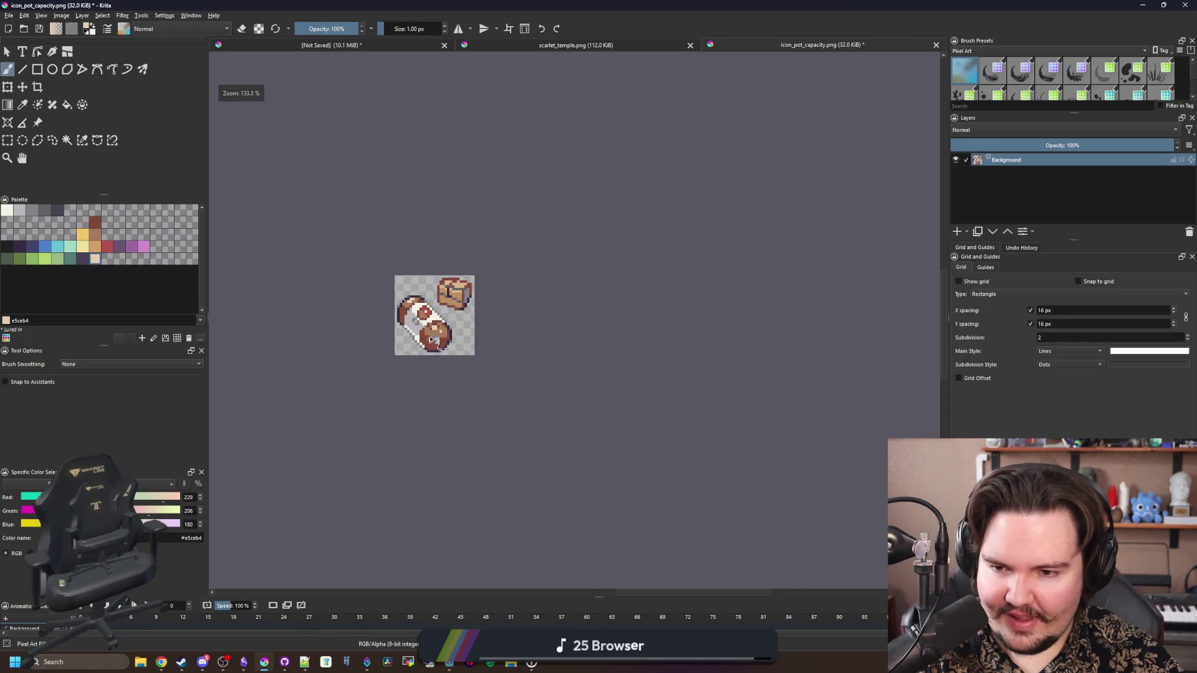
pyautogui.click(10, 15)
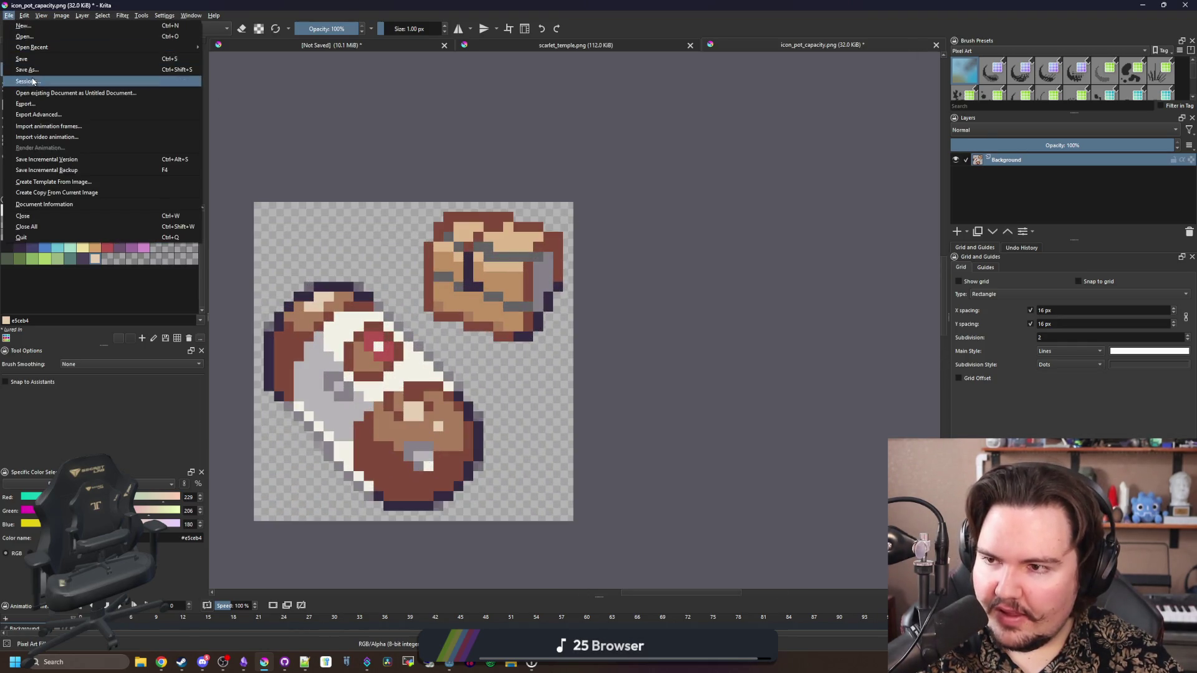
# Save the sprite as icon_pot_improved_bait.png in Sprites/Icons, accepting the PNG options
pyautogui.press('Escape')
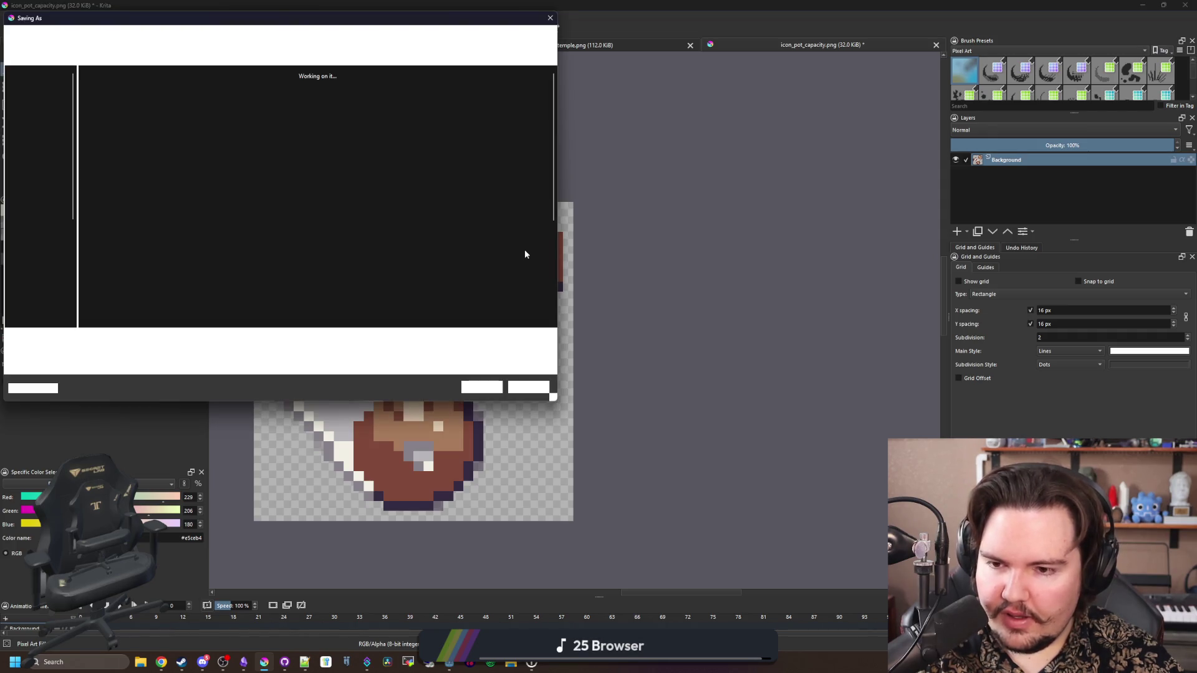
pyautogui.write('icon_')
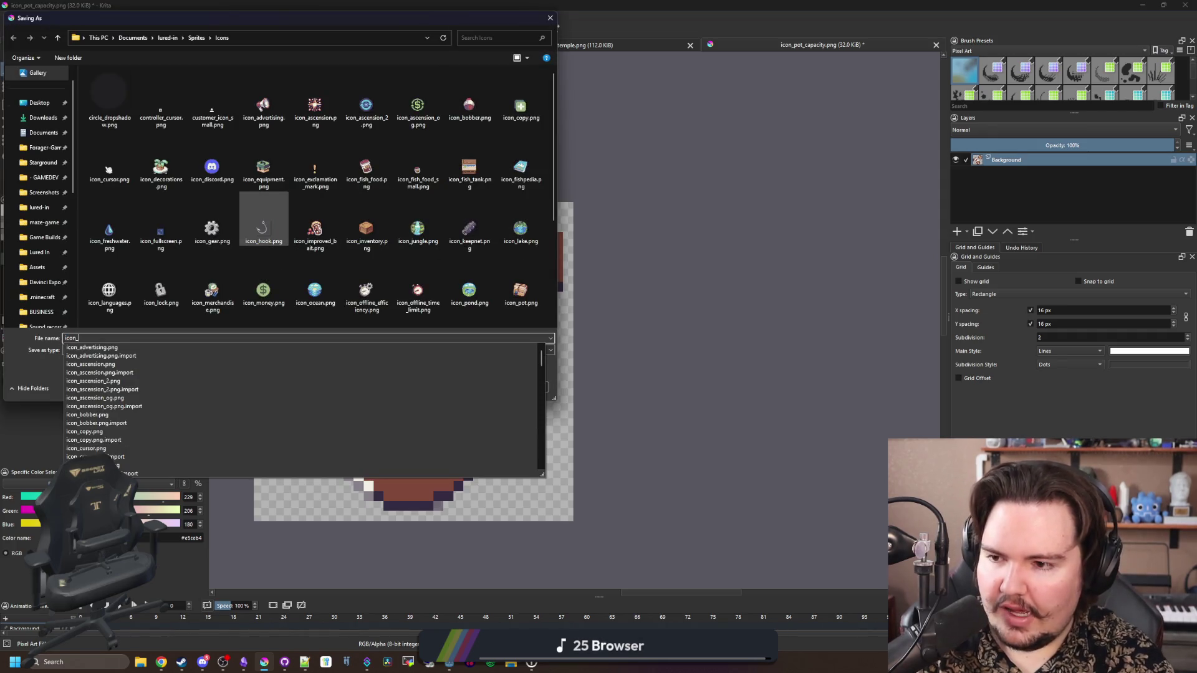
pyautogui.write('pot_')
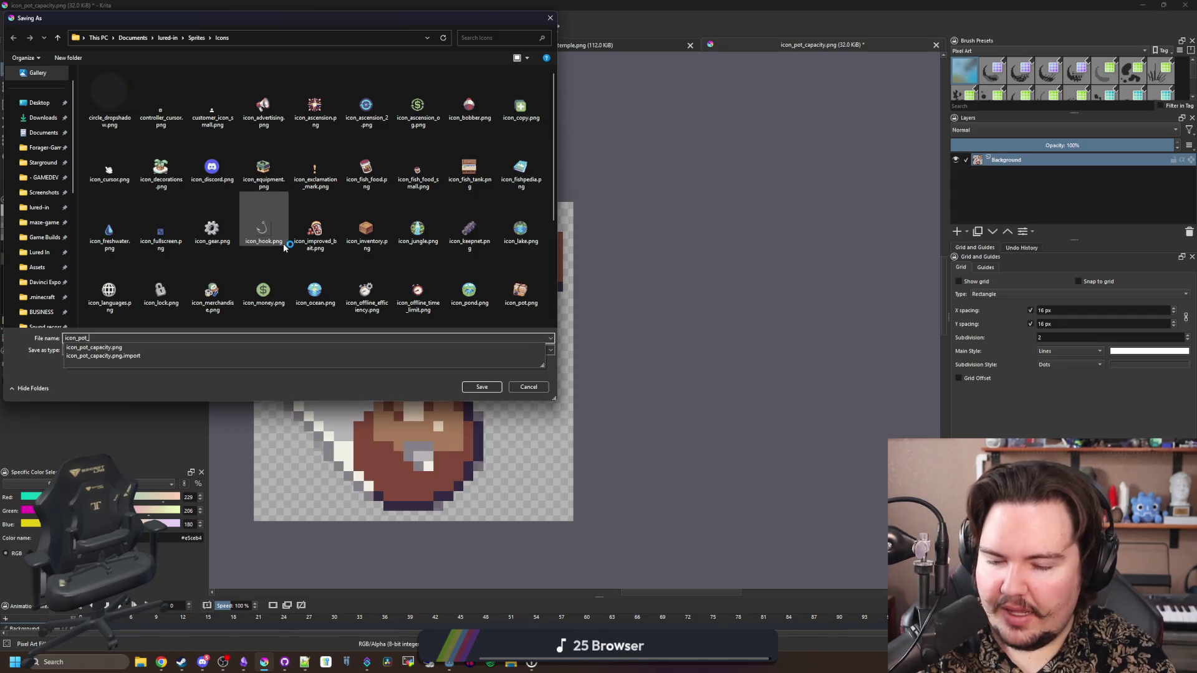
pyautogui.write('improved')
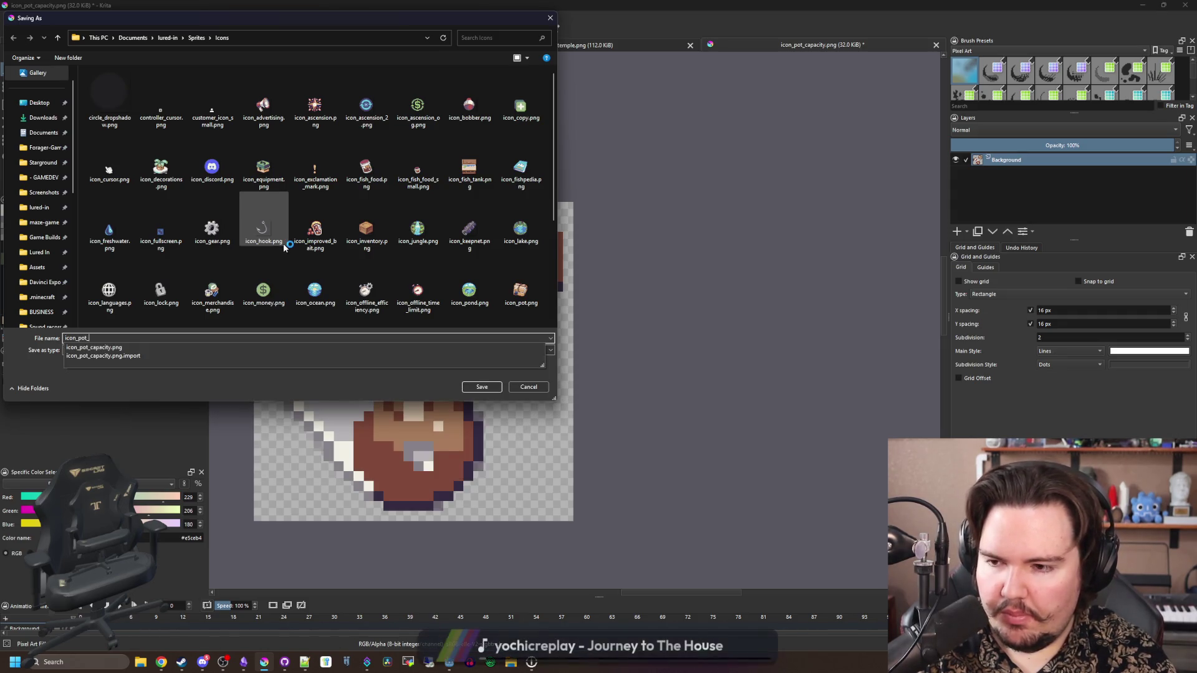
pyautogui.write('_bait')
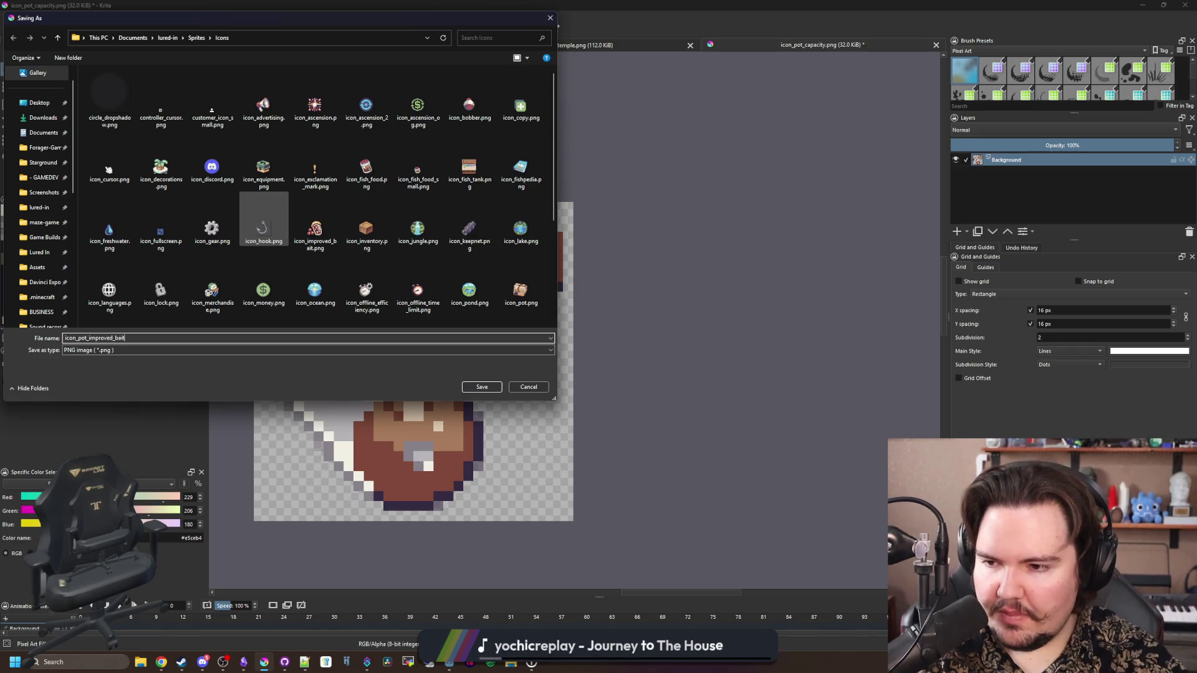
pyautogui.click(481, 388)
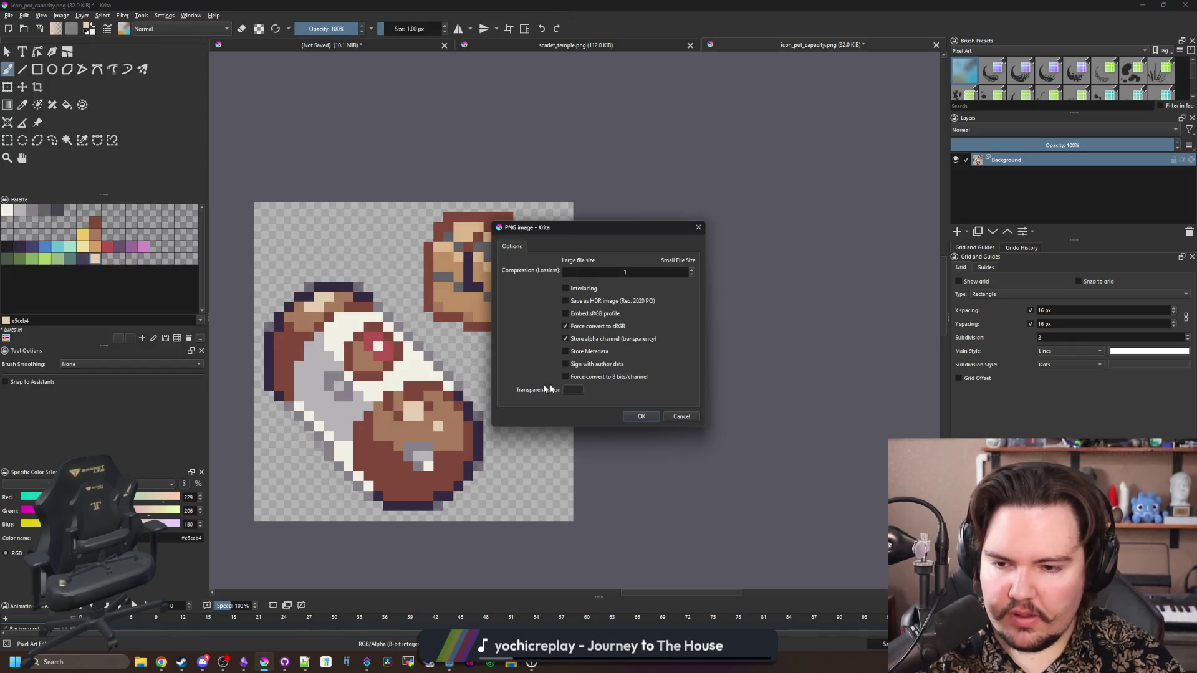
pyautogui.click(646, 418)
pyautogui.hotkey('alt', 'Tab')
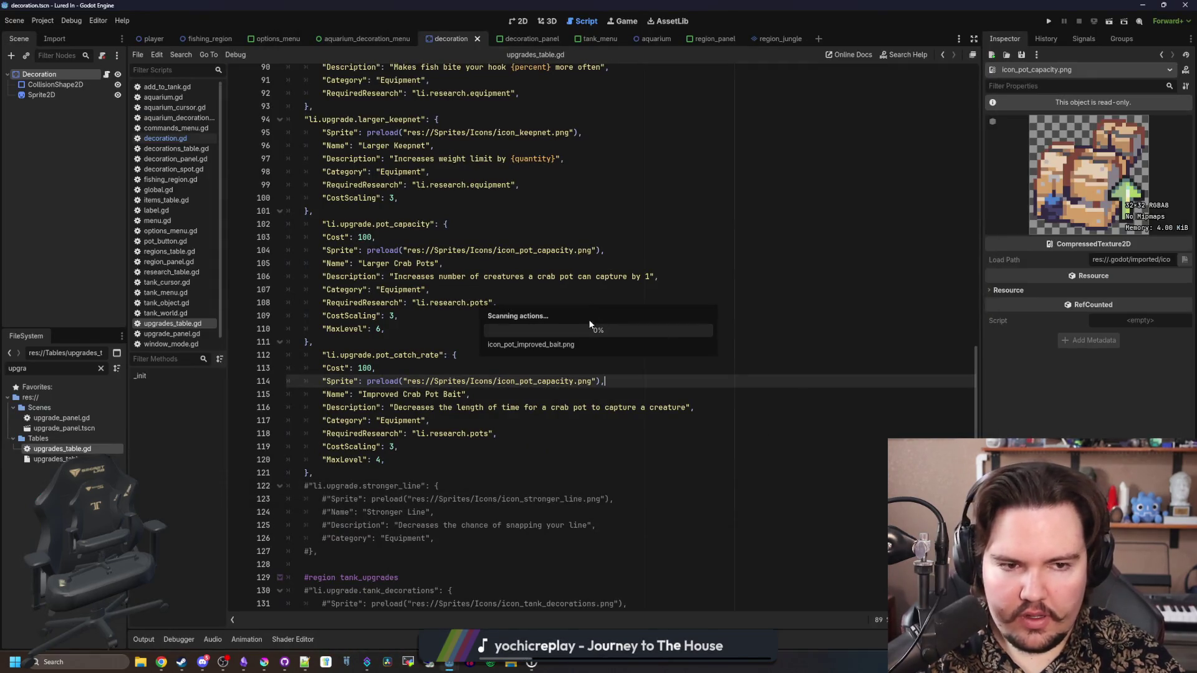
# Point line 114's preload at icon_pot_improved_bait.png and run the project
pyautogui.doubleClick(522, 381)
pyautogui.write('_pot_improved_b')
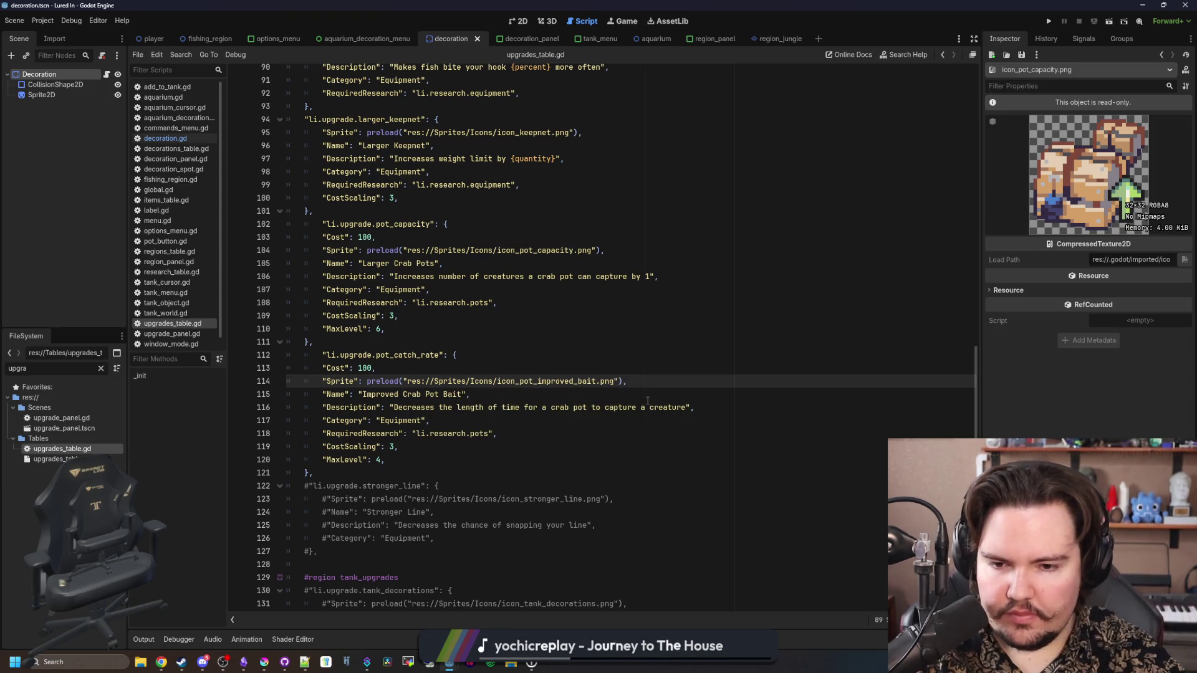
pyautogui.click(628, 368)
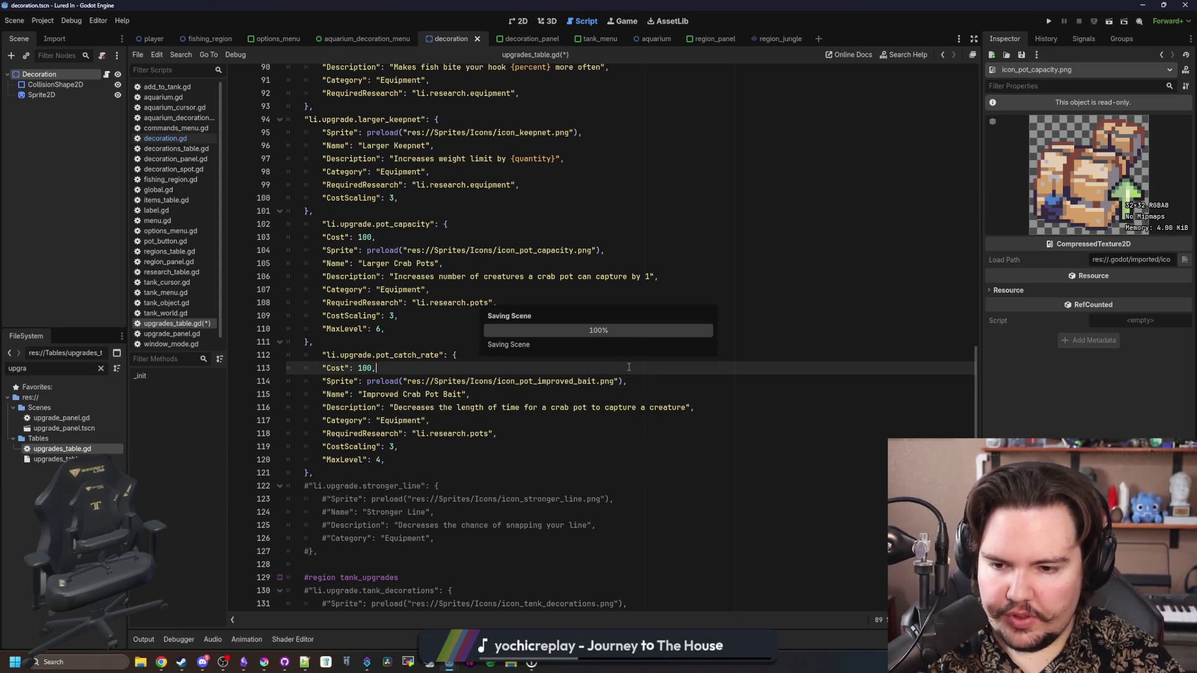
pyautogui.click(1049, 22)
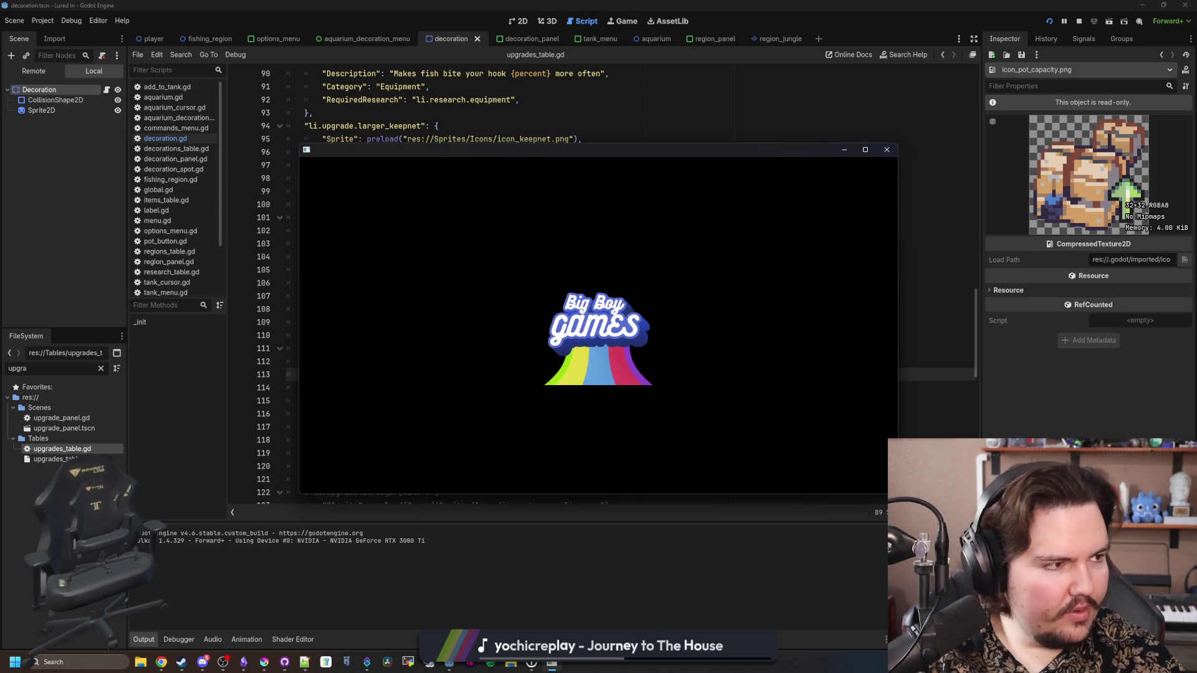
# Search Google Images for 'minecraft hunger bar' and preview a hunger bar image
pyautogui.press('super+2')
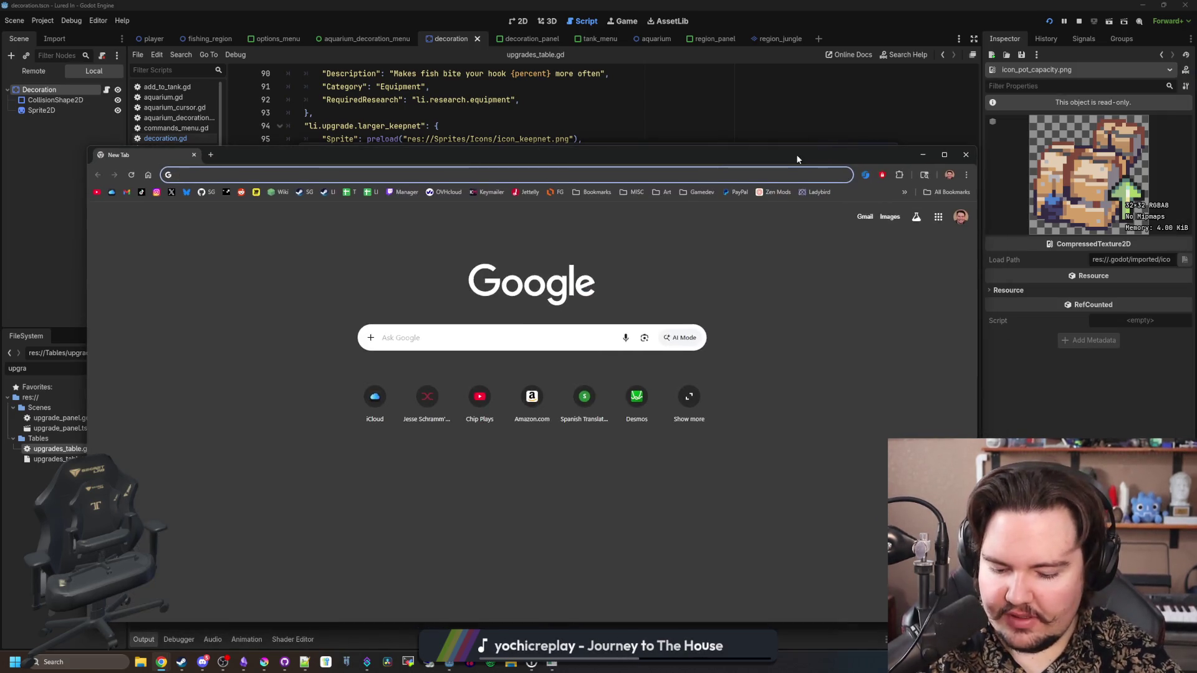
pyautogui.write('miunecraft hunger bar')
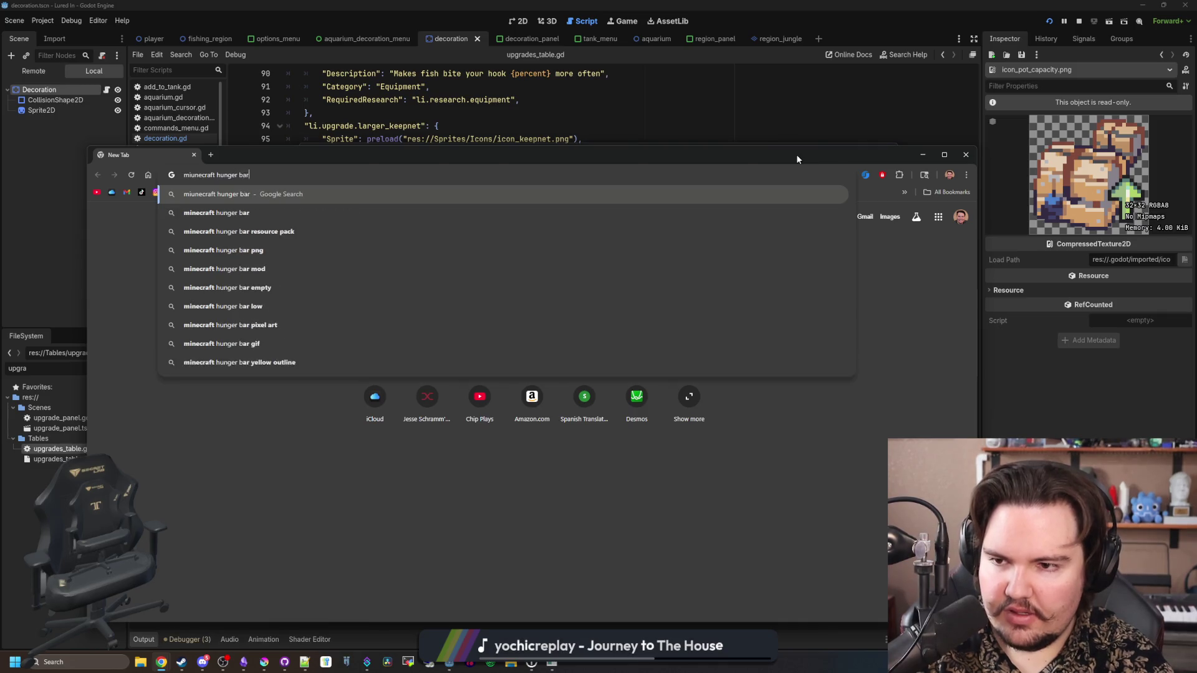
pyautogui.press('Return')
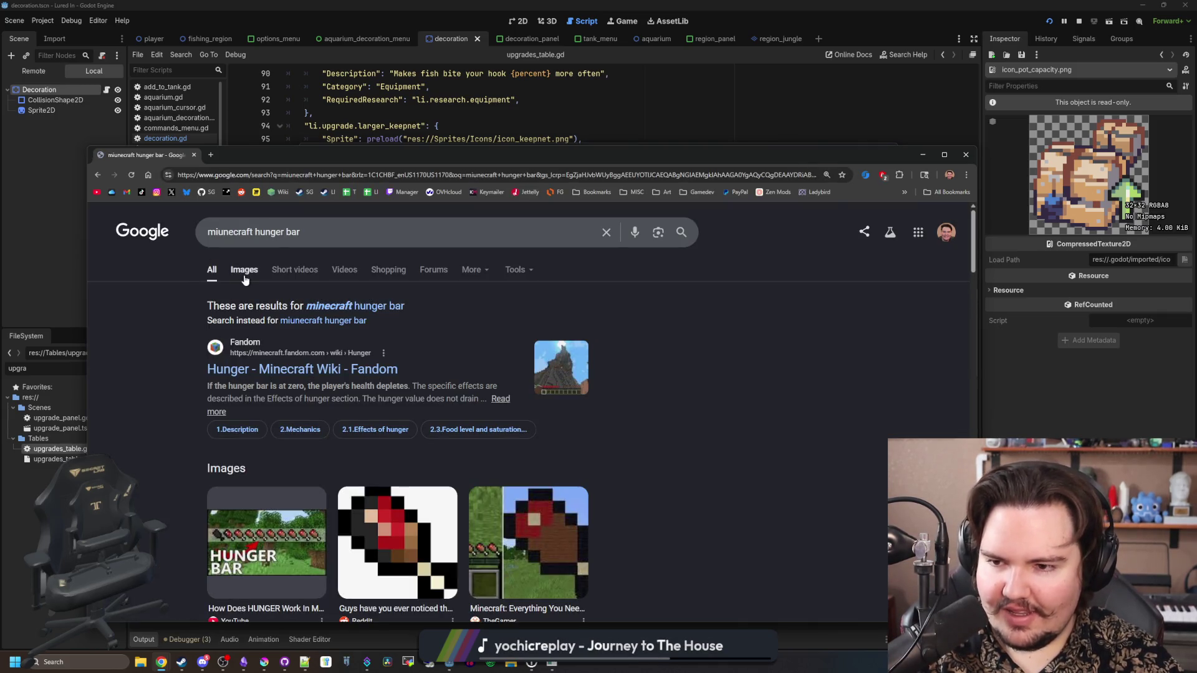
pyautogui.click(244, 274)
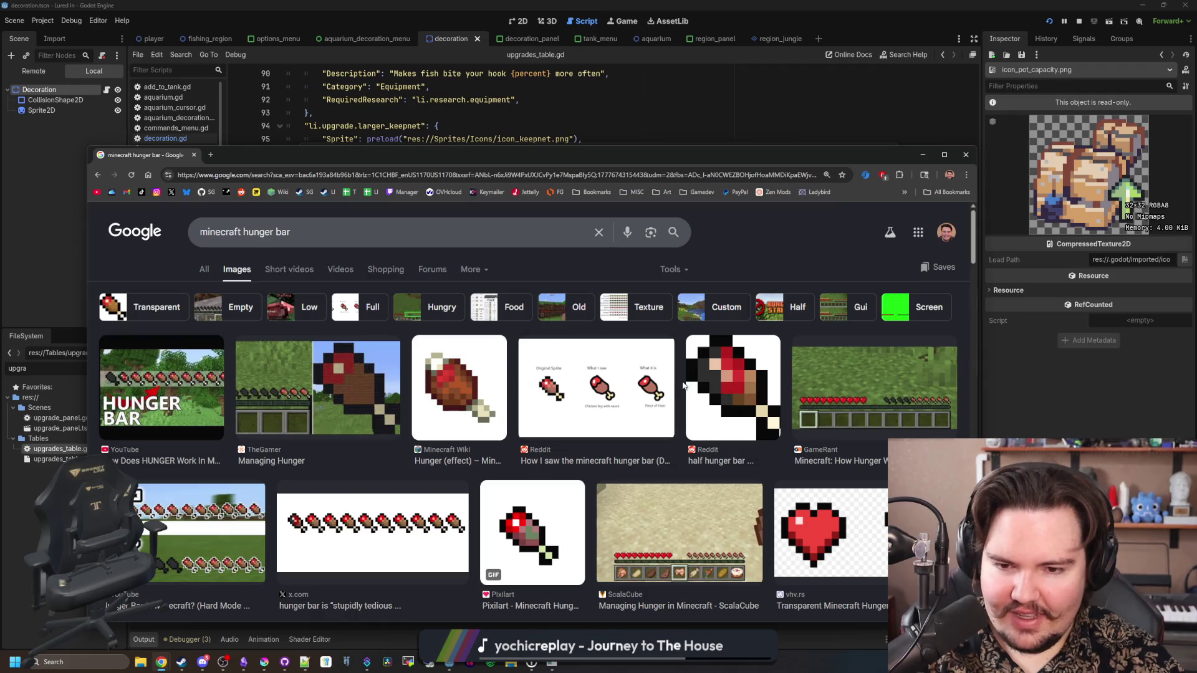
pyautogui.click(412, 552)
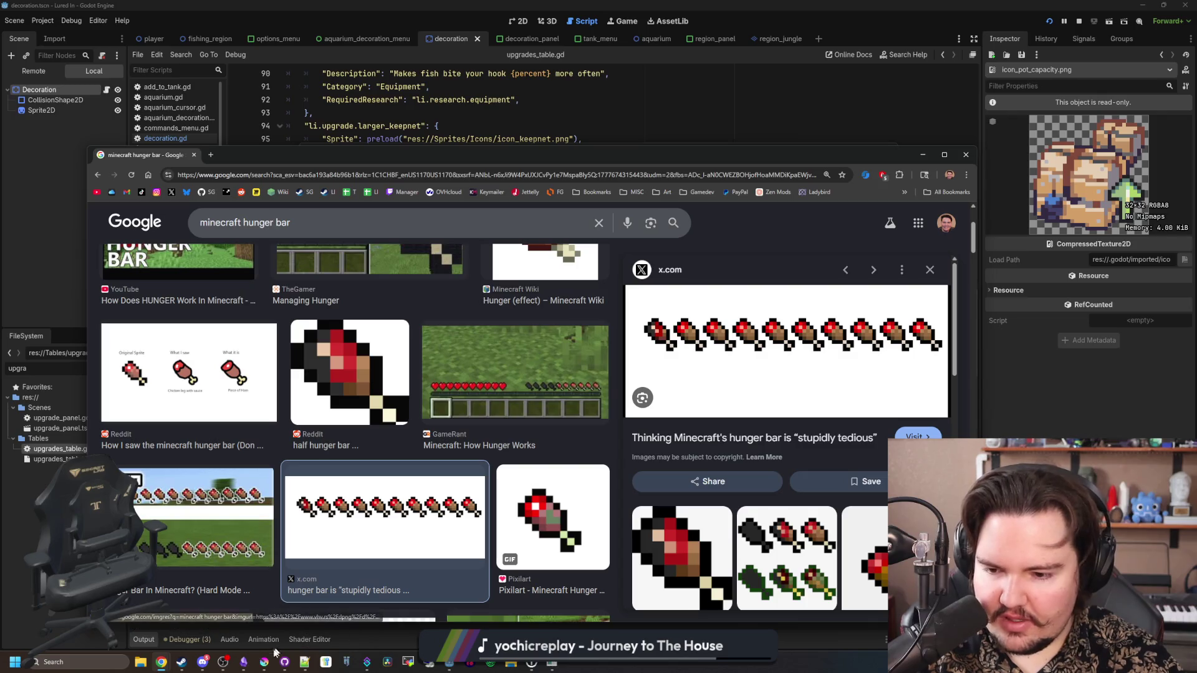
# Rearrange the Krita window and return to line 114 in Godot's script
pyautogui.click(264, 661)
pyautogui.moveTo(531, 546); pyautogui.dragTo(309, 187)
pyautogui.scroll(5, 496, 537)
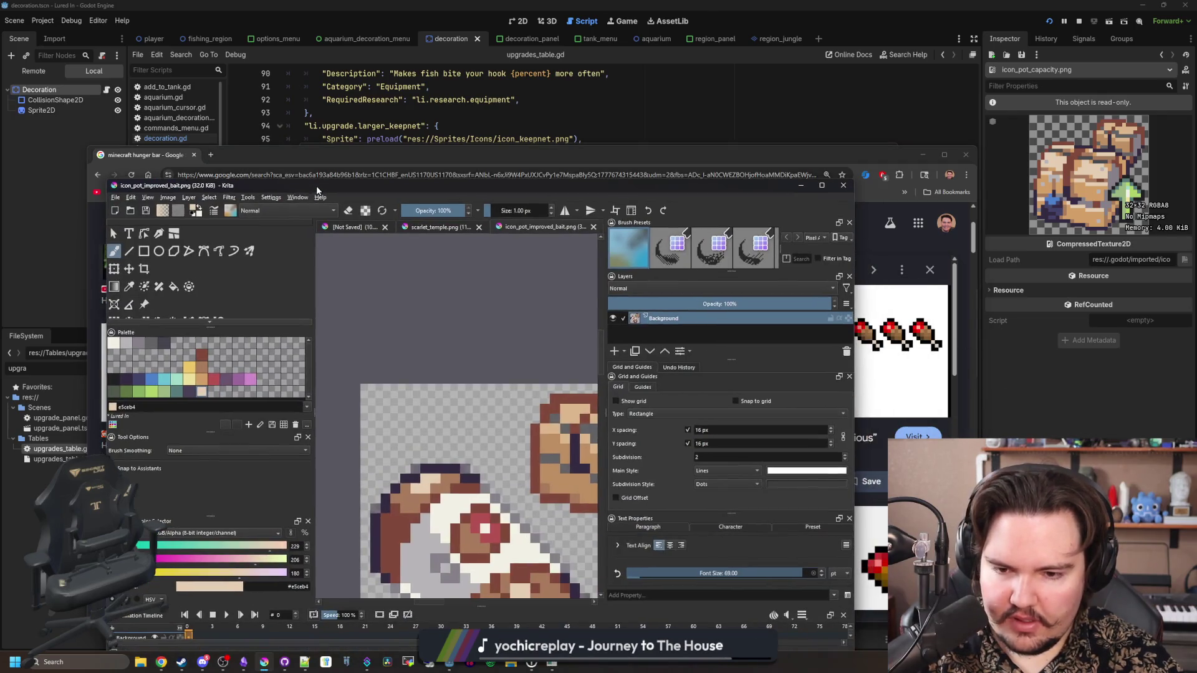
pyautogui.moveTo(582, 189)
pyautogui.mouseDown()
pyautogui.moveTo(596, 184)
pyautogui.moveTo(189, 220)
pyautogui.moveTo(604, 167)
pyautogui.moveTo(598, 505)
pyautogui.moveTo(577, 232)
pyautogui.moveTo(622, 487)
pyautogui.moveTo(621, 574)
pyautogui.mouseUp()
pyautogui.click(620, 574)
pyautogui.click(628, 387)
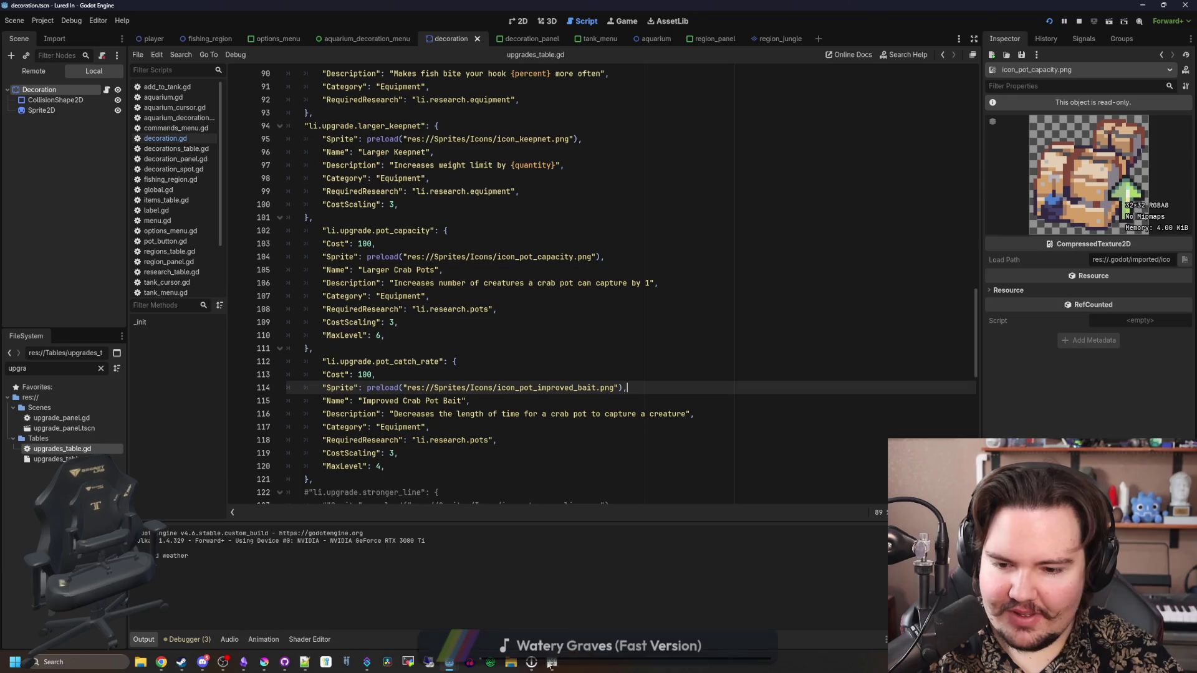
# Bring up the running Lured In window and switch its language to English
pyautogui.click(546, 668)
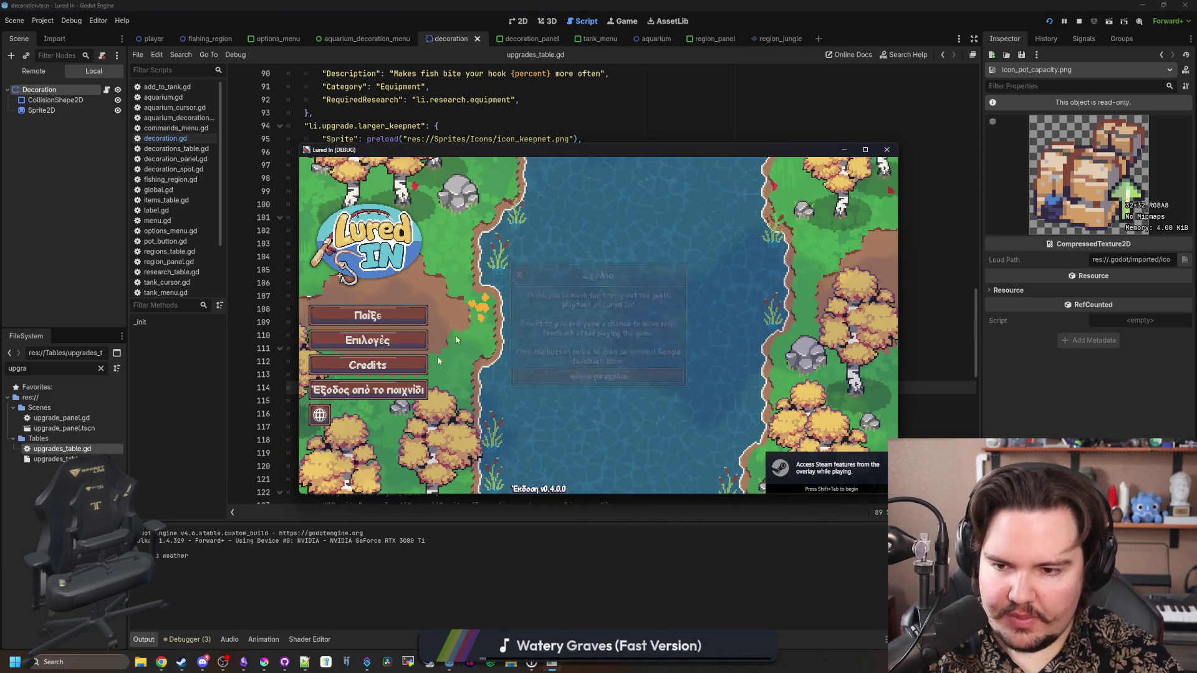
pyautogui.click(317, 418)
pyautogui.click(526, 305)
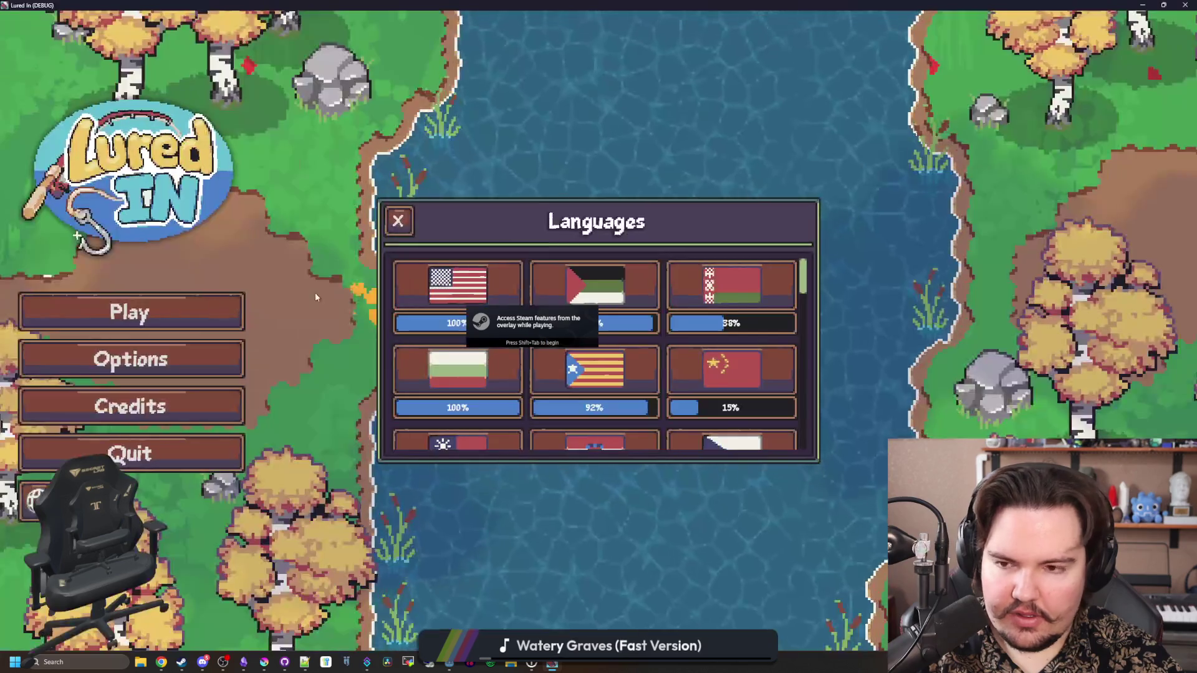
# Lower SFX volume to 37 in Audio options, close Options, and start playing
pyautogui.click(167, 353)
pyautogui.click(673, 220)
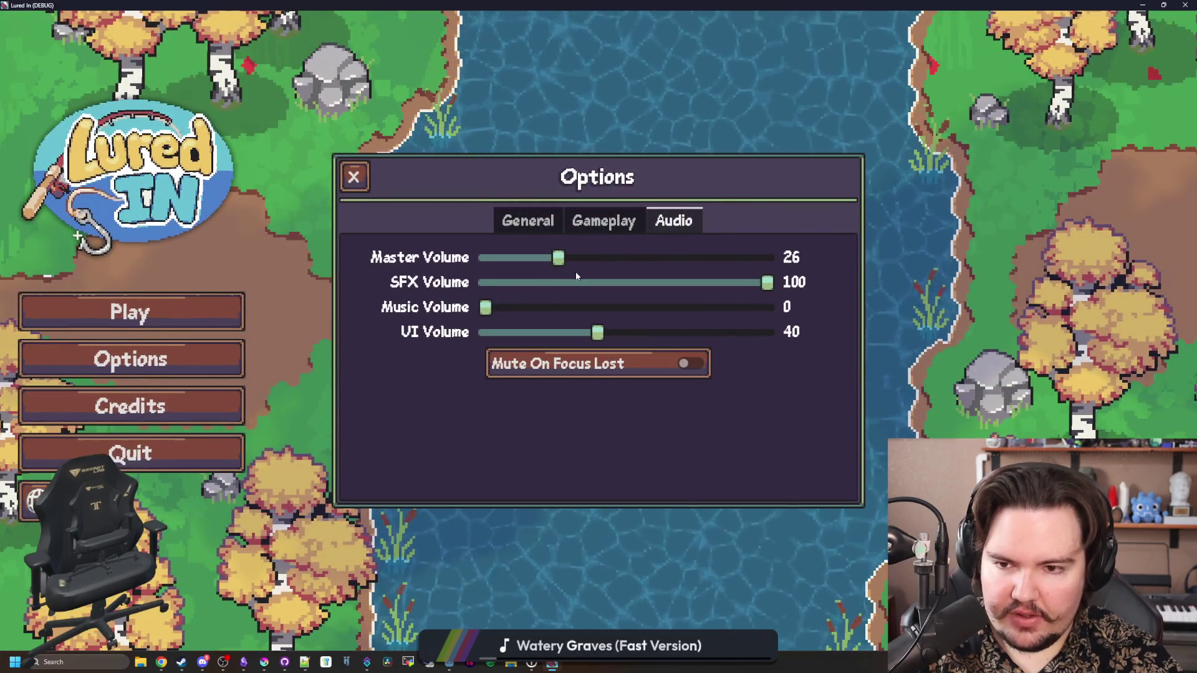
pyautogui.moveTo(766, 283)
pyautogui.mouseDown()
pyautogui.moveTo(550, 283)
pyautogui.moveTo(589, 284)
pyautogui.moveTo(566, 255)
pyautogui.moveTo(596, 256)
pyautogui.moveTo(579, 255)
pyautogui.mouseUp()
pyautogui.click(602, 221)
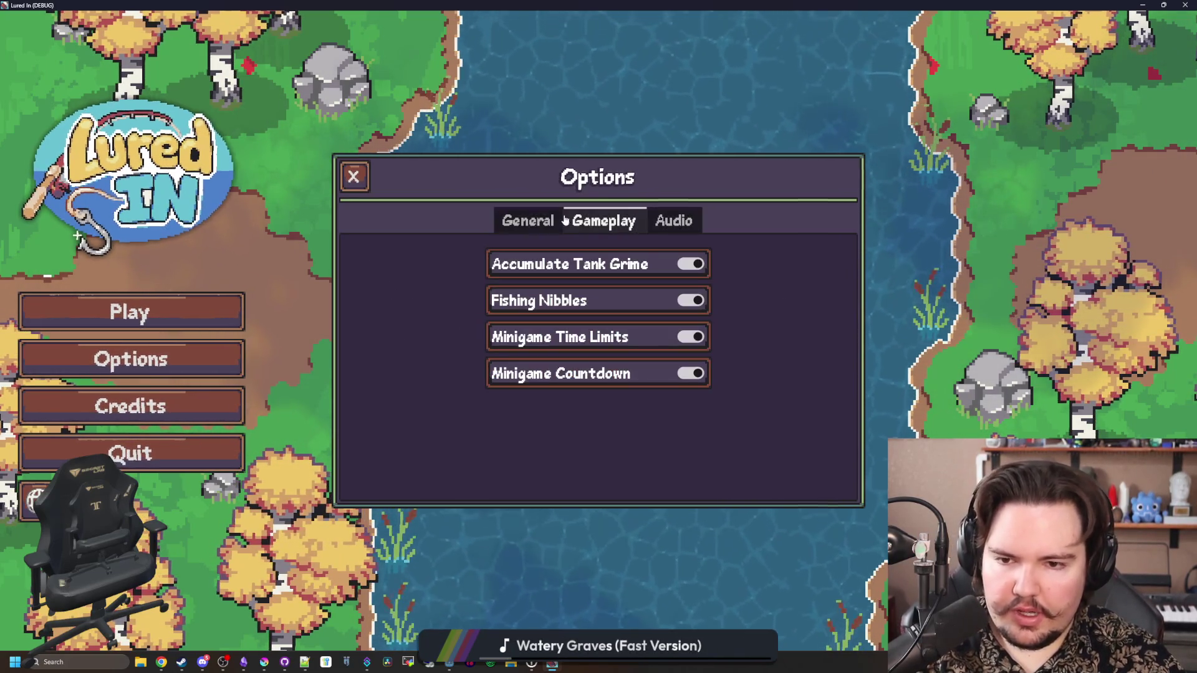
pyautogui.click(367, 178)
pyautogui.click(222, 315)
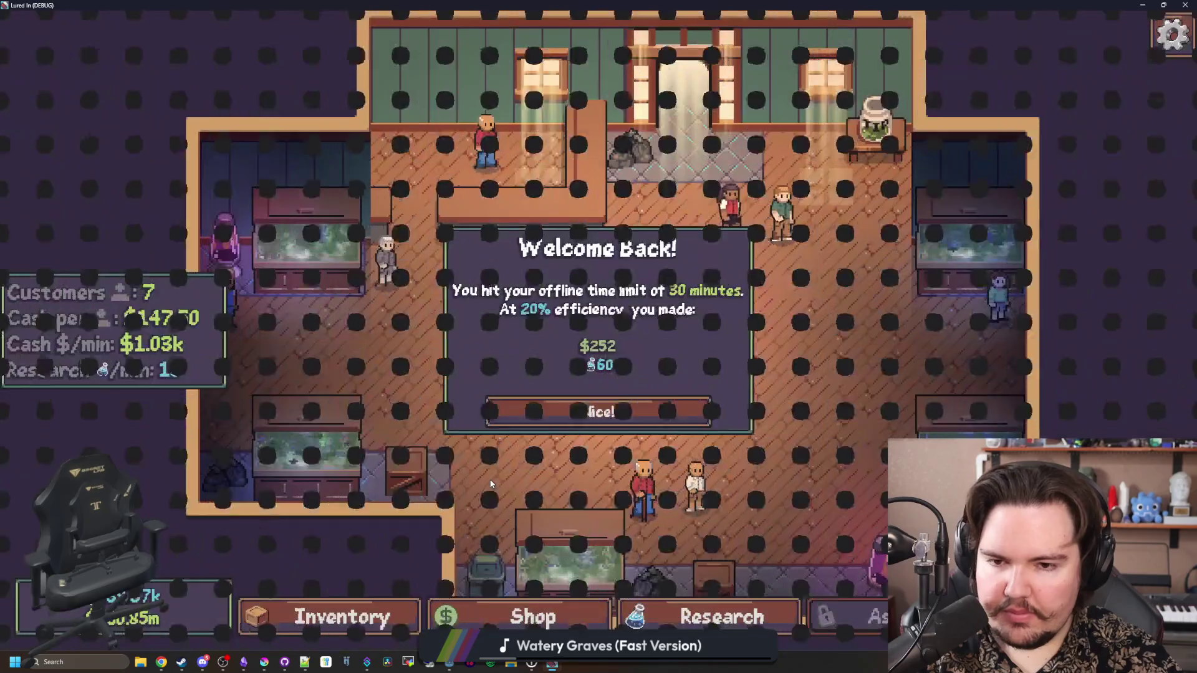
# Dismiss the welcome popup and browse the shop's Equipment, Marketing, Aquarium and Decorations upgrades
pyautogui.click(620, 425)
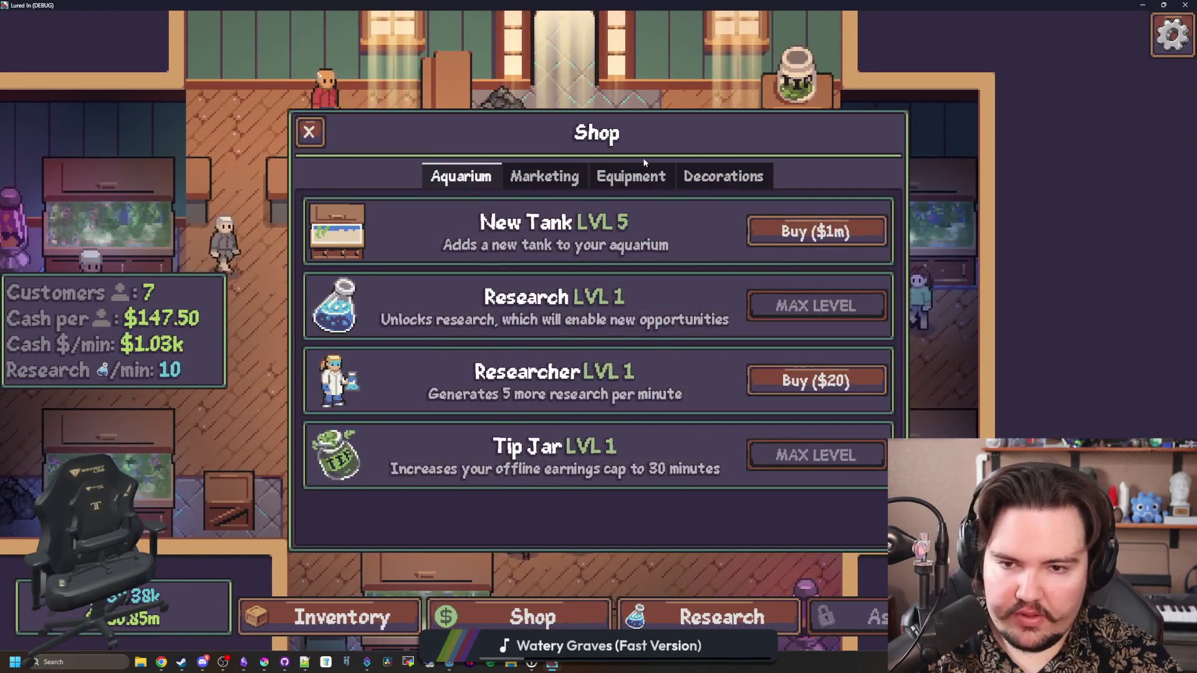
pyautogui.click(631, 176)
pyautogui.moveTo(589, 467)
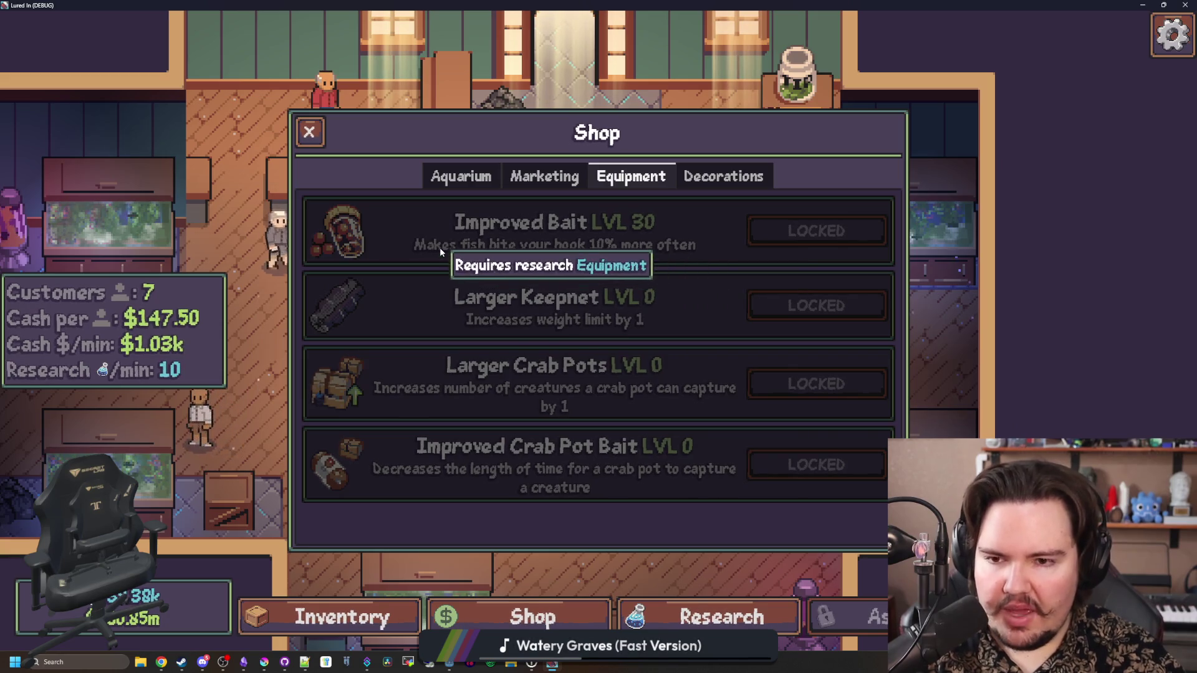
pyautogui.click(546, 187)
pyautogui.click(464, 180)
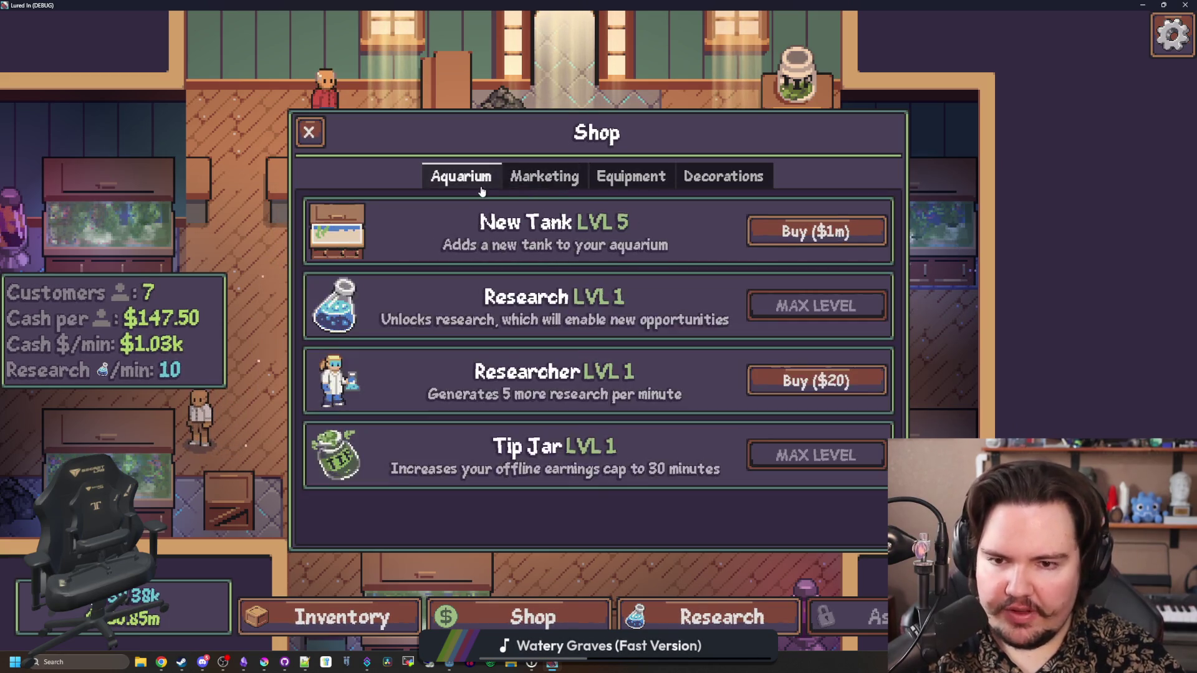
pyautogui.click(543, 180)
pyautogui.click(464, 181)
pyautogui.click(536, 182)
pyautogui.click(466, 190)
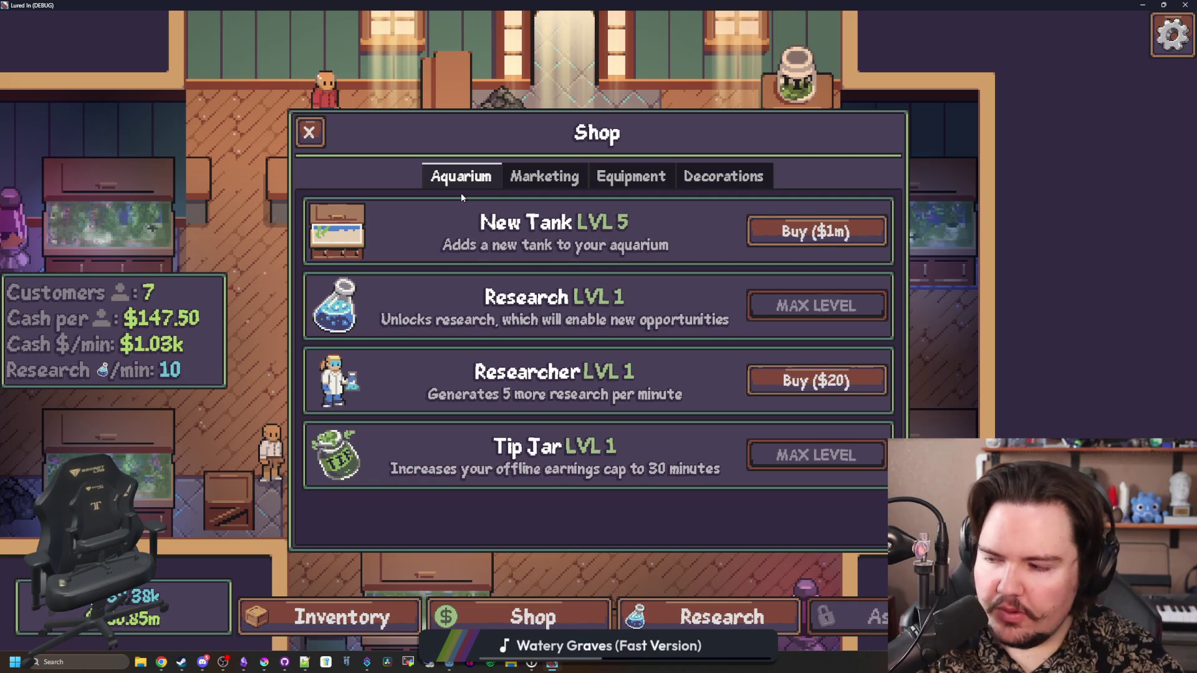
pyautogui.click(630, 177)
pyautogui.click(696, 174)
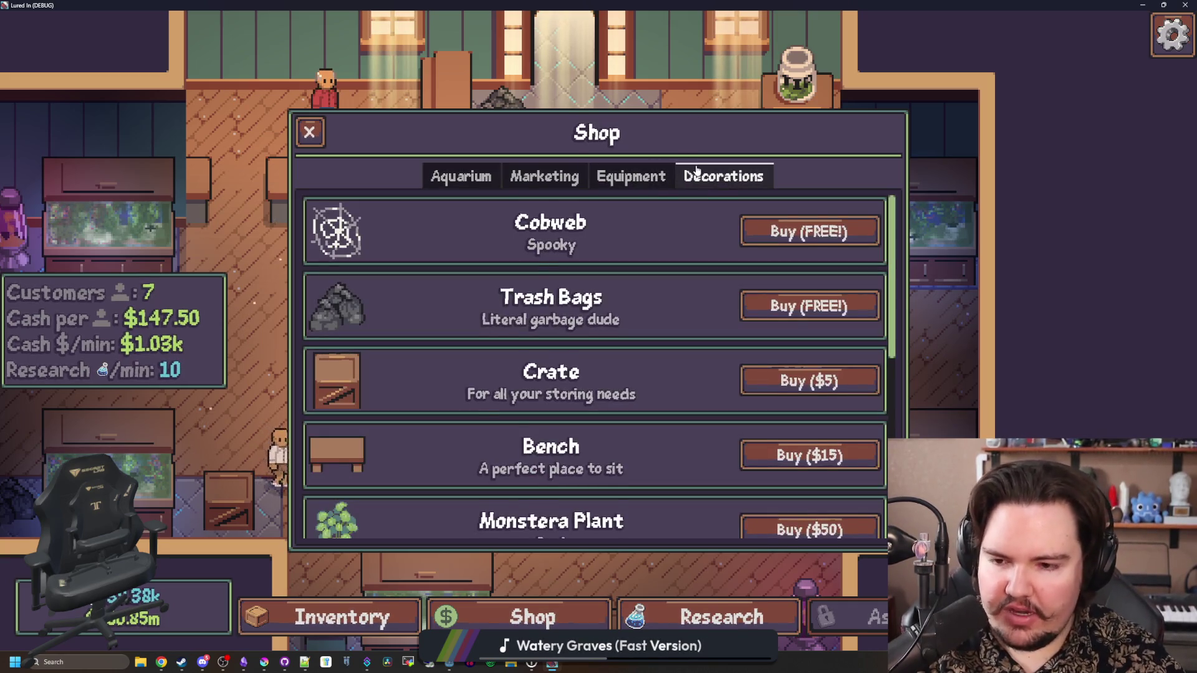
pyautogui.click(630, 177)
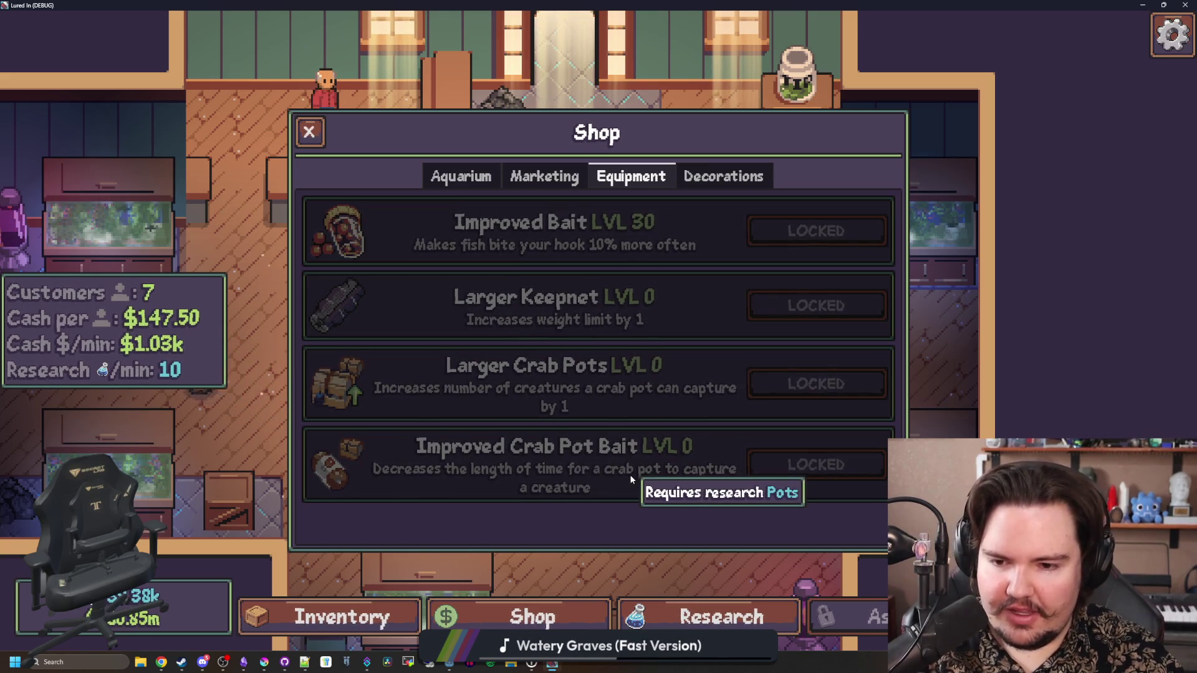
# Close the shop, pan the floor, and open the Uber secret command menu with the grave key
pyautogui.press('Escape')
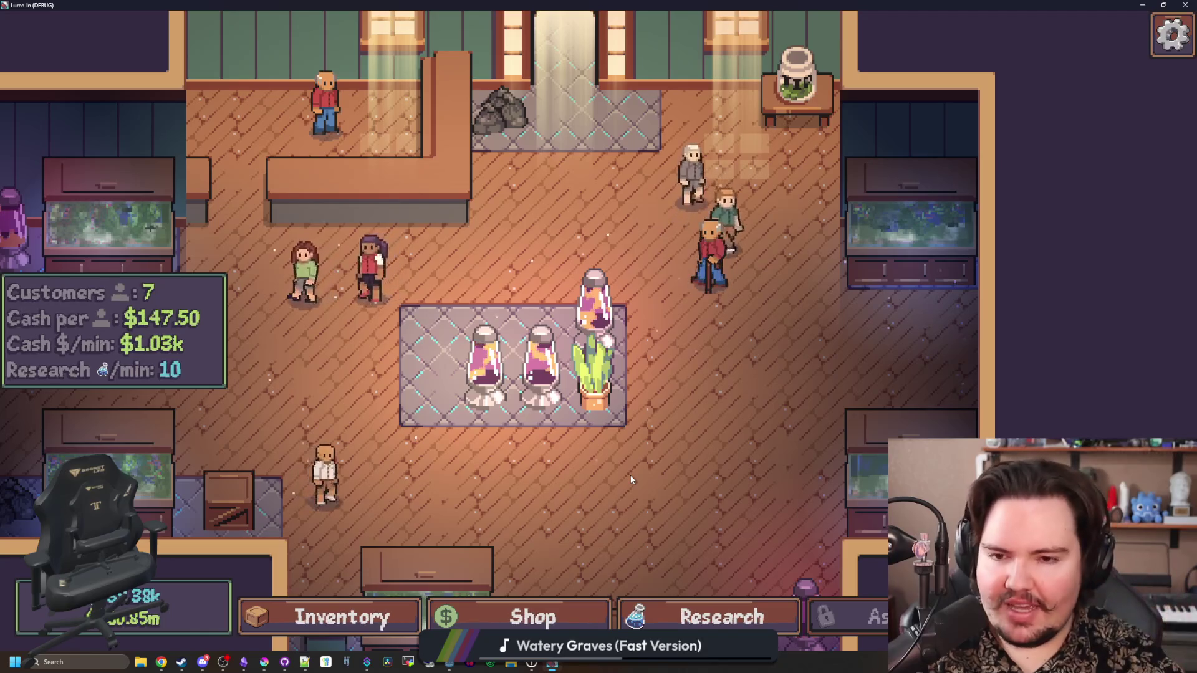
pyautogui.press('s')
pyautogui.press('a')
pyautogui.press('`')
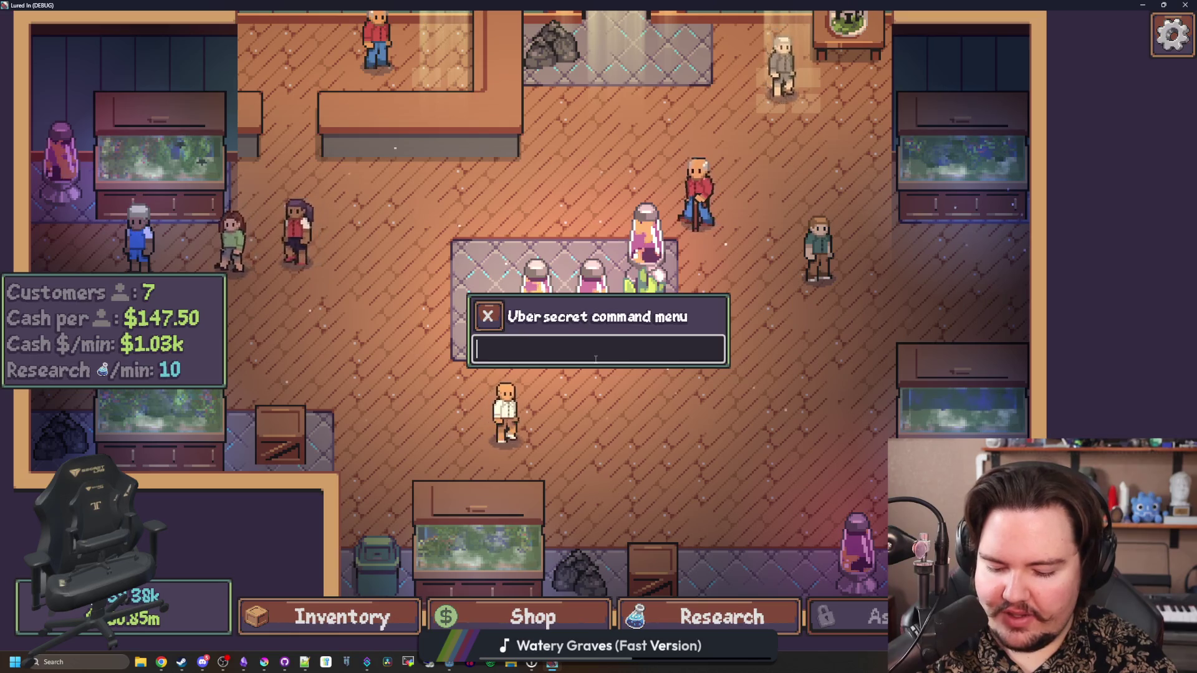
# Run the research cheat and unlock the Equipment and Pots research
pyautogui.write('re')
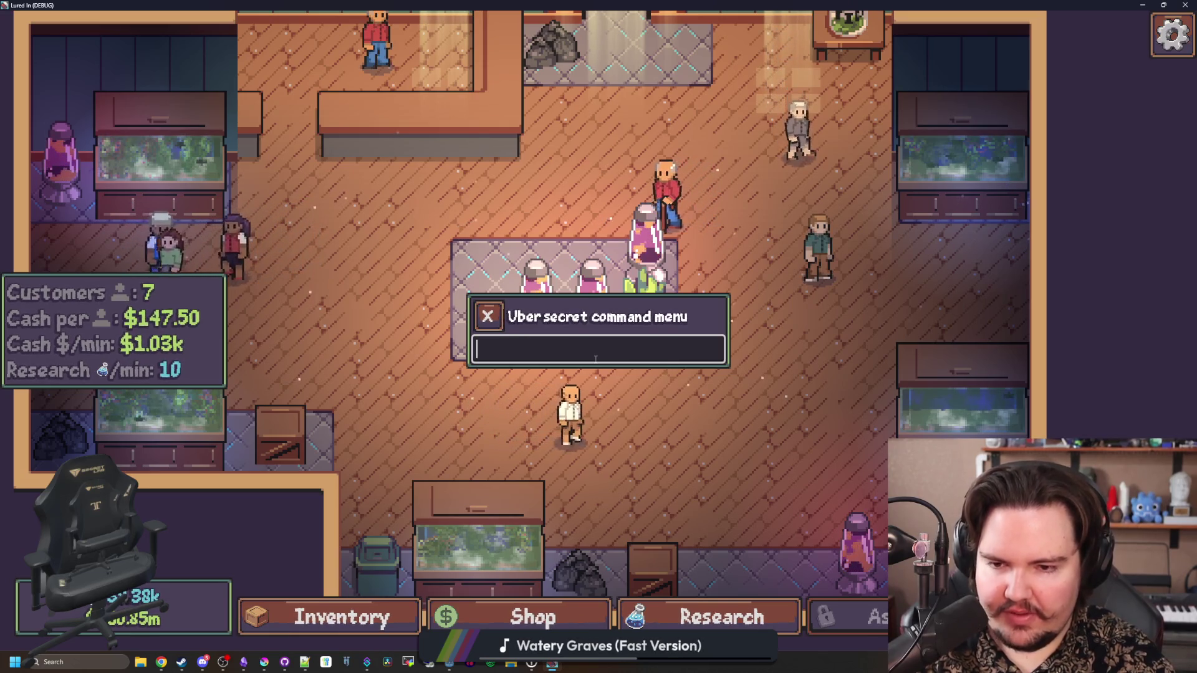
pyautogui.press('Return')
pyautogui.click(722, 617)
pyautogui.click(556, 321)
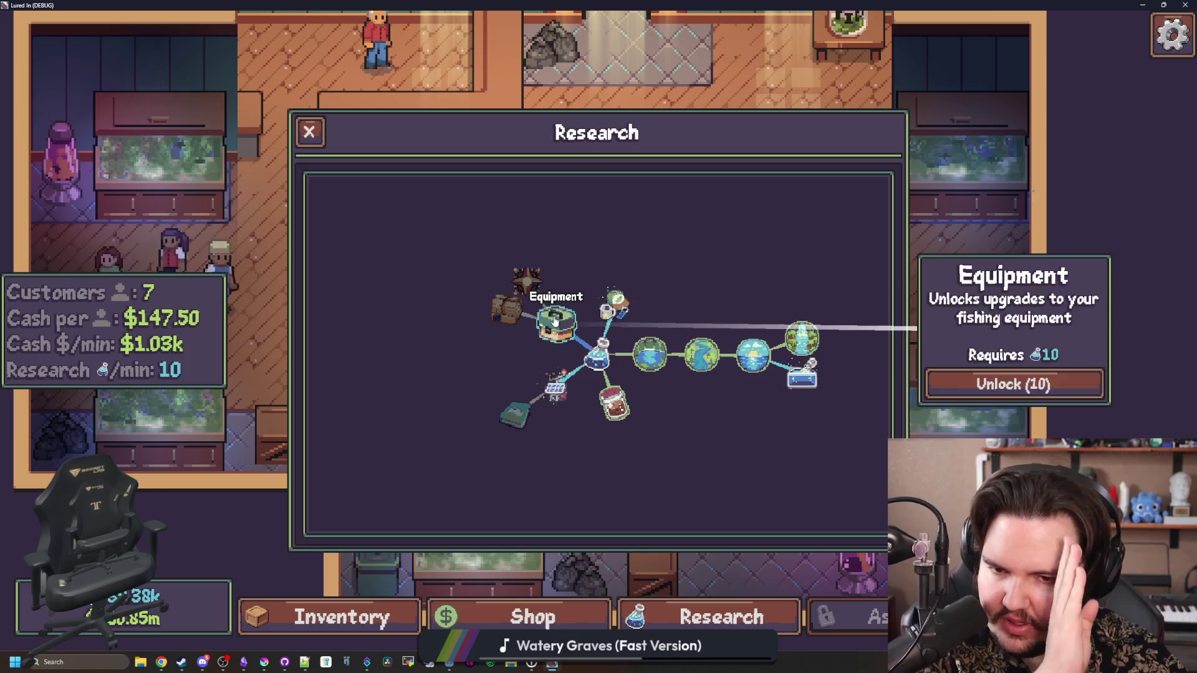
pyautogui.click(1053, 381)
pyautogui.press('Escape')
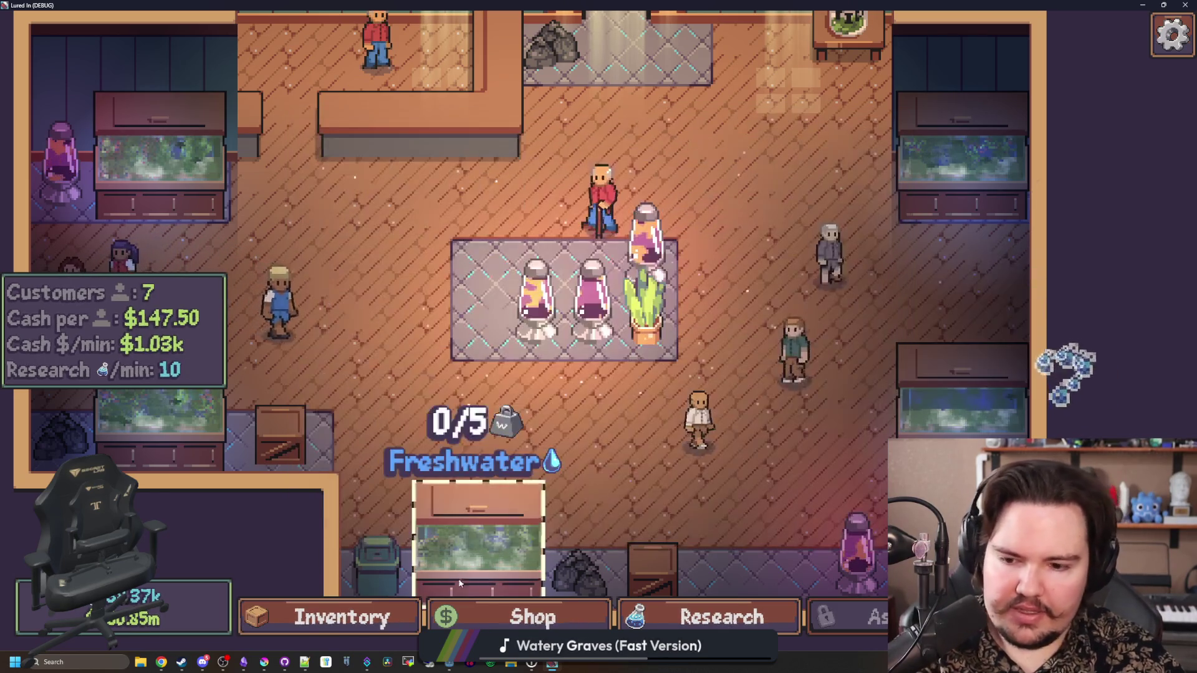
# Buy Larger Crab Pots up to its max level 6 in the Equipment shop
pyautogui.click(532, 617)
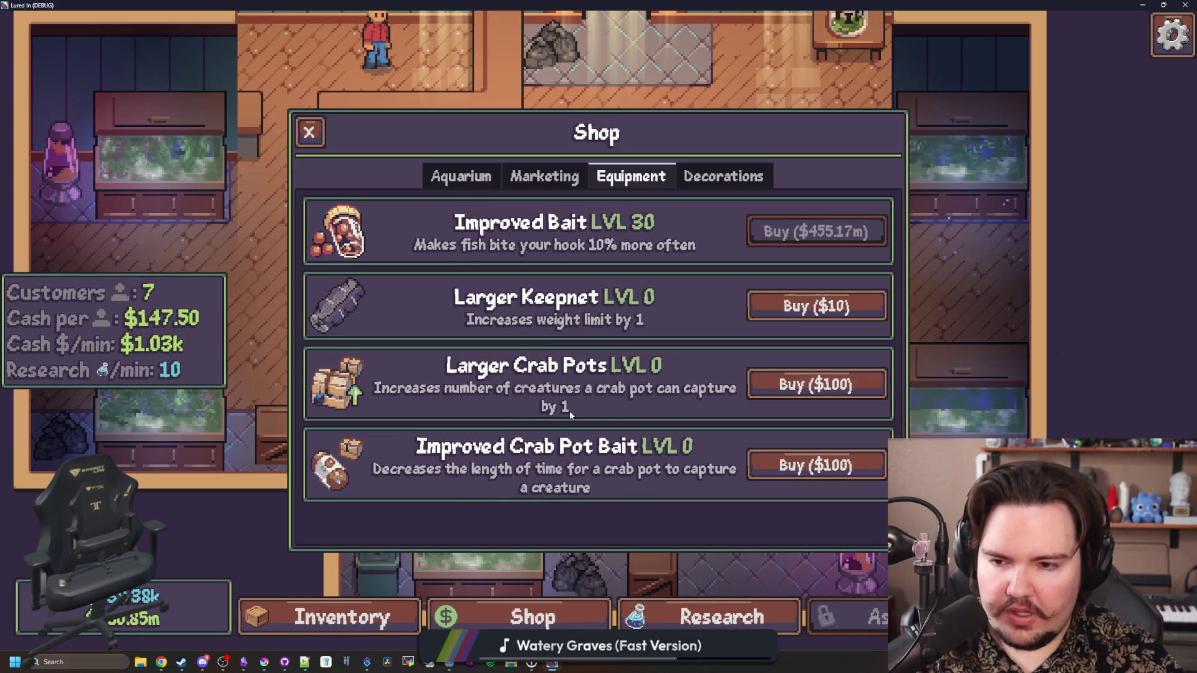
pyautogui.click(834, 401)
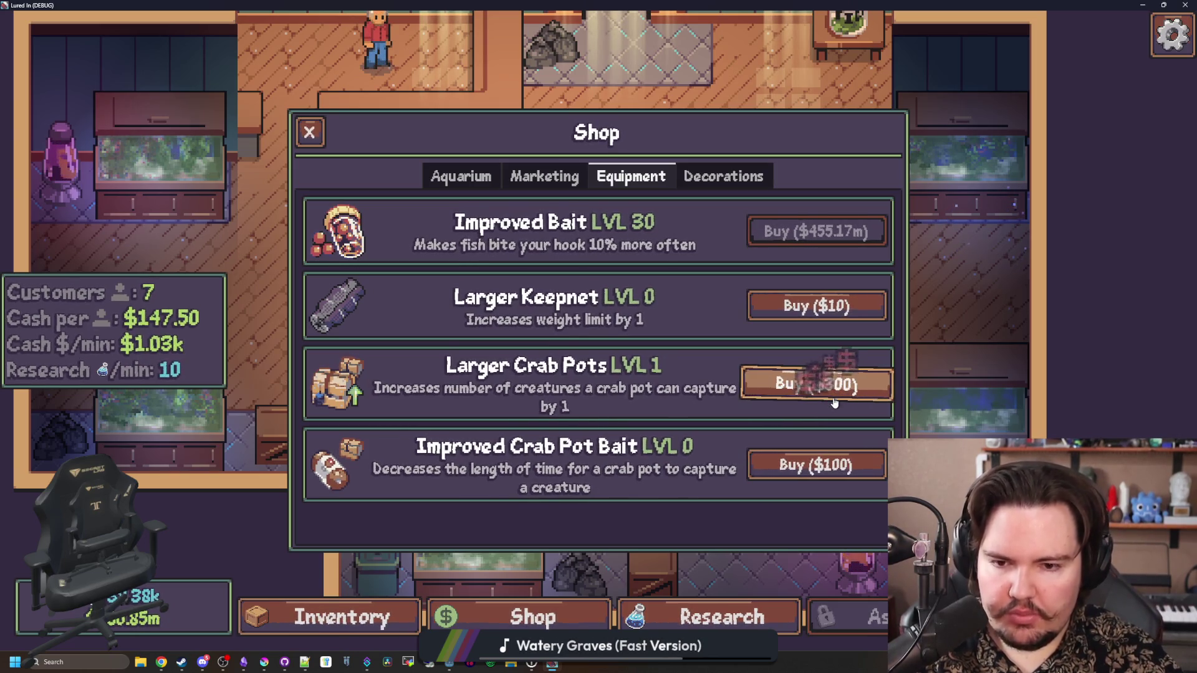
pyautogui.click(835, 401)
pyautogui.click(835, 399)
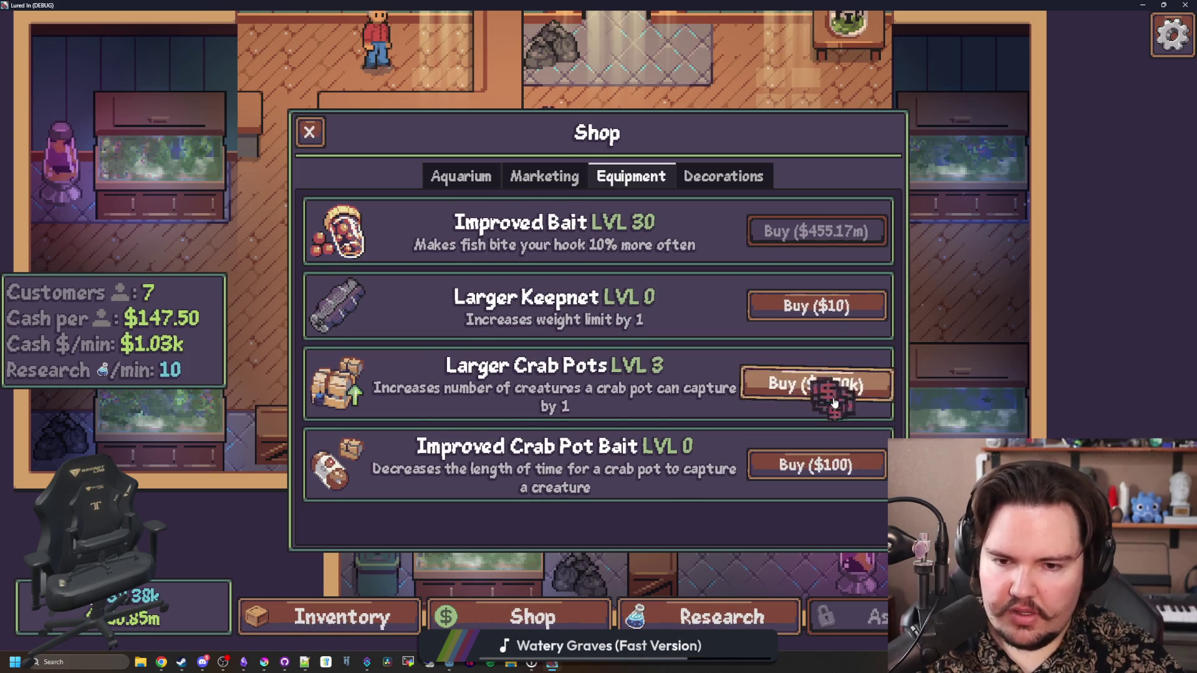
pyautogui.click(823, 389)
pyautogui.click(798, 385)
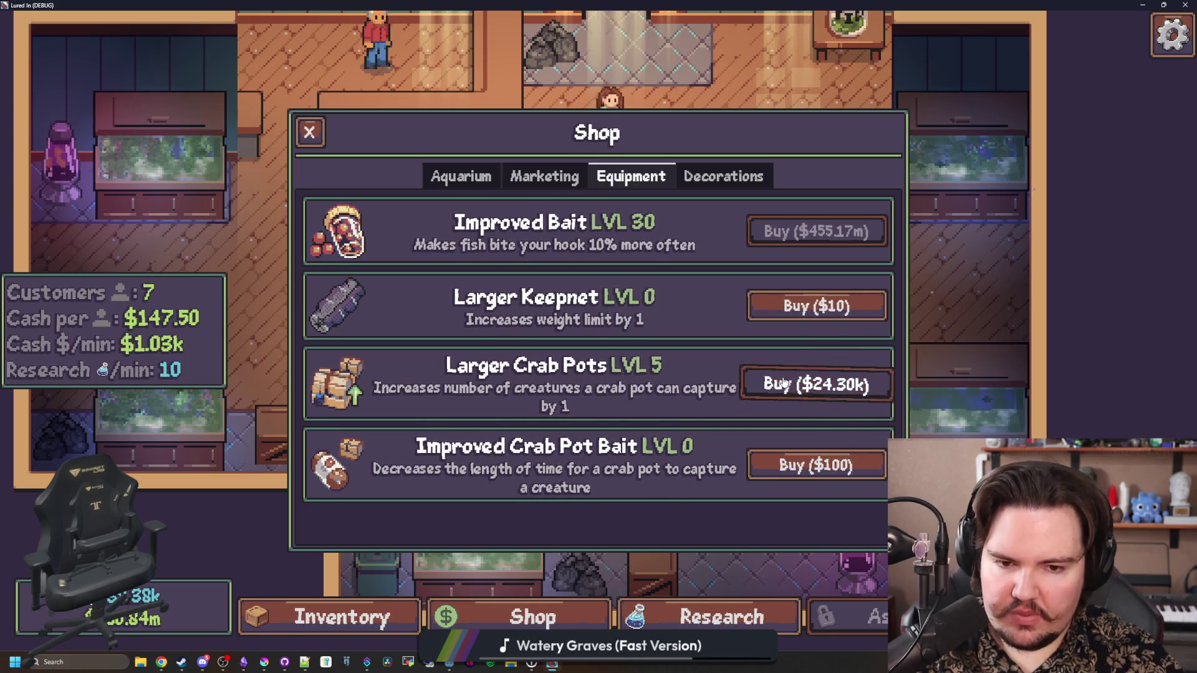
pyautogui.click(792, 386)
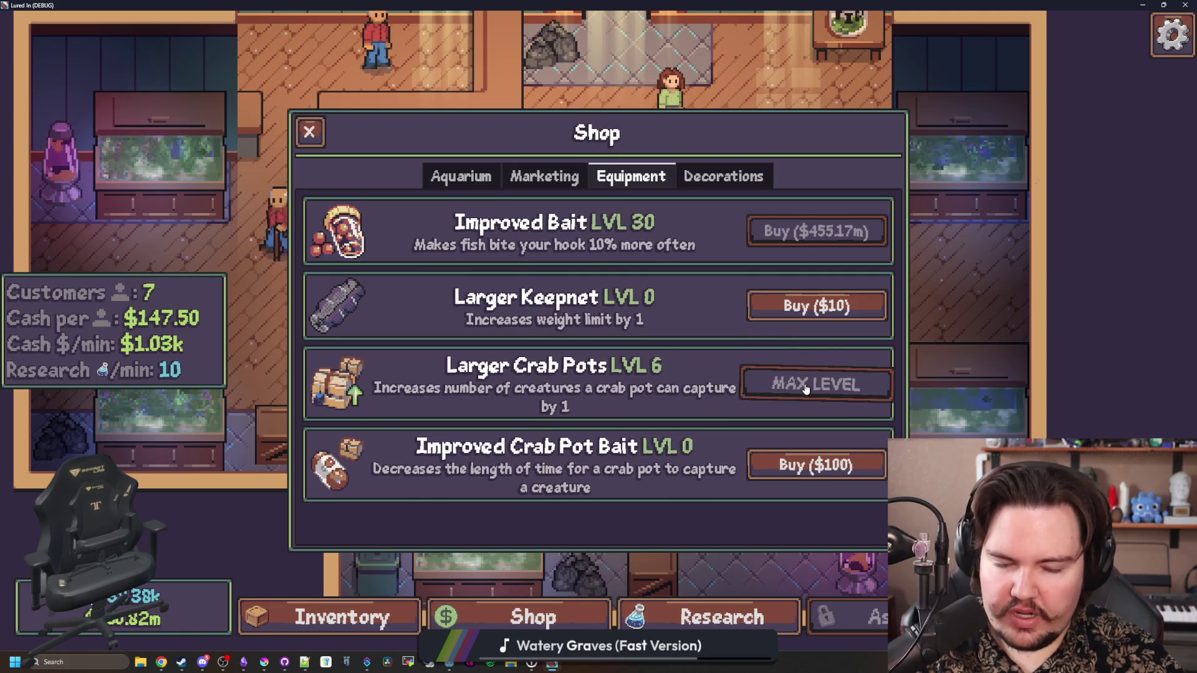
# Travel free to the Pond, cast and reel in a line, then bring the script editor forward
pyautogui.press('t')
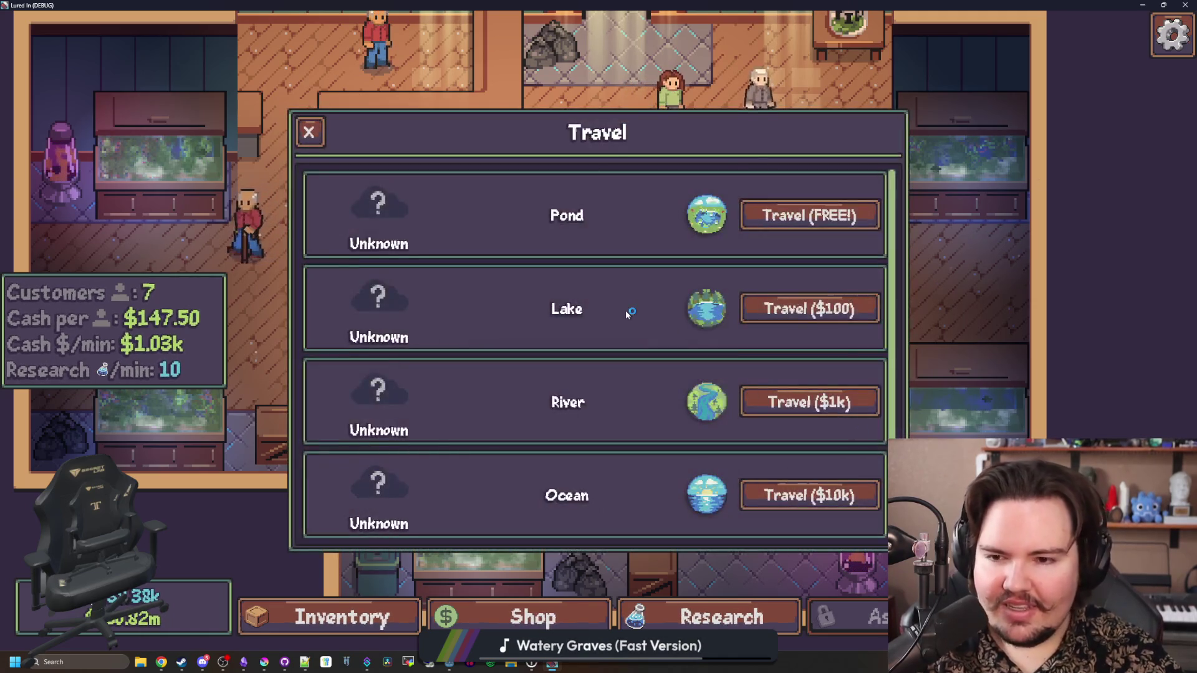
pyautogui.scroll(-1, 626, 309)
pyautogui.scroll(1, 626, 309)
pyautogui.click(760, 213)
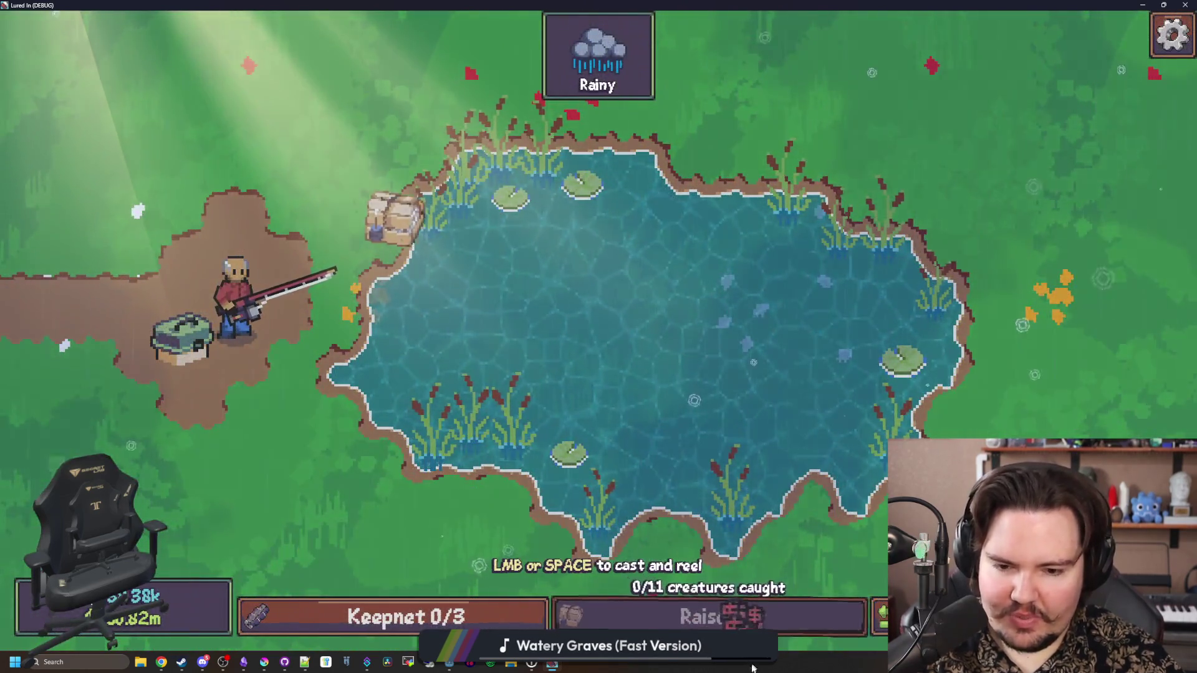
pyautogui.press('space')
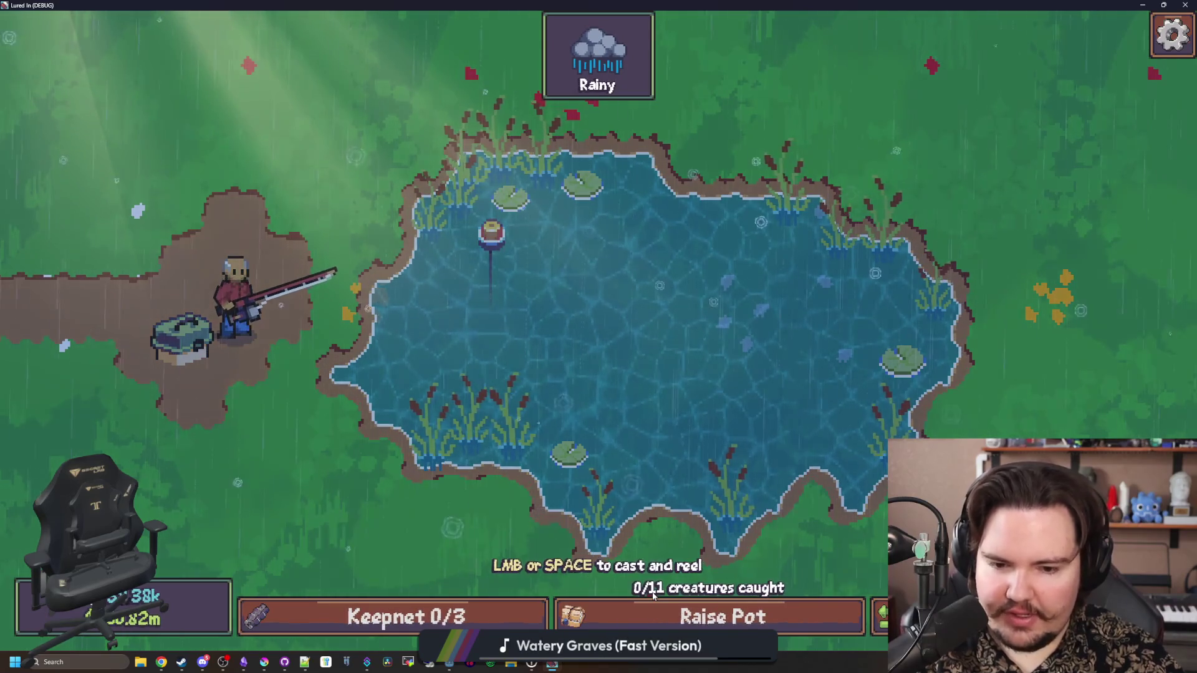
pyautogui.click(462, 58)
pyautogui.moveTo(517, 5); pyautogui.dragTo(488, 465)
pyautogui.click(379, 400)
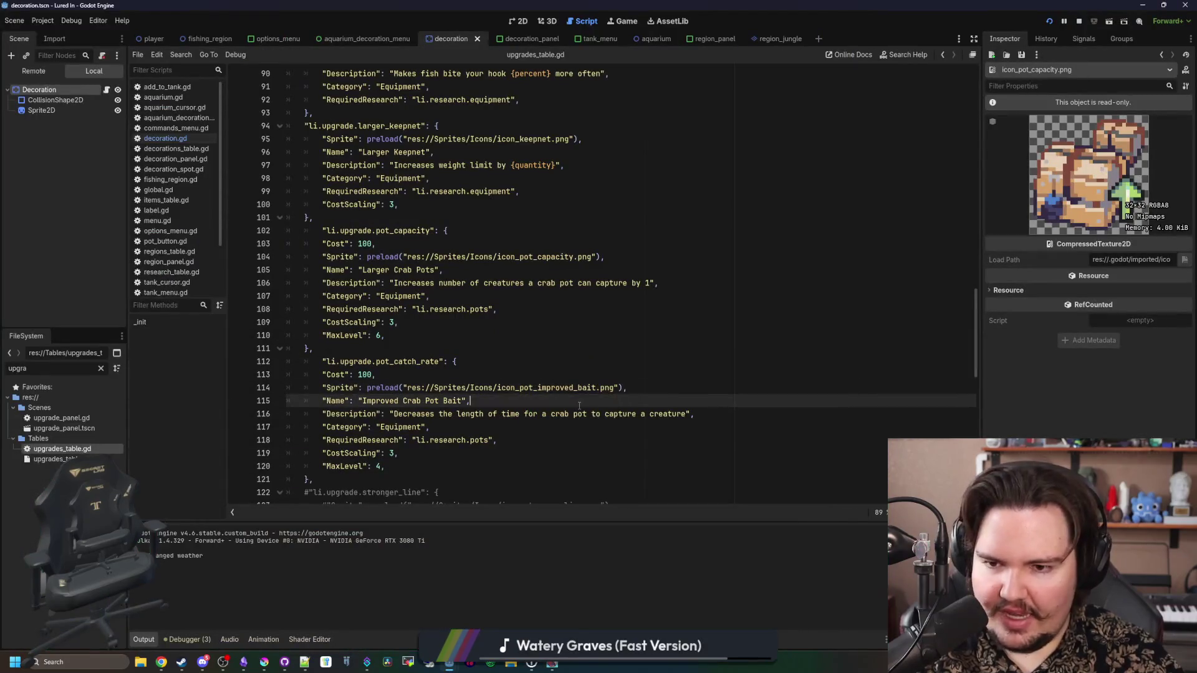
pyautogui.click(379, 349)
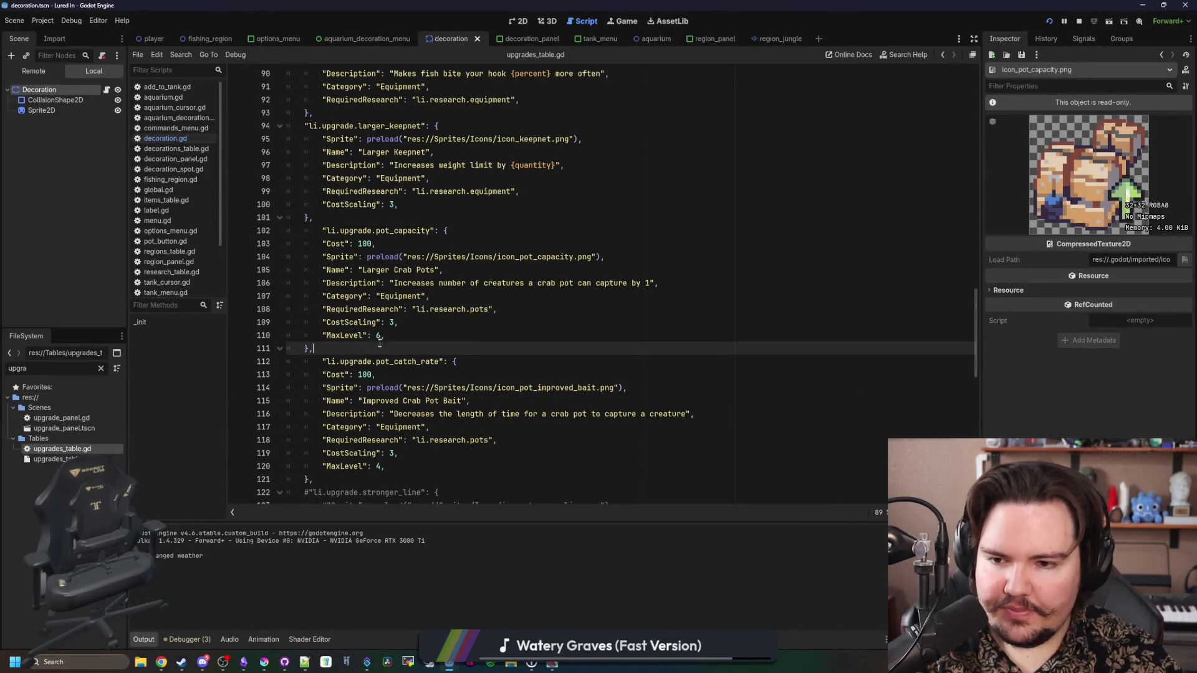
pyautogui.press('Return')
pyautogui.press('BackSpace')
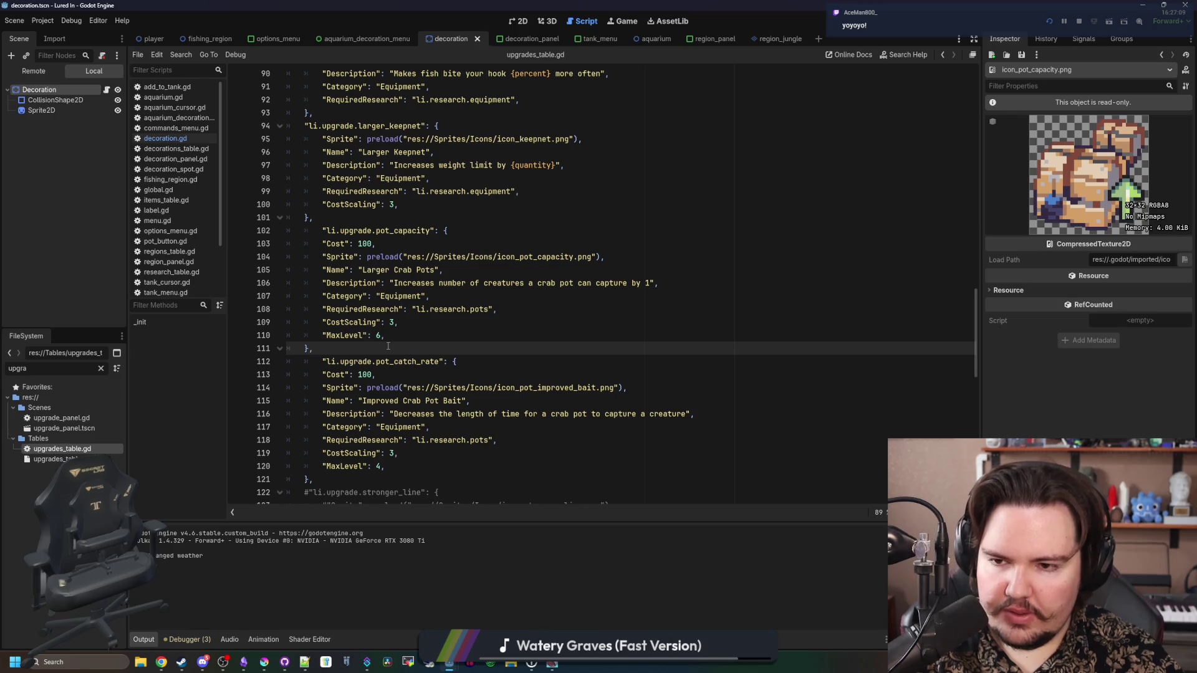
pyautogui.click(367, 244)
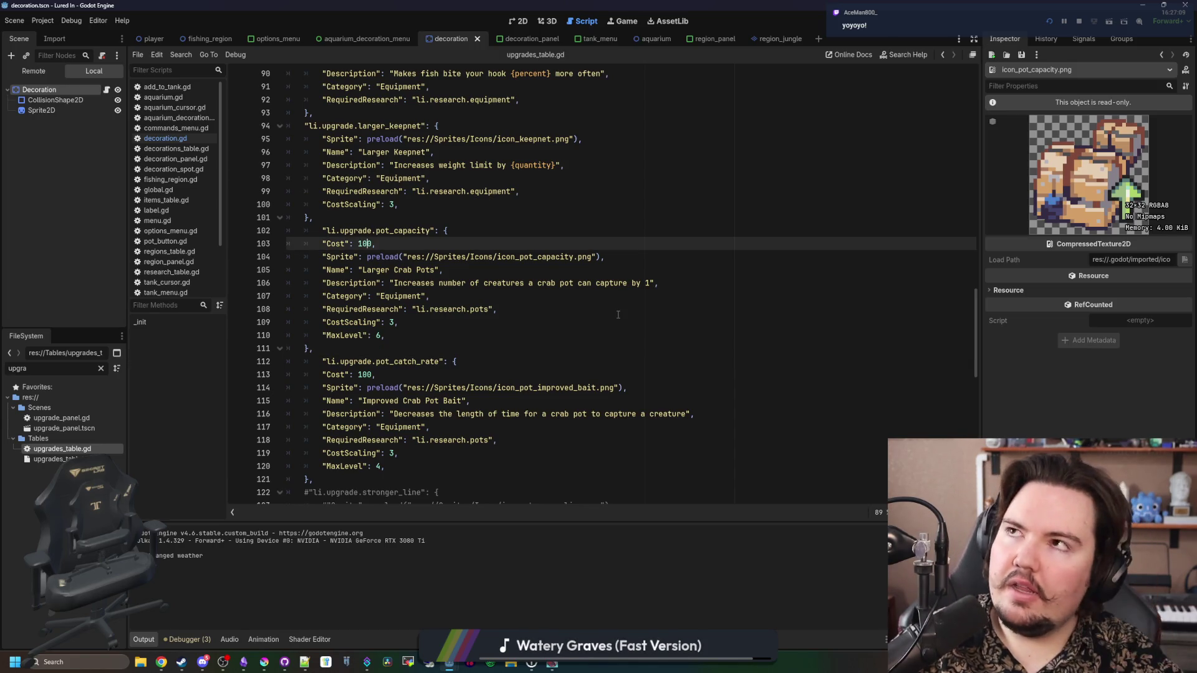
pyautogui.click(551, 664)
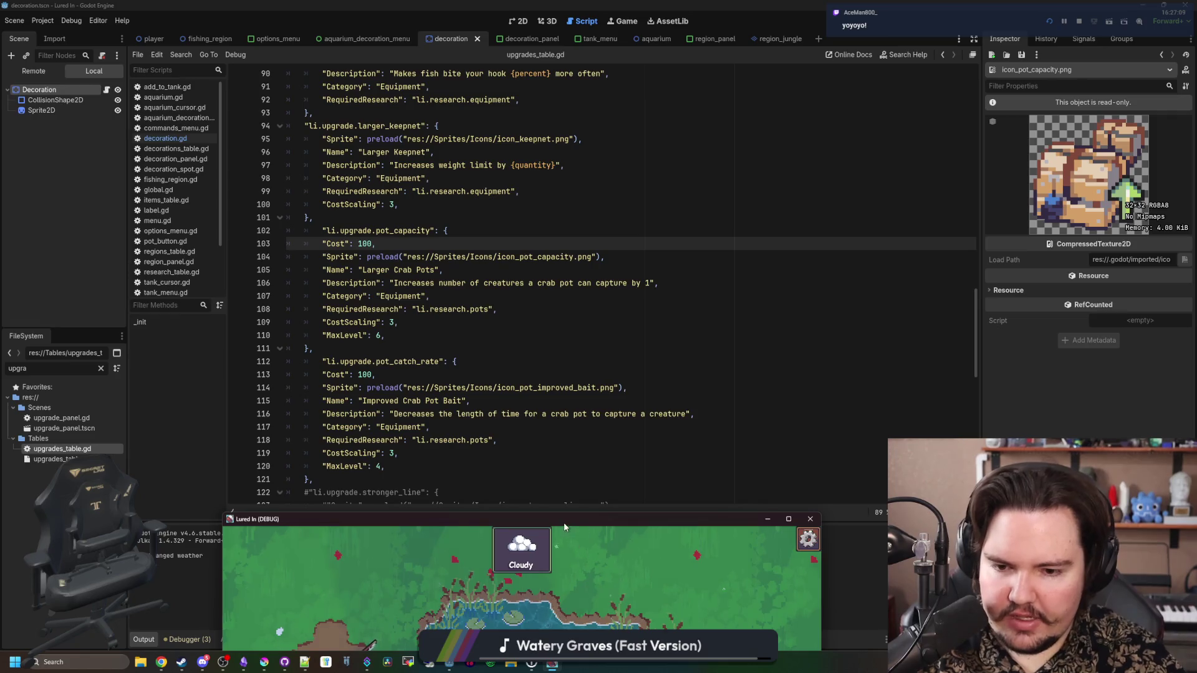
# Maximize the game, review the research tree, scroll the Pond-to-Jungle travel list, then restore the window
pyautogui.doubleClick(563, 522)
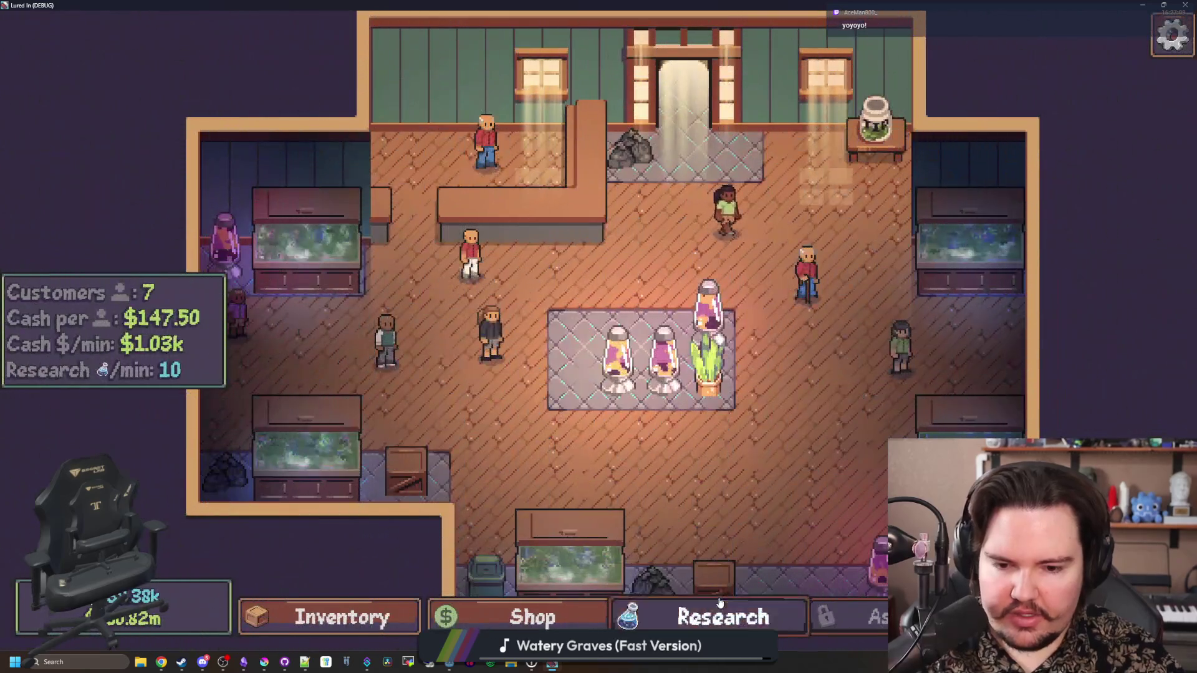
pyautogui.click(720, 603)
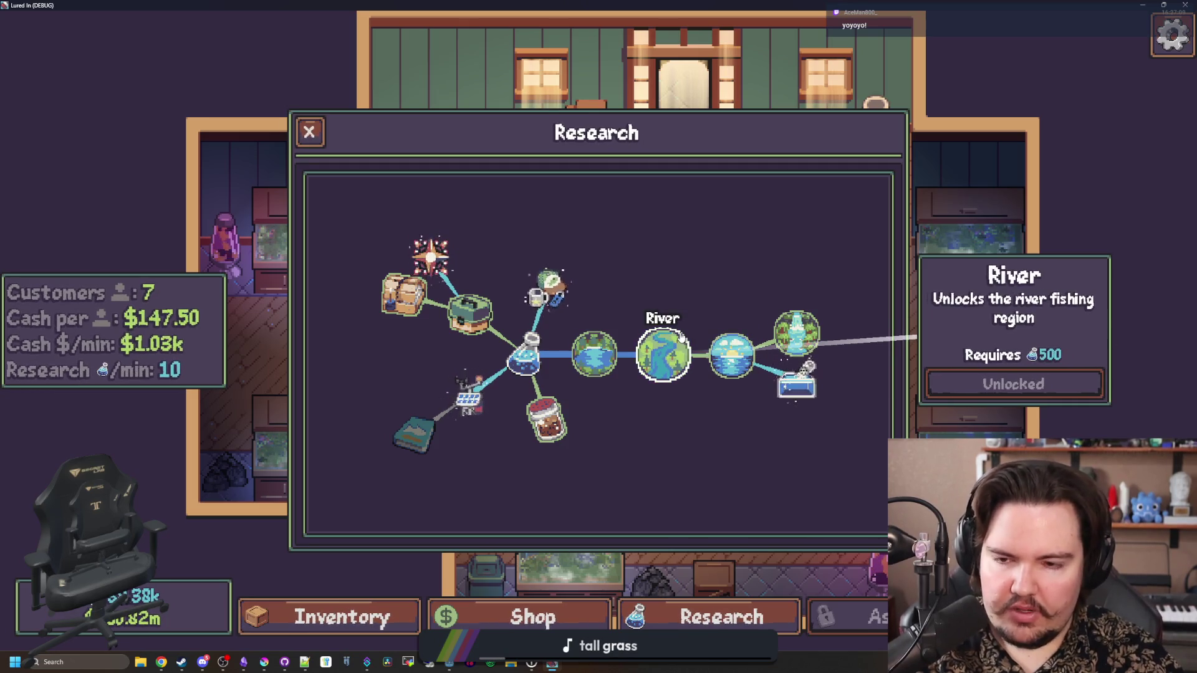
pyautogui.press('Escape')
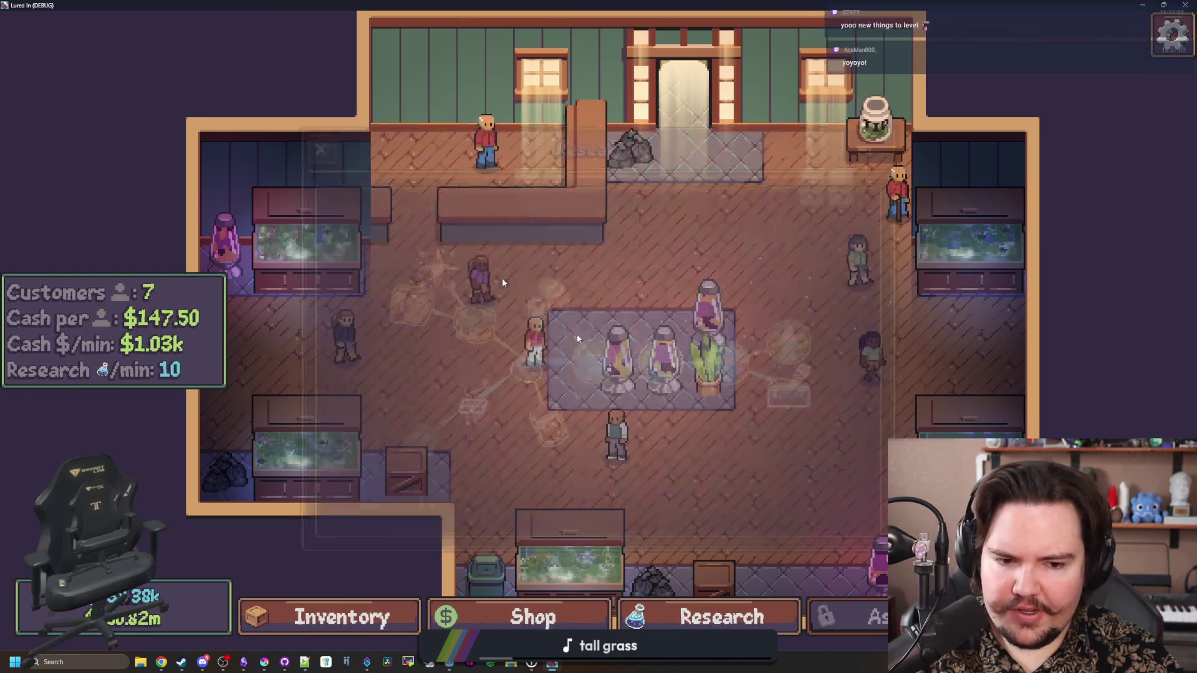
pyautogui.press('t')
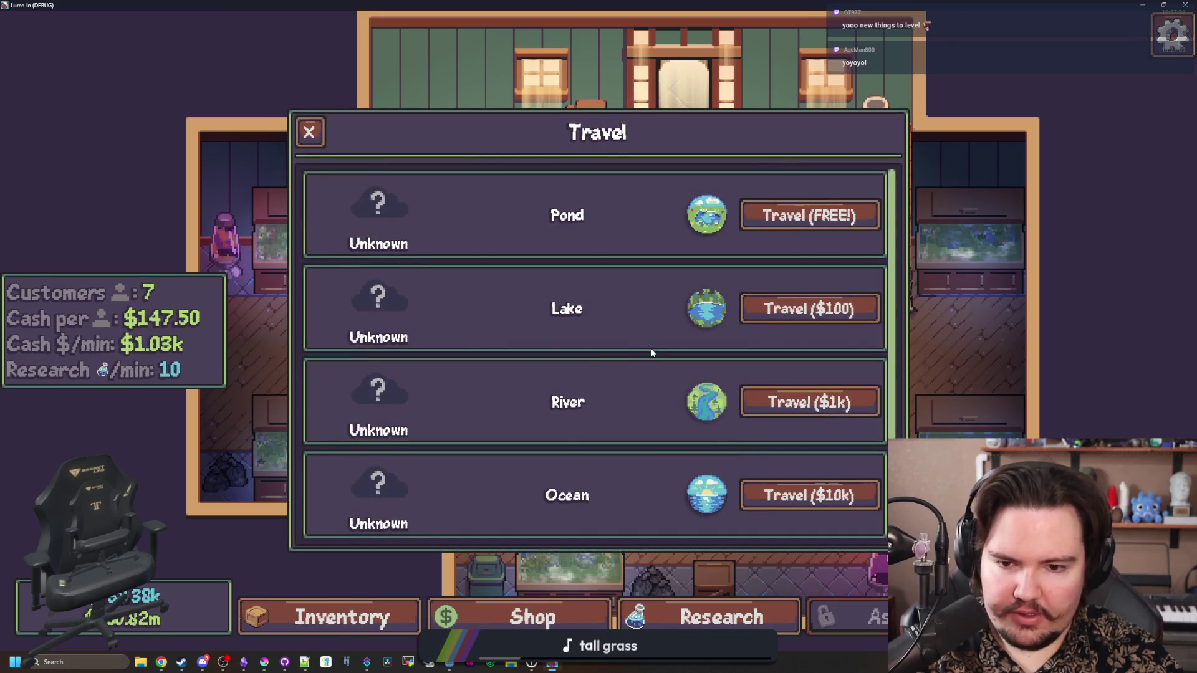
pyautogui.scroll(-1, 809, 379)
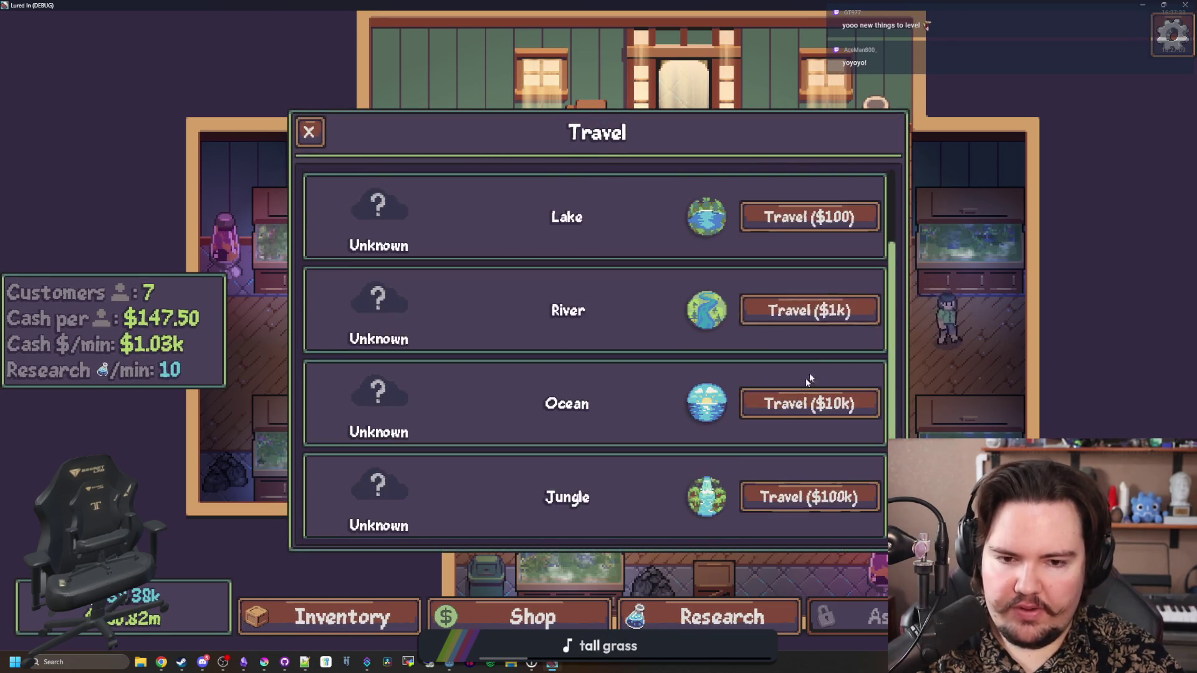
pyautogui.press('super+Down')
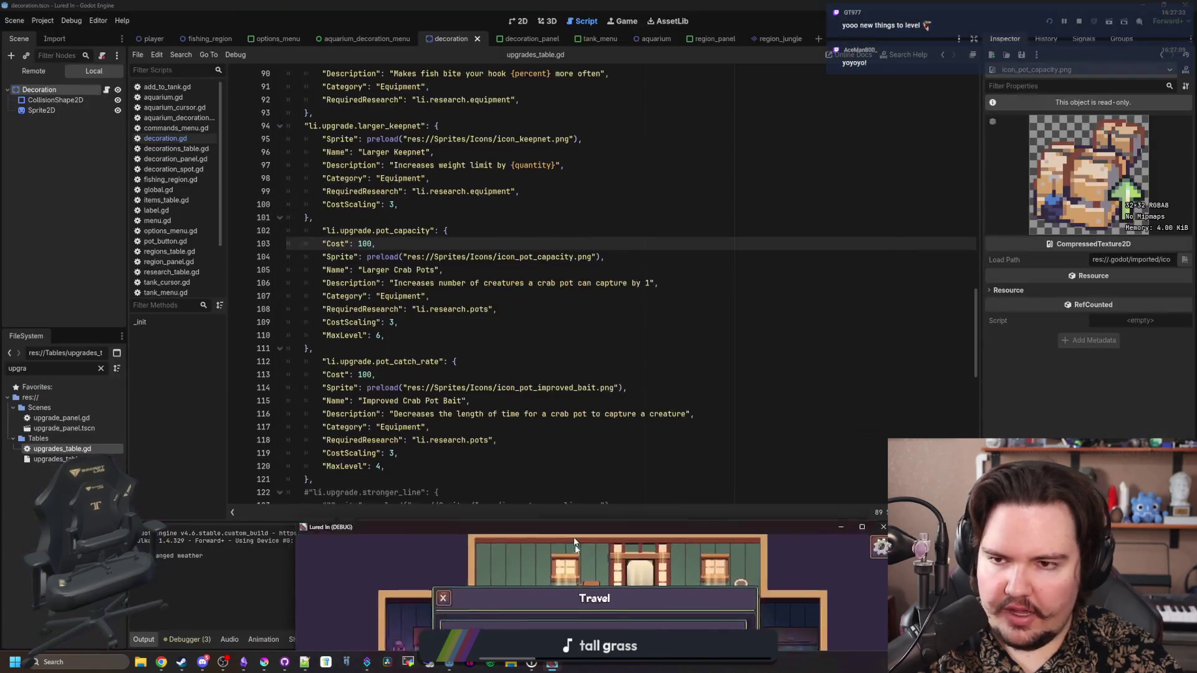
# Edit the pot upgrade Cost values, comment out a MaxLevel line, and save upgrades_table.gd
pyautogui.click(427, 322)
pyautogui.click(369, 244)
pyautogui.write('0')
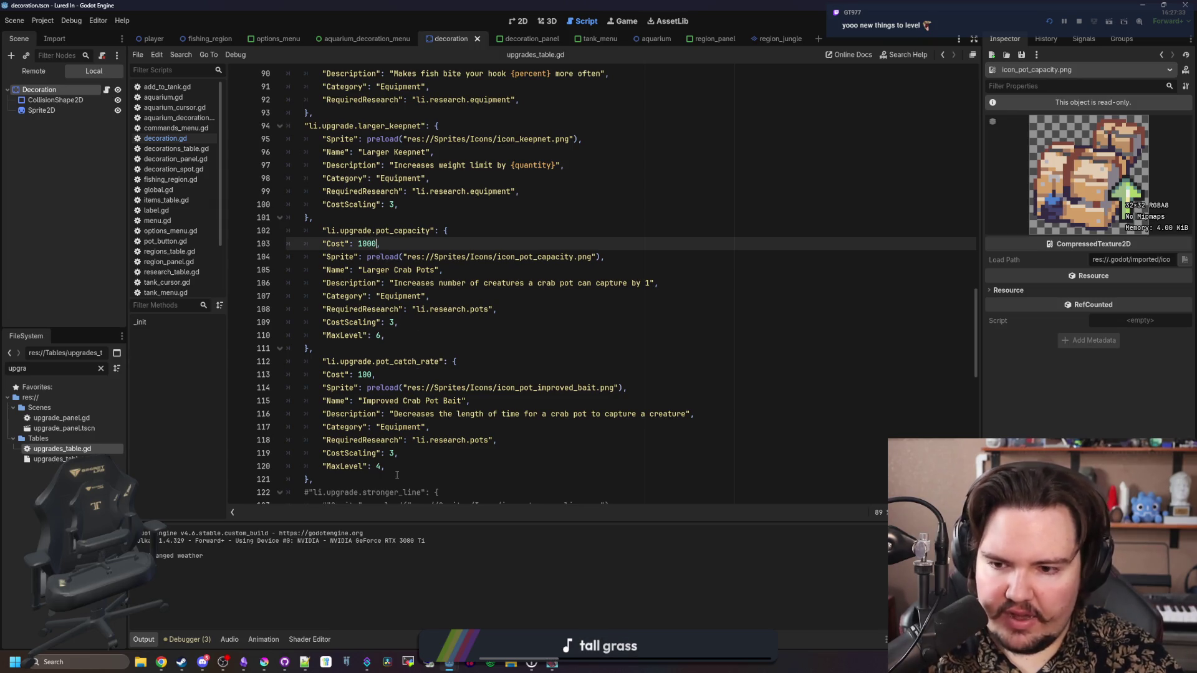
pyautogui.click(374, 375)
pyautogui.write('0')
pyautogui.click(380, 337)
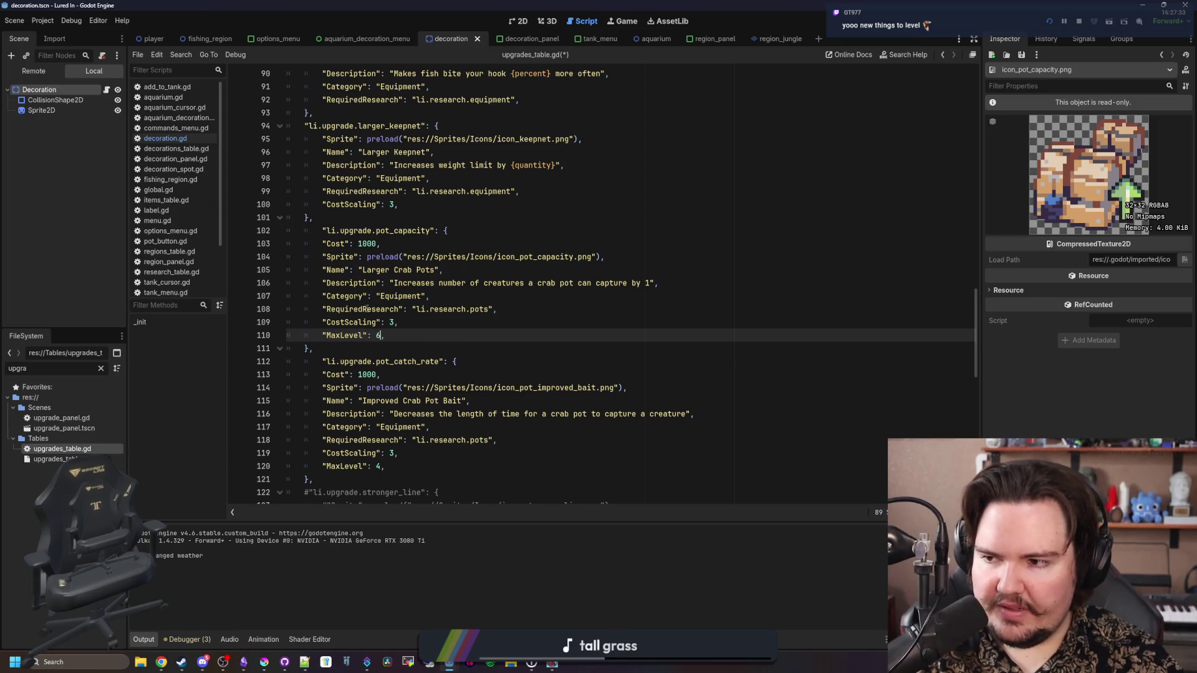
pyautogui.scroll(-1, 371, 307)
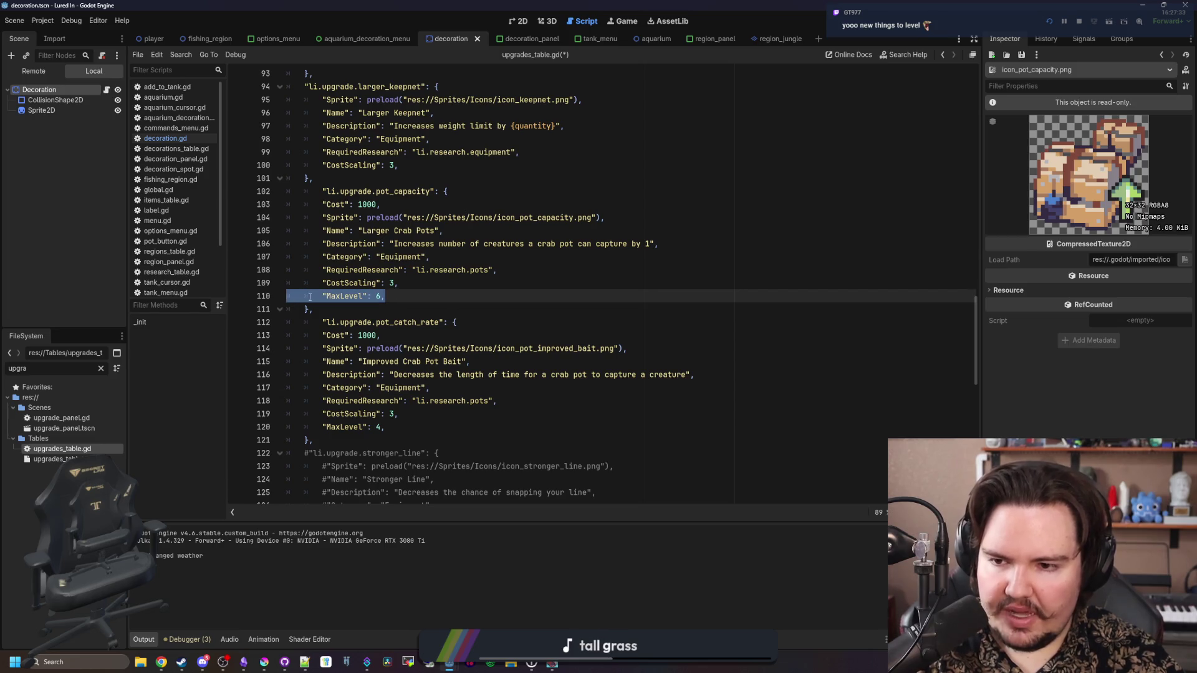
pyautogui.click(321, 430)
pyautogui.write('#')
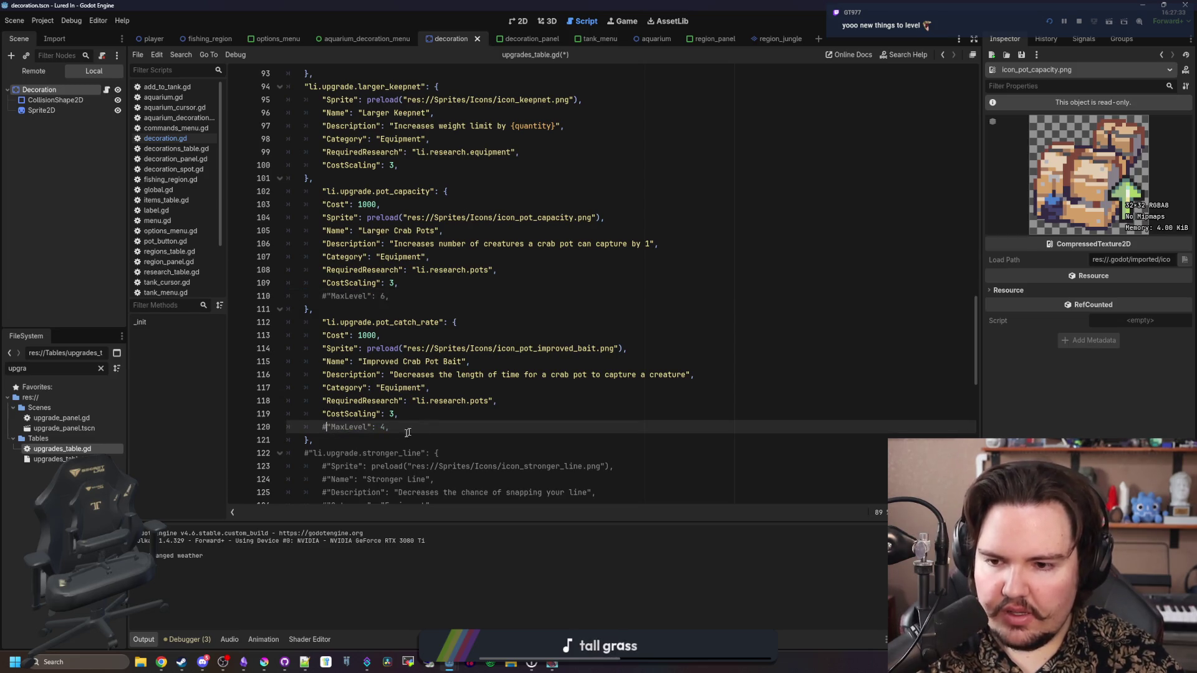
pyautogui.scroll(1, 395, 367)
pyautogui.click(430, 323)
pyautogui.write('10')
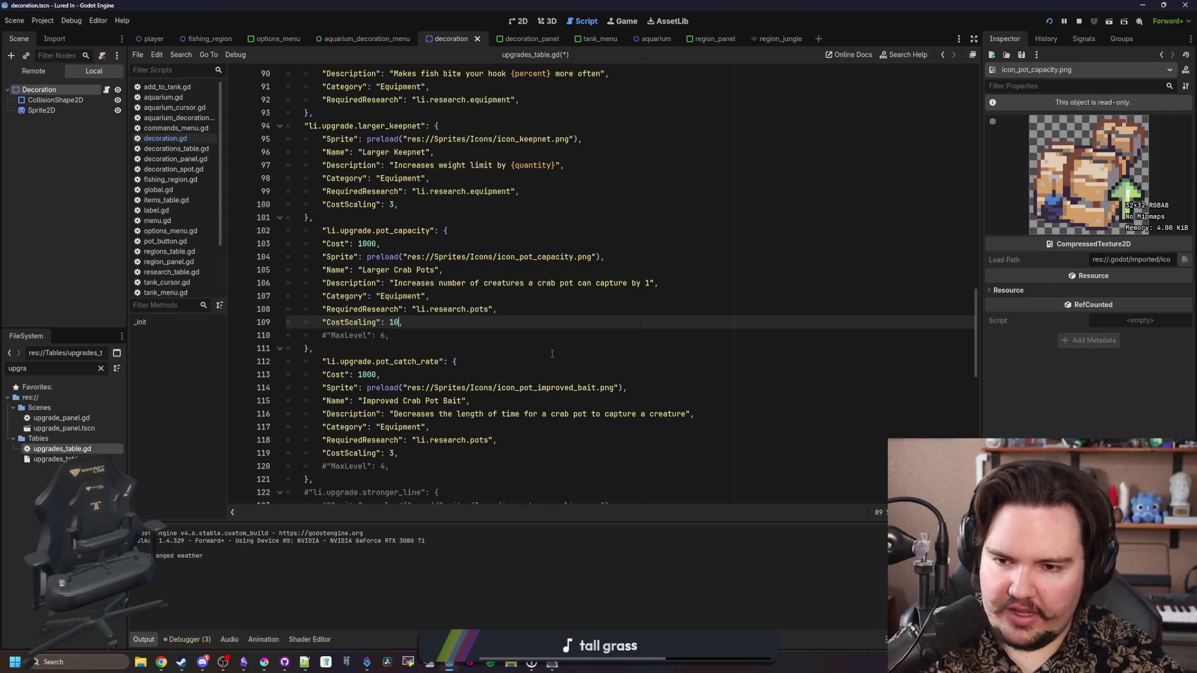
pyautogui.hotkey('ctrl', 's')
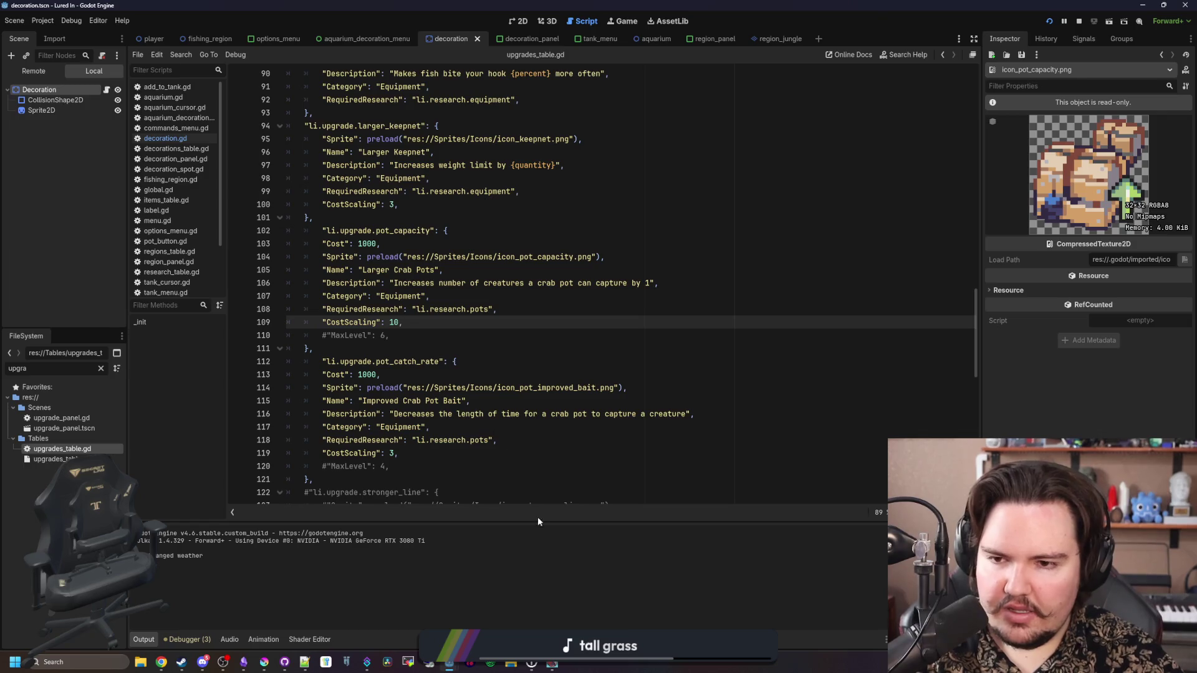
# Quit the running game from its Escape menu
pyautogui.click(553, 664)
pyautogui.doubleClick(640, 549)
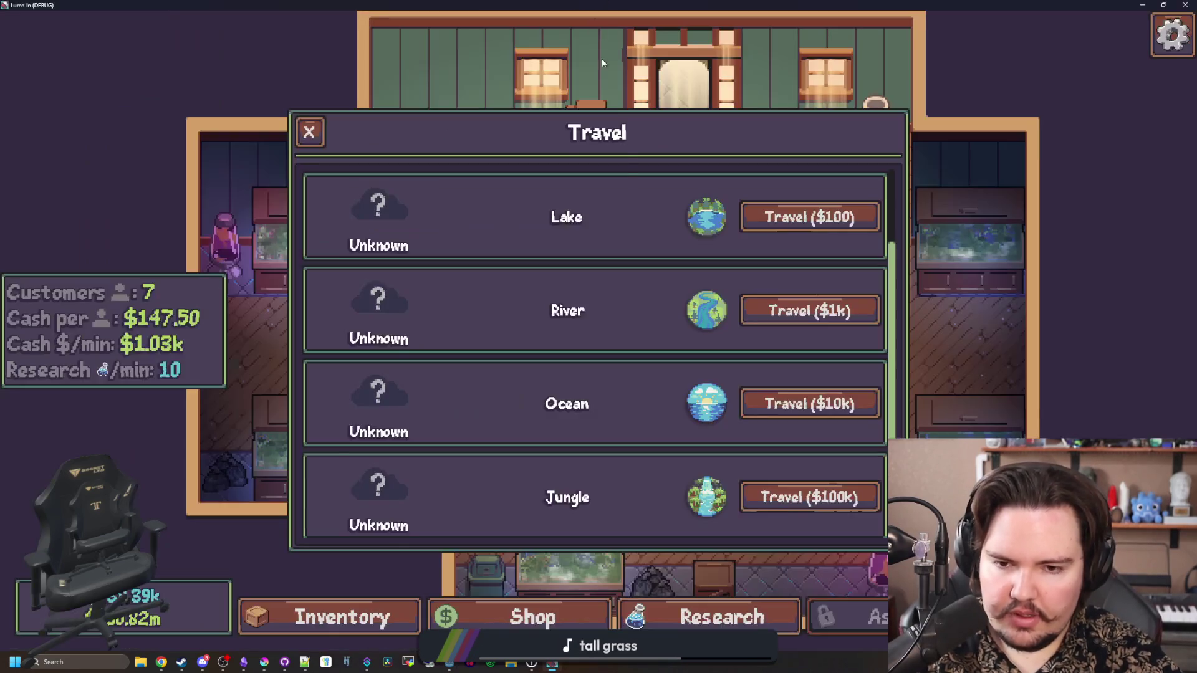
pyautogui.click(533, 617)
pyautogui.press('Escape')
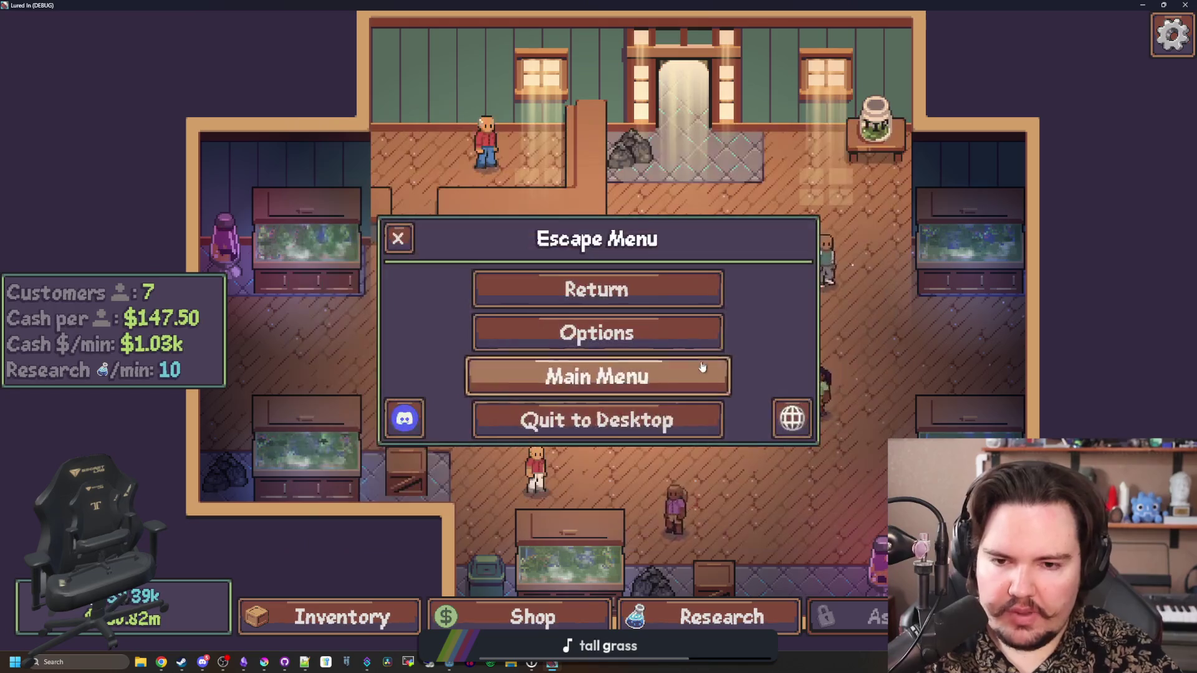
pyautogui.click(642, 418)
# Change pot capacity CostScaling from 10 to 5, save, and run the project with F5
pyautogui.hotkey('ctrl', 's')
pyautogui.hotkey('ctrl', 's')
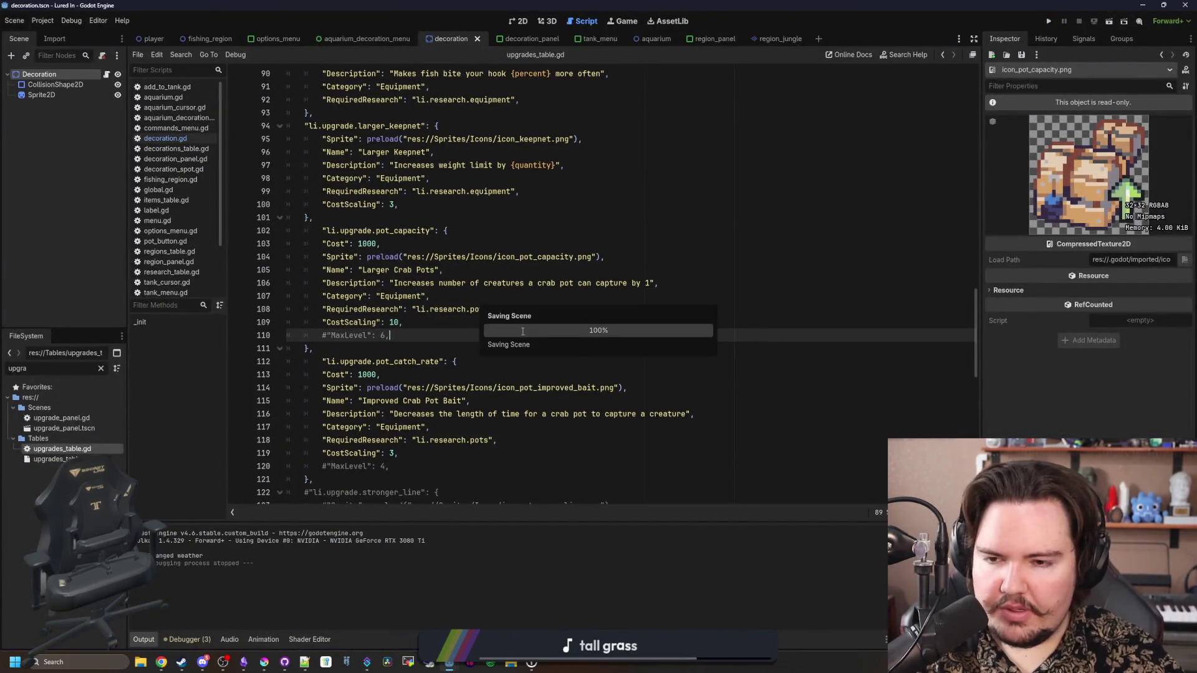
pyautogui.click(395, 244)
pyautogui.hotkey('ctrl', 's')
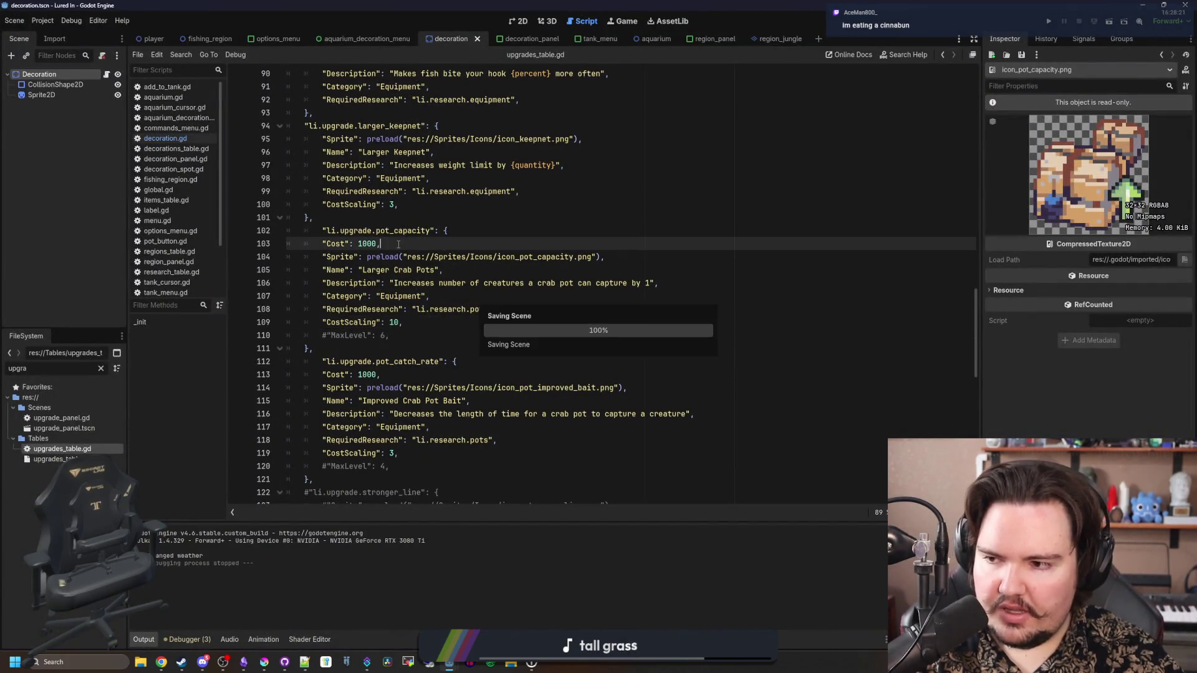
pyautogui.click(396, 321)
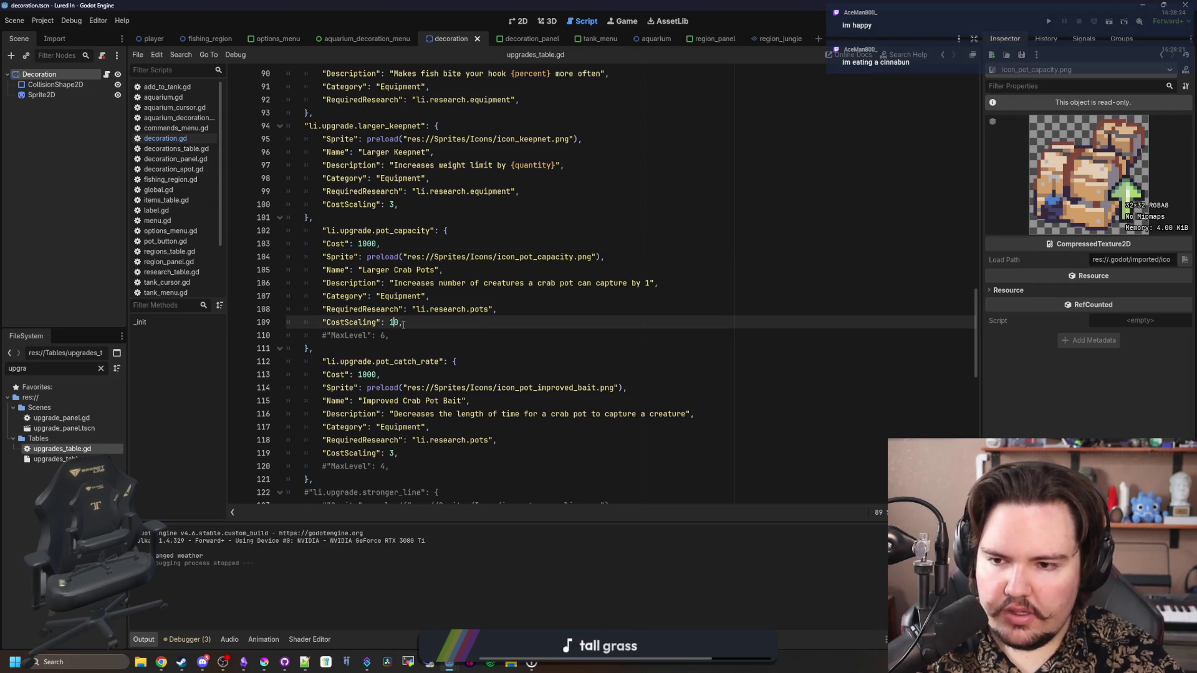
pyautogui.write('5')
pyautogui.click(546, 328)
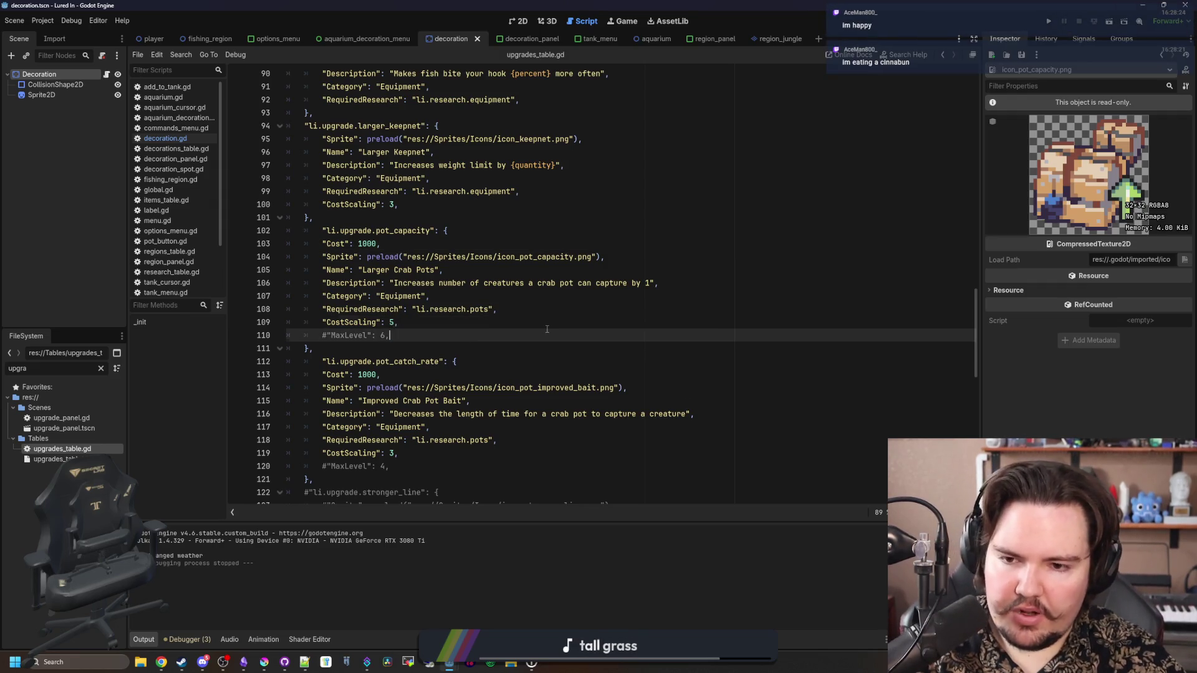
pyautogui.click(471, 324)
pyautogui.hotkey('ctrl', 's')
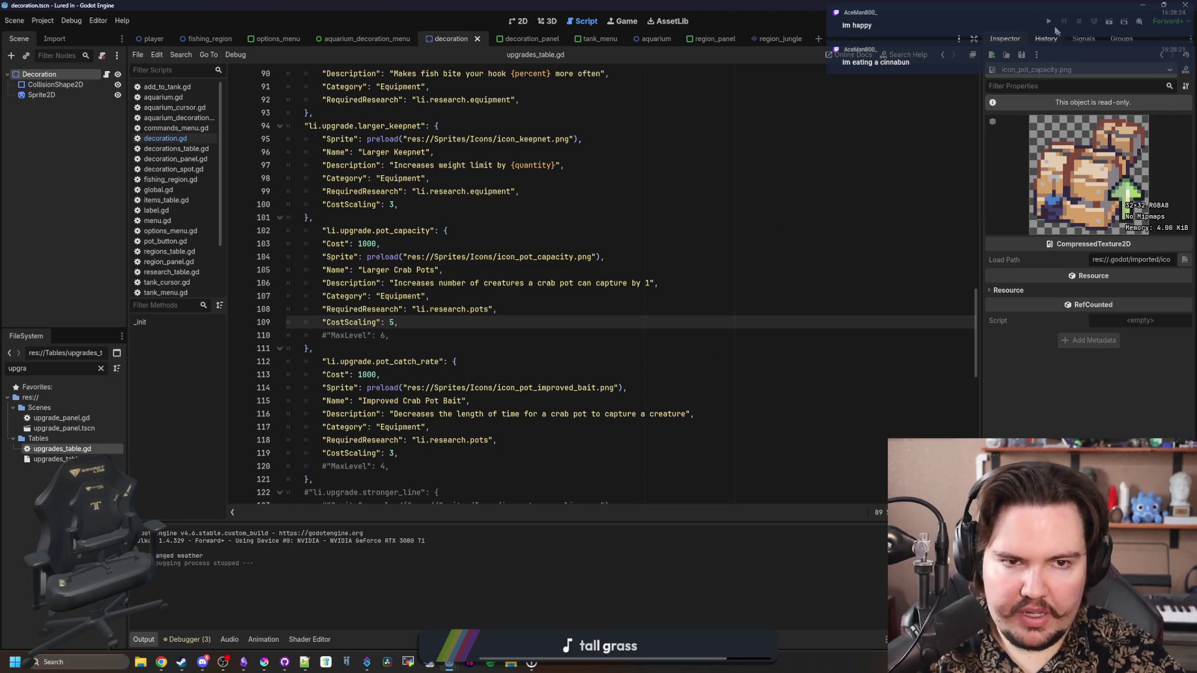
pyautogui.press('F5')
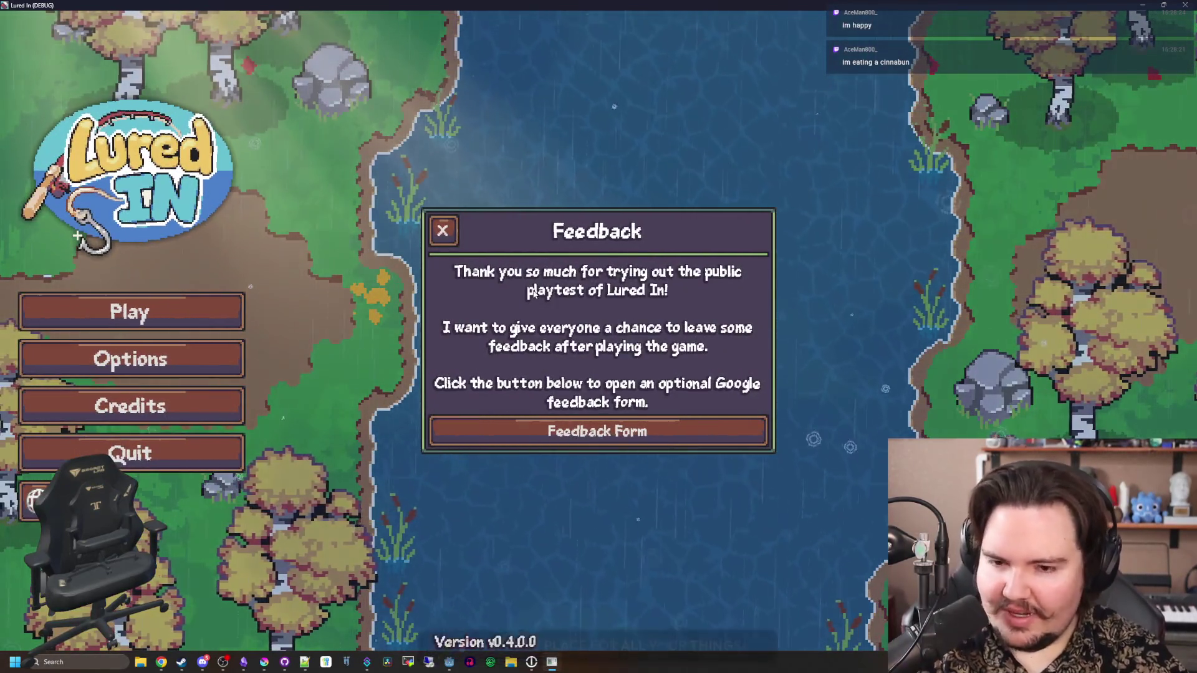
# Dismiss the Feedback popup, start playing, and accept the welcome-back earnings
pyautogui.click(446, 238)
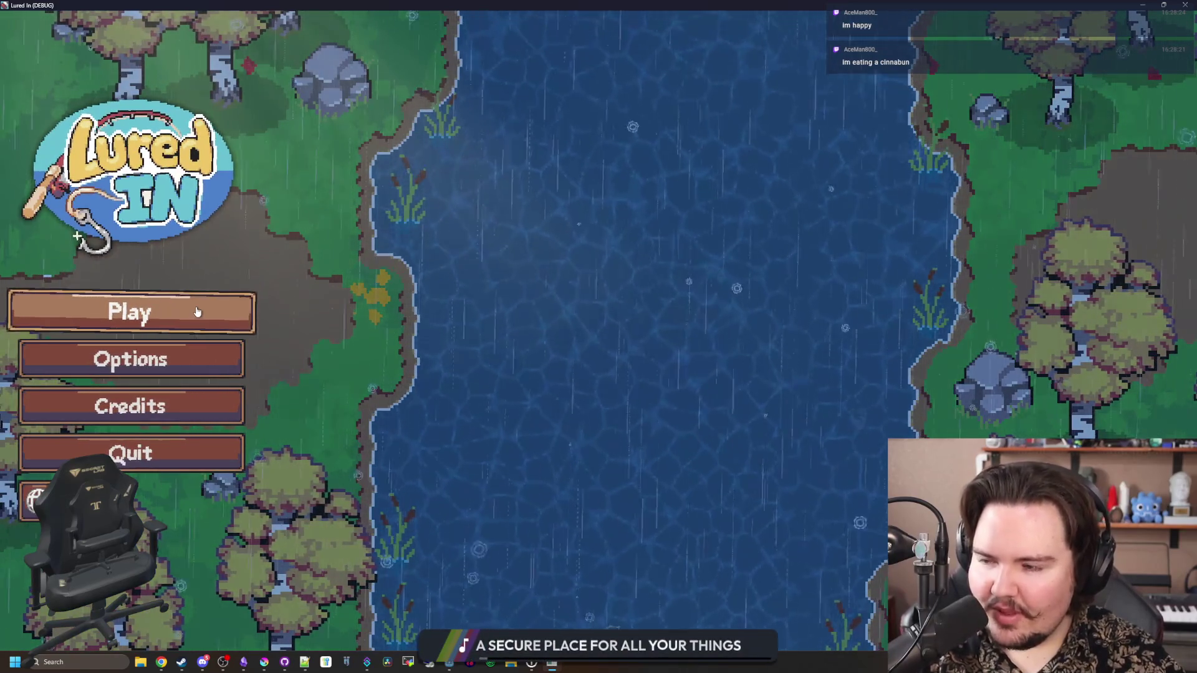
pyautogui.click(197, 312)
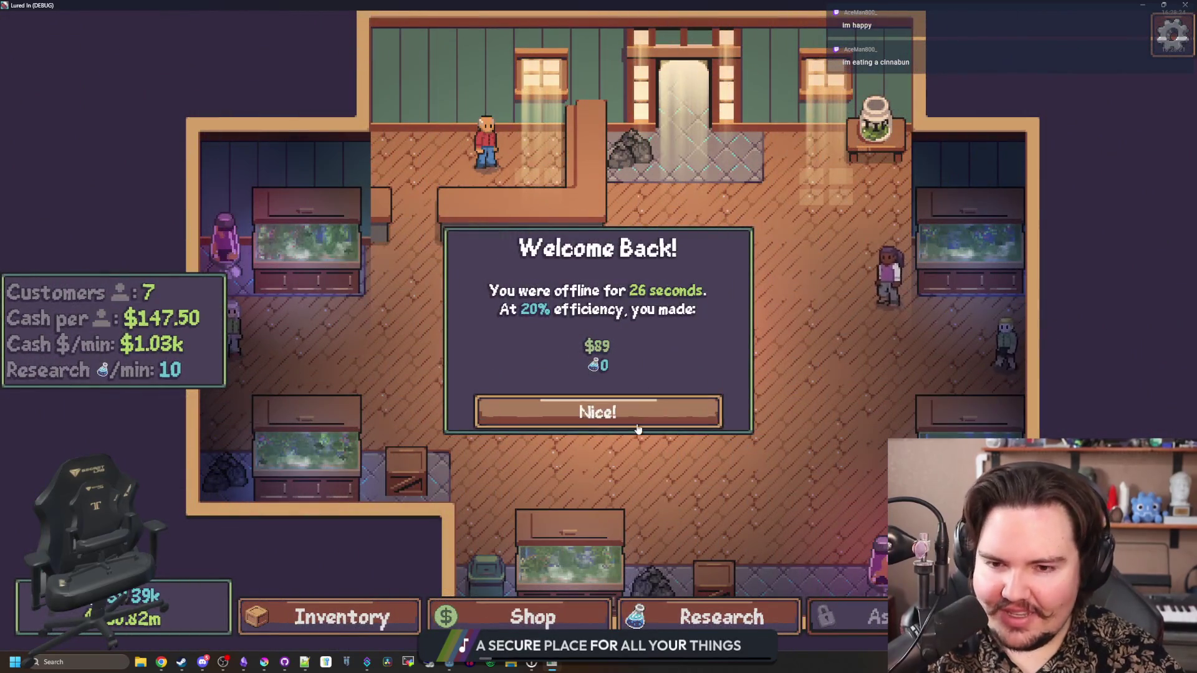
pyautogui.click(599, 409)
# Browse the shop's Equipment, Marketing, Decorations and Aquarium tabs, then close it and open the command menu
pyautogui.click(498, 617)
pyautogui.click(623, 177)
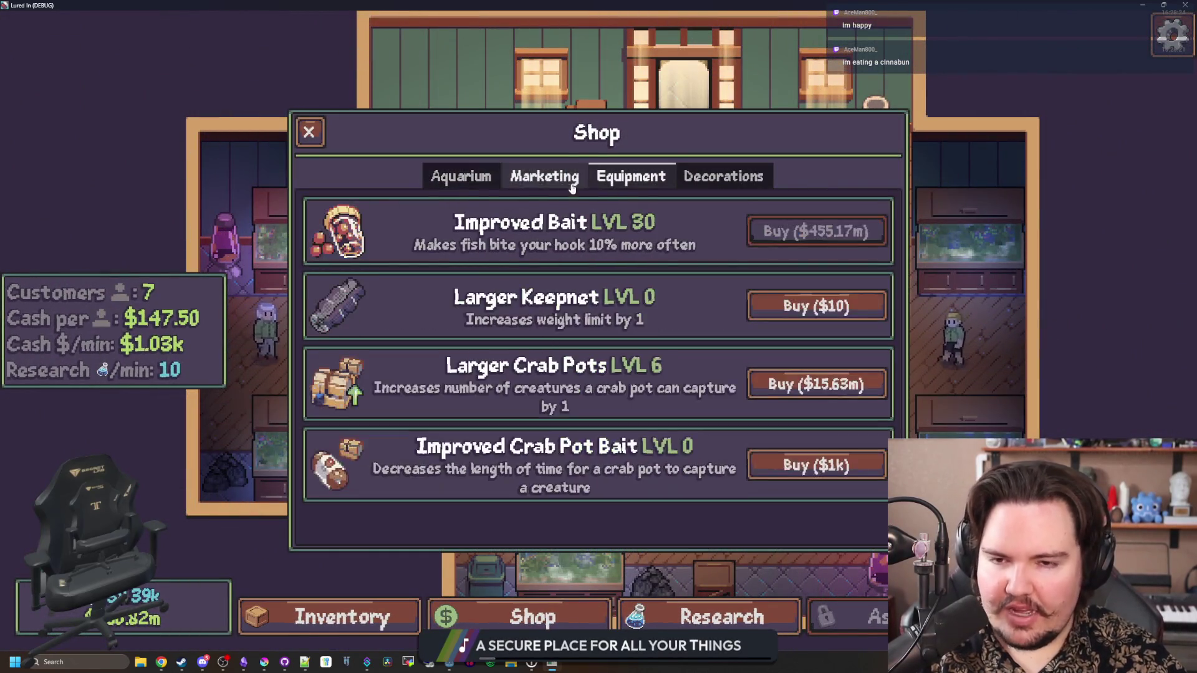
pyautogui.click(544, 177)
pyautogui.click(623, 178)
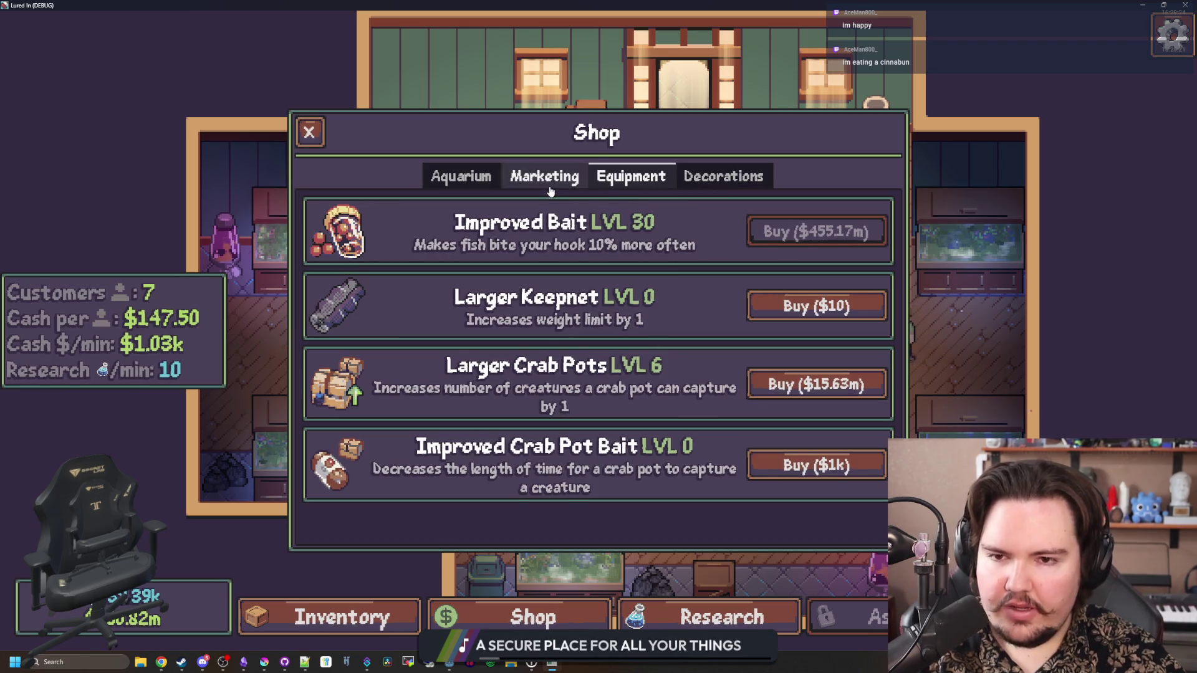
pyautogui.click(544, 176)
pyautogui.click(631, 178)
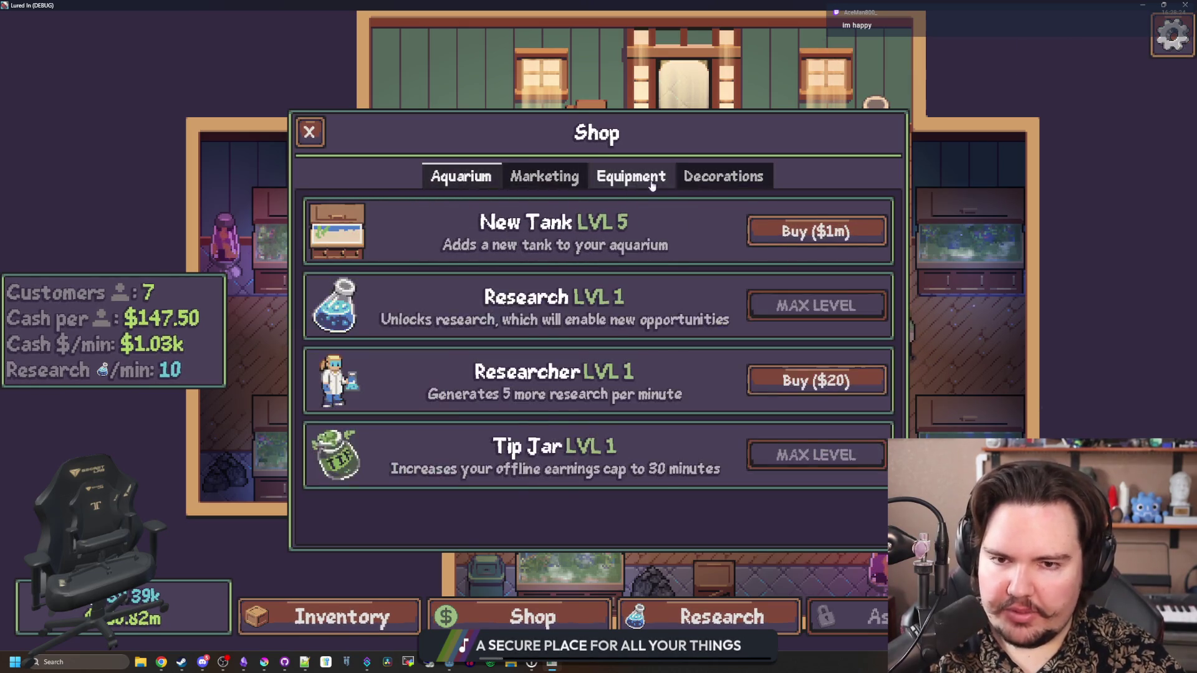
pyautogui.click(729, 178)
pyautogui.click(496, 175)
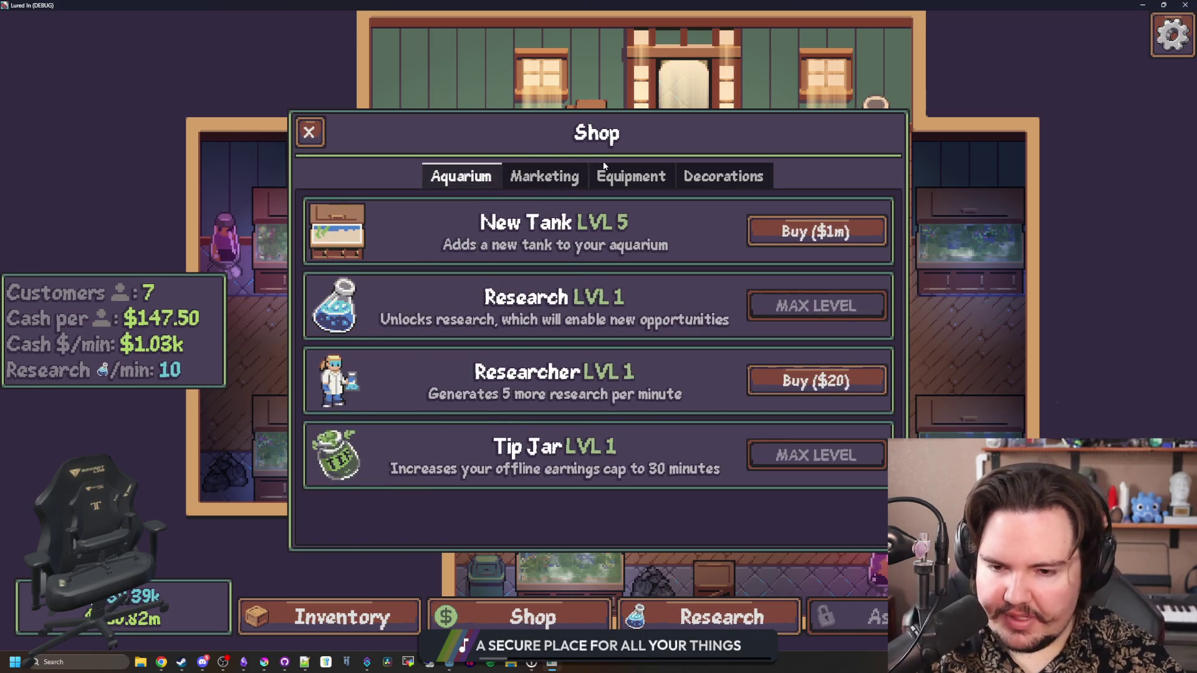
pyautogui.click(615, 179)
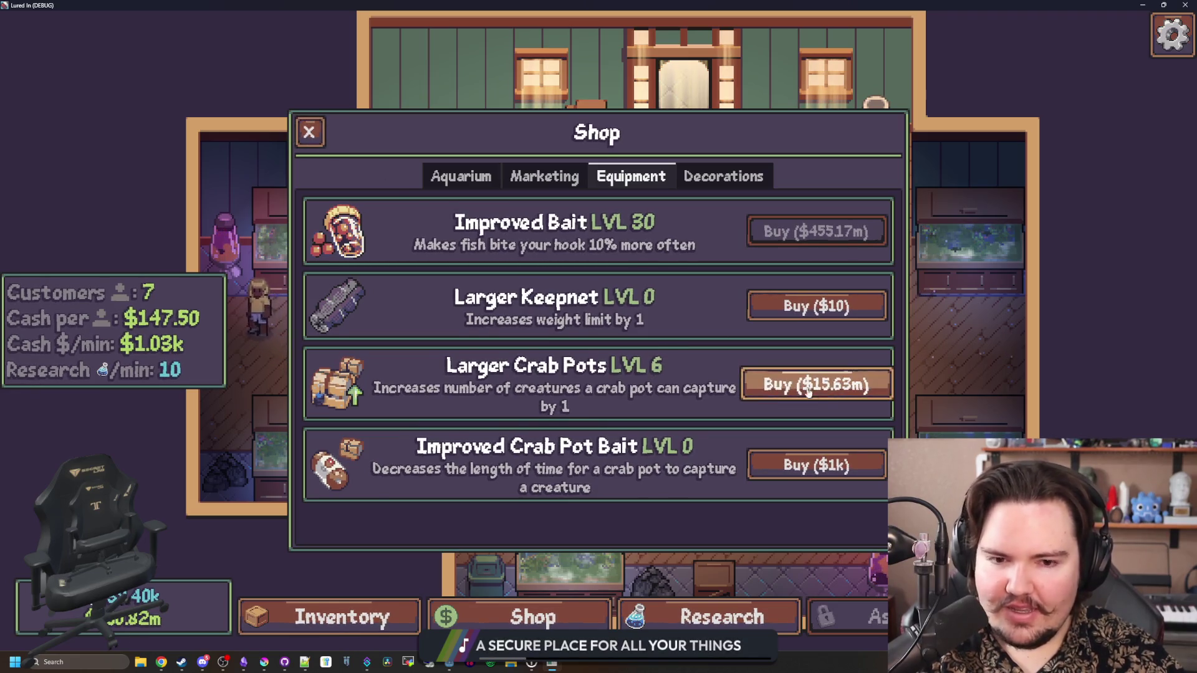
pyautogui.click(310, 133)
pyautogui.press('`')
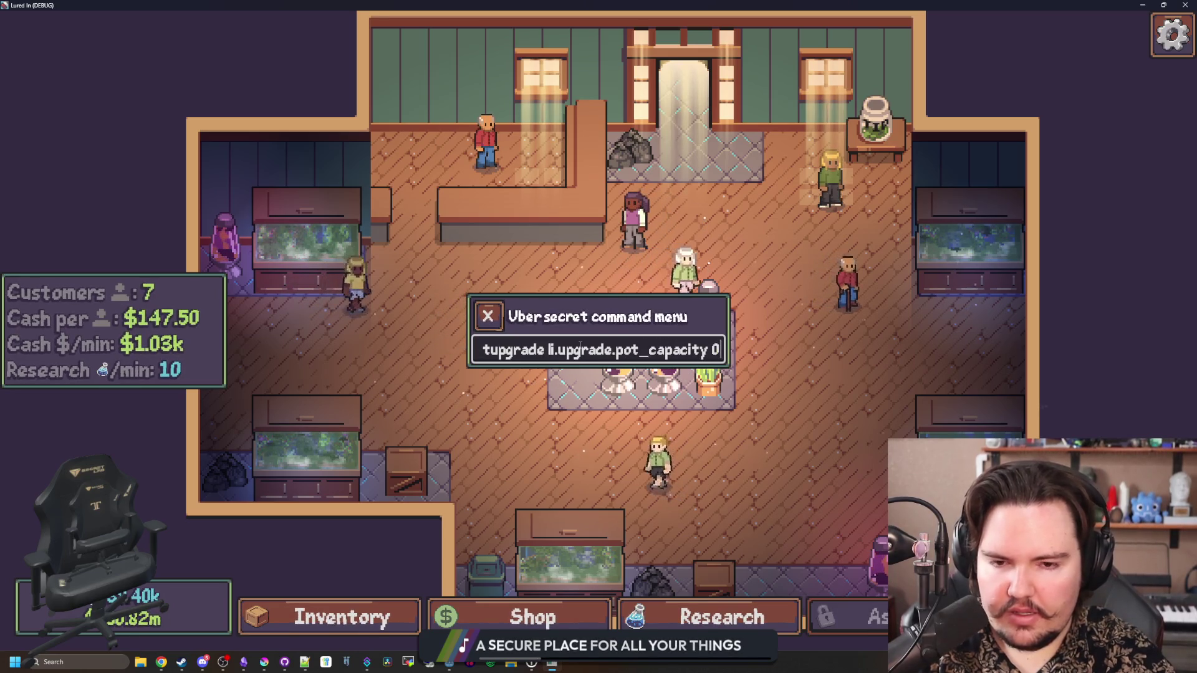
# Reset pot capacity to level 0, then buy Larger Crab Pots back up level by level
pyautogui.press('`')
pyautogui.click(465, 615)
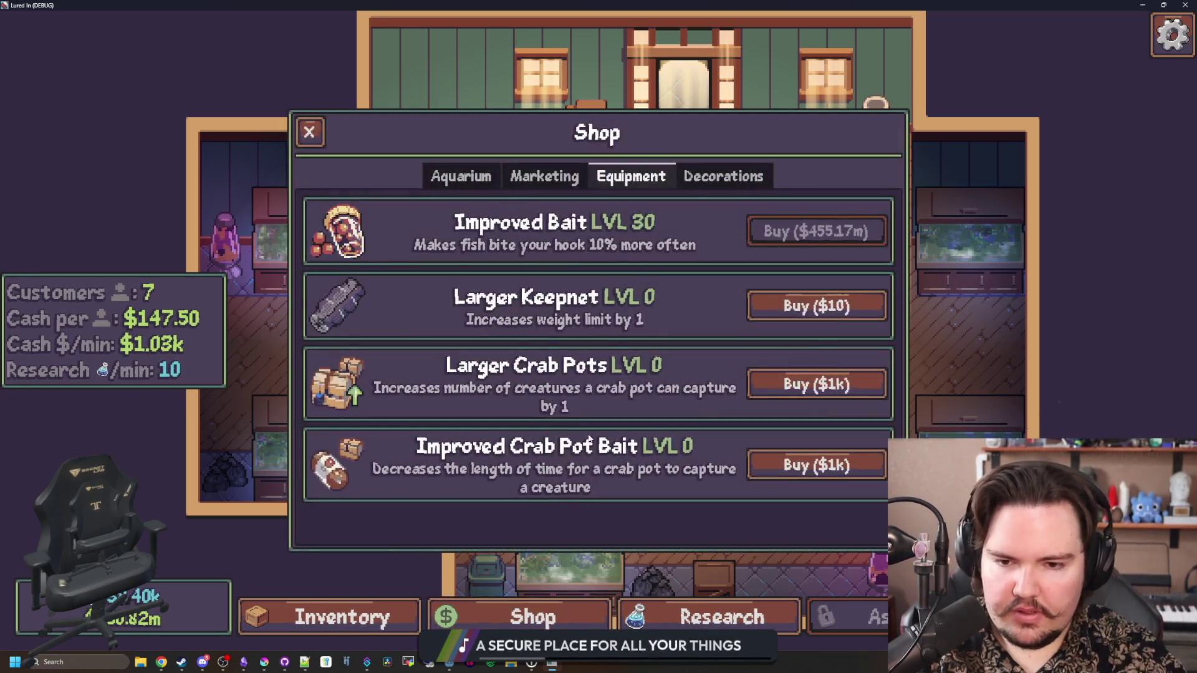
pyautogui.click(813, 384)
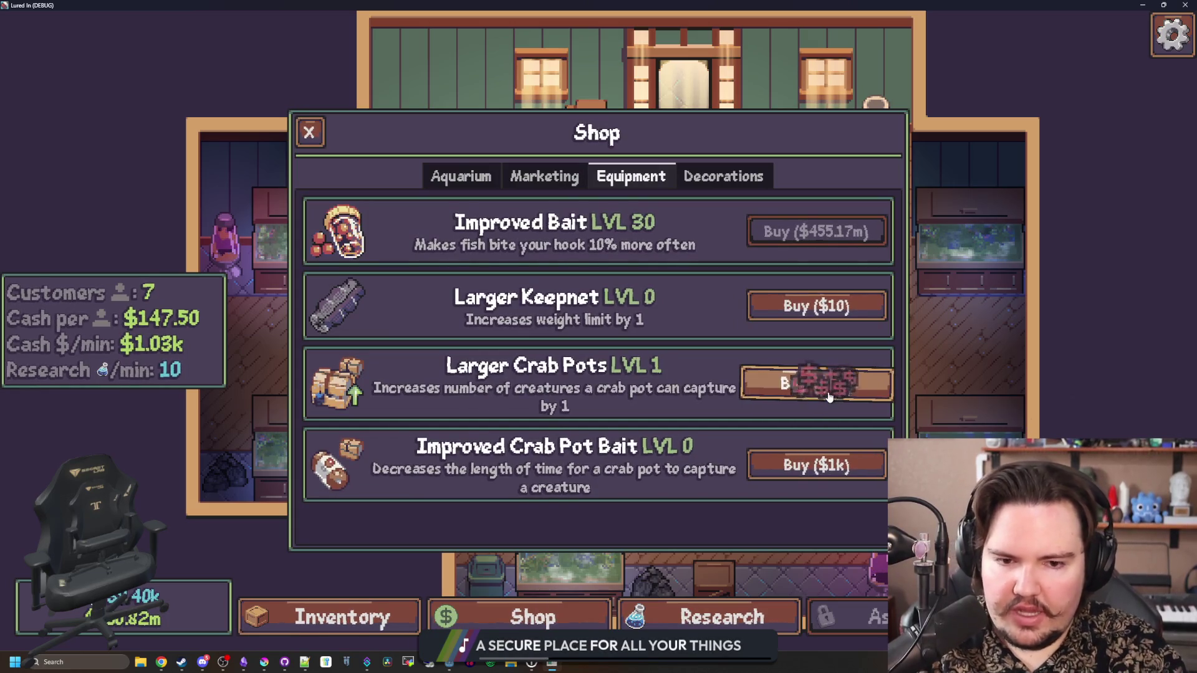
pyautogui.click(869, 393)
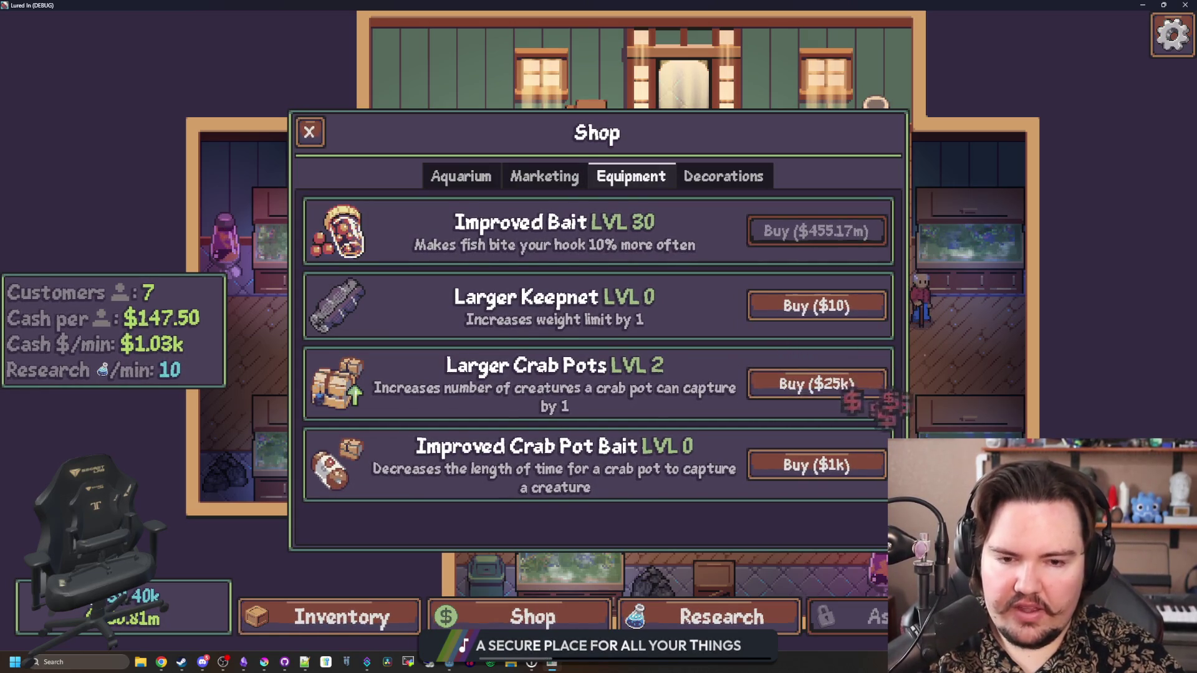
pyautogui.click(851, 383)
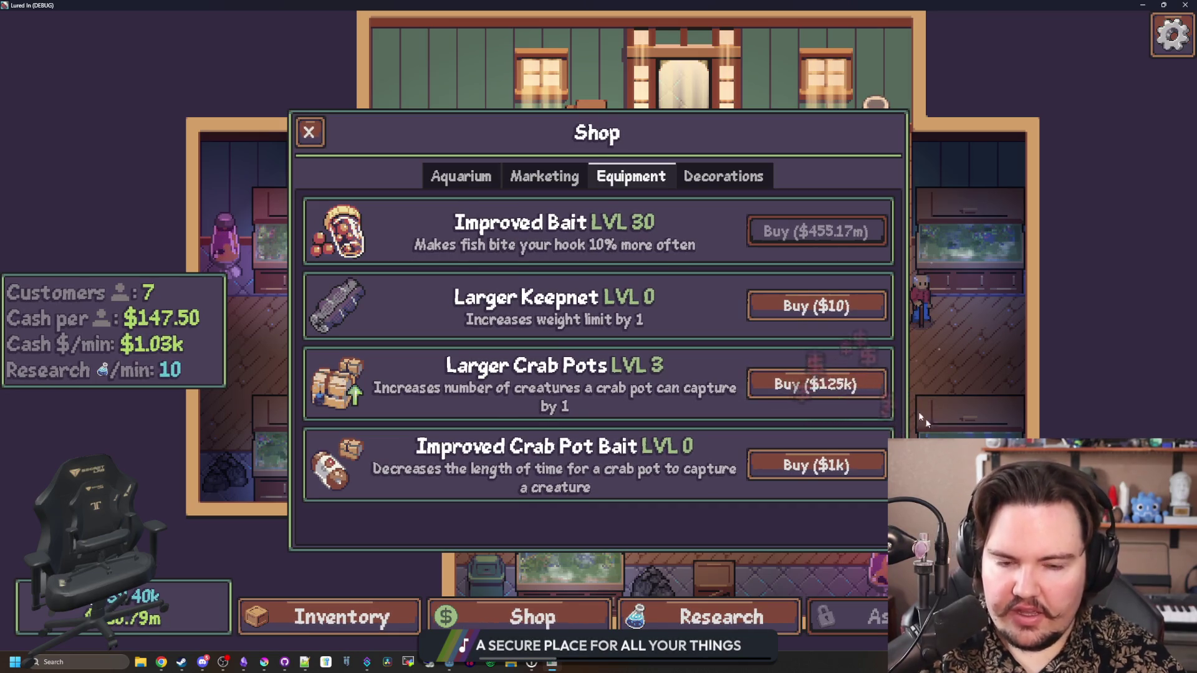
pyautogui.click(885, 390)
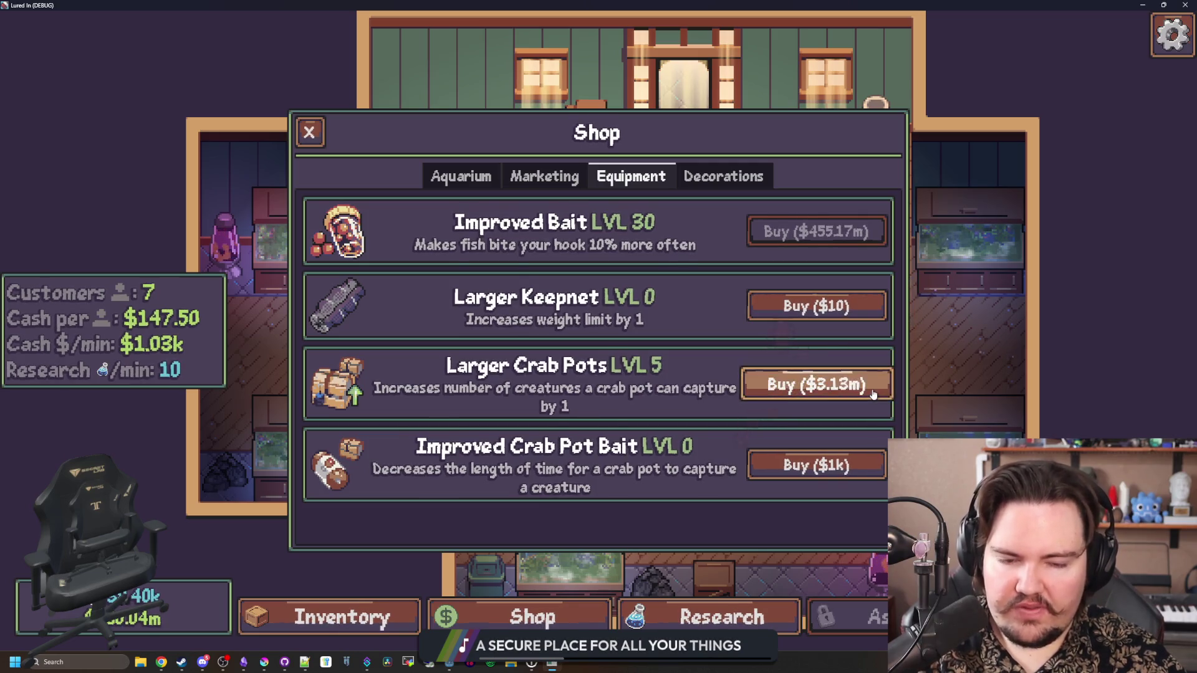
pyautogui.click(821, 386)
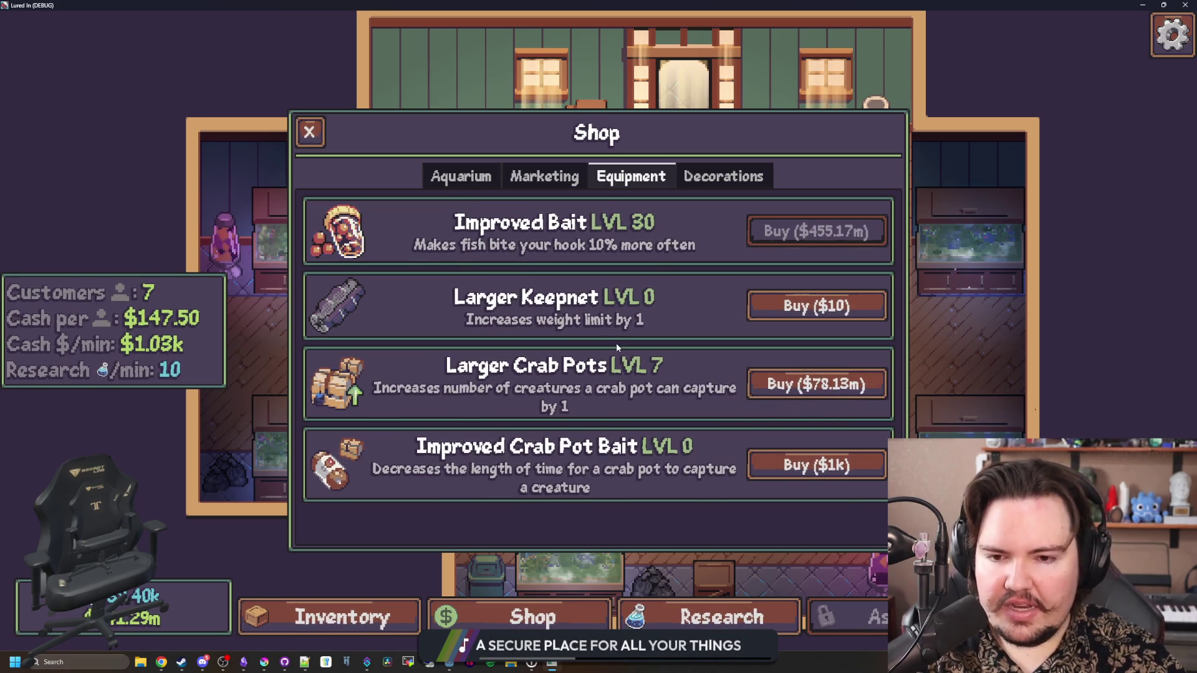
# Make a round trip to the Pond, reopen the shop, and return to Godot's CostScaling line
pyautogui.press('t')
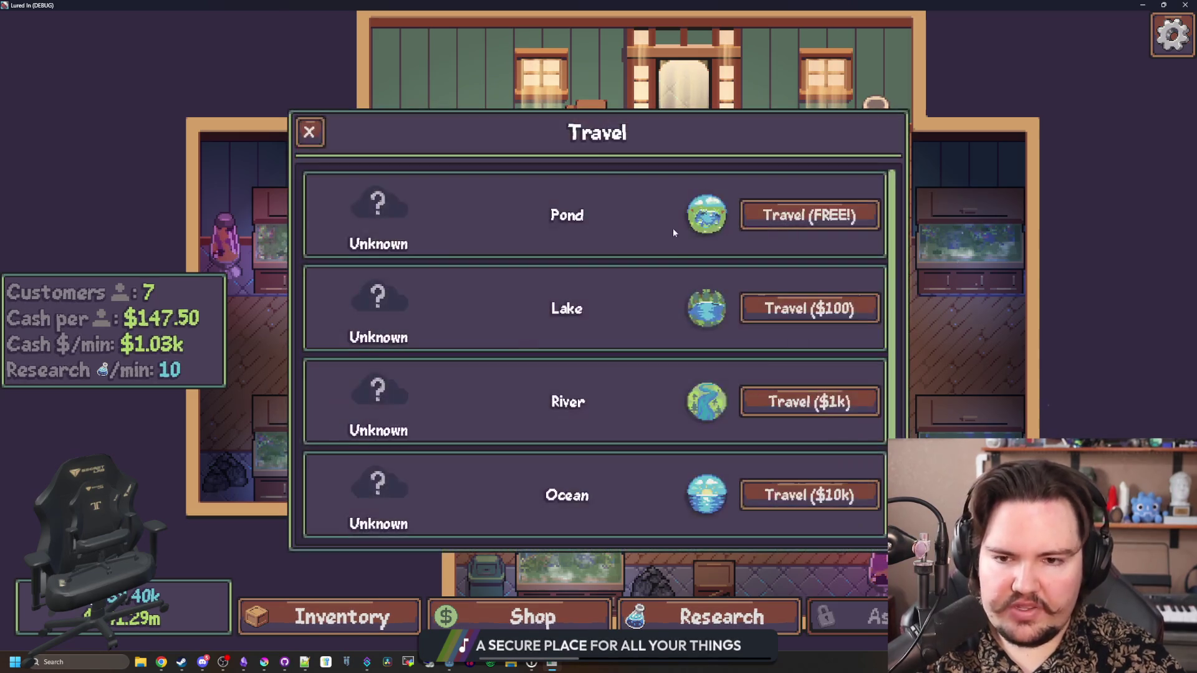
pyautogui.click(802, 213)
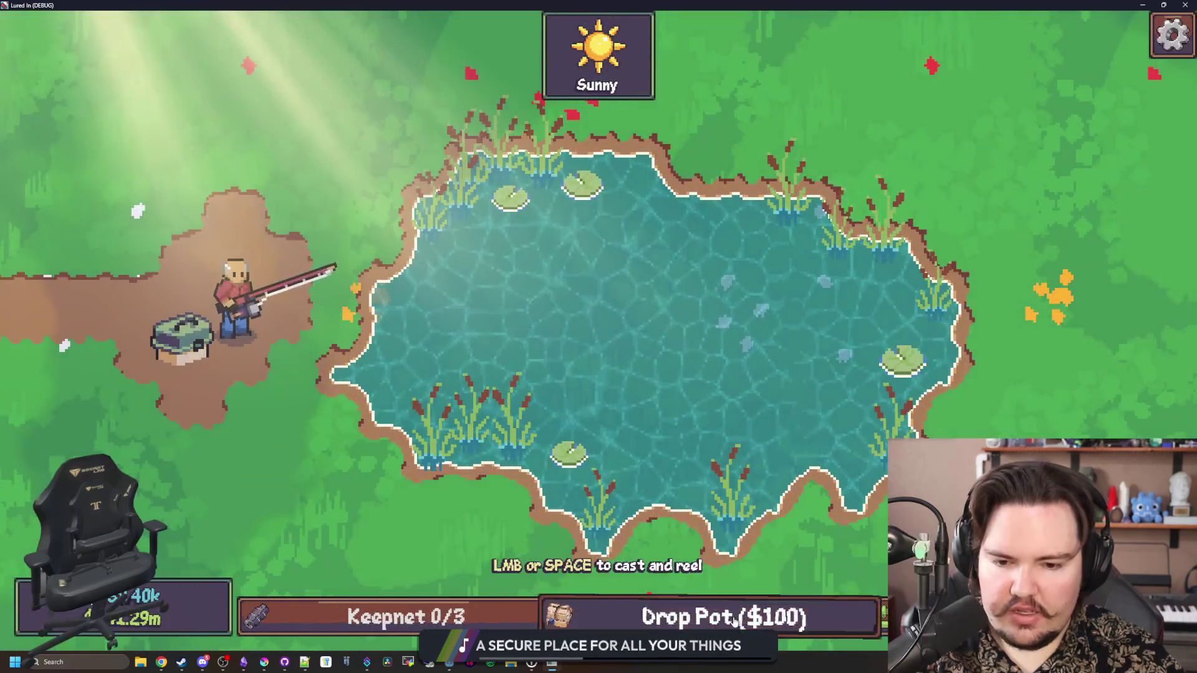
pyautogui.press('Escape')
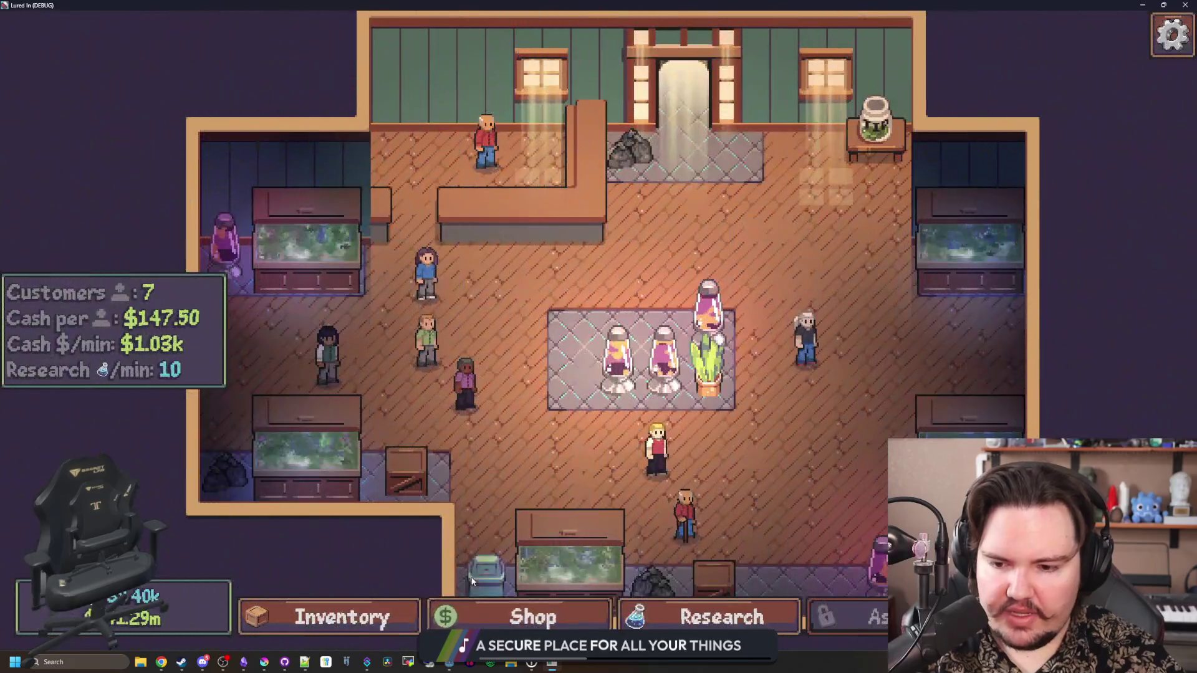
pyautogui.click(513, 617)
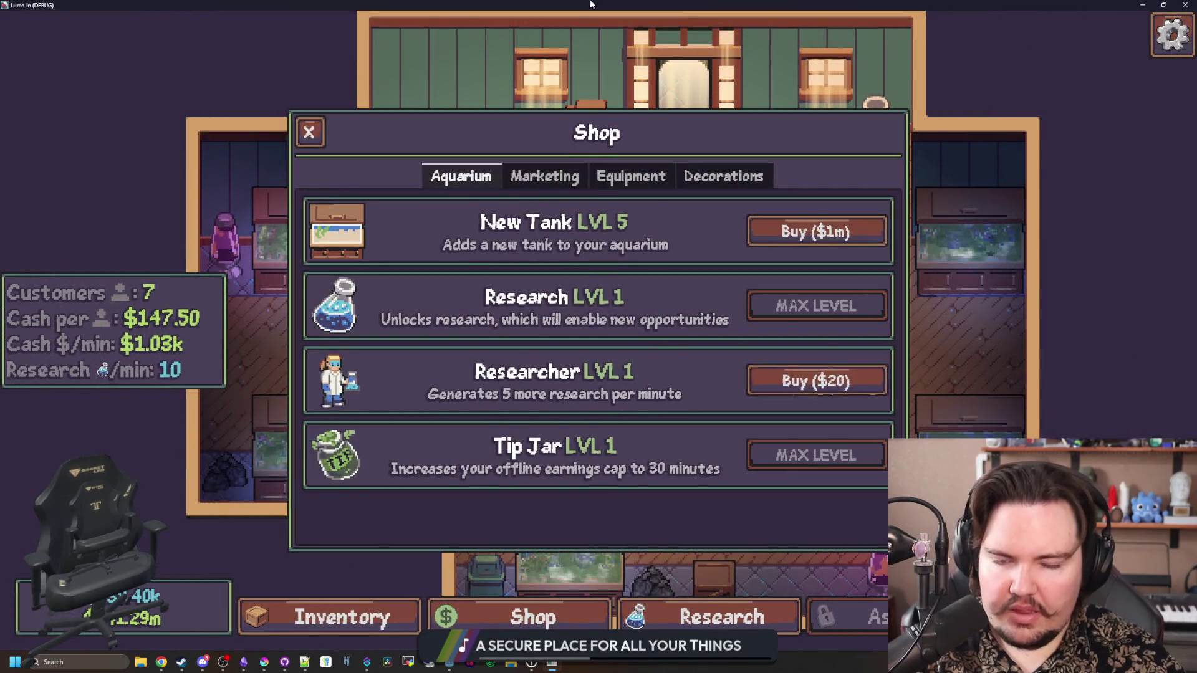
pyautogui.hotkey('alt', 'Tab')
pyautogui.click(391, 320)
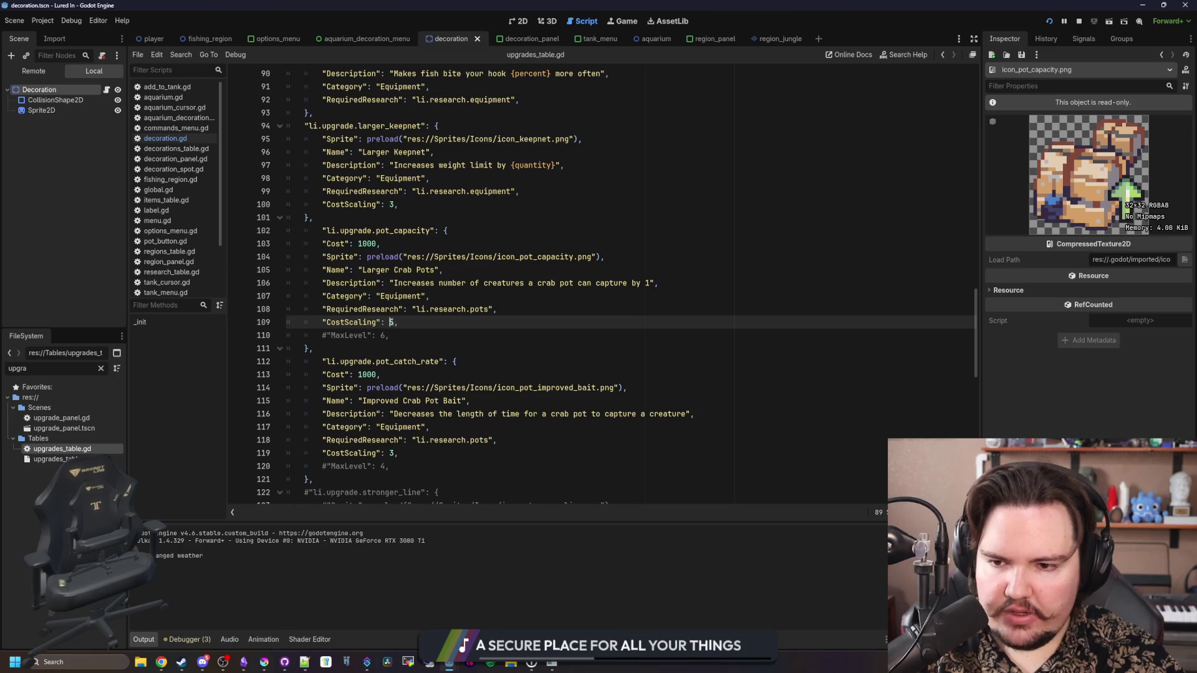
pyautogui.write('4')
# Set pot capacity CostScaling to 4, then bring the game's Equipment shop back full screen
pyautogui.click(412, 331)
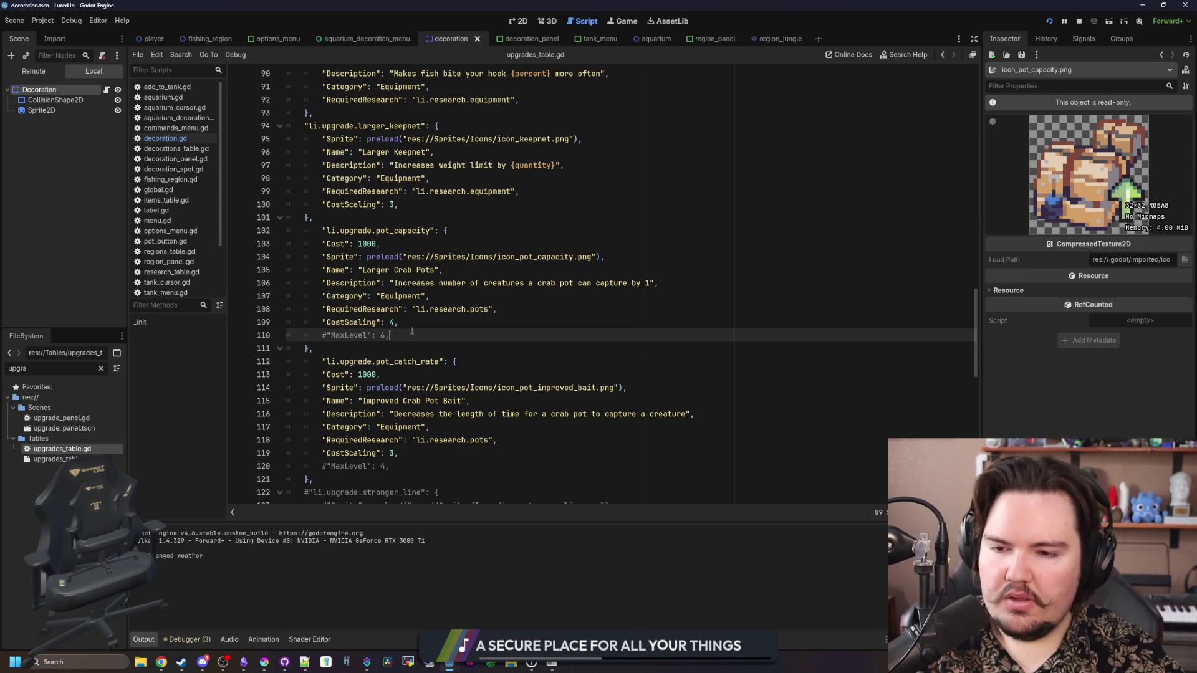
pyautogui.click(723, 603)
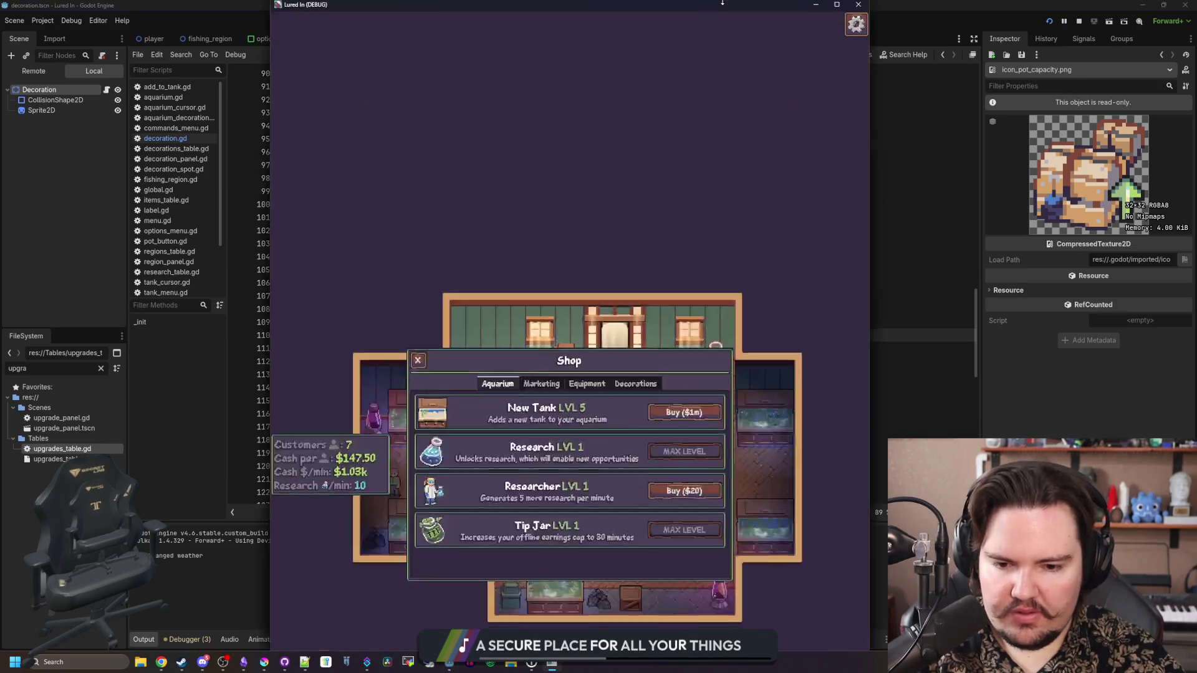
pyautogui.doubleClick(765, 12)
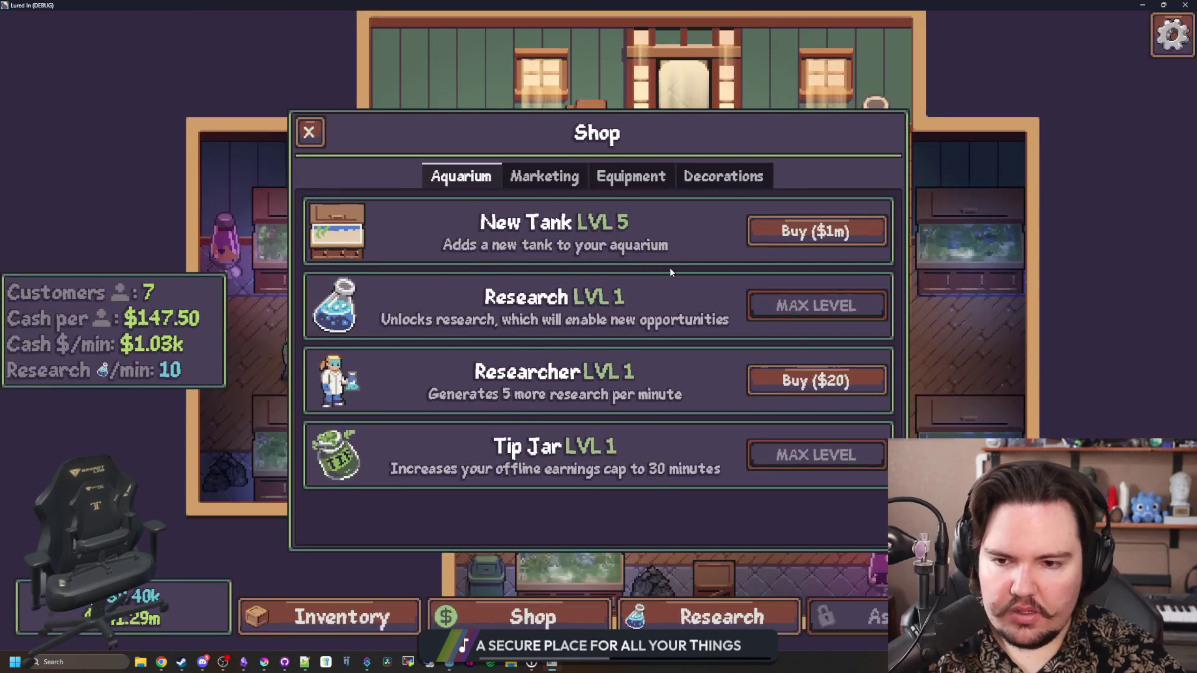
pyautogui.click(619, 182)
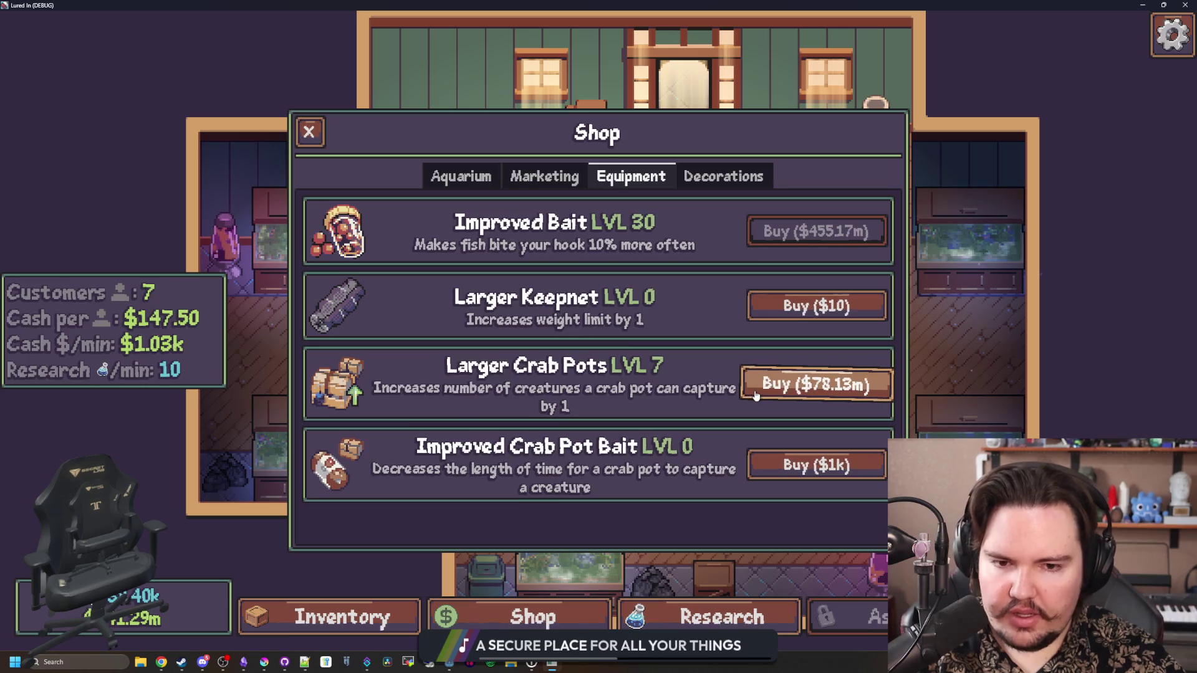
pyautogui.doubleClick(593, 10)
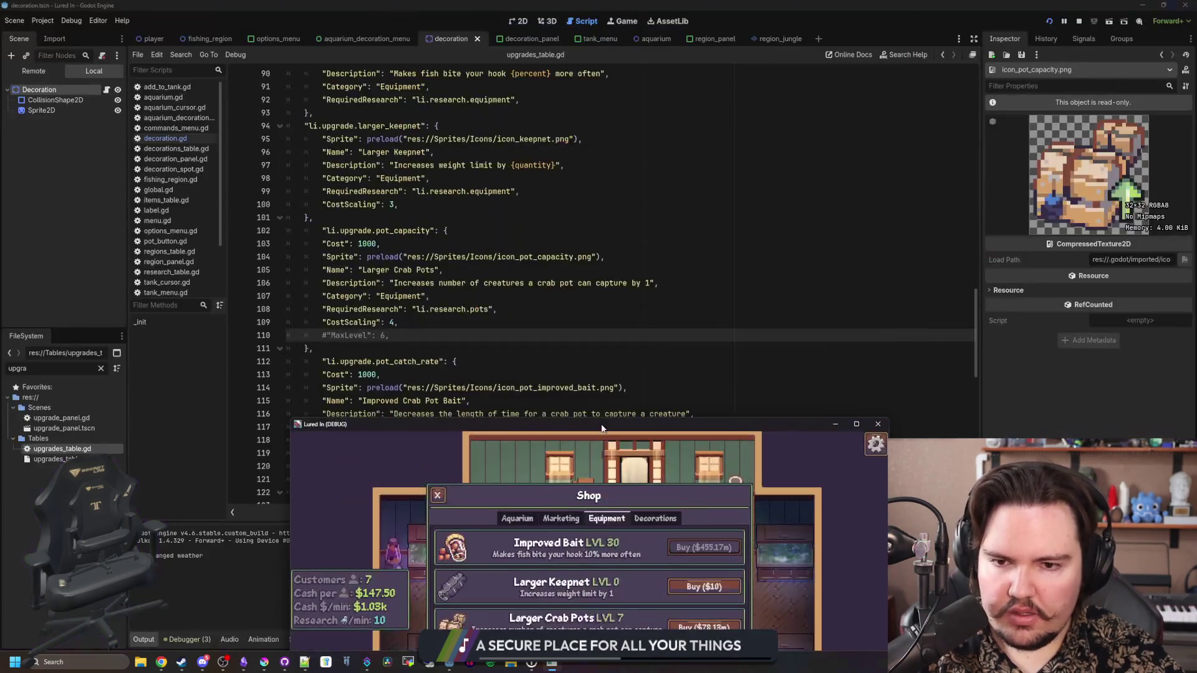
pyautogui.click(601, 408)
pyautogui.click(552, 664)
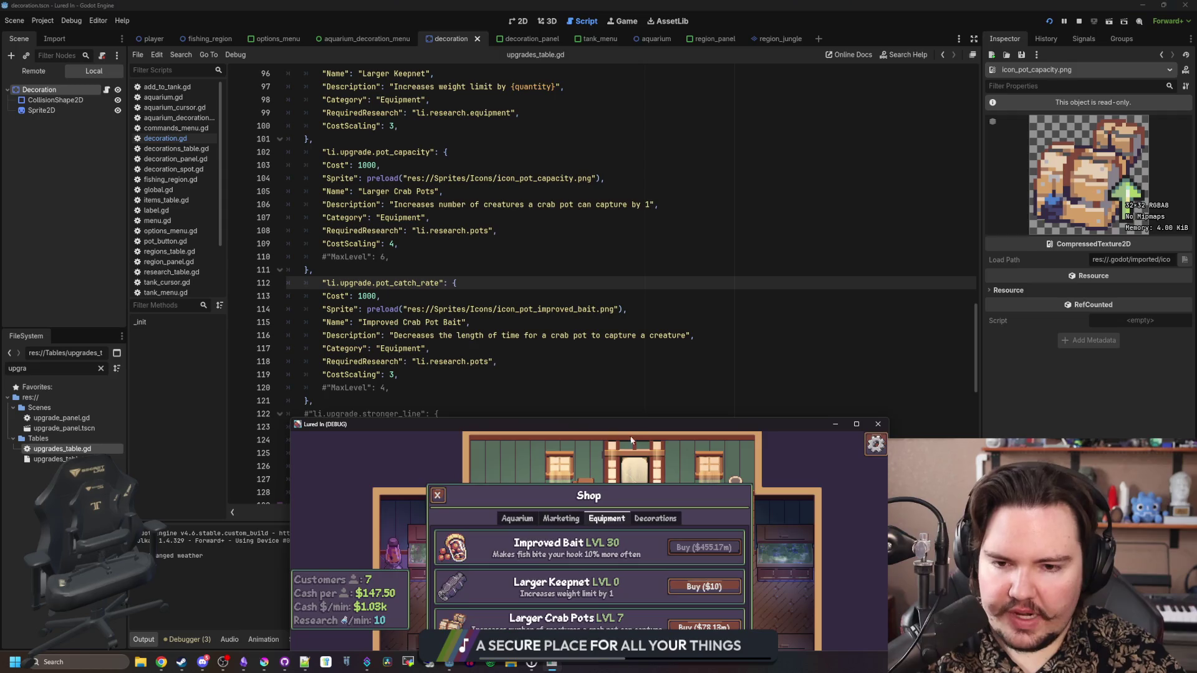
pyautogui.doubleClick(639, 425)
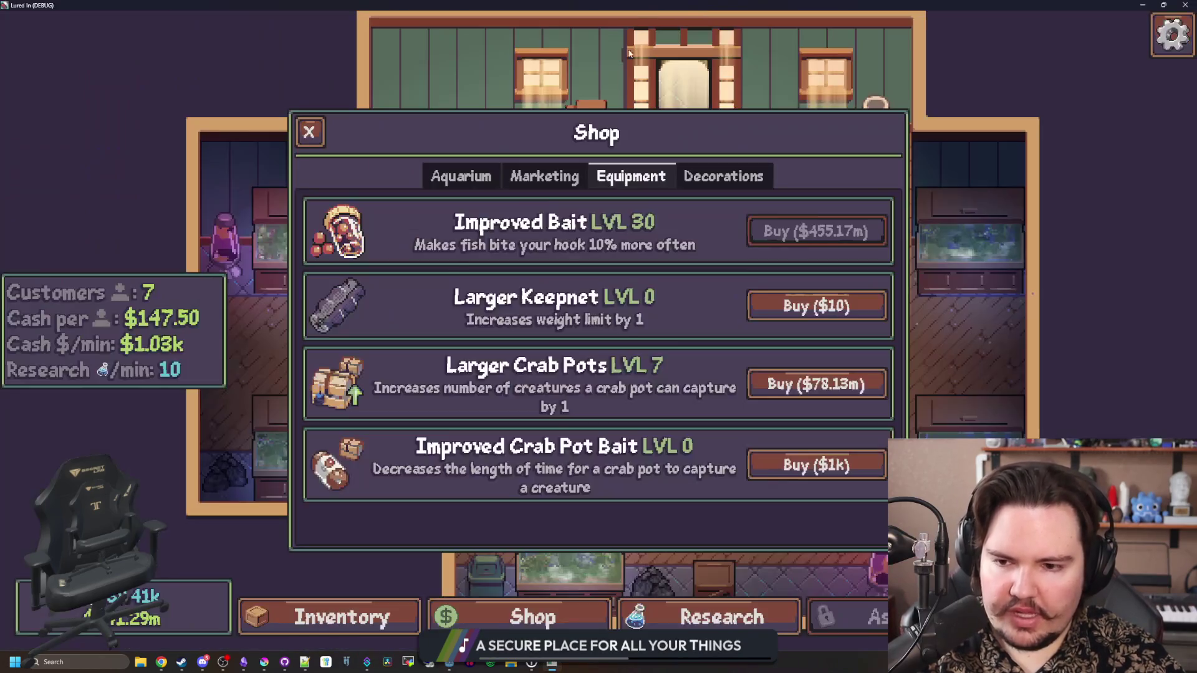
# Buy five levels of Improved Crab Pot Bait, up to level 5
pyautogui.click(798, 470)
pyautogui.click(805, 476)
pyautogui.click(805, 478)
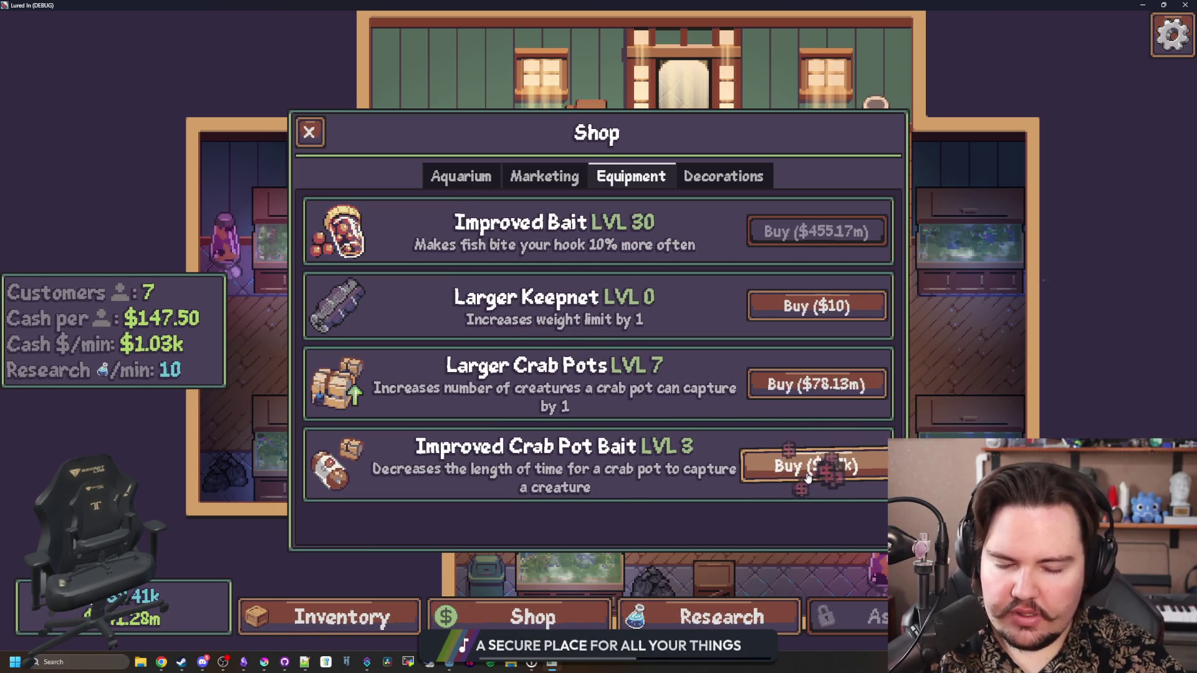
pyautogui.click(801, 478)
pyautogui.click(798, 480)
pyautogui.moveTo(685, 5)
pyautogui.mouseDown()
pyautogui.moveTo(690, 83)
pyautogui.moveTo(1002, 227)
pyautogui.moveTo(614, 21)
pyautogui.mouseUp()
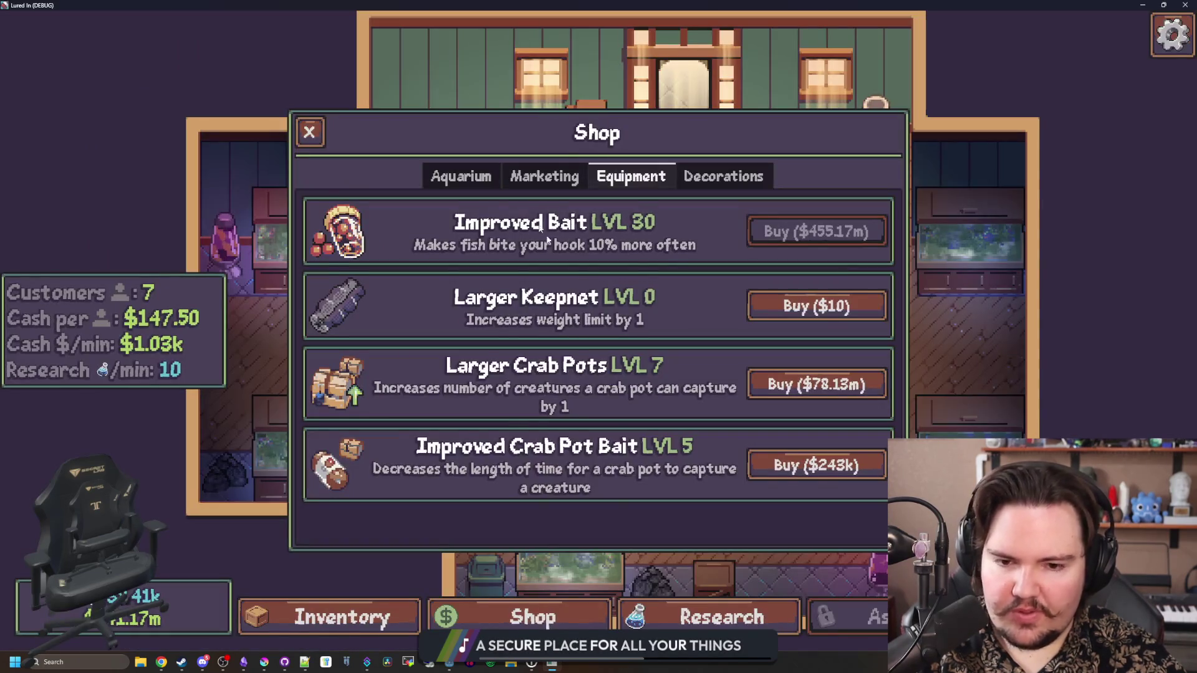
# Travel to the Pond twice to raise the crab pot and collect its catch, then open Research
pyautogui.click(312, 128)
pyautogui.click(683, 81)
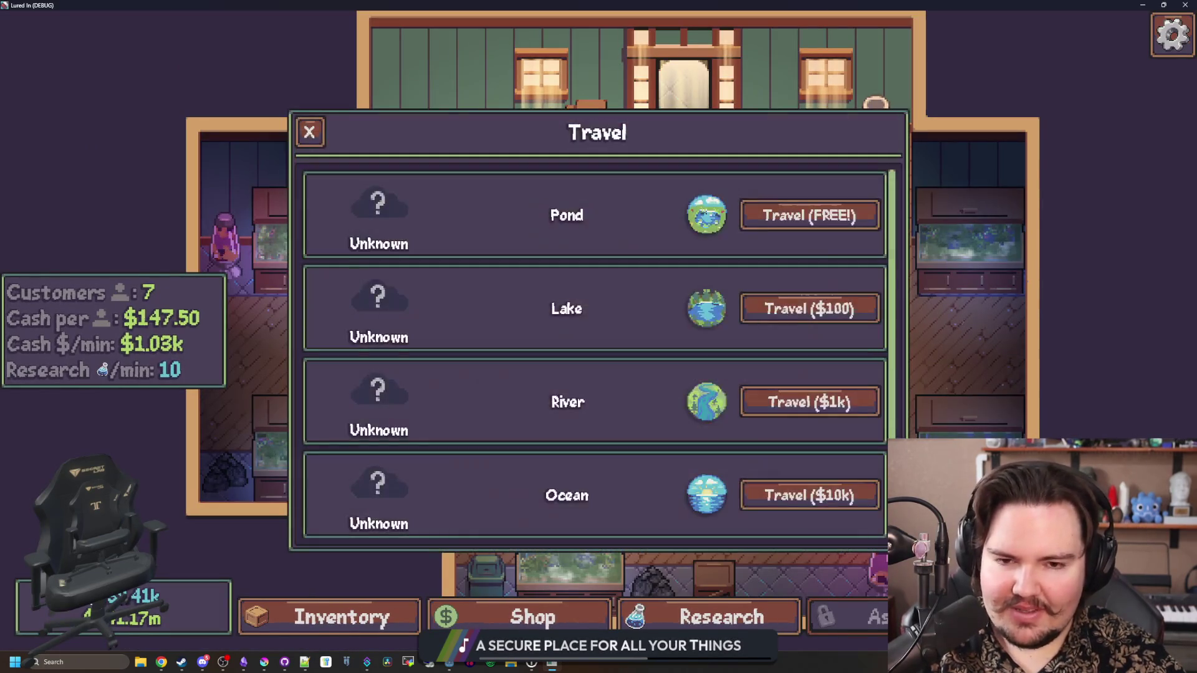
pyautogui.click(832, 215)
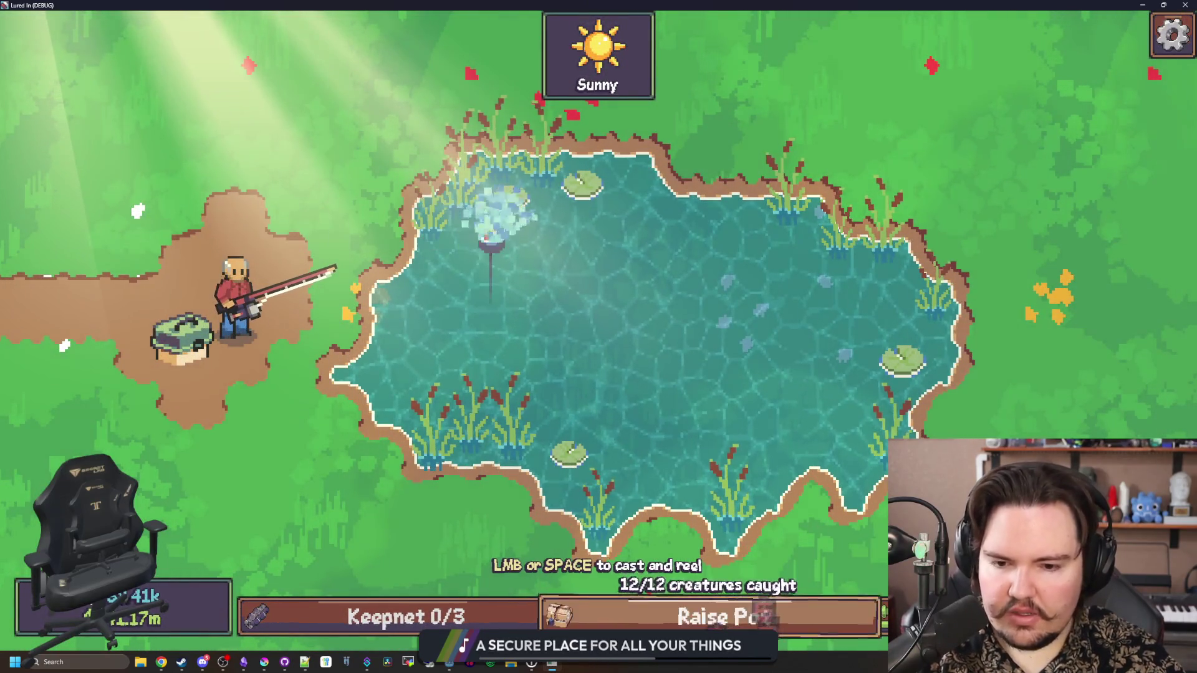
pyautogui.click(699, 621)
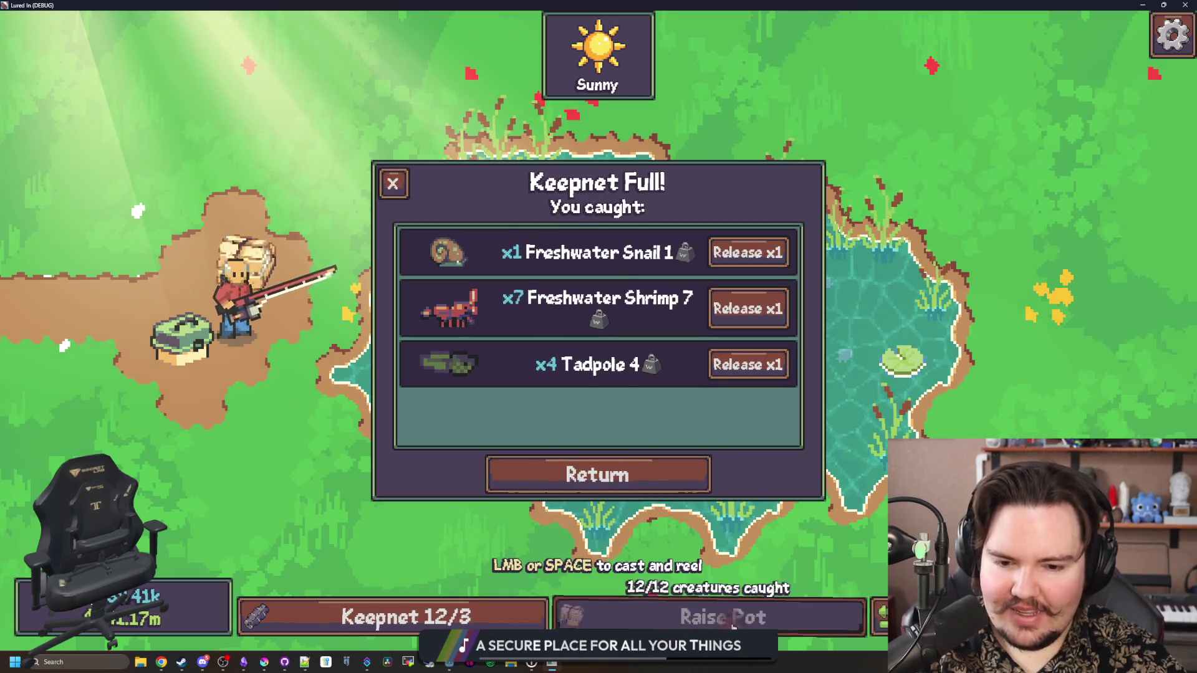
pyautogui.click(660, 477)
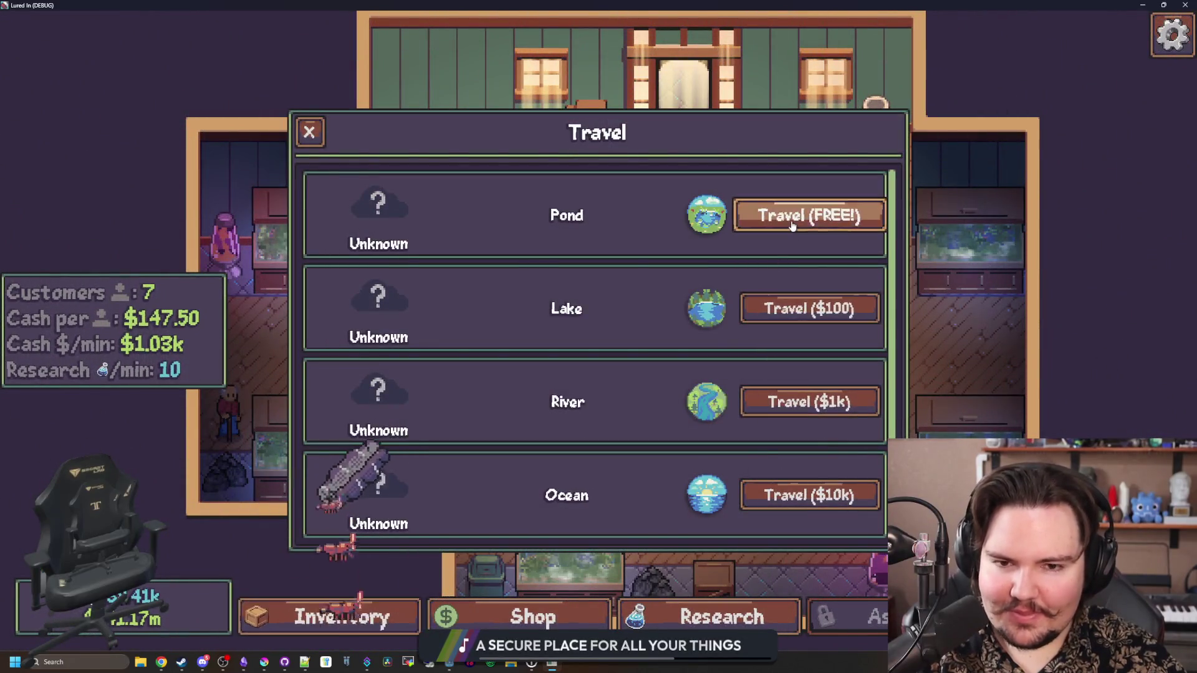
pyautogui.click(795, 217)
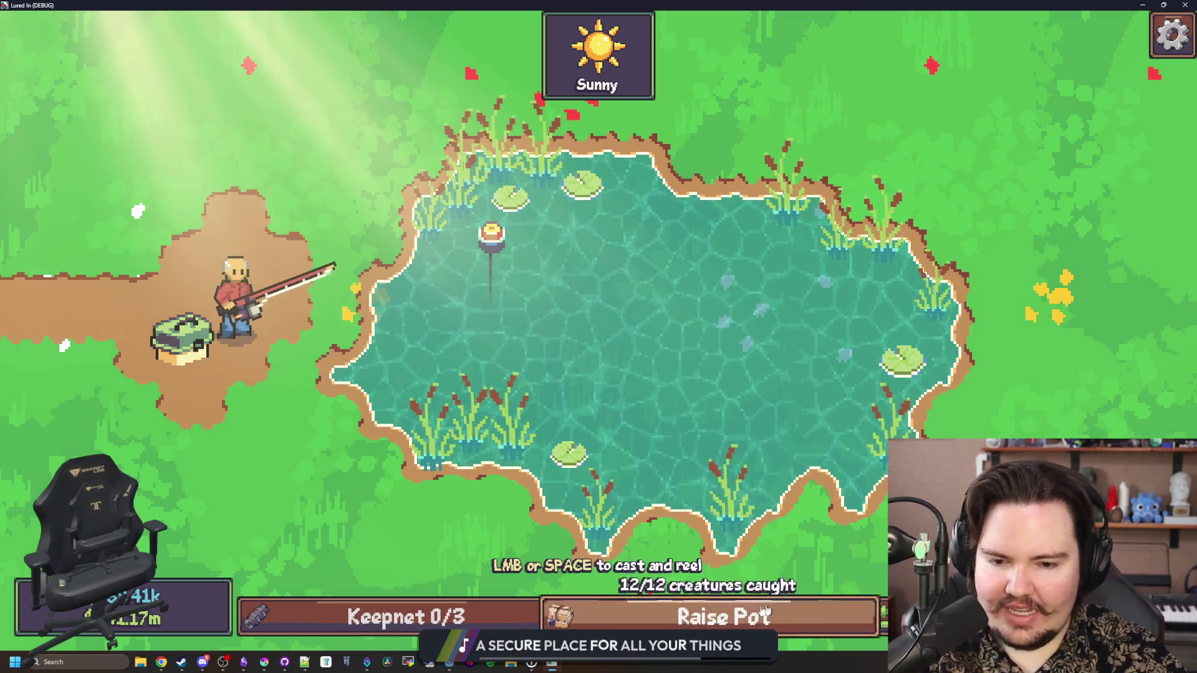
pyautogui.click(729, 606)
pyautogui.click(654, 486)
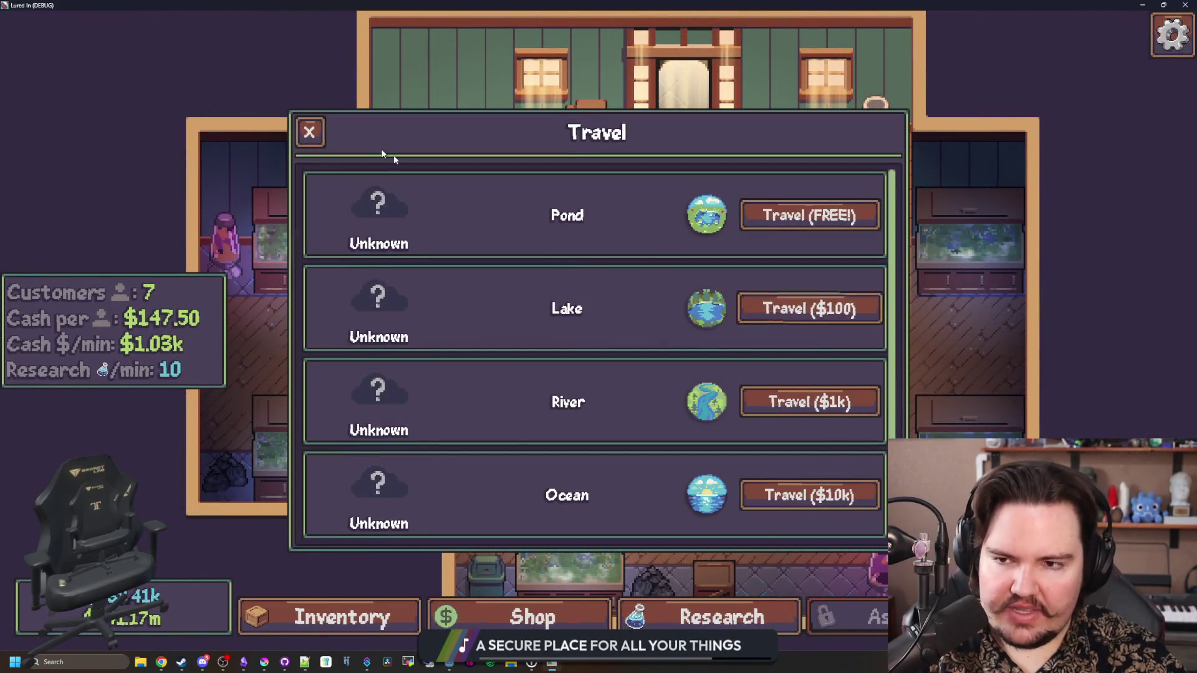
pyautogui.click(320, 131)
pyautogui.click(698, 615)
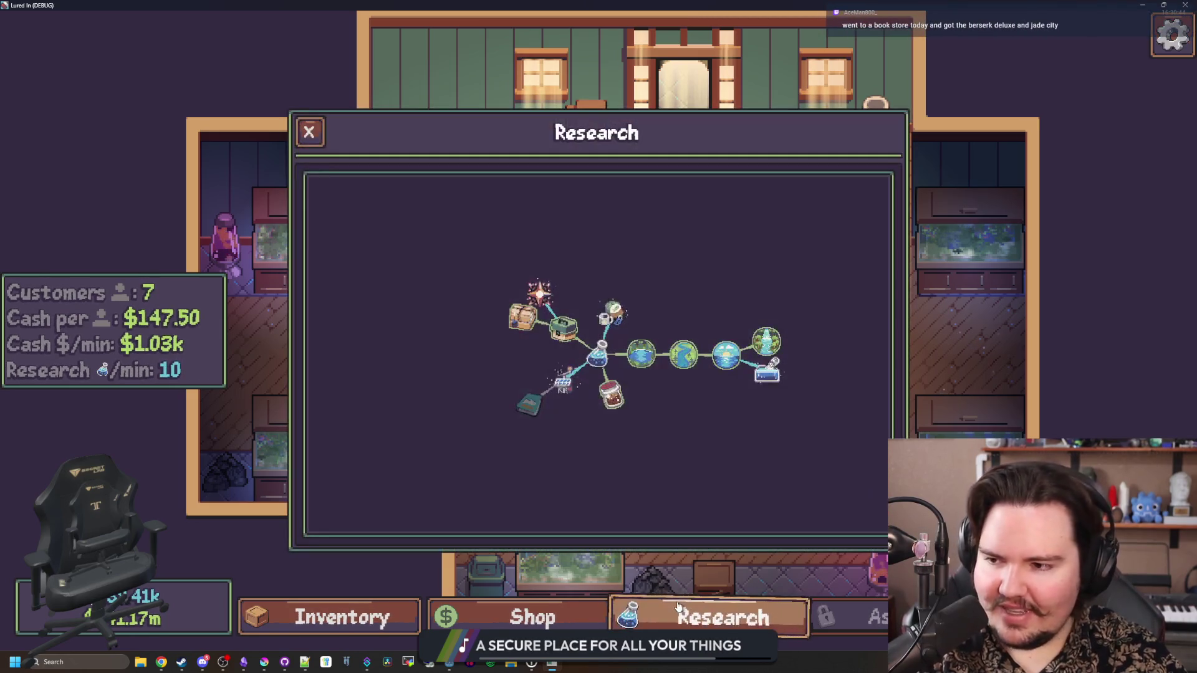
# Close the research tree and zoom and pan around the shop floor
pyautogui.scroll(2, 701, 386)
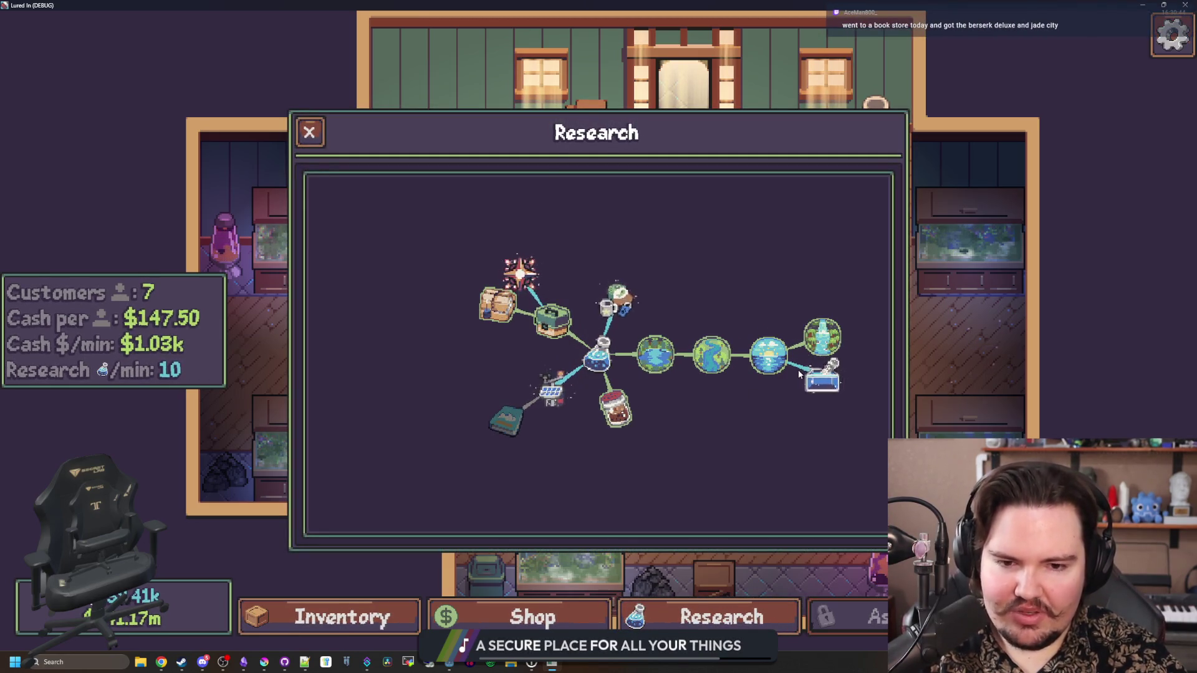
pyautogui.scroll(-2, 517, 287)
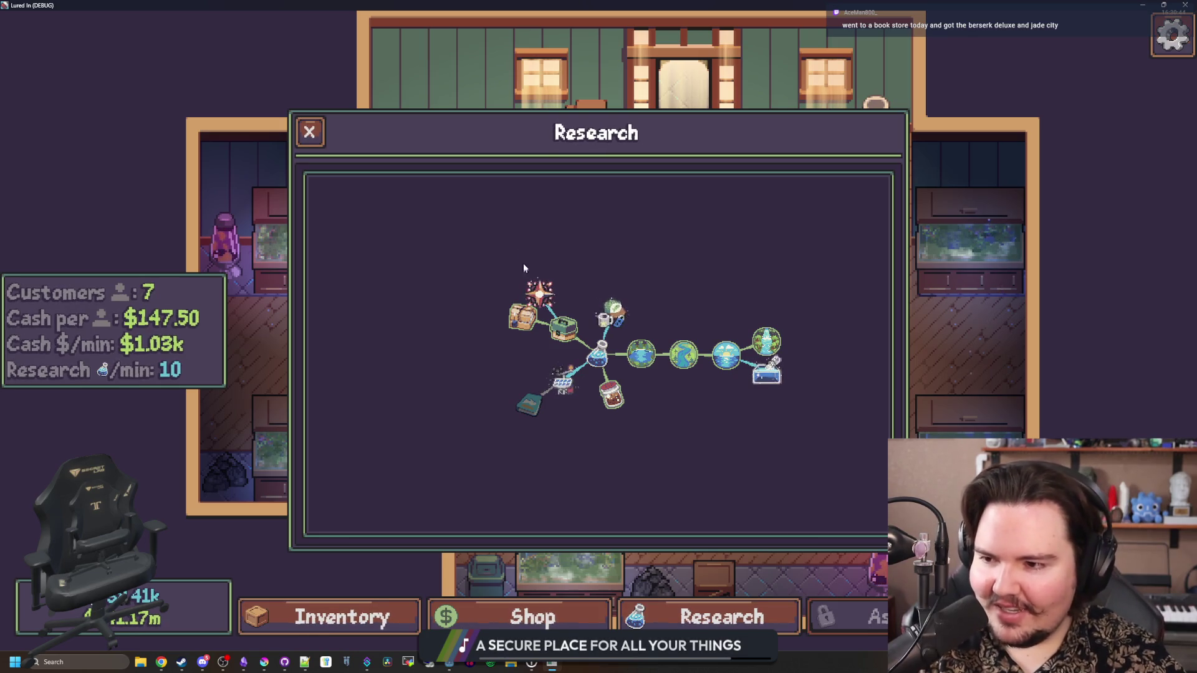
pyautogui.click(309, 131)
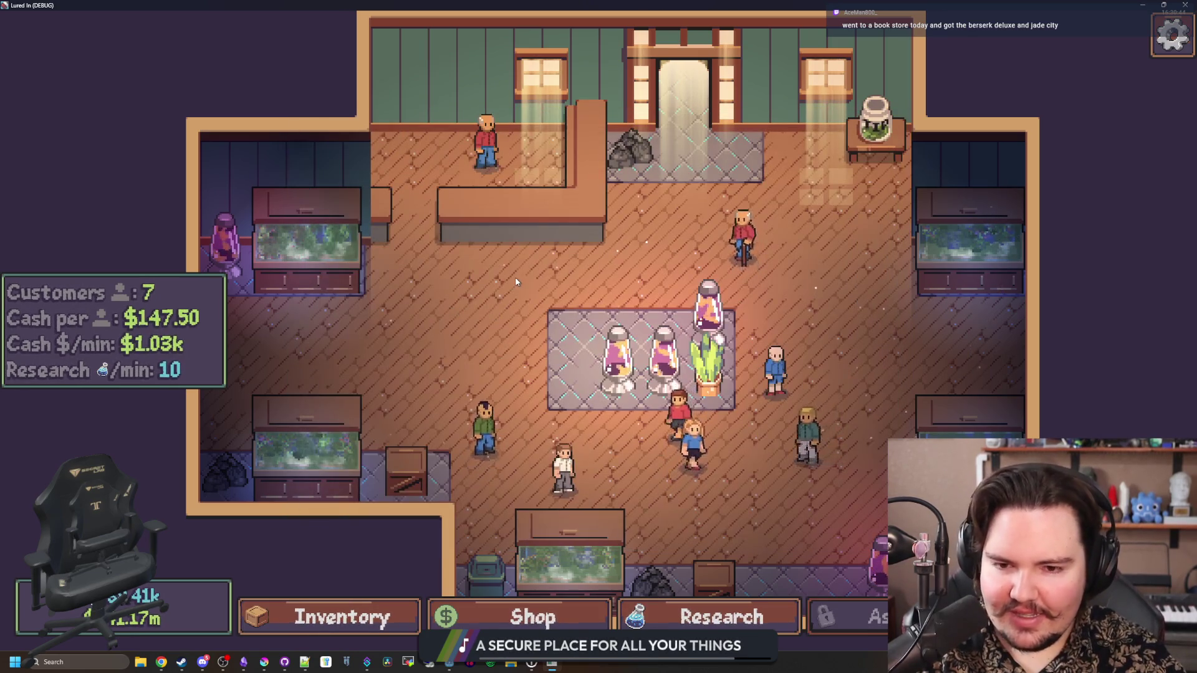
pyautogui.scroll(2, 541, 292)
pyautogui.scroll(2, 541, 292)
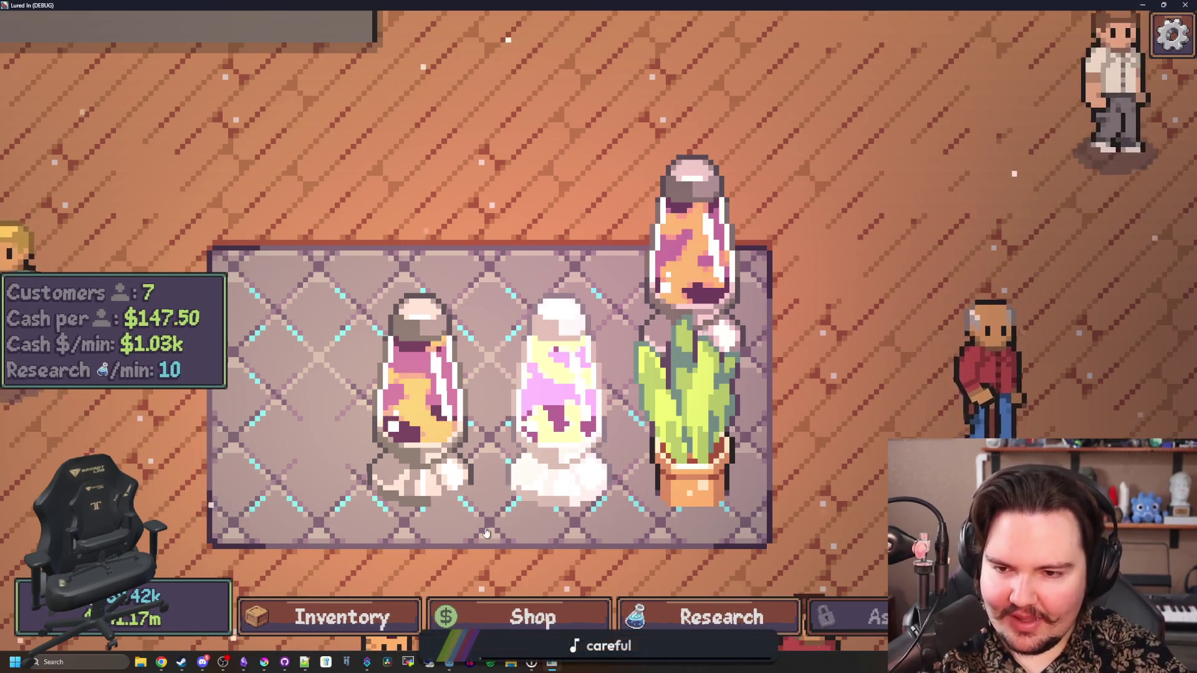
pyautogui.press('s')
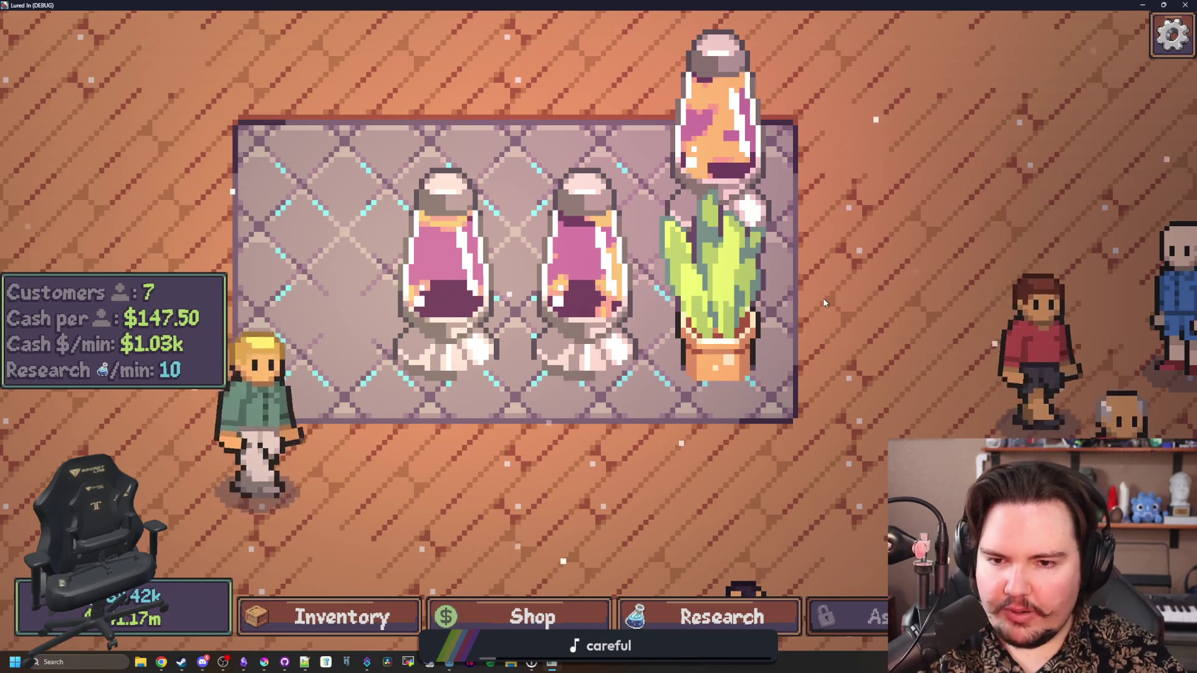
pyautogui.scroll(-3, 585, 430)
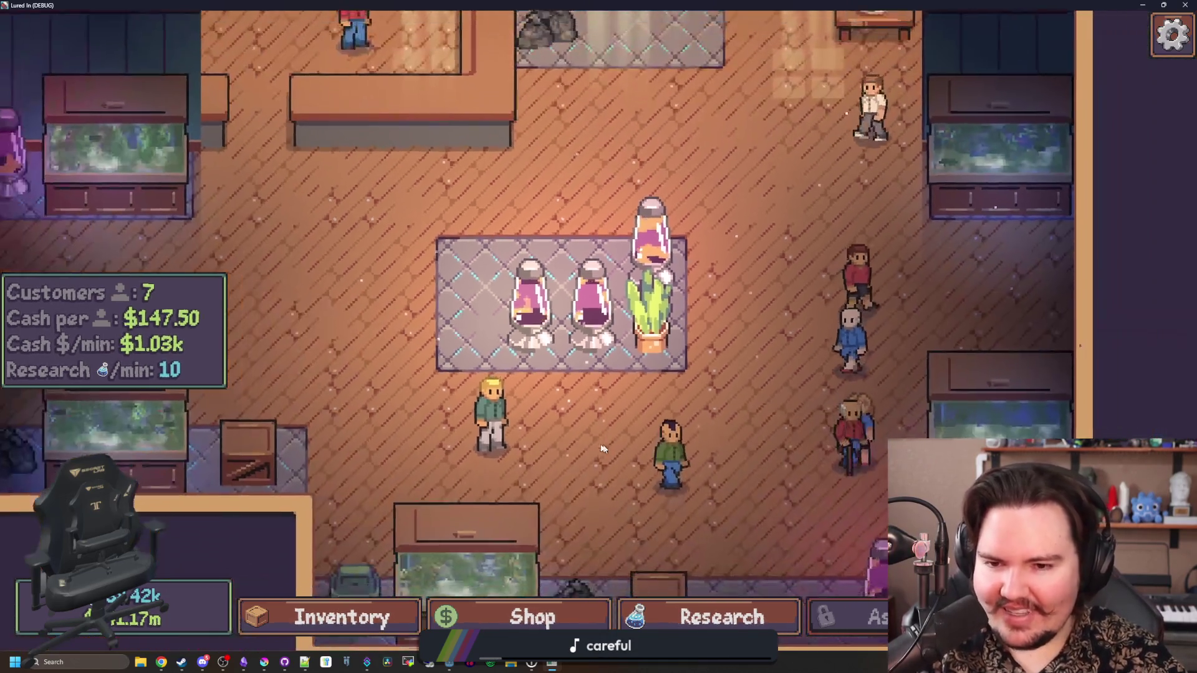
pyautogui.scroll(-3, 598, 443)
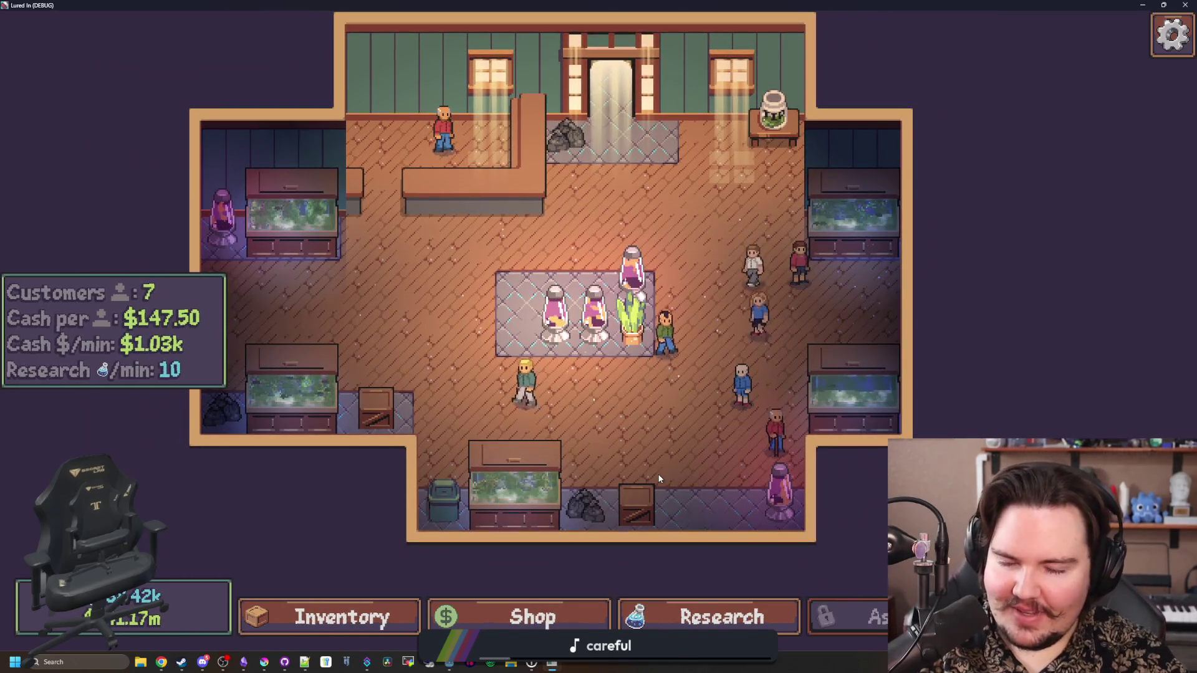
# Show the shop's Equipment tab with Improved Crab Pot Bait LVL 5 at $243k, then open a new browser window
pyautogui.click(501, 624)
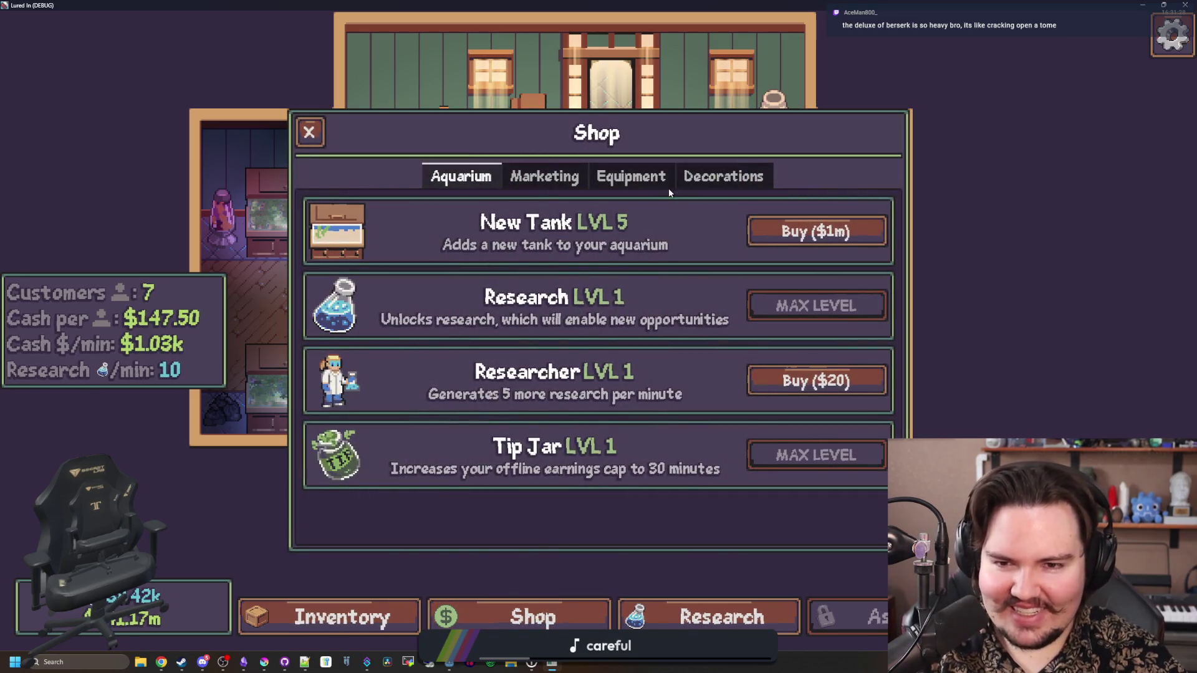
pyautogui.click(666, 185)
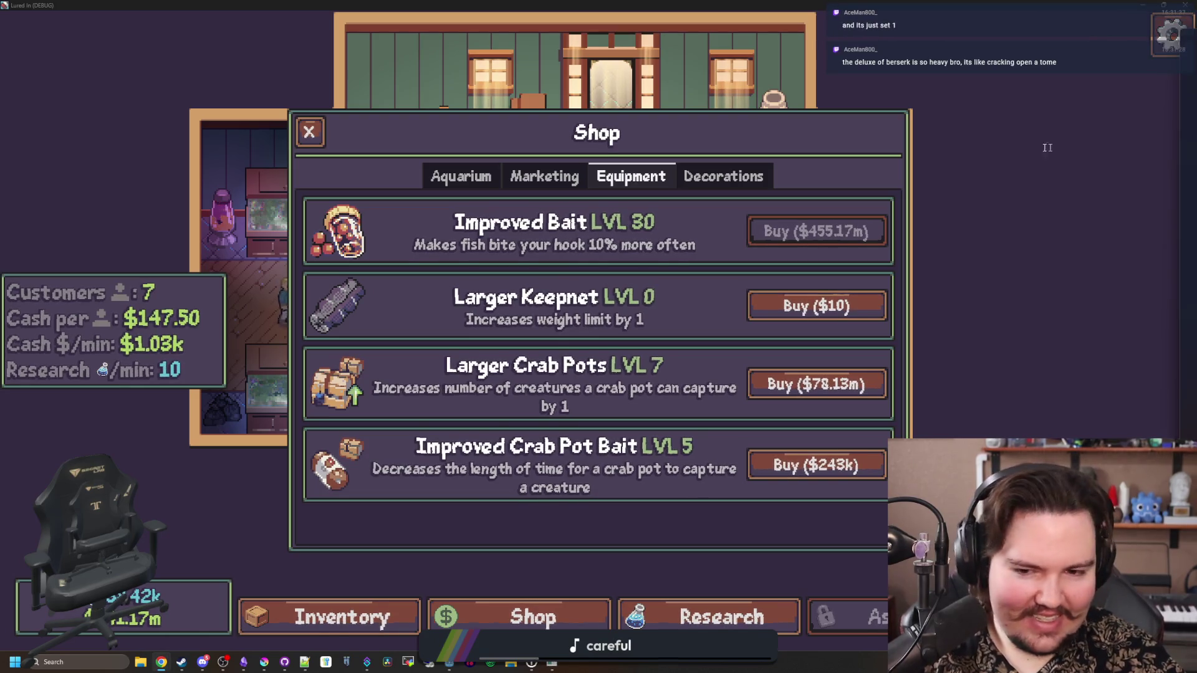
pyautogui.press('super+2')
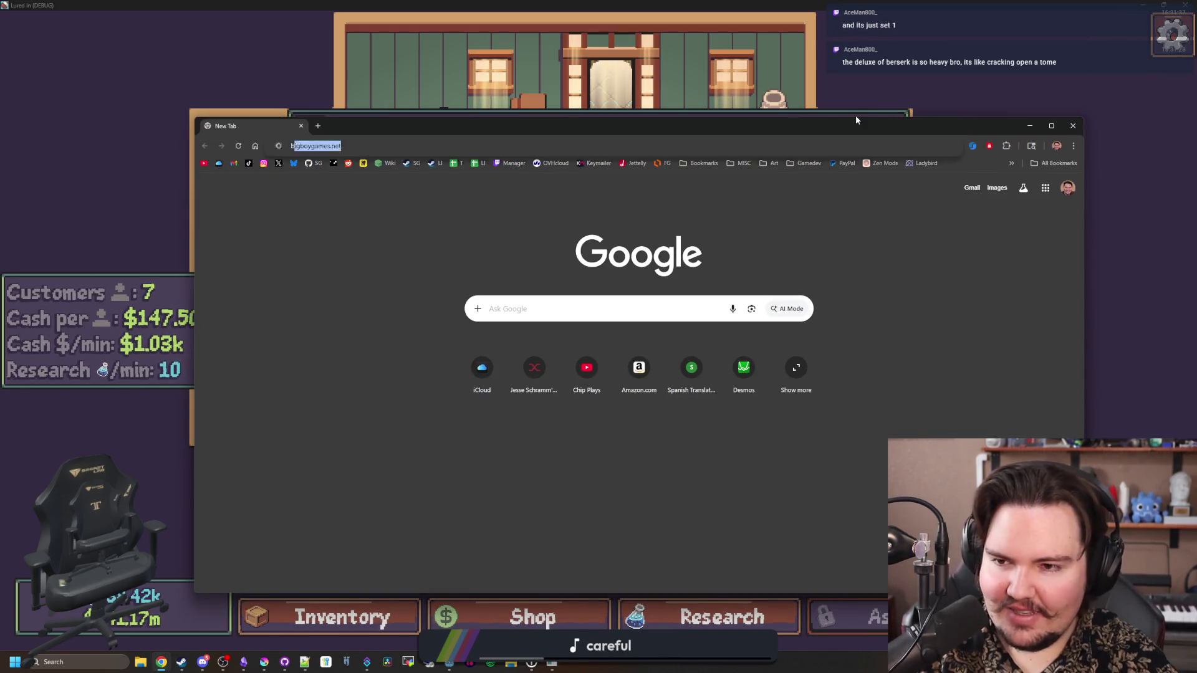
# Search Google Images for 'berserk deluxe edition' and preview the Dark Horse Direct result
pyautogui.write('berserk delux')
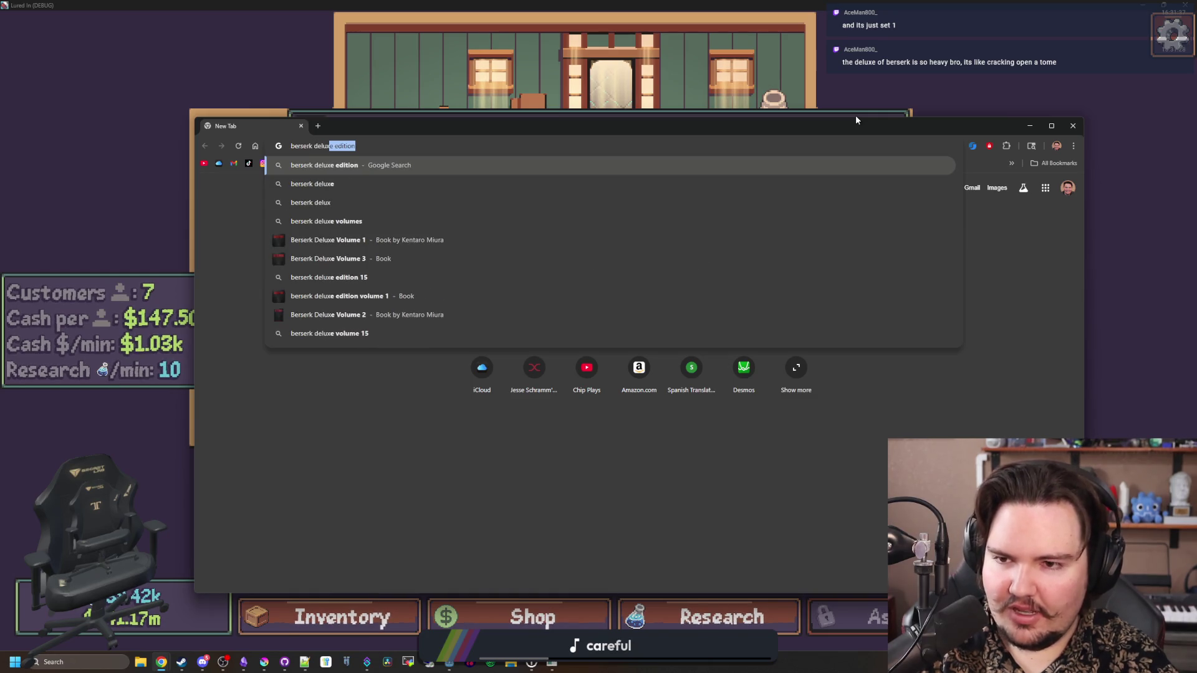
pyautogui.press('Return')
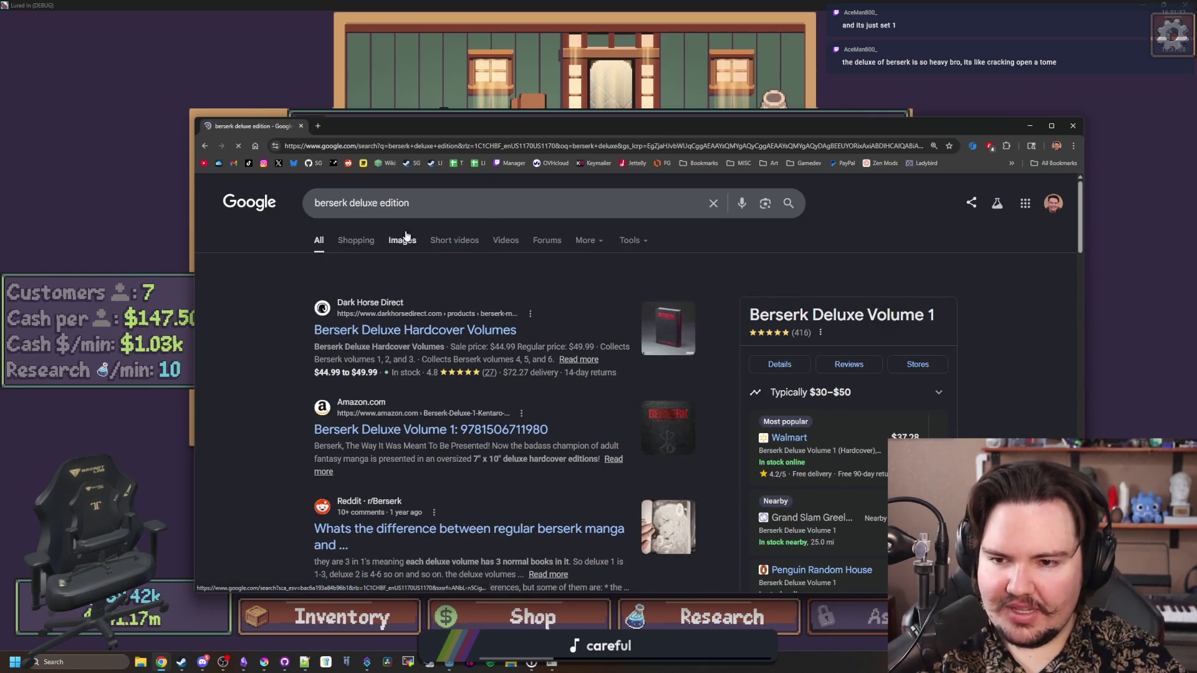
pyautogui.click(402, 239)
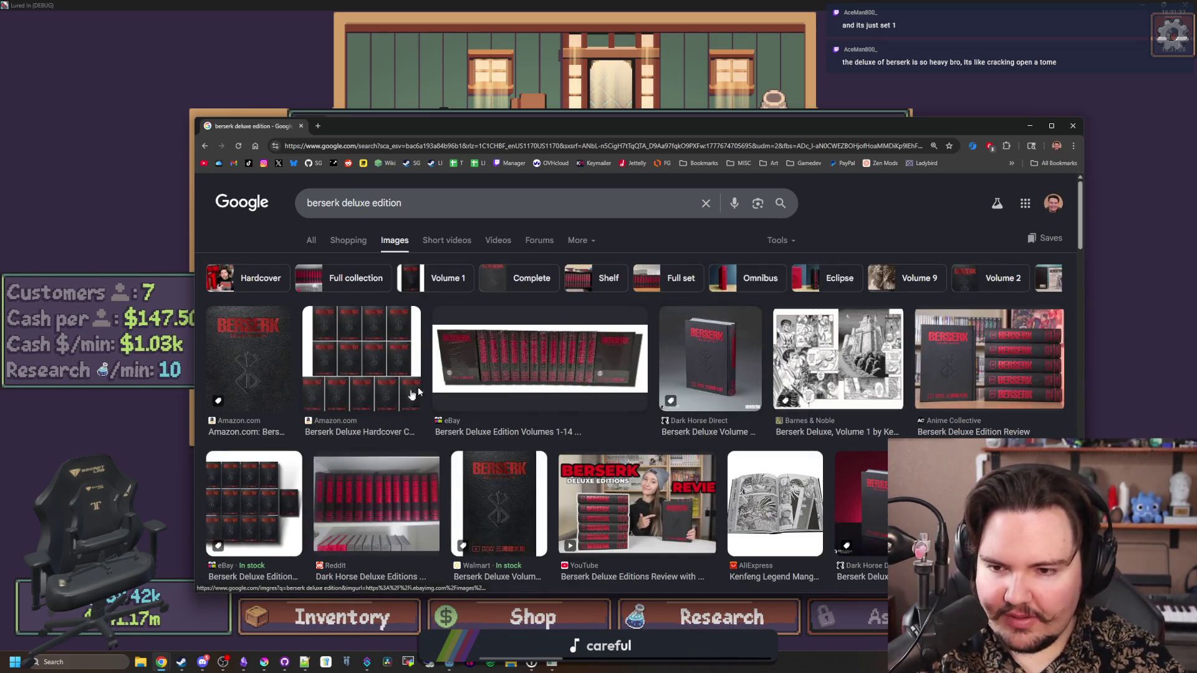
pyautogui.click(718, 374)
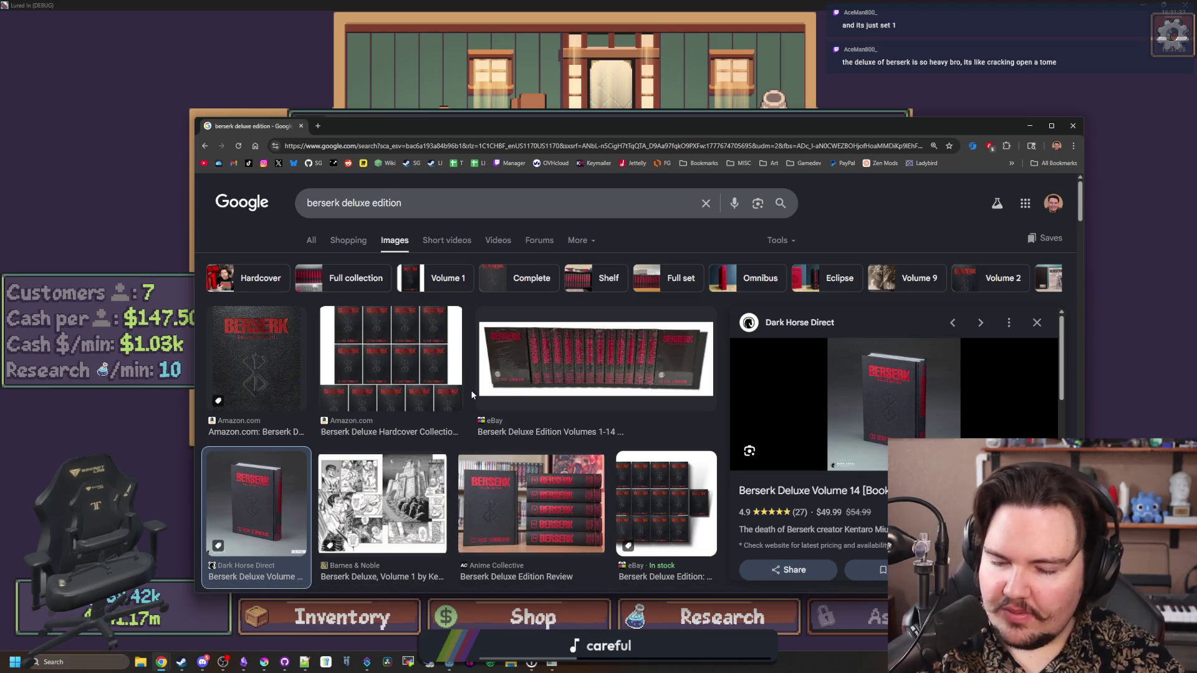
pyautogui.scroll(-3, 472, 393)
pyautogui.scroll(-2, 472, 396)
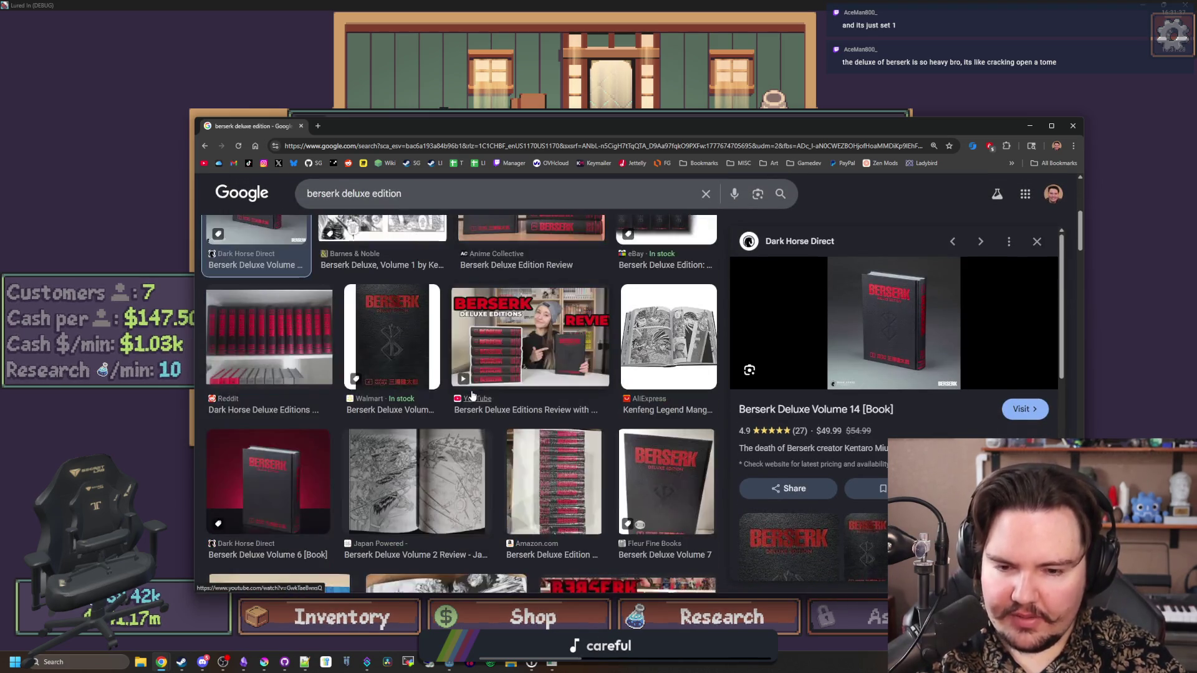
pyautogui.scroll(-2, 472, 396)
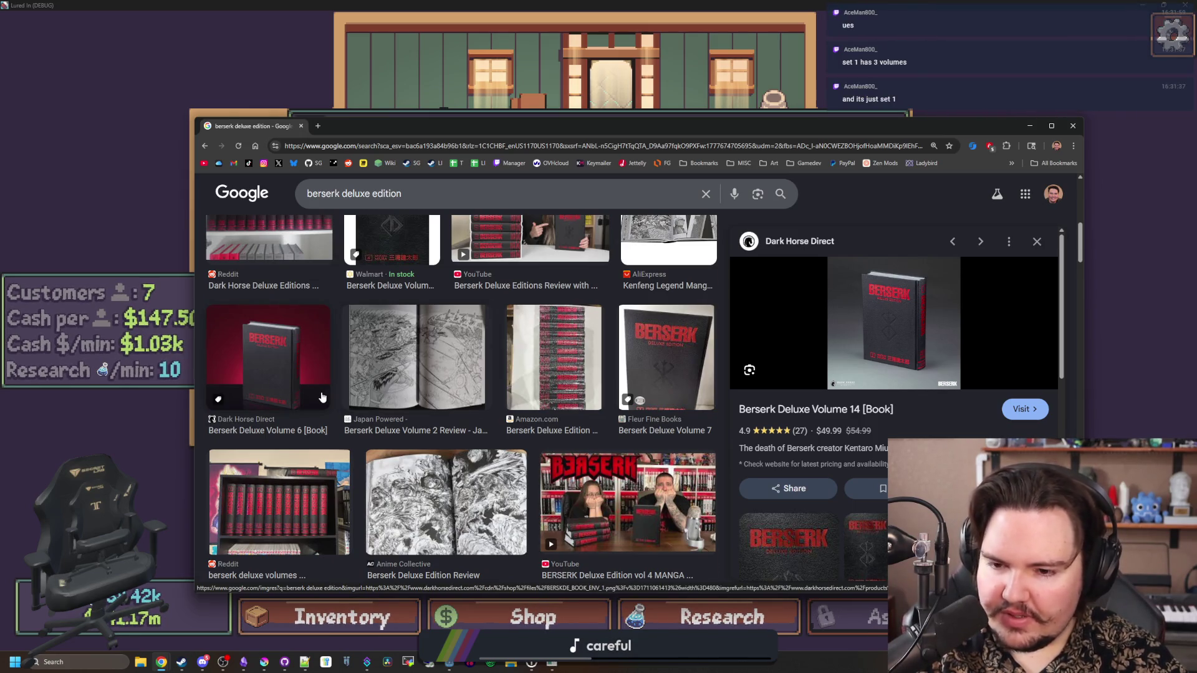
pyautogui.scroll(3, 322, 397)
pyautogui.scroll(5, 374, 382)
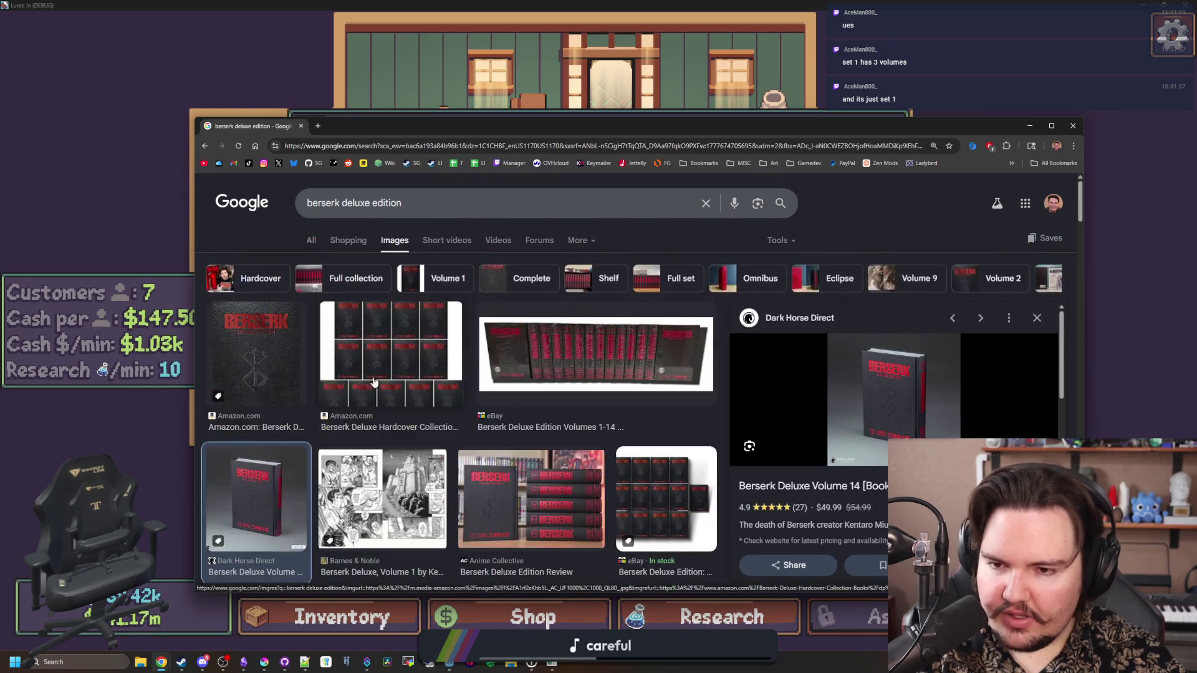
# Preview the Amazon and eBay listings, ending on the Anime Collective Deluxe Edition Review image
pyautogui.click(374, 382)
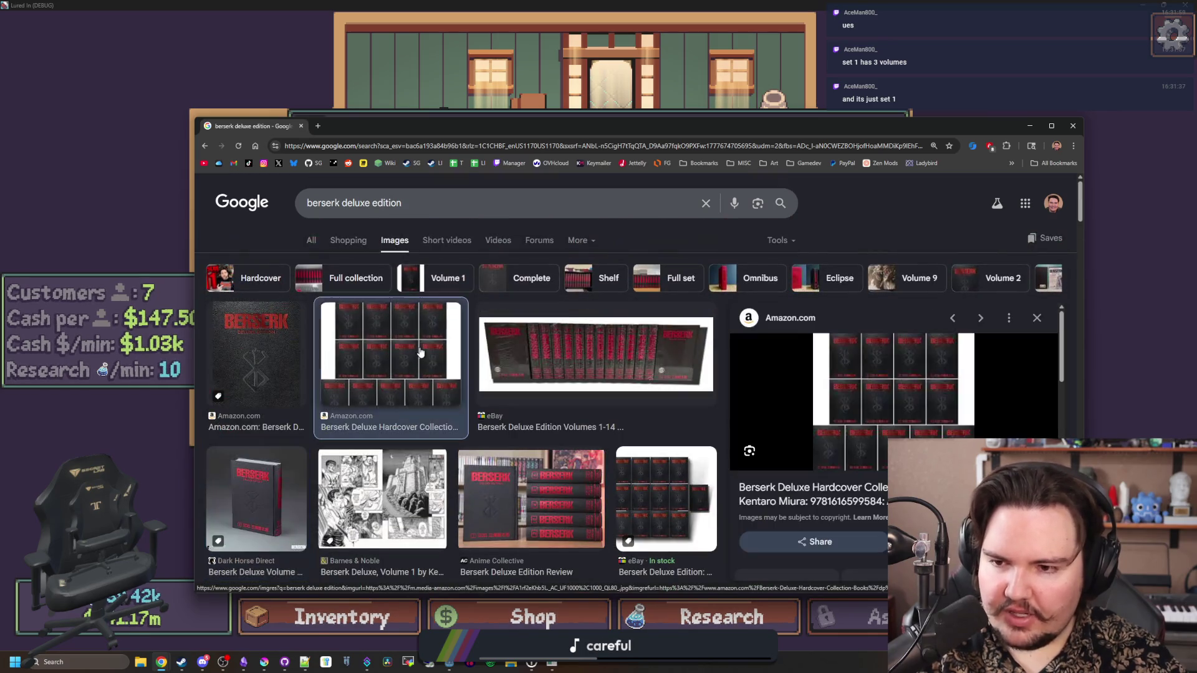
pyautogui.click(583, 352)
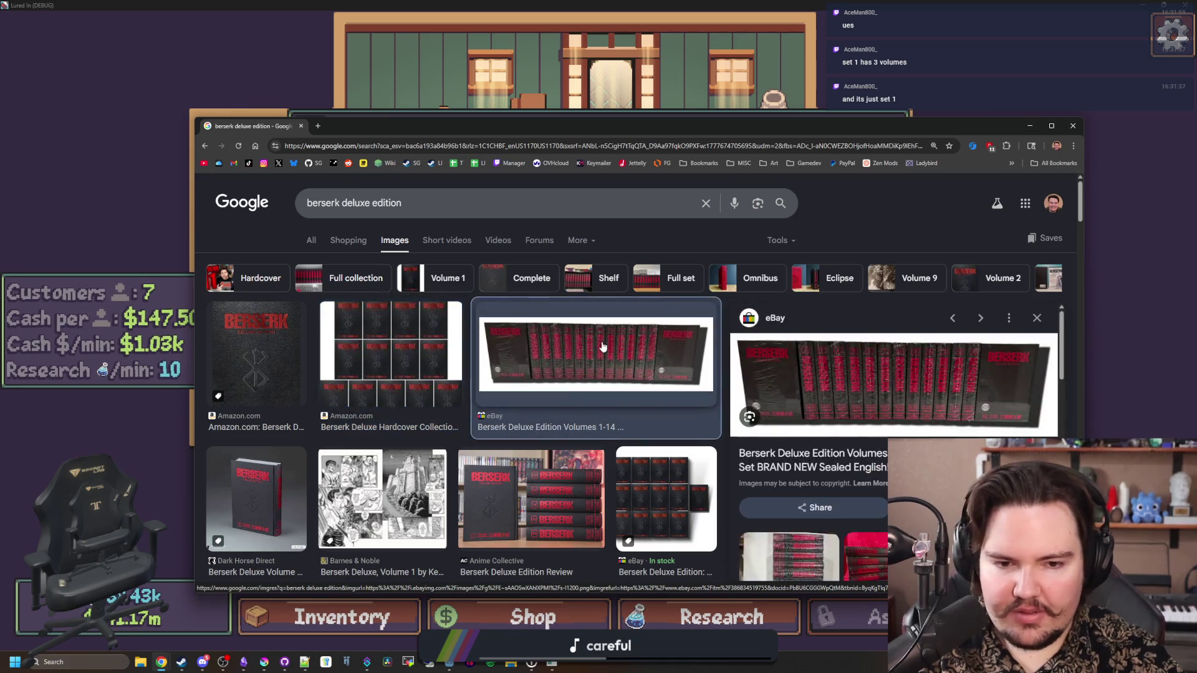
pyautogui.scroll(-3, 602, 346)
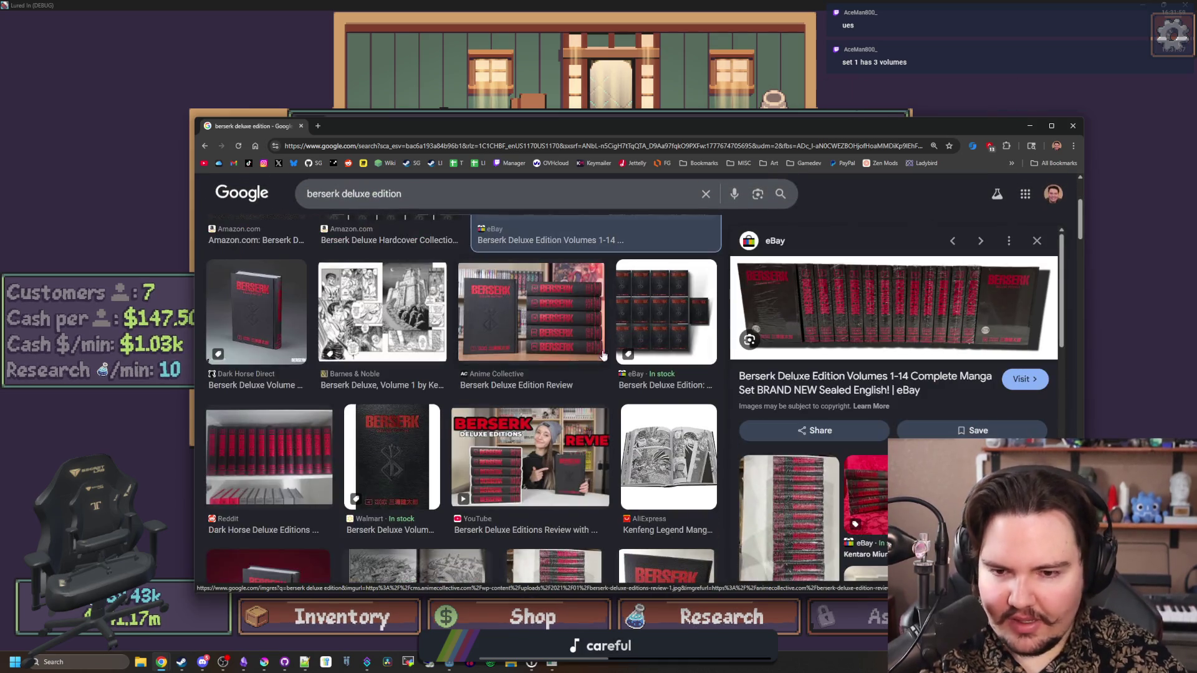
pyautogui.click(579, 327)
pyautogui.click(662, 302)
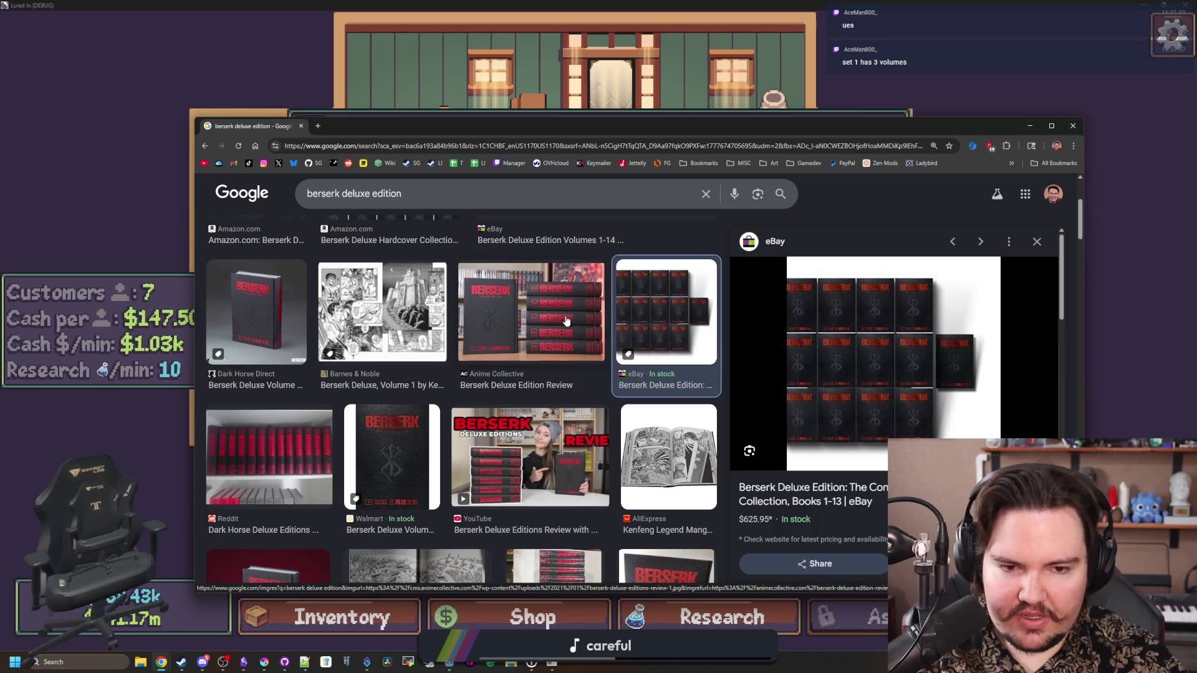
pyautogui.click(566, 321)
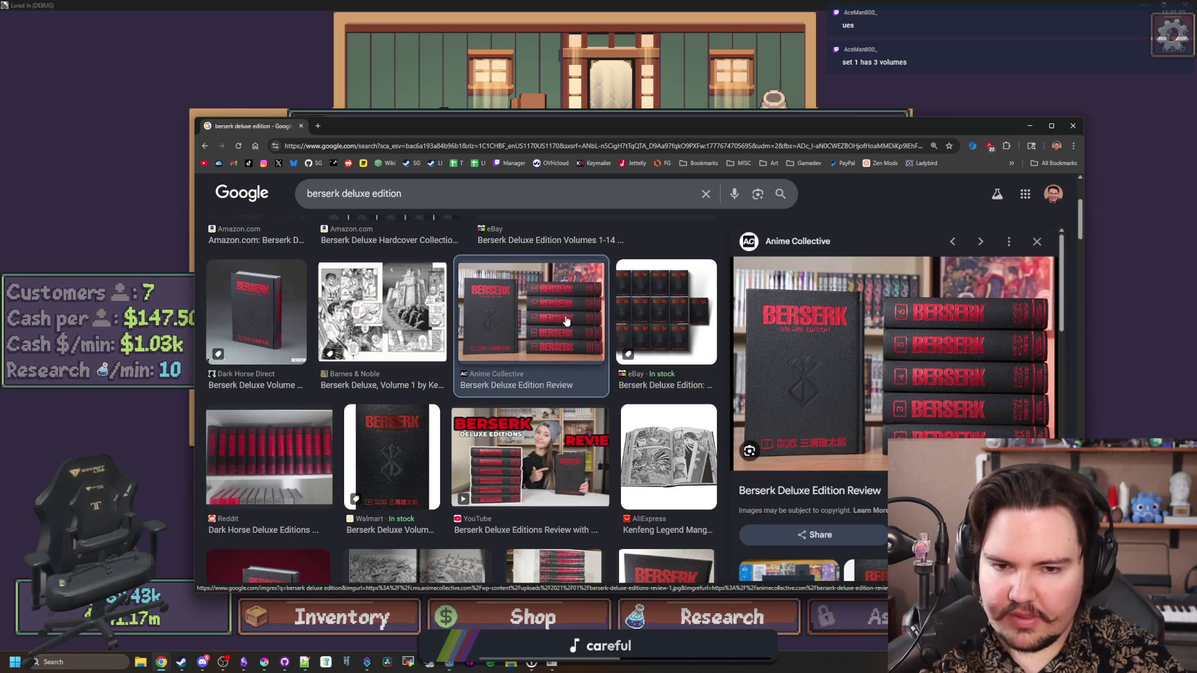
pyautogui.scroll(-2, 564, 330)
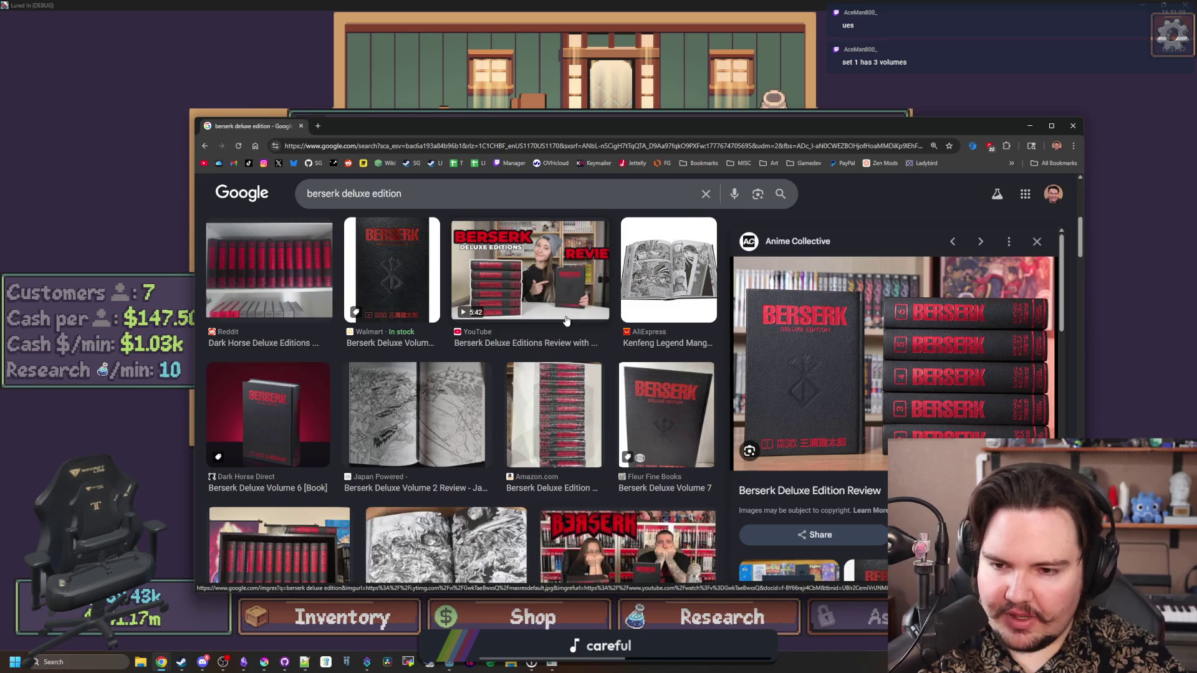
pyautogui.scroll(-2, 548, 399)
pyautogui.scroll(-2, 533, 449)
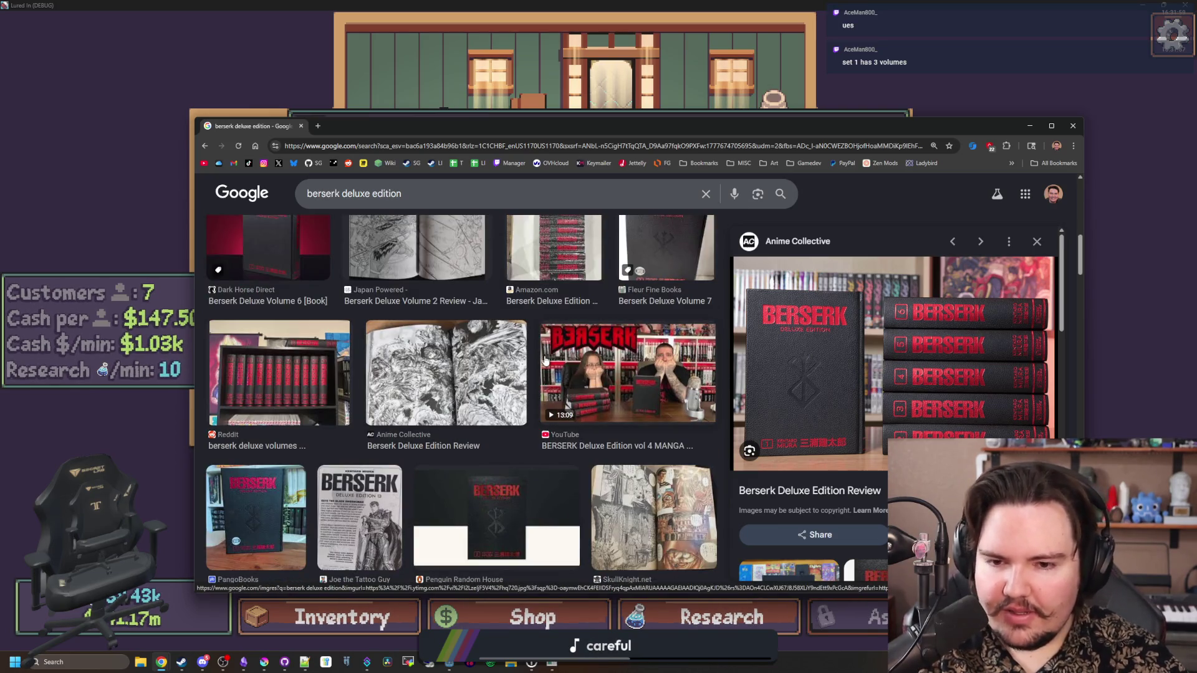
pyautogui.scroll(-1, 438, 378)
pyautogui.scroll(-1, 438, 378)
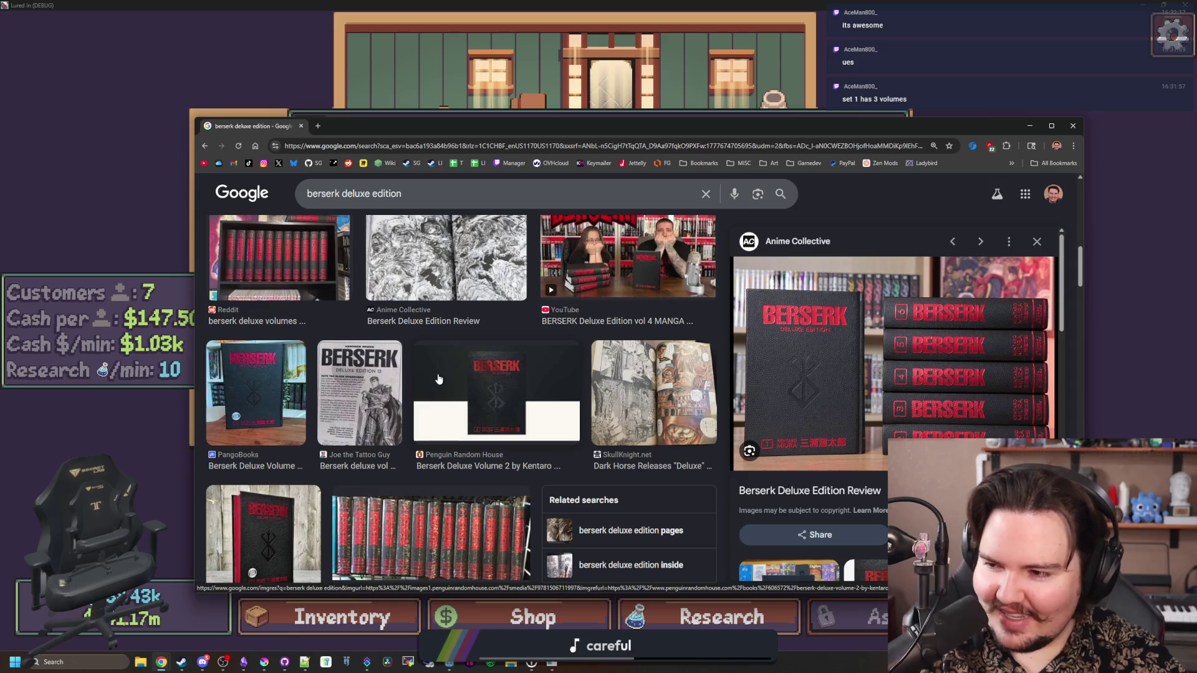
pyautogui.scroll(-1, 438, 379)
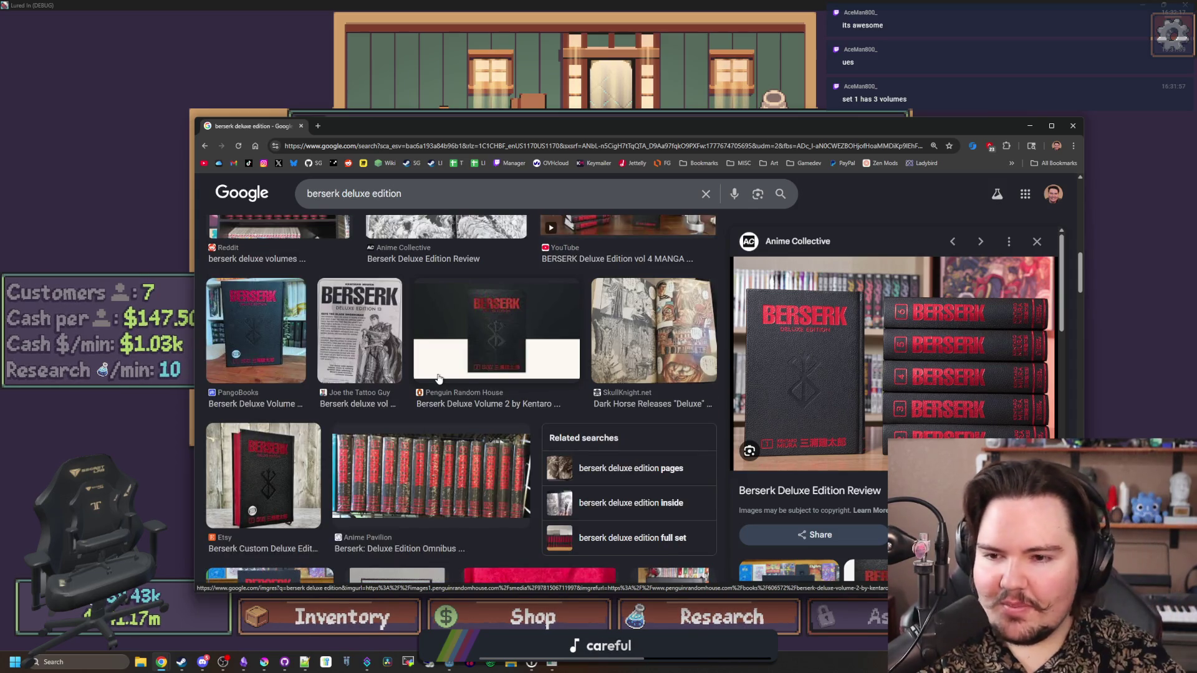
pyautogui.scroll(-4, 438, 378)
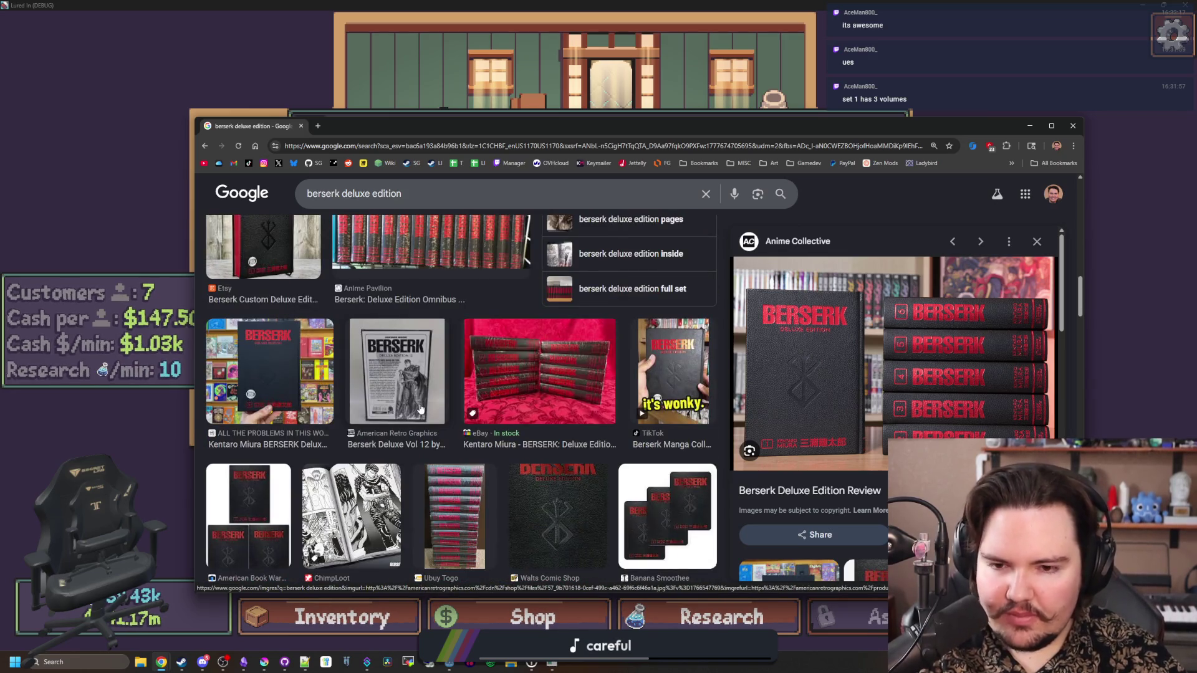
pyautogui.scroll(-2, 420, 408)
pyautogui.scroll(-5, 420, 410)
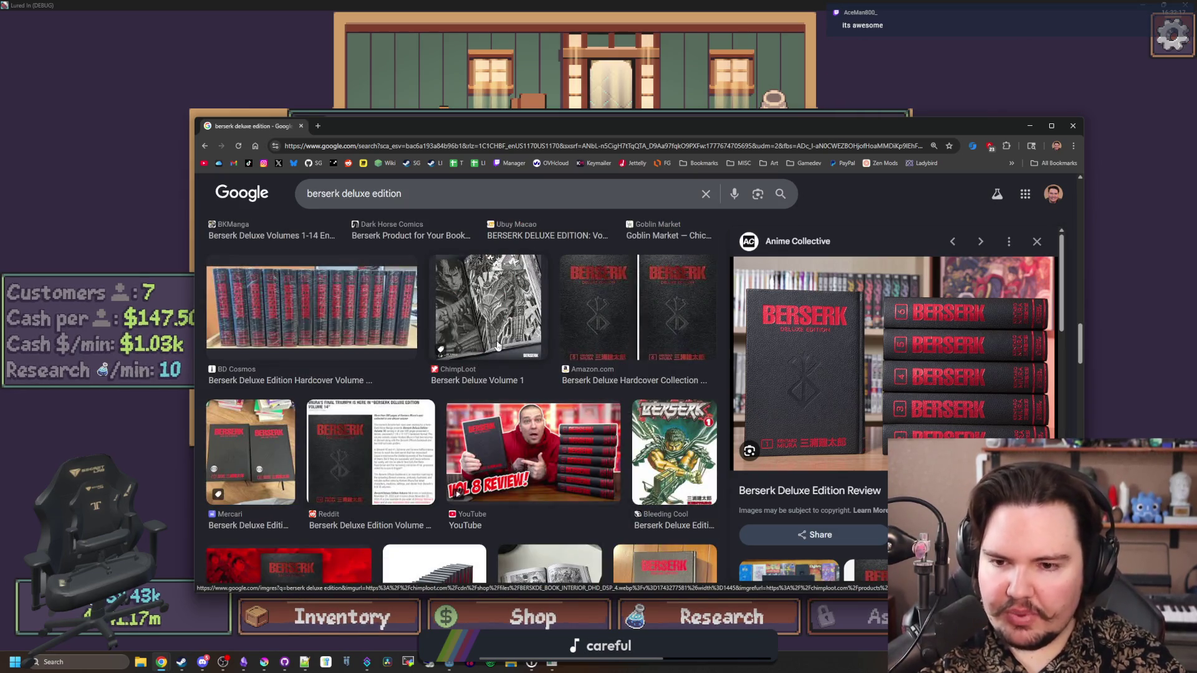
# Preview the Berserk Deluxe Volume 1 listing and the AliExpress Berserk Manga Deluxe image
pyautogui.click(498, 347)
pyautogui.scroll(-3, 851, 372)
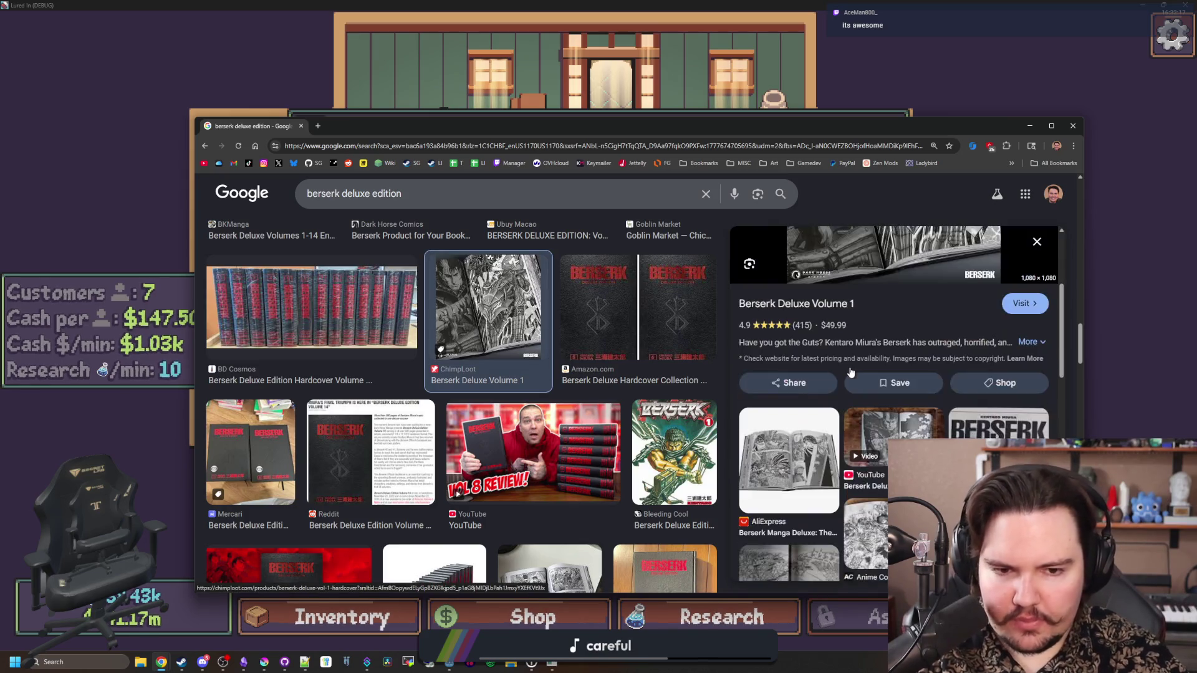
pyautogui.scroll(-2, 849, 368)
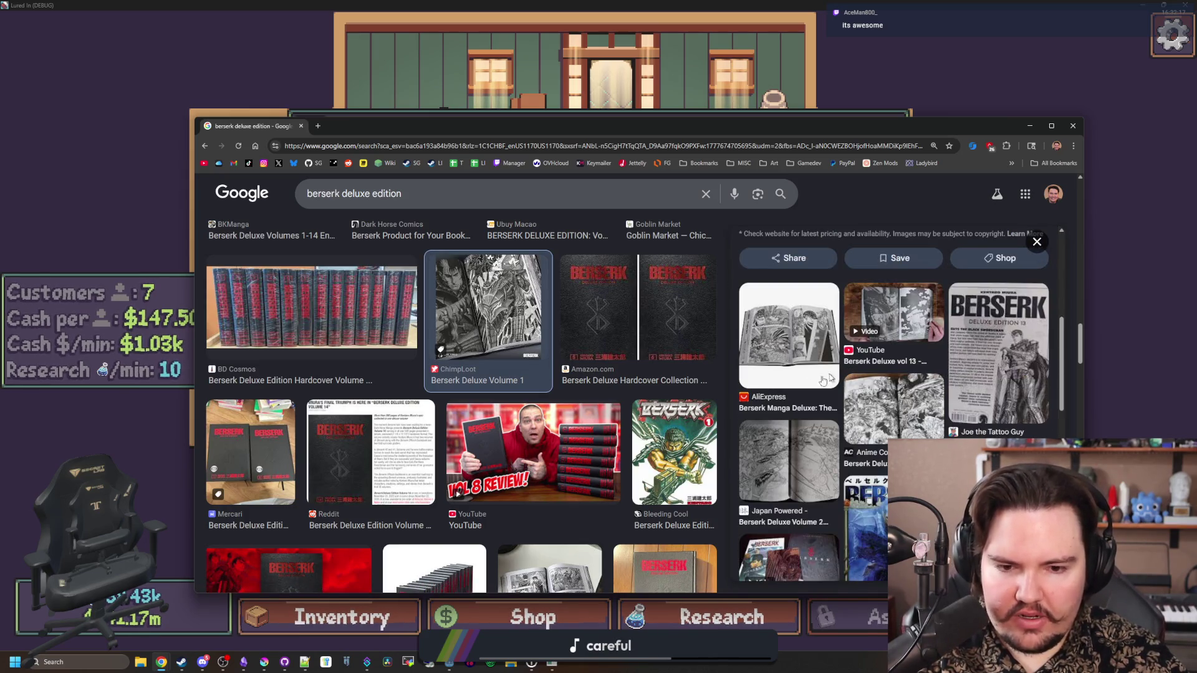
pyautogui.click(784, 368)
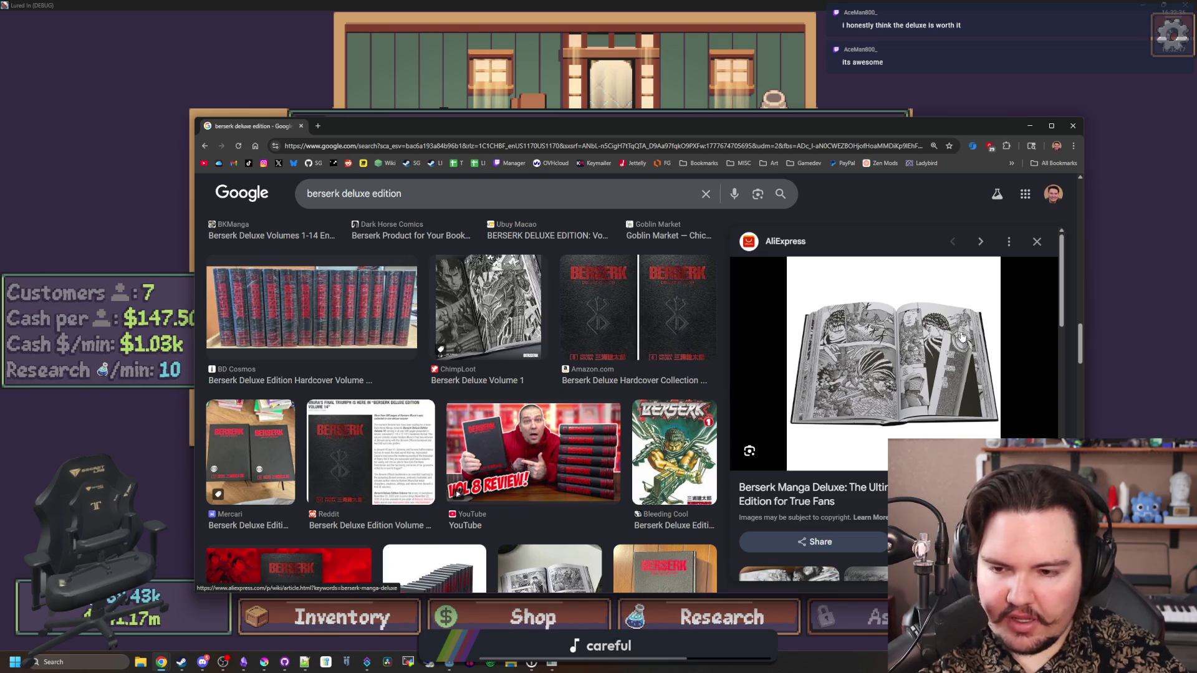
pyautogui.scroll(-2, 617, 369)
pyautogui.scroll(-4, 617, 370)
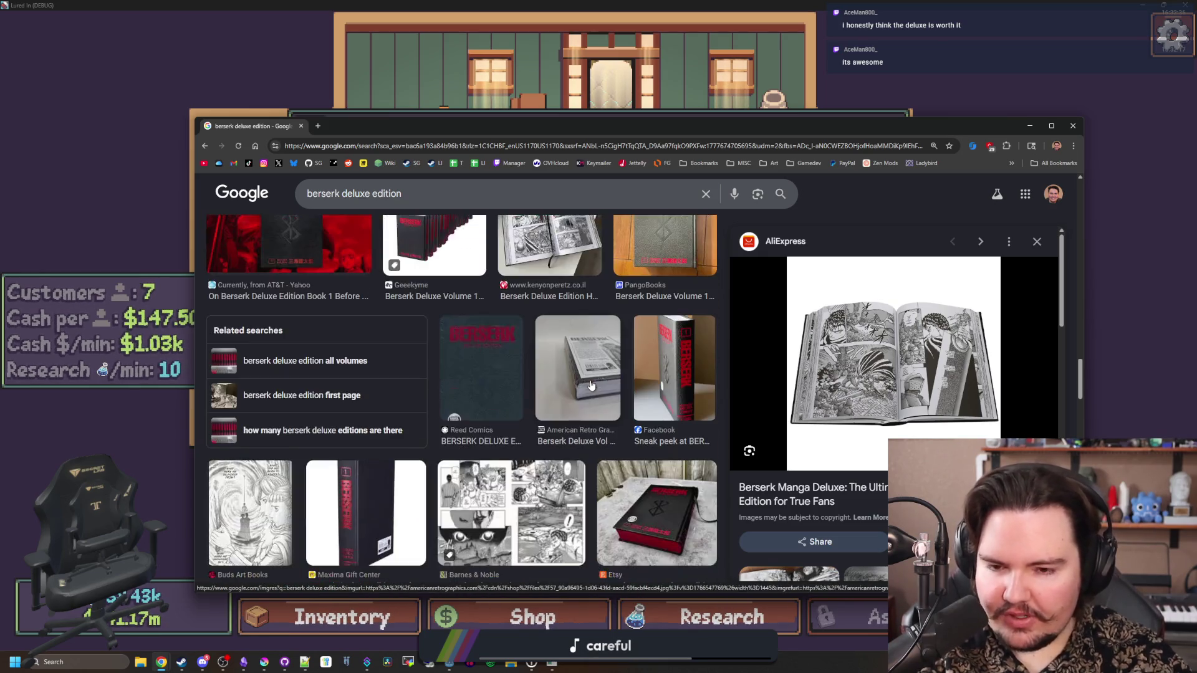
pyautogui.scroll(-2, 591, 385)
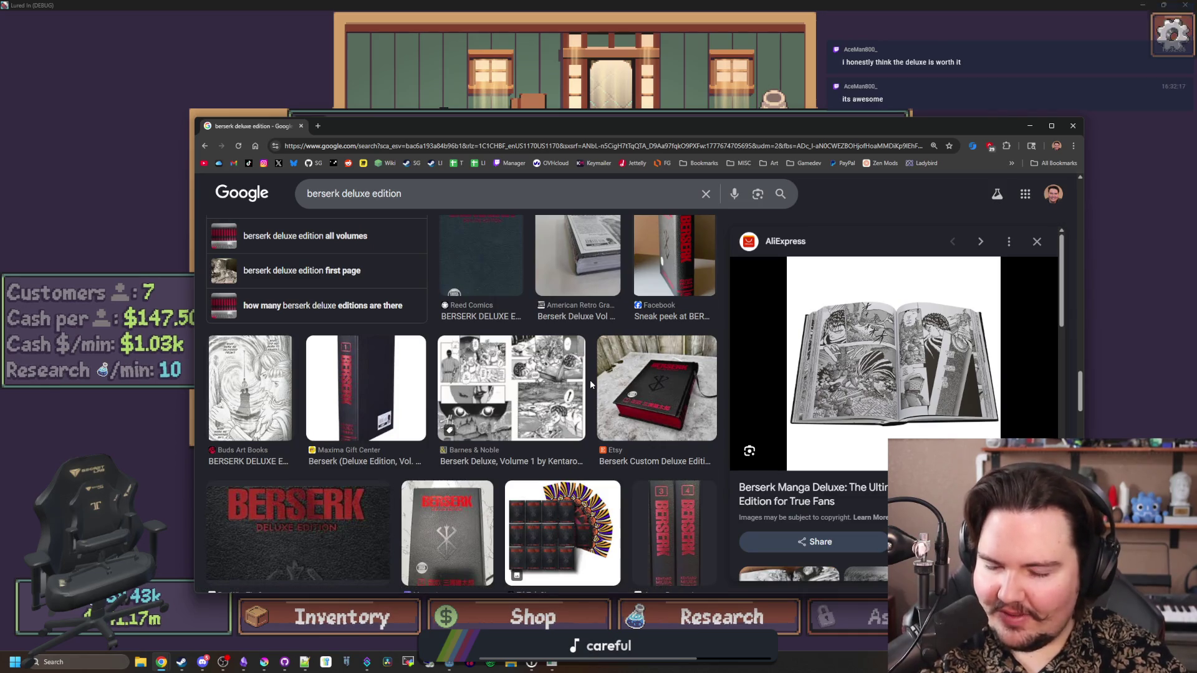
pyautogui.scroll(-2, 562, 397)
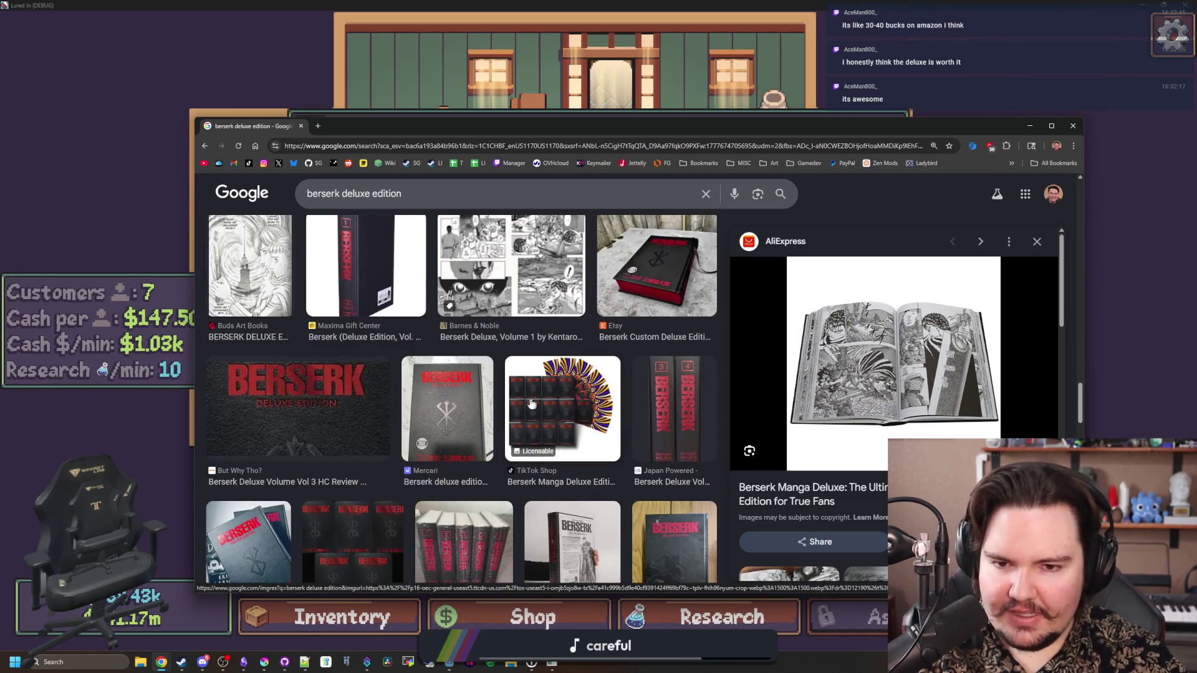
pyautogui.scroll(-4, 532, 399)
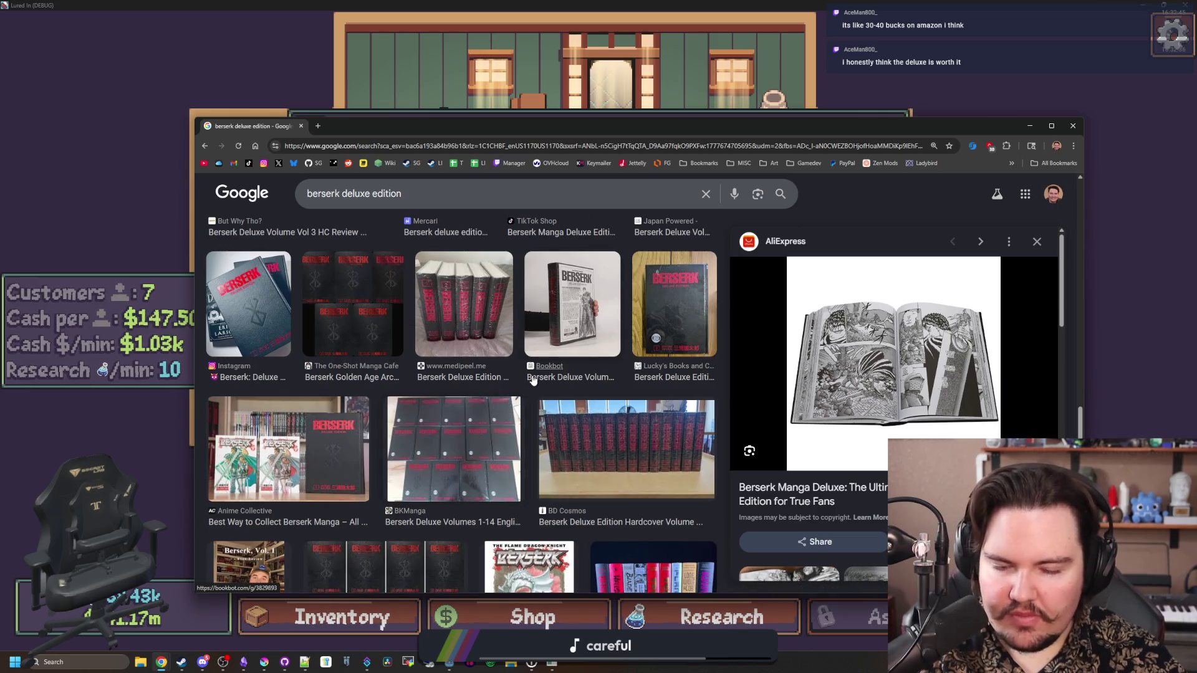
pyautogui.scroll(-4, 532, 380)
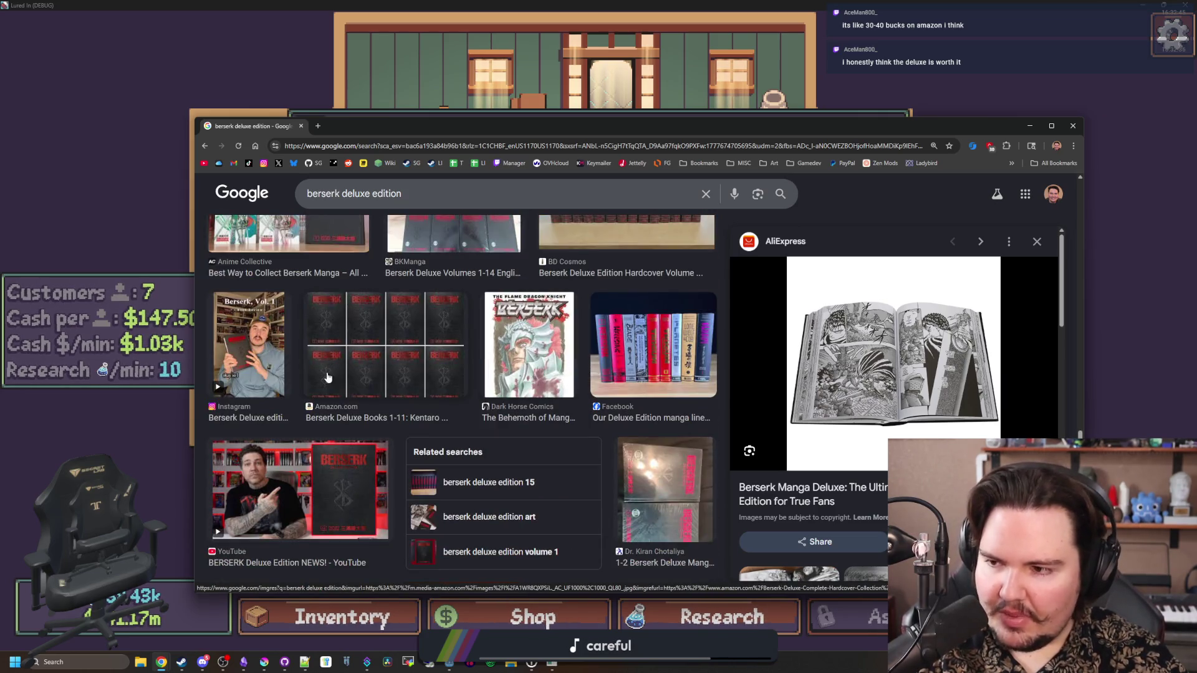
pyautogui.scroll(-3, 398, 360)
pyautogui.scroll(-3, 399, 363)
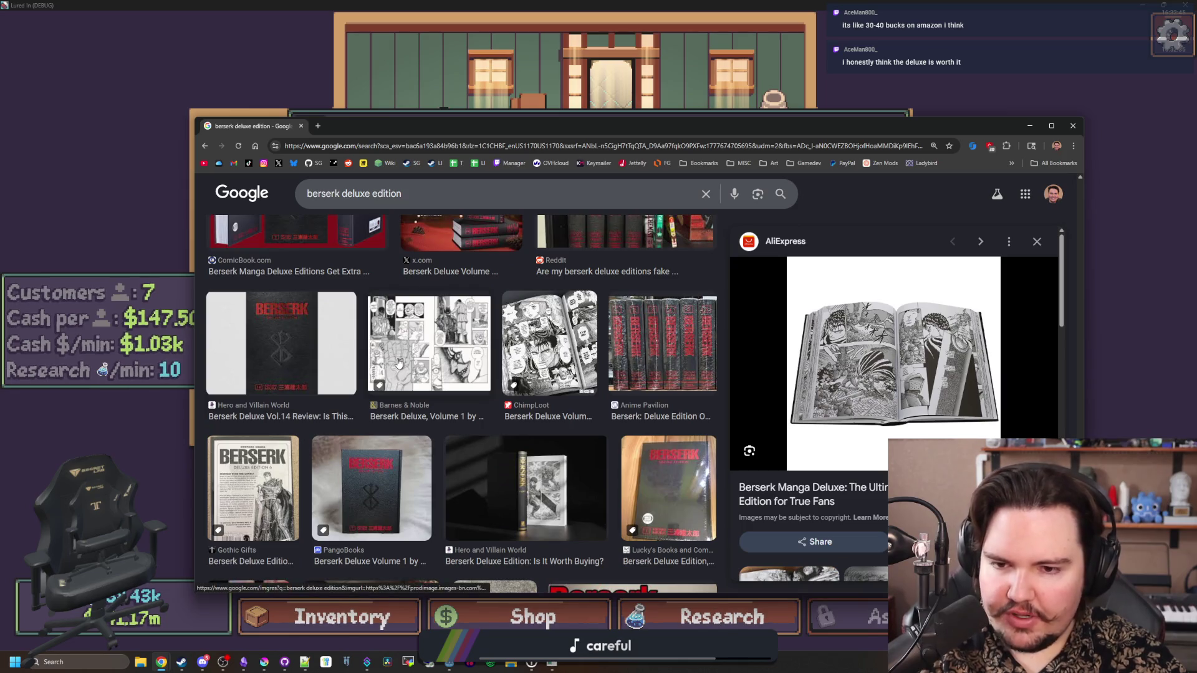
pyautogui.scroll(5, 372, 374)
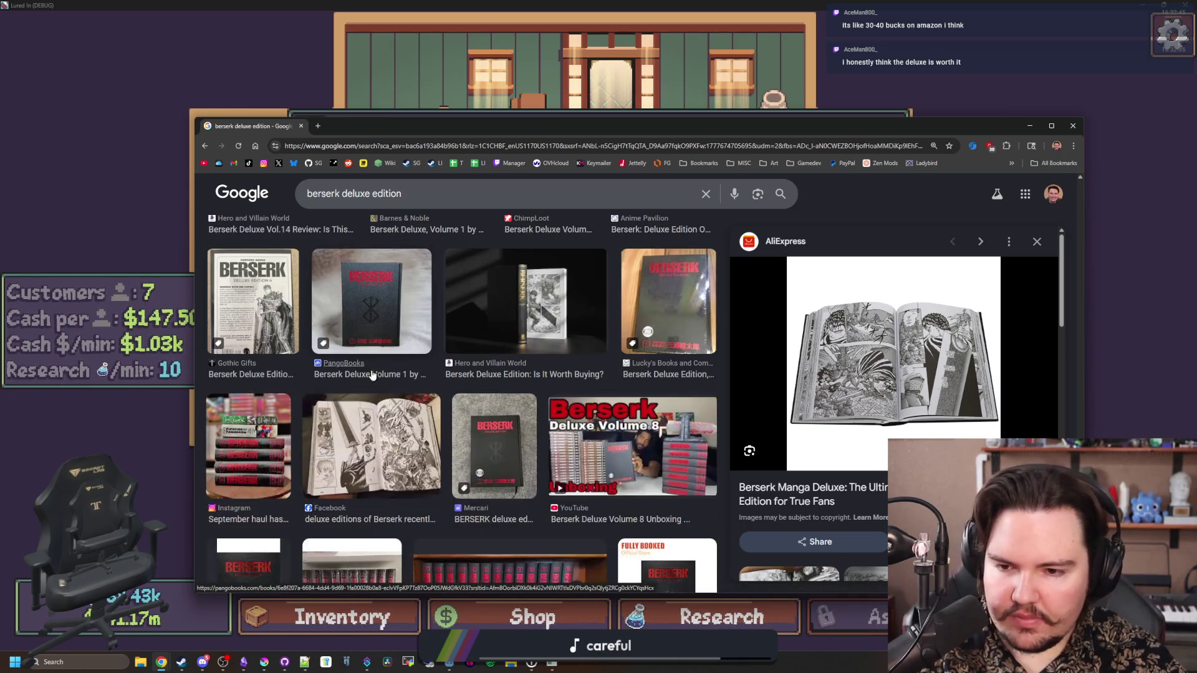
pyautogui.scroll(-3, 875, 458)
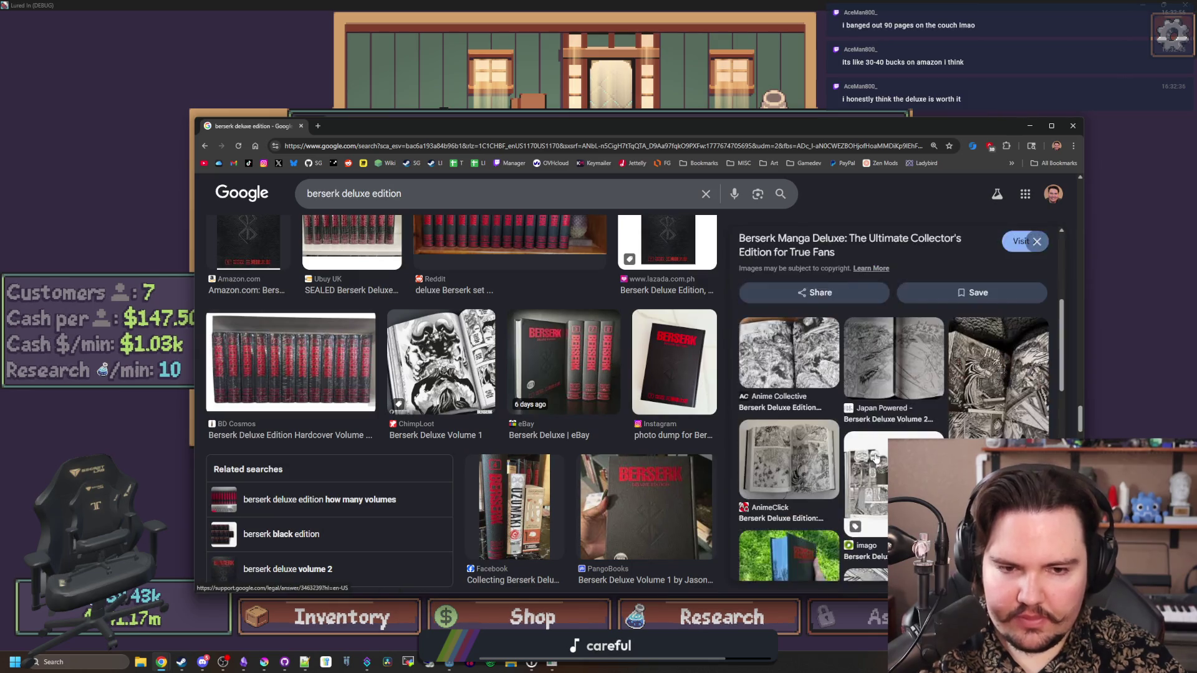
pyautogui.scroll(3, 475, 423)
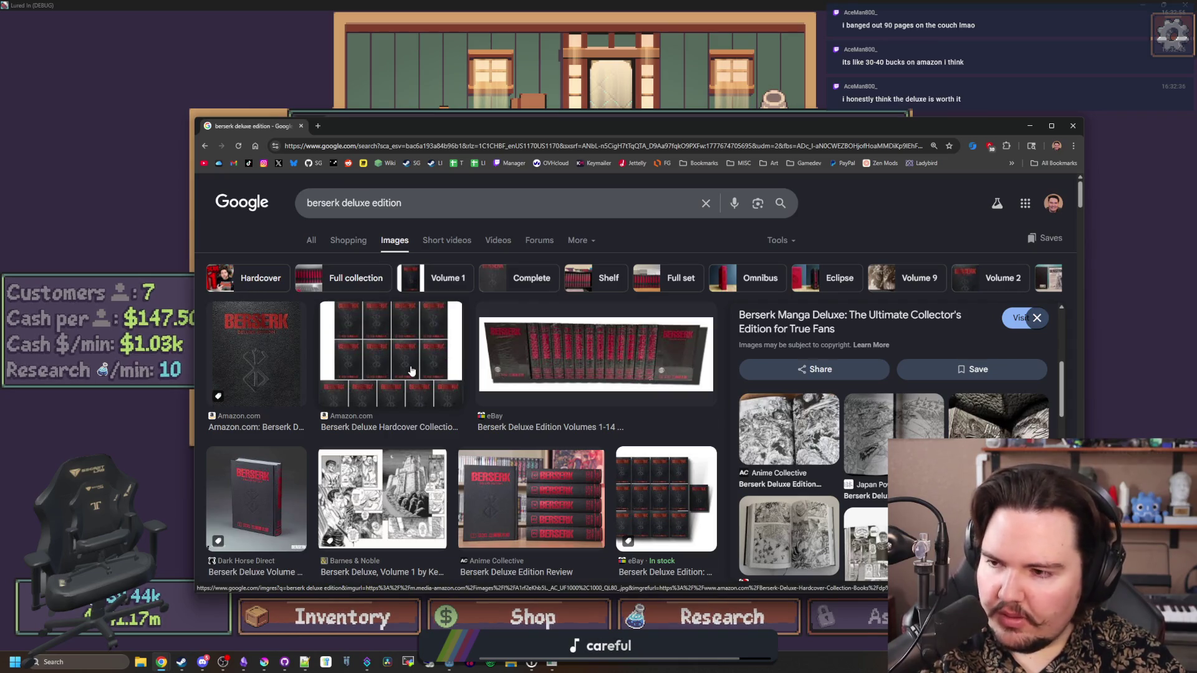
# Preview the Amazon hardcover collection image and the Anime Collective review image again
pyautogui.click(375, 349)
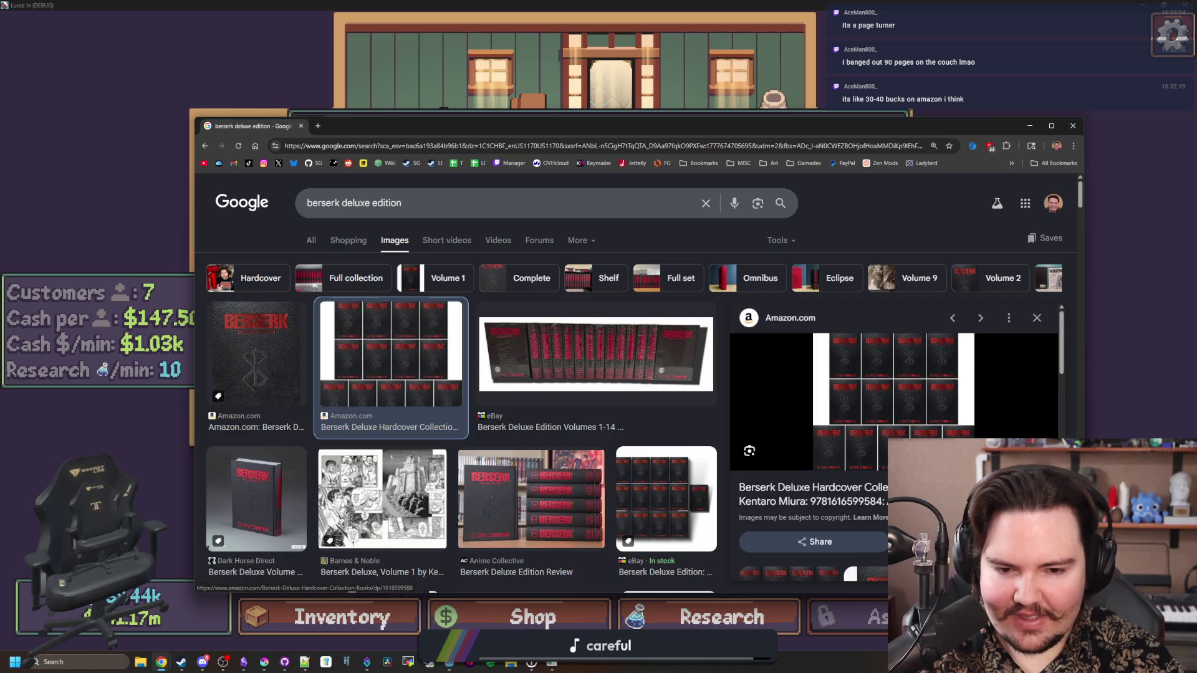
pyautogui.scroll(-3, 582, 414)
pyautogui.scroll(-8, 582, 414)
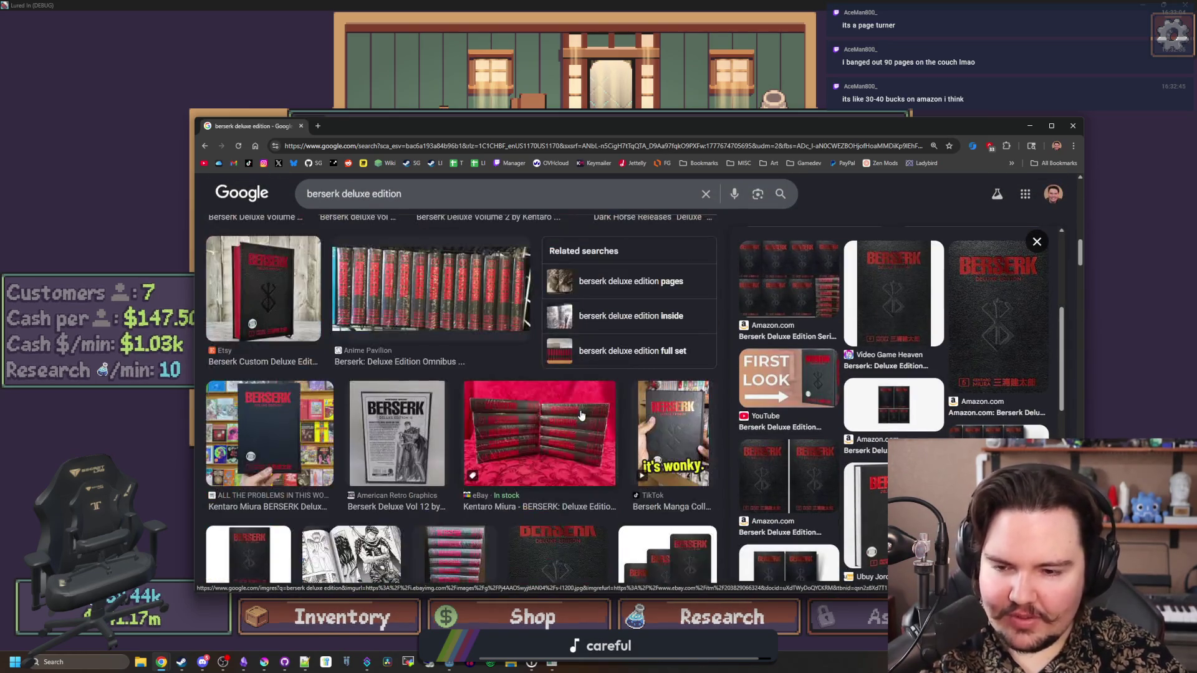
pyautogui.scroll(5, 471, 355)
pyautogui.click(472, 355)
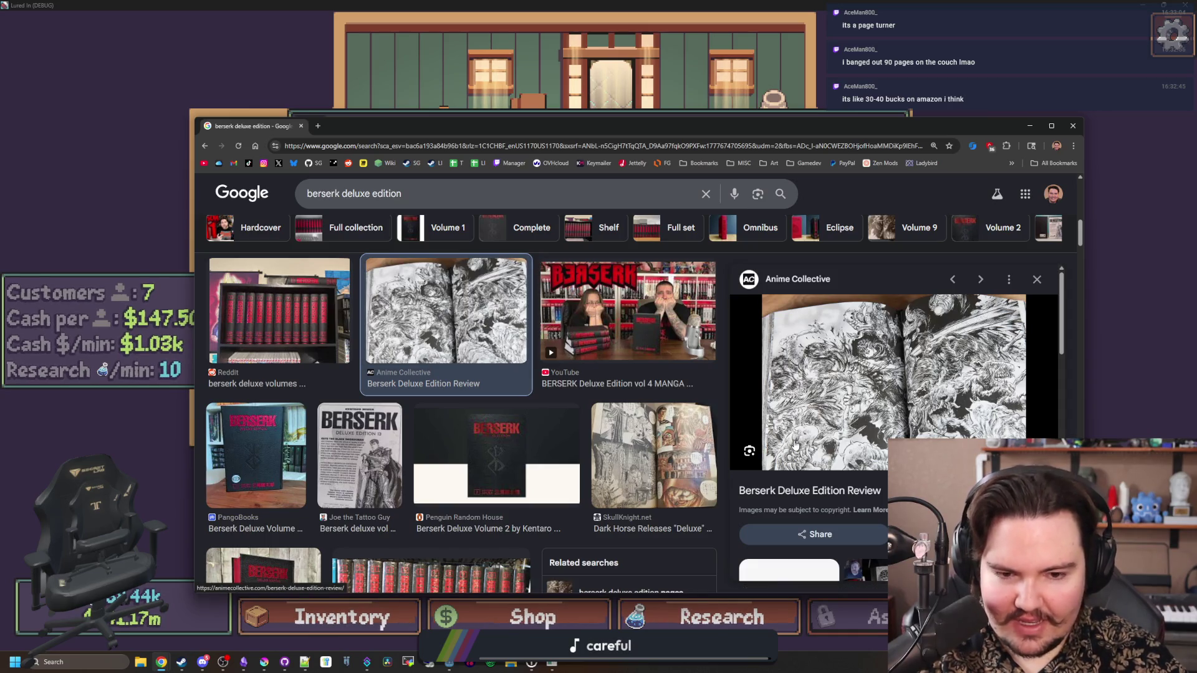
pyautogui.scroll(-10, 666, 392)
pyautogui.scroll(-3, 845, 486)
pyautogui.scroll(10, 571, 441)
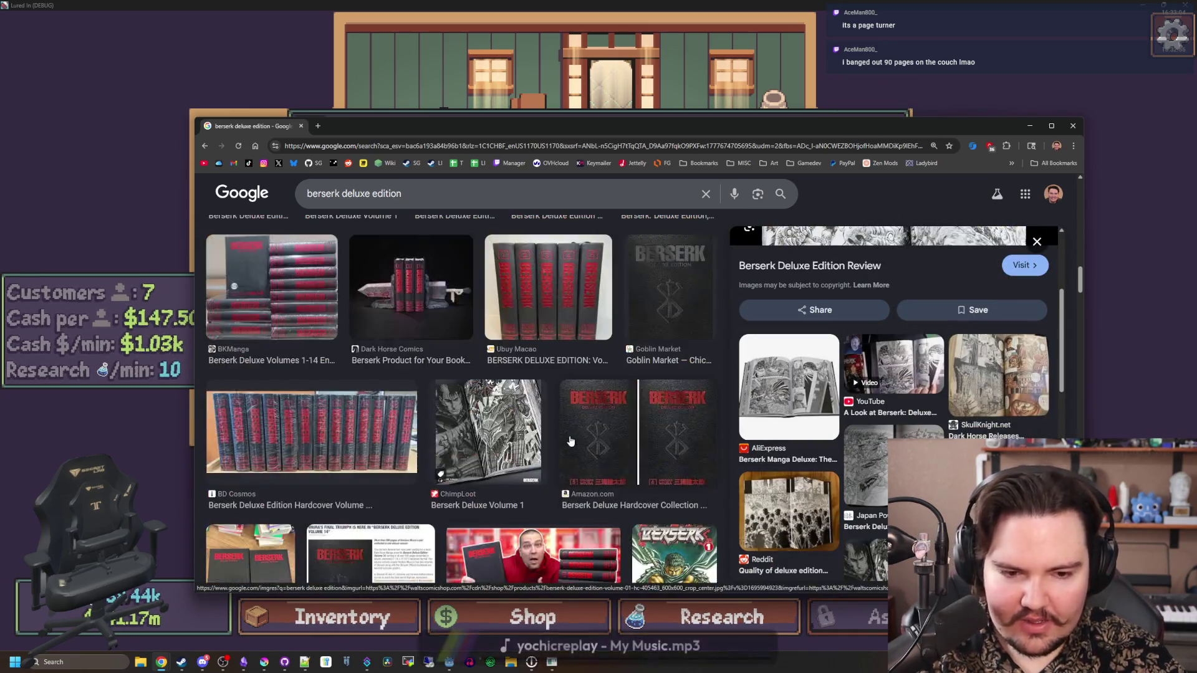
pyautogui.scroll(10, 571, 440)
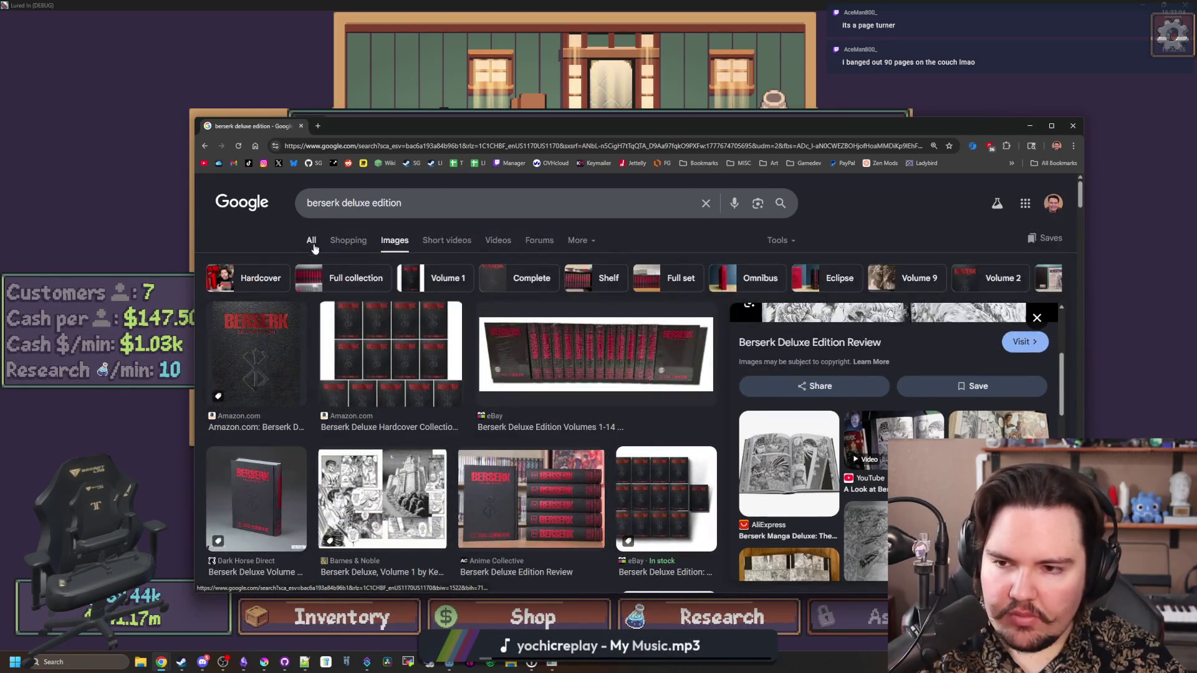
# Switch the search to All results, then minimize Chrome to return to the game's Equipment shop
pyautogui.click(311, 242)
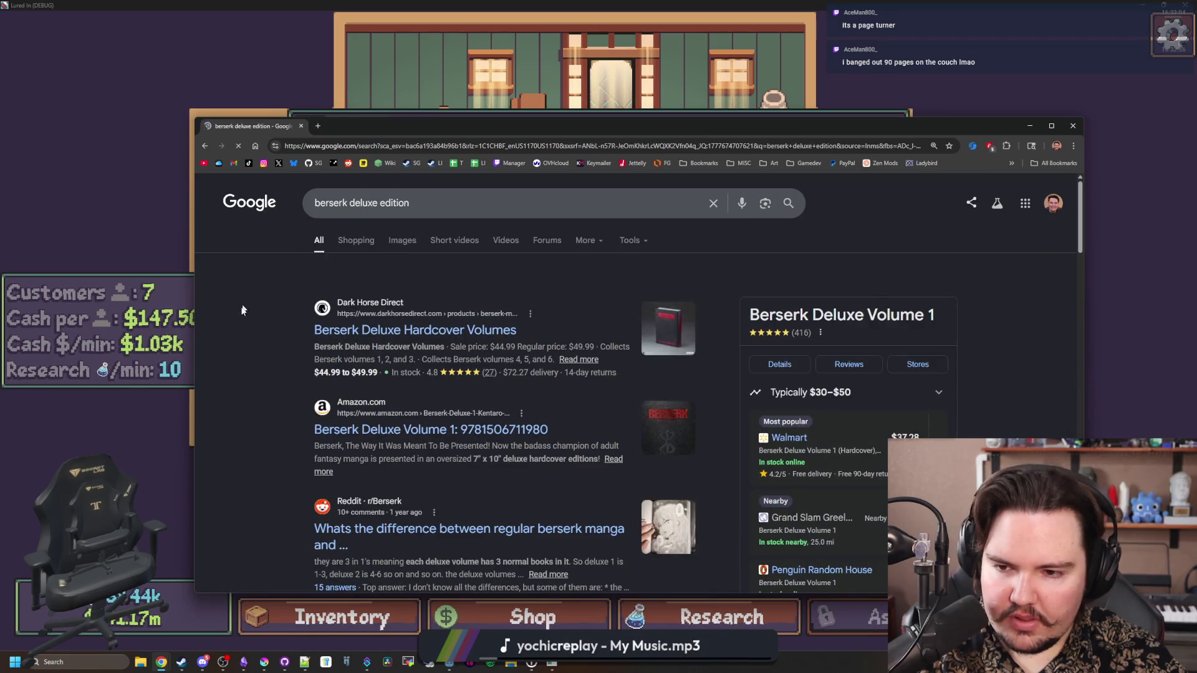
pyautogui.scroll(-1, 433, 320)
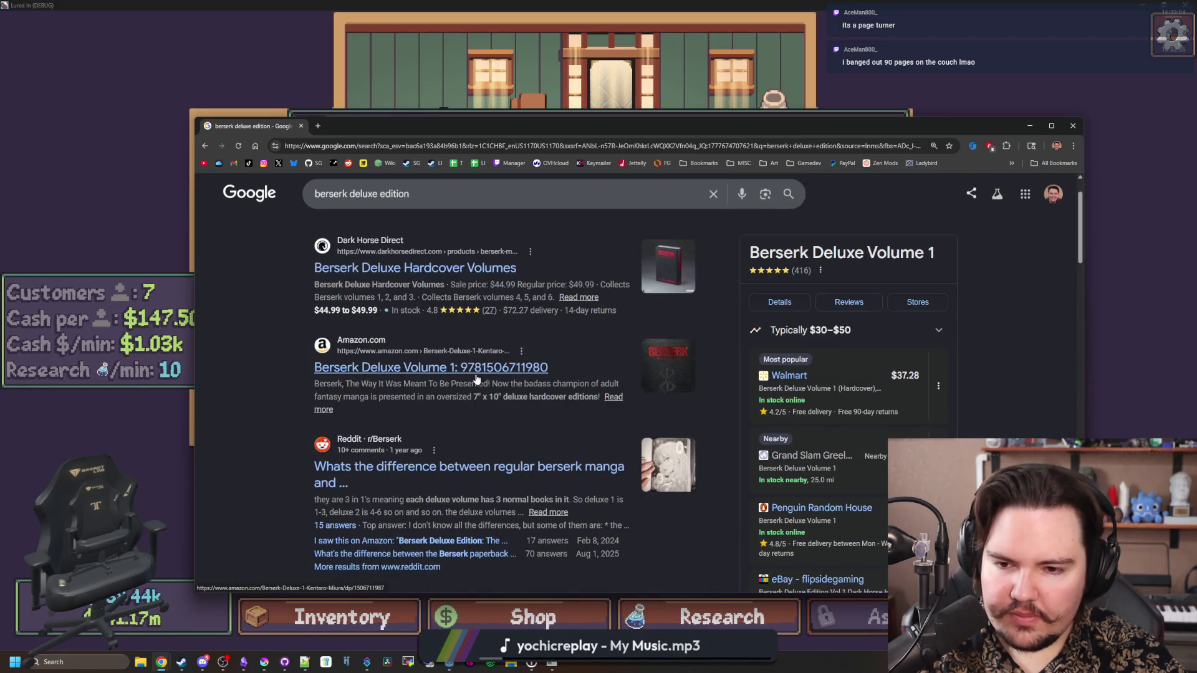
pyautogui.click(1030, 126)
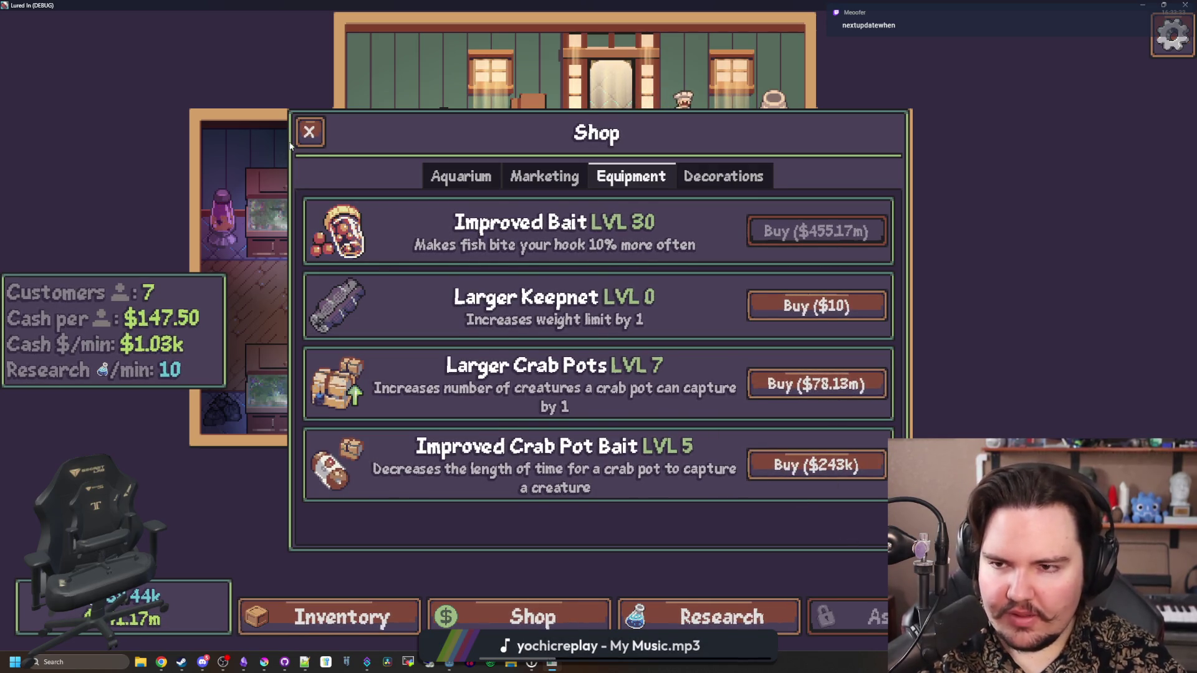
# Close the shop panel, leave fullscreen with F11 and stop the running game with F8
pyautogui.click(309, 132)
pyautogui.press('F11')
pyautogui.press('F8')
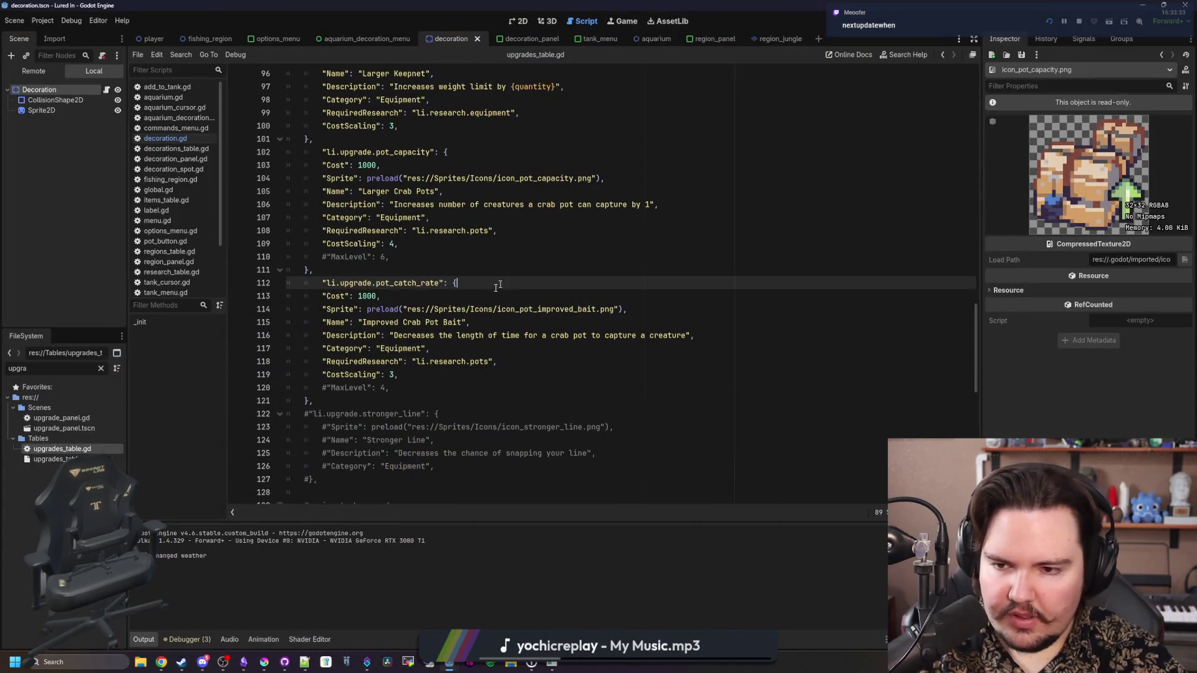
# Filter the FileSystem by 'glob' and open global.gd in the script editor
pyautogui.click(100, 368)
pyautogui.write('glob')
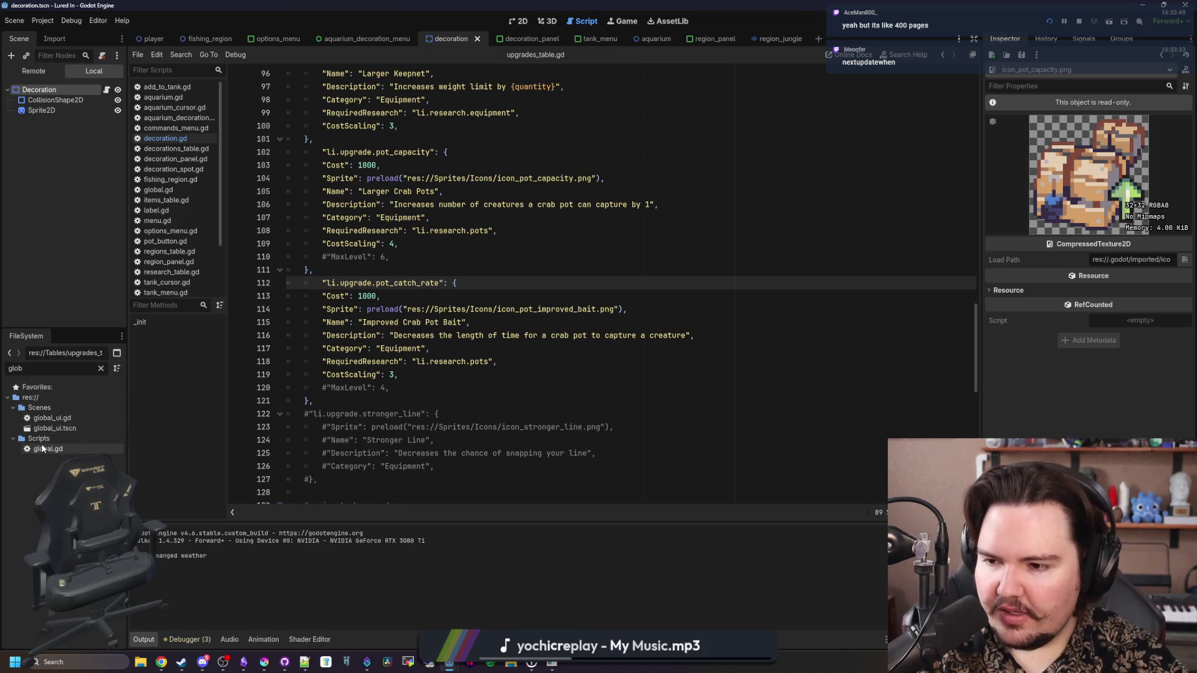
pyautogui.click(43, 448)
pyautogui.doubleClick(43, 449)
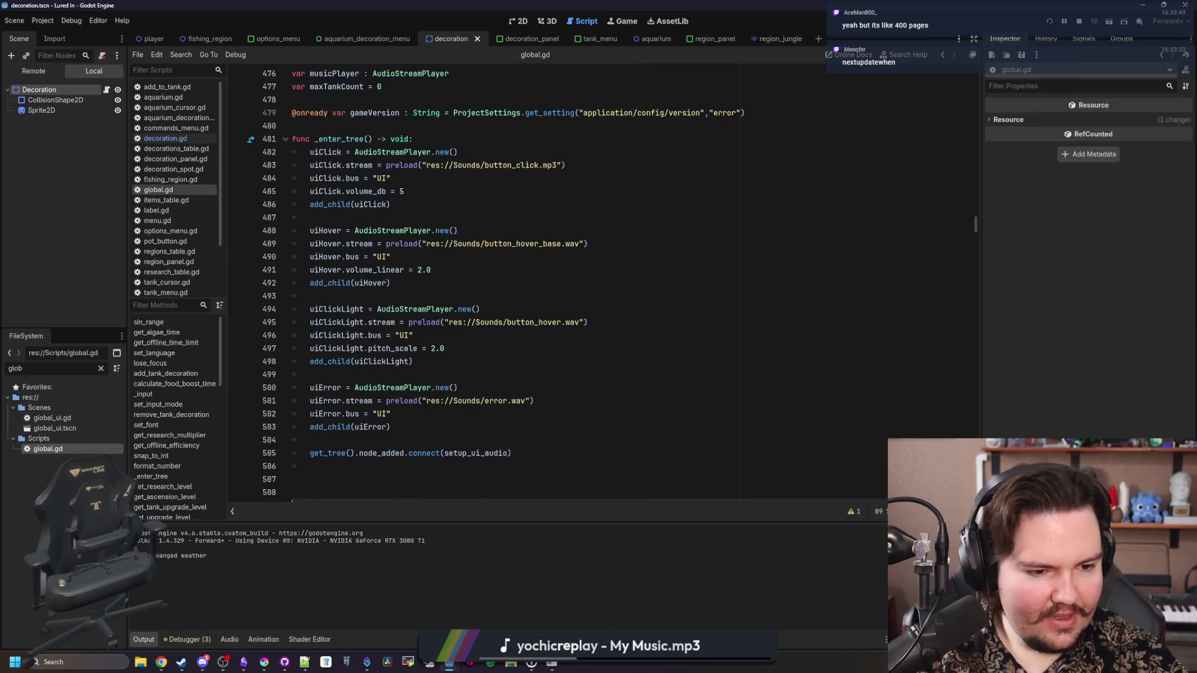
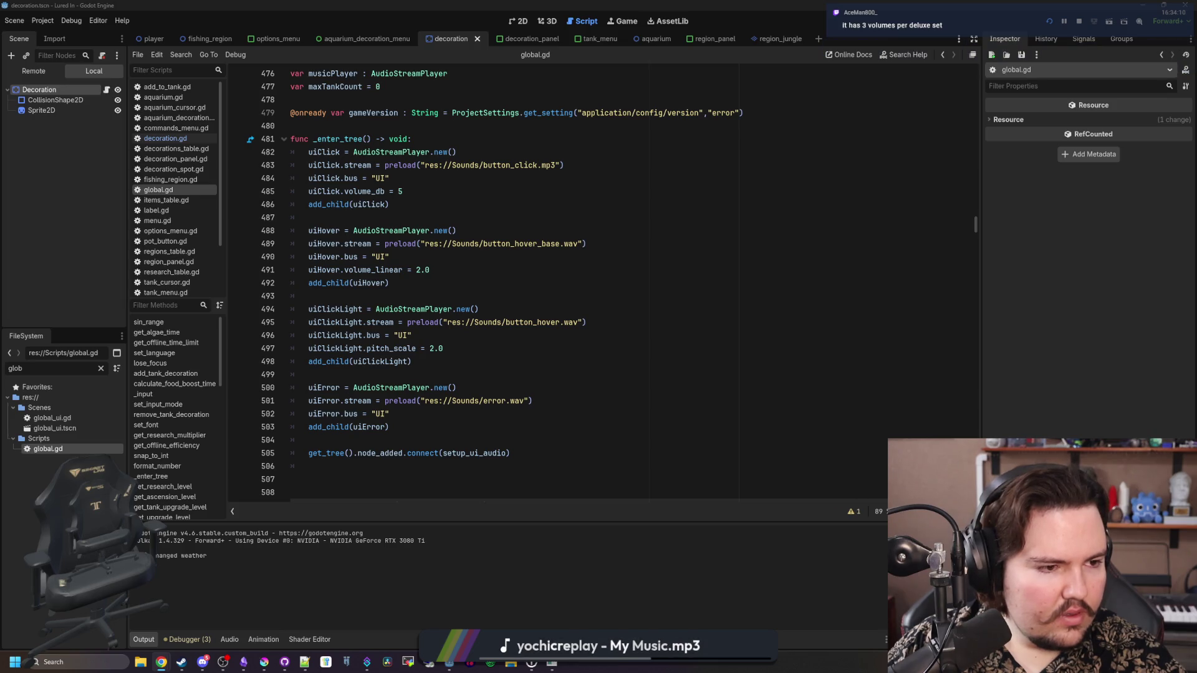
# Scroll through the Berserk listing in the browser, then drag the browser aside to uncover Godot
pyautogui.hotkey('alt', 'Tab')
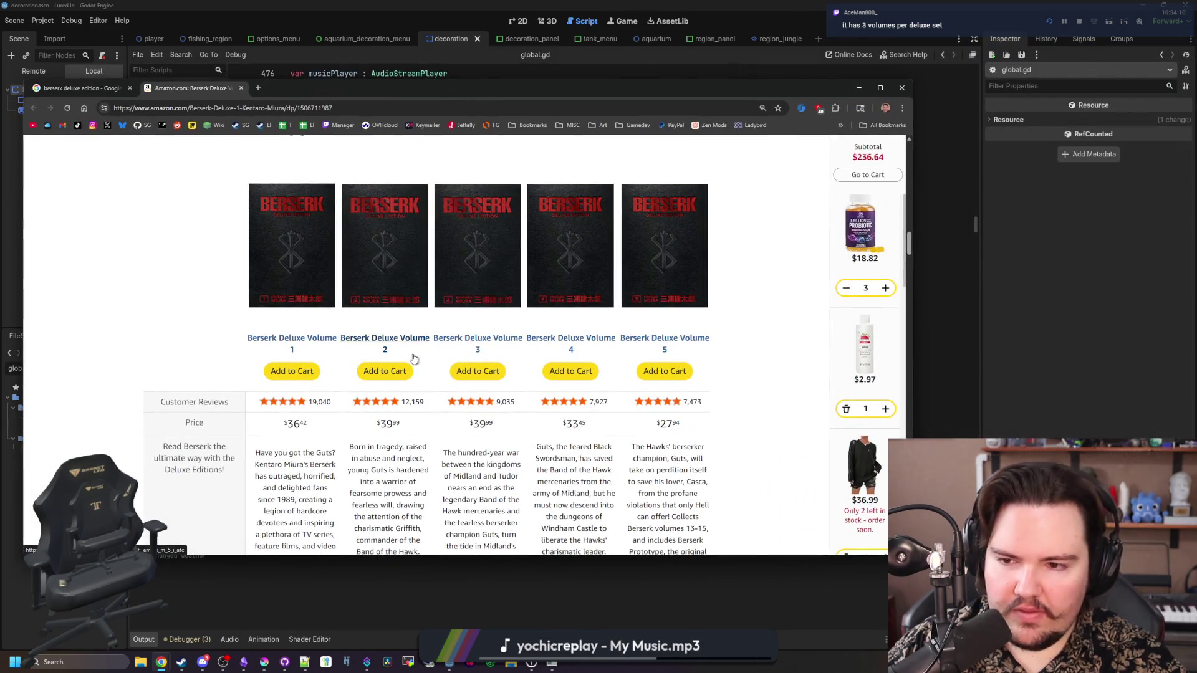
pyautogui.scroll(-1, 309, 364)
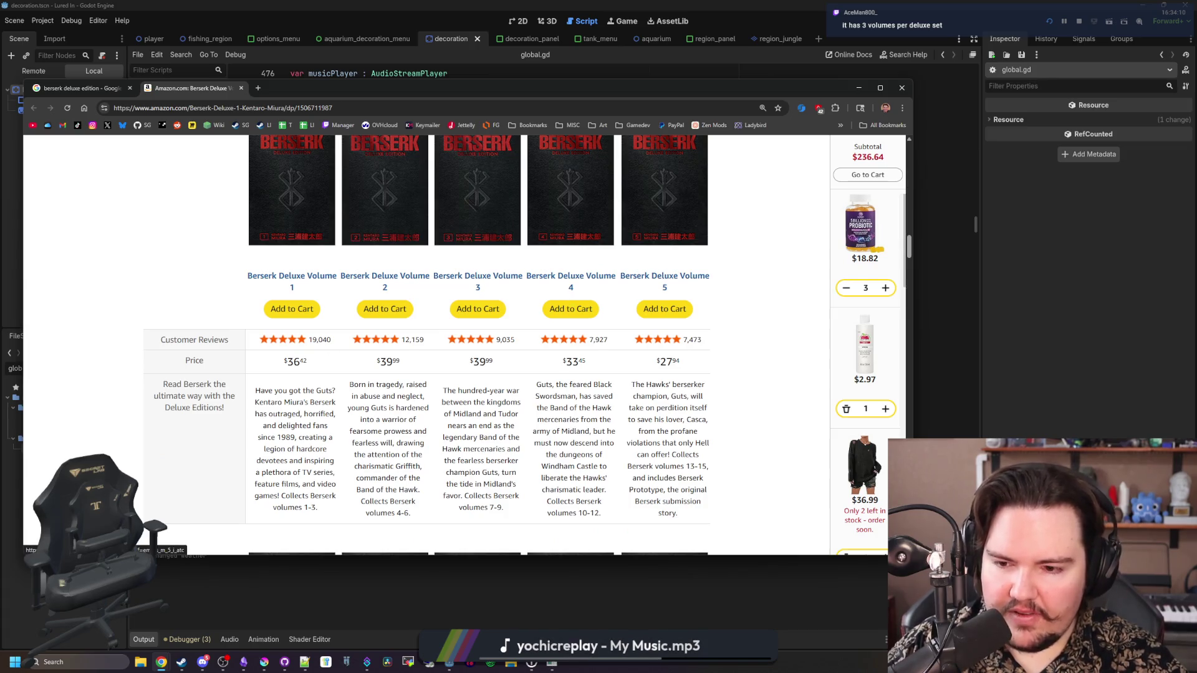
pyautogui.scroll(-1, 330, 467)
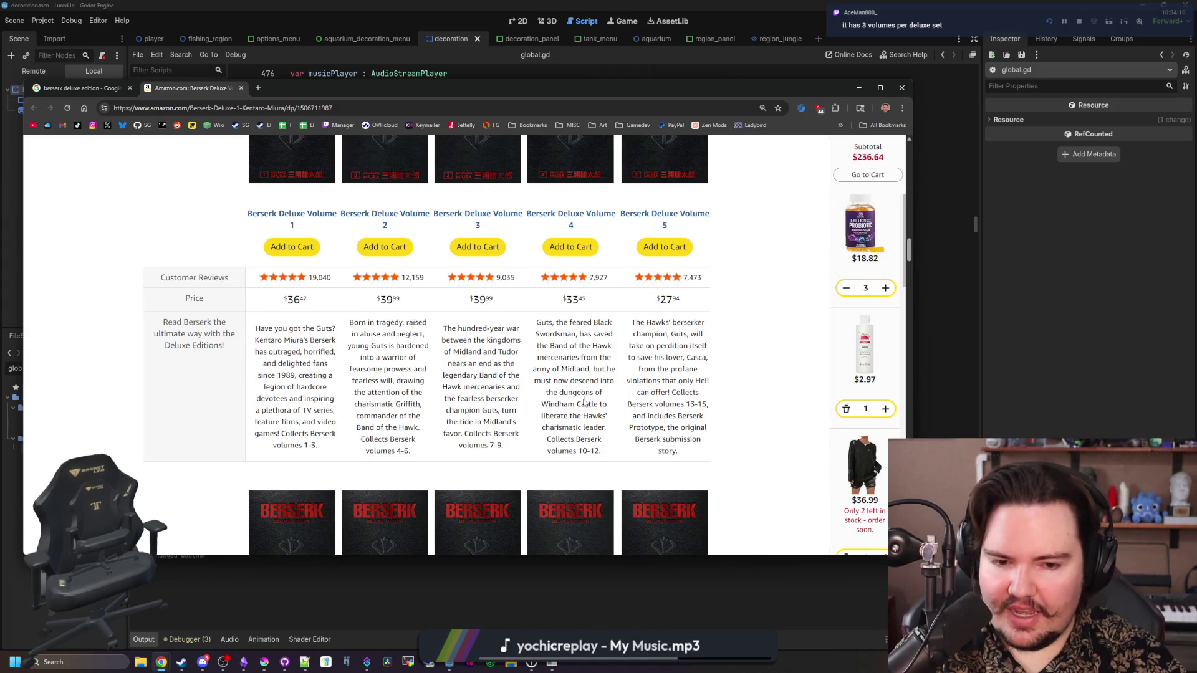
pyautogui.scroll(-6, 543, 364)
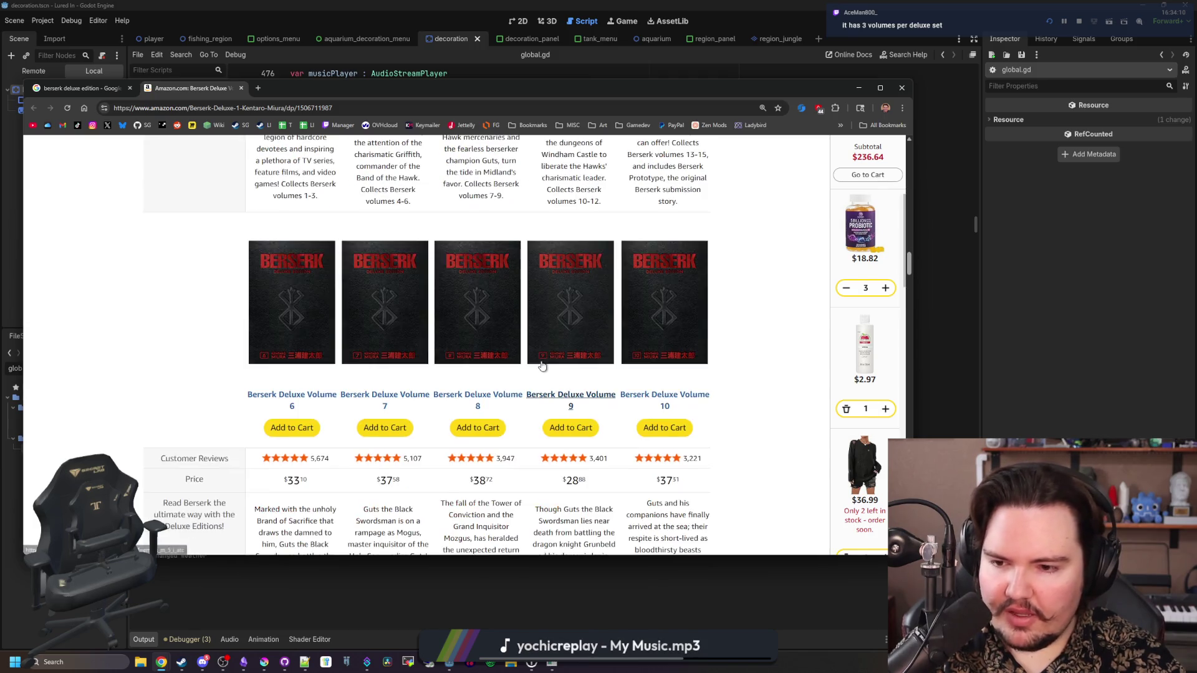
pyautogui.scroll(-6, 542, 365)
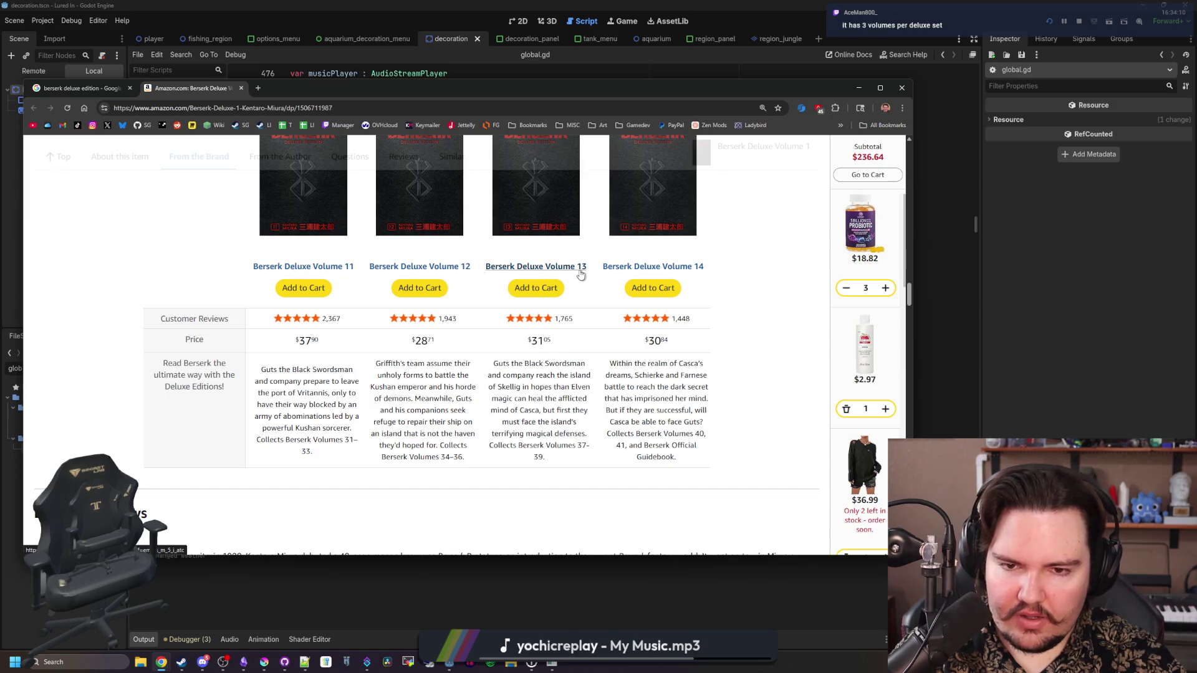
pyautogui.scroll(-3, 576, 240)
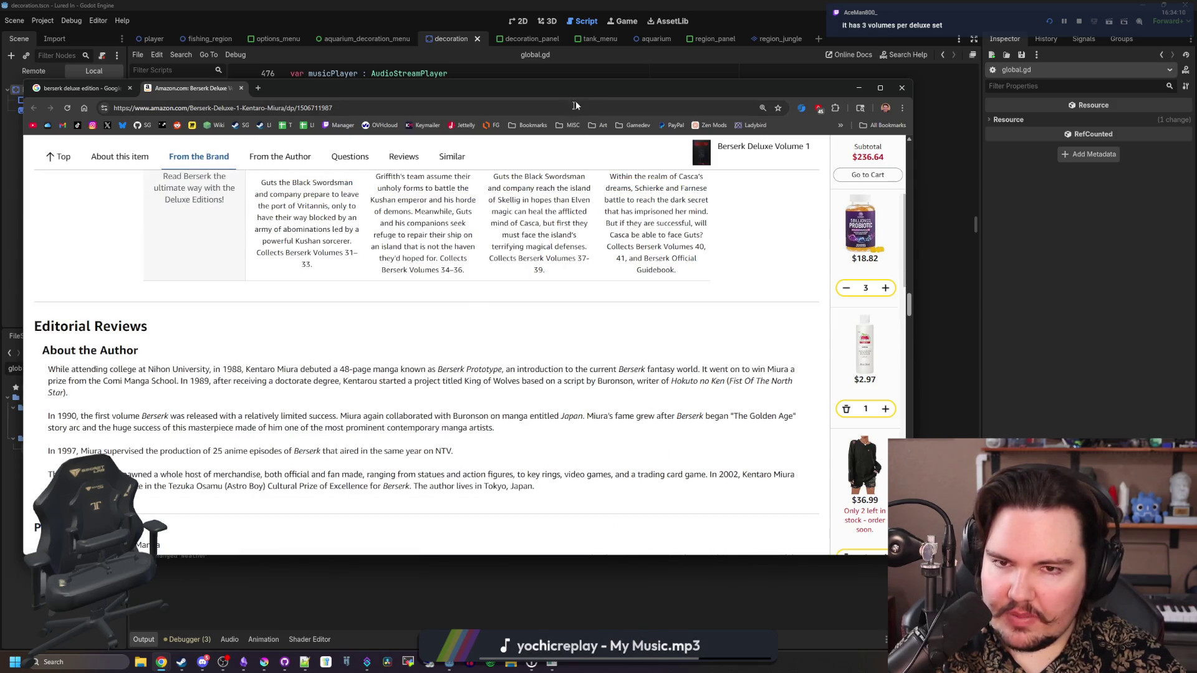
pyautogui.moveTo(585, 90); pyautogui.dragTo(1196, 196)
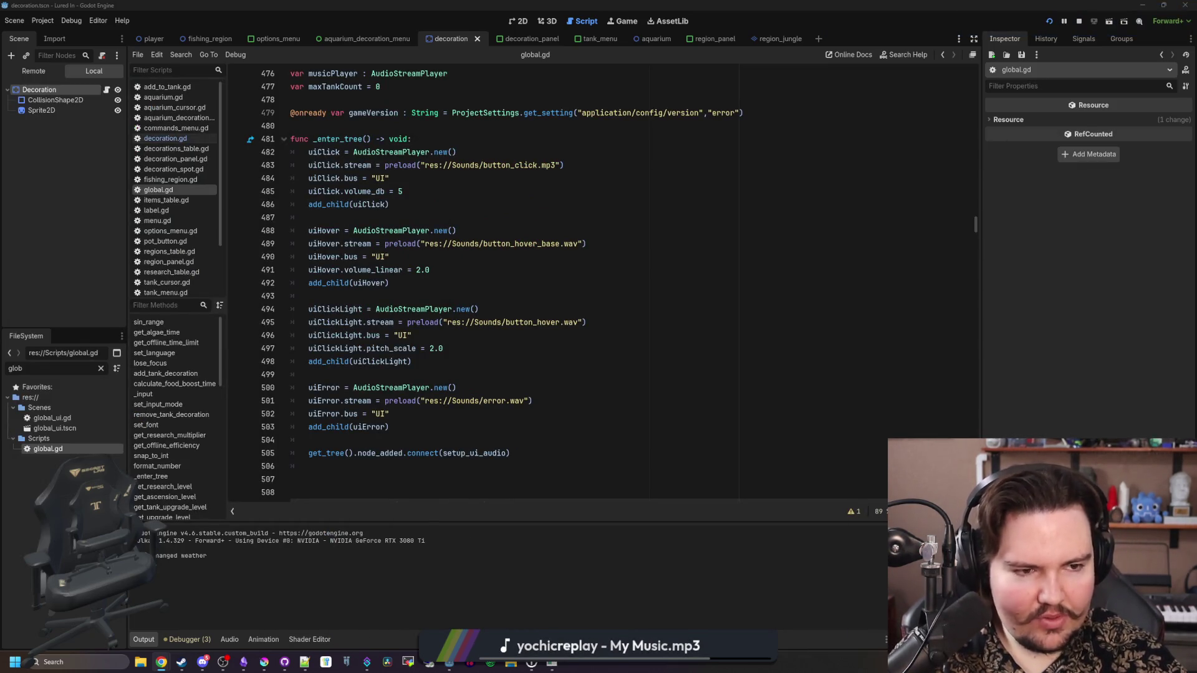
# Delete the extra blank line 506 after the UI audio setup in global.gd
pyautogui.click(1081, 195)
pyautogui.click(631, 209)
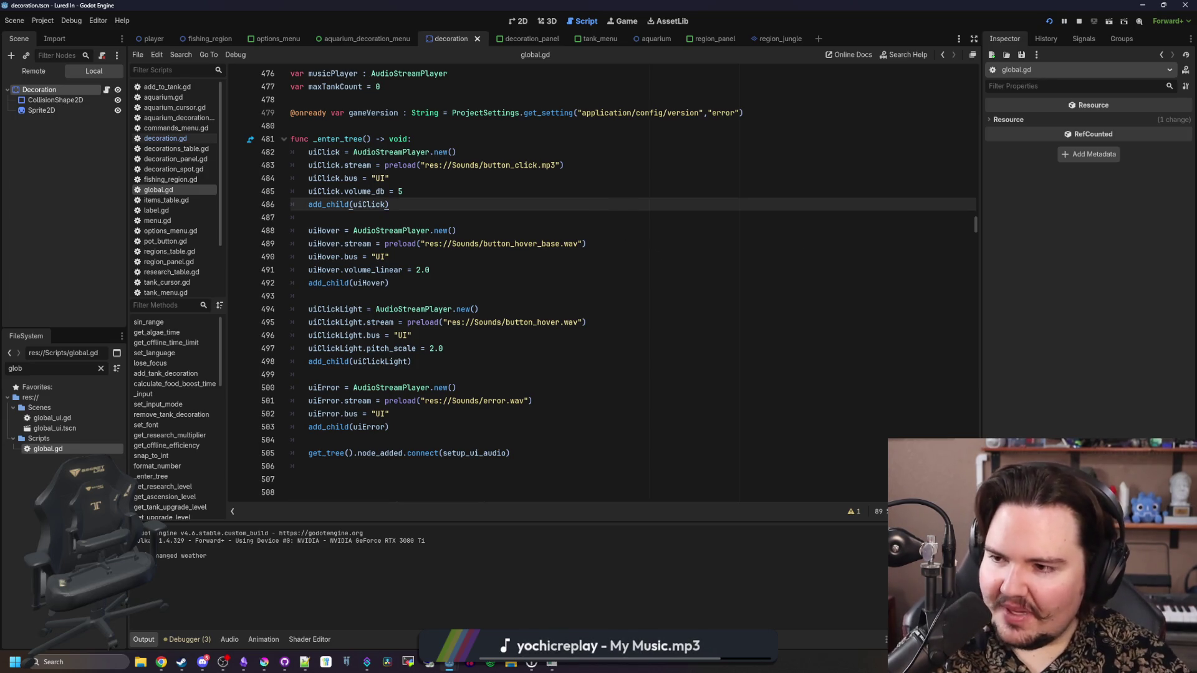
pyautogui.click(422, 373)
pyautogui.scroll(-4, 439, 367)
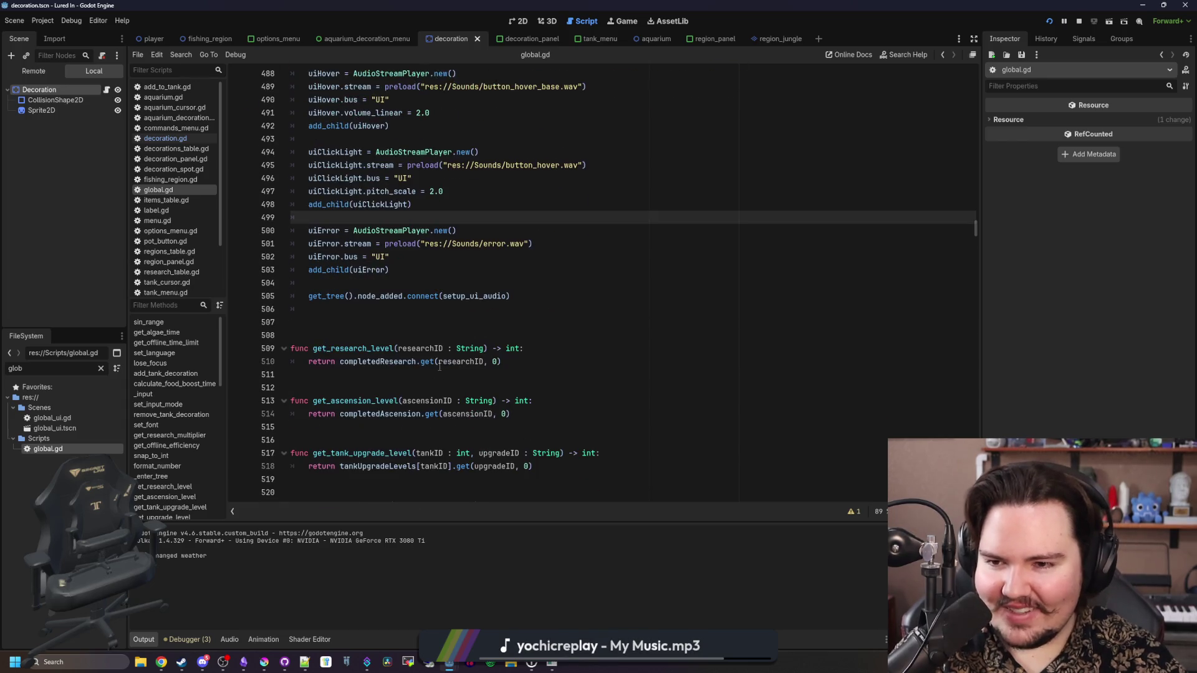
pyautogui.click(394, 298)
pyautogui.click(356, 310)
pyautogui.press('BackSpace')
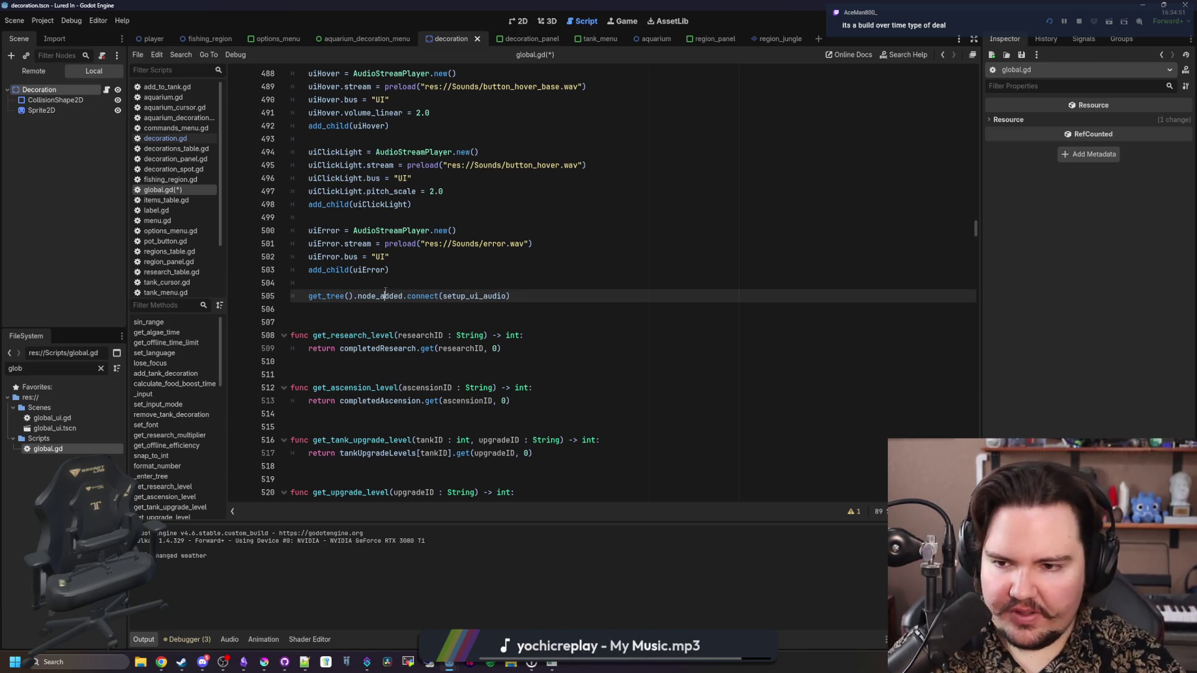
pyautogui.click(399, 282)
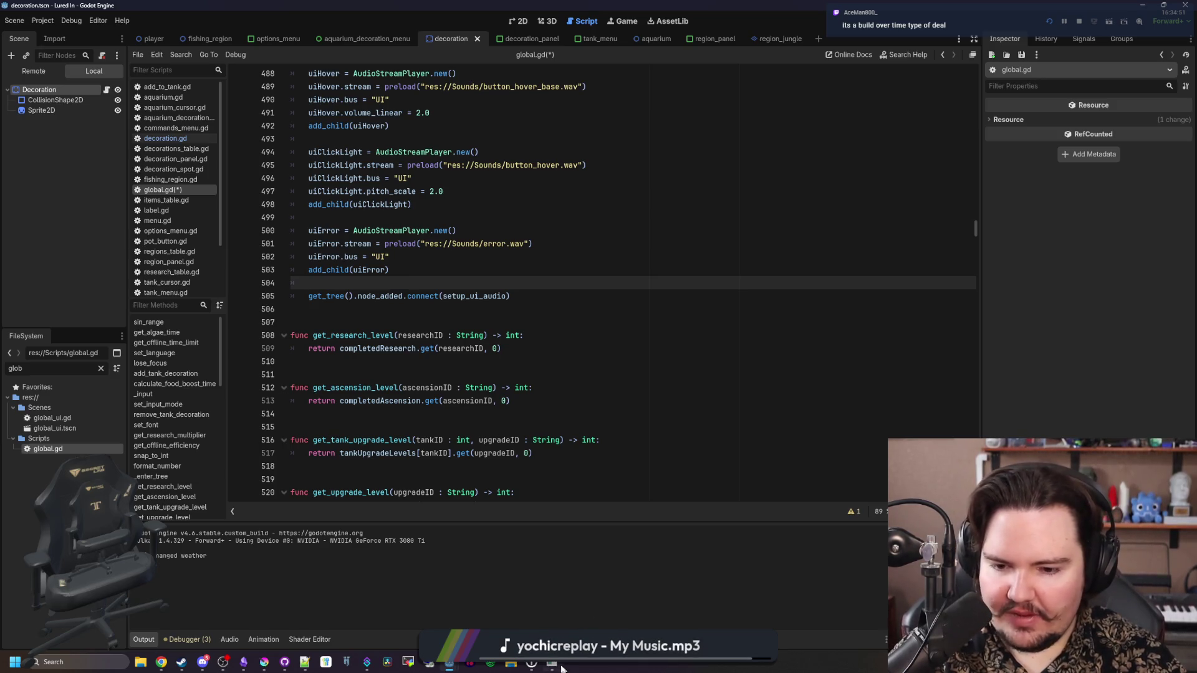
# Search the global.gd script for 'crab pot'
pyautogui.moveTo(562, 667)
pyautogui.moveTo(541, 612)
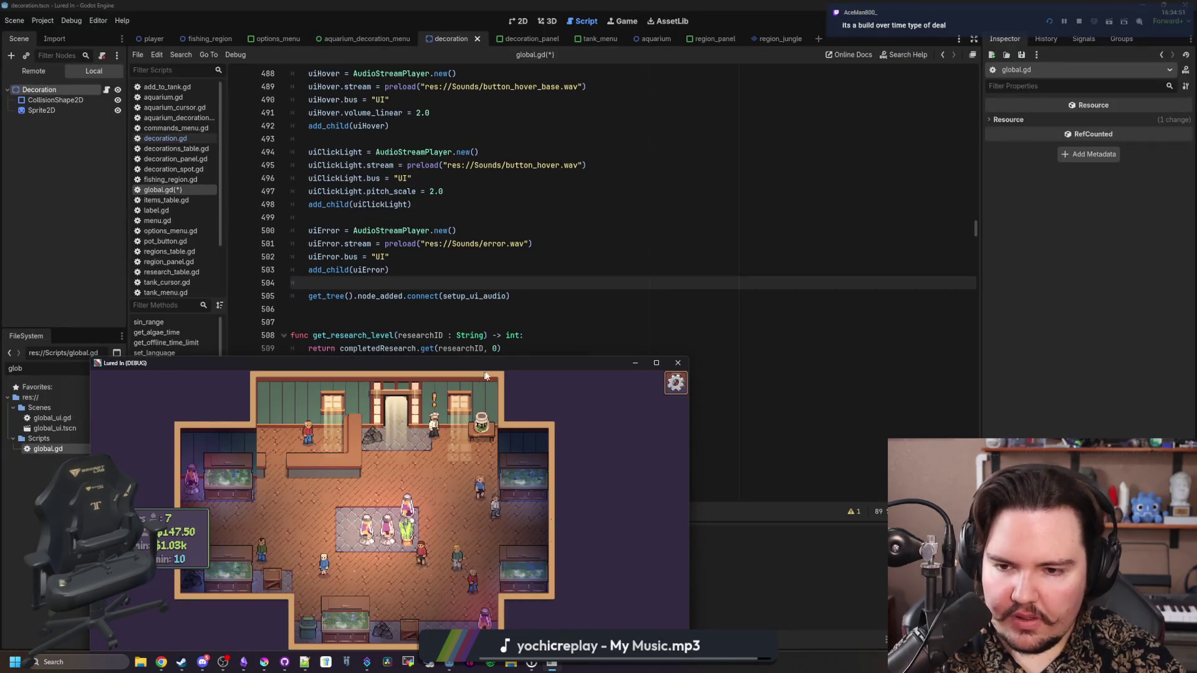
pyautogui.click(482, 231)
pyautogui.scroll(4, 483, 231)
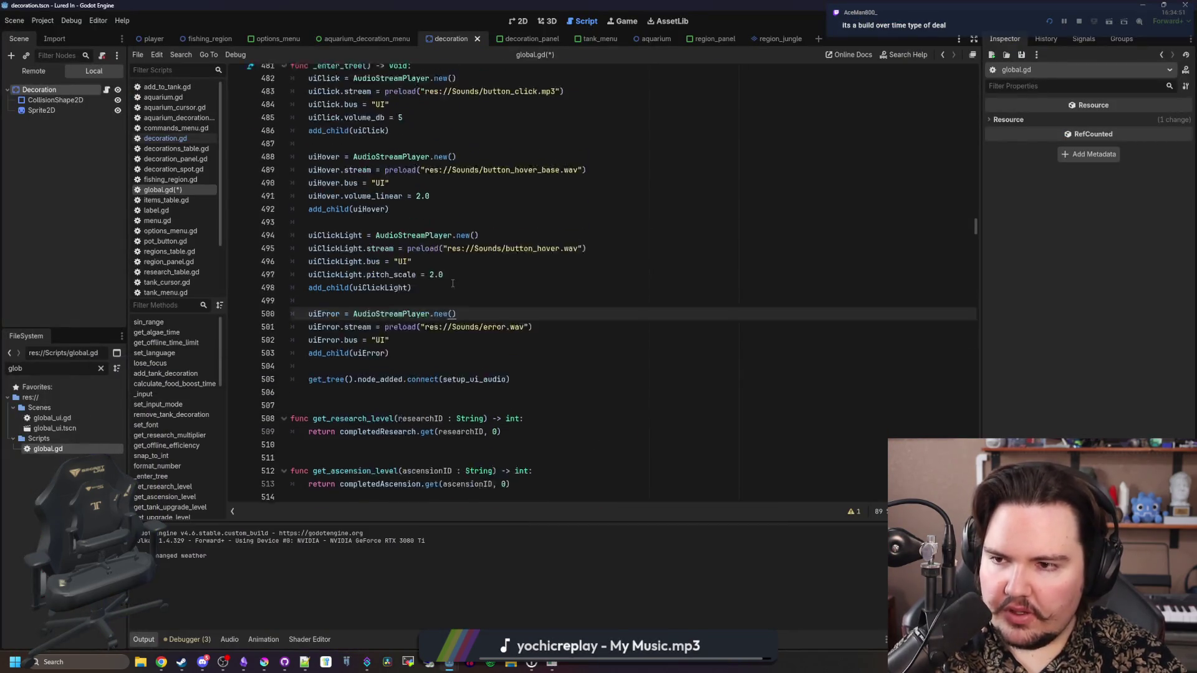
pyautogui.hotkey('ctrl', 'f')
pyautogui.write('crab pot')
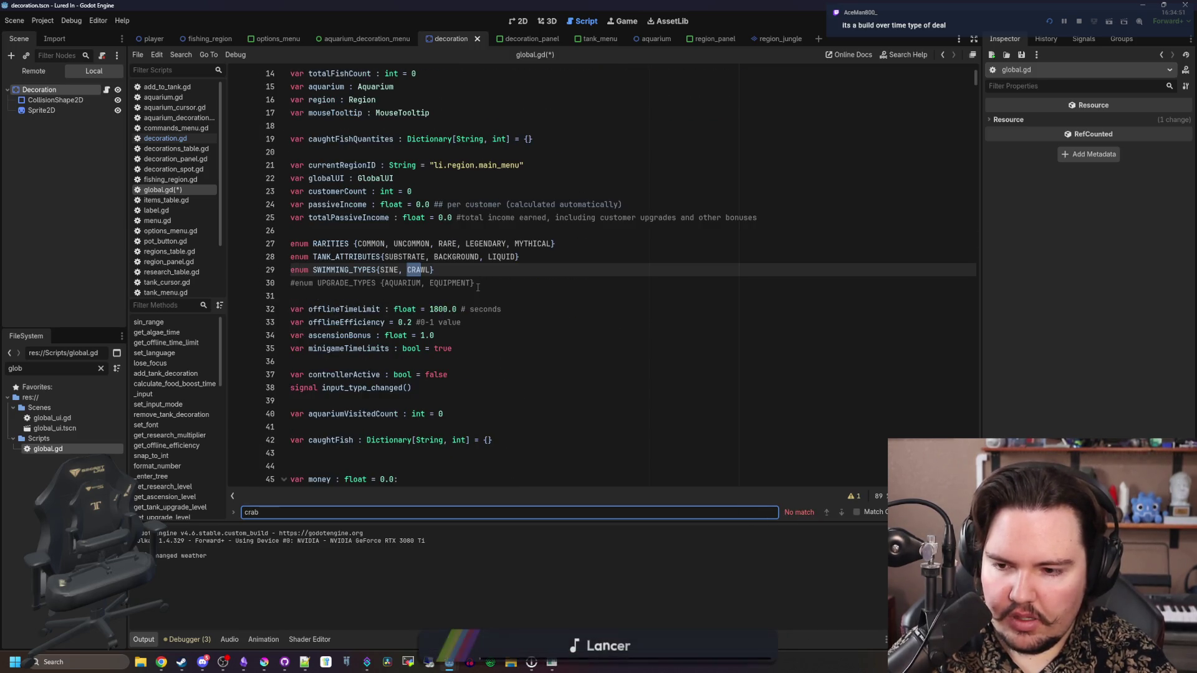
# Search all project files for 'crab' and open the crab pot upgrade in upgrades_table.gd
pyautogui.press('BackSpace')
pyautogui.press('BackSpace')
pyautogui.press('BackSpace')
pyautogui.hotkey('ctrl', 'shift', 'f')
pyautogui.write('crab')
pyautogui.press('Return')
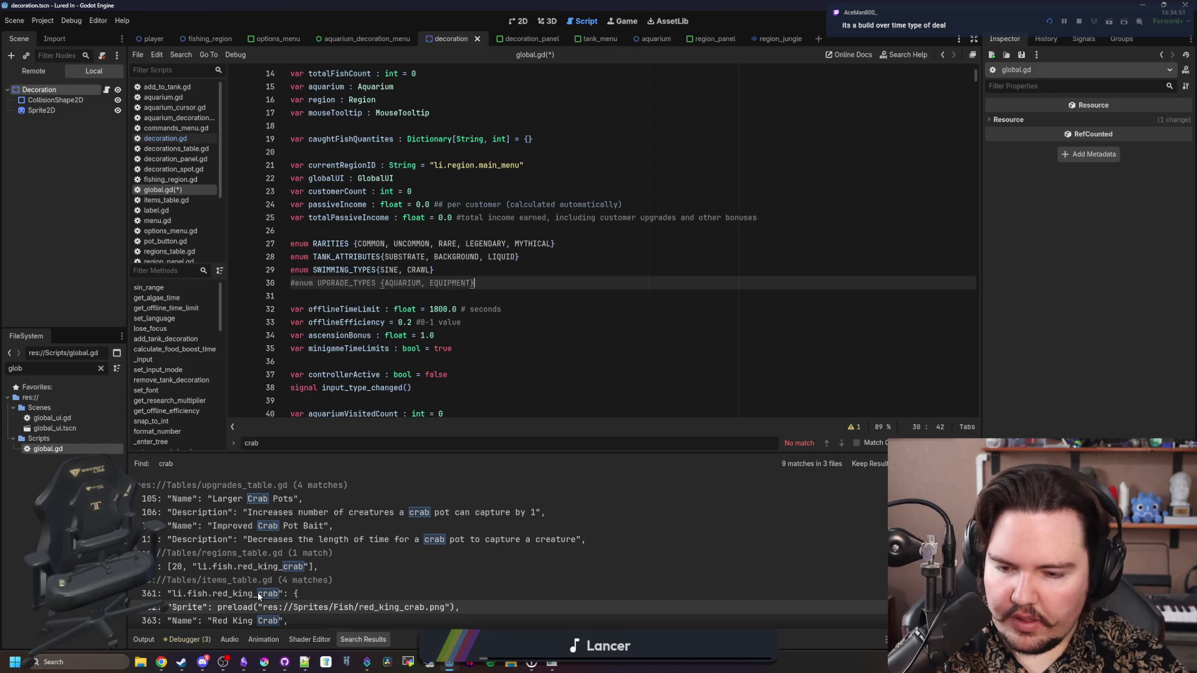
pyautogui.click(257, 539)
pyautogui.click(507, 347)
# Find pot_catch_rate across the project and open its use in get_pot_time
pyautogui.hotkey('ctrl', 'shift', 'f')
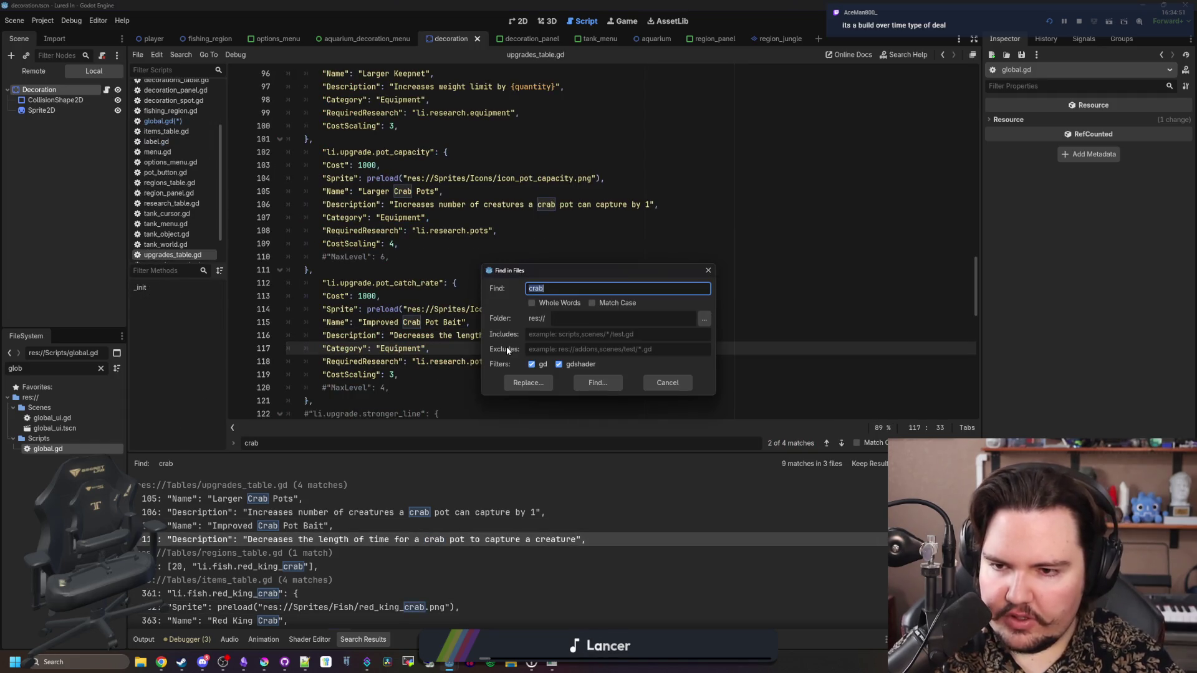
pyautogui.write('pot_catch_rate')
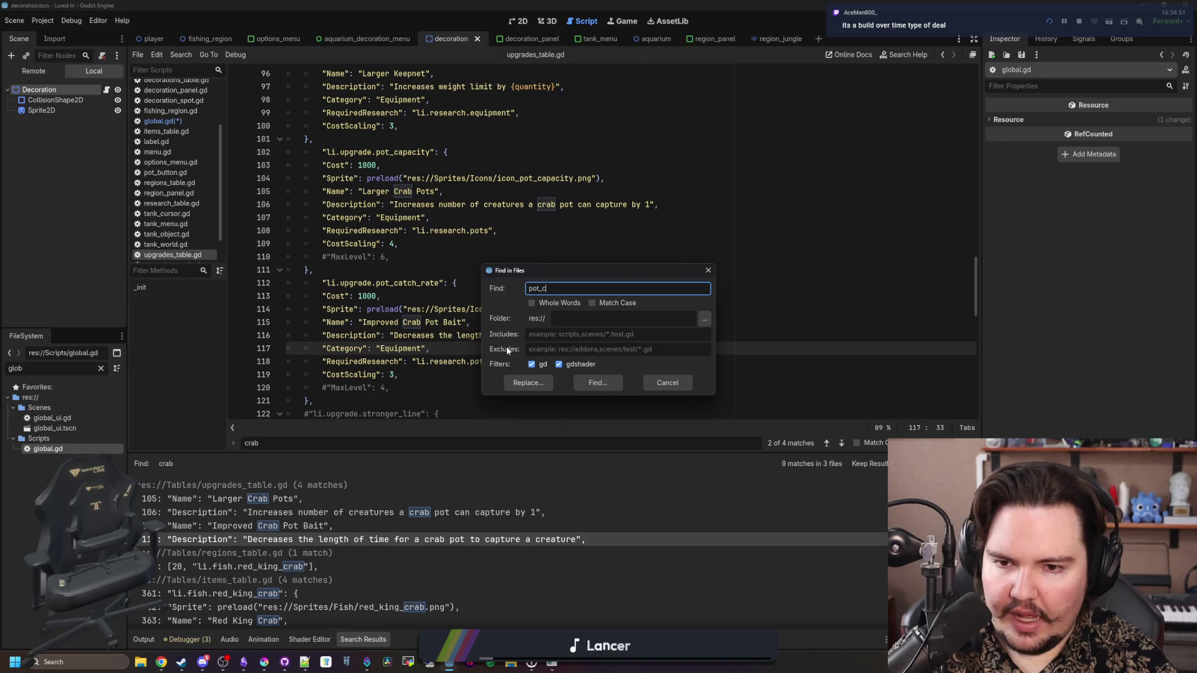
pyautogui.press('Return')
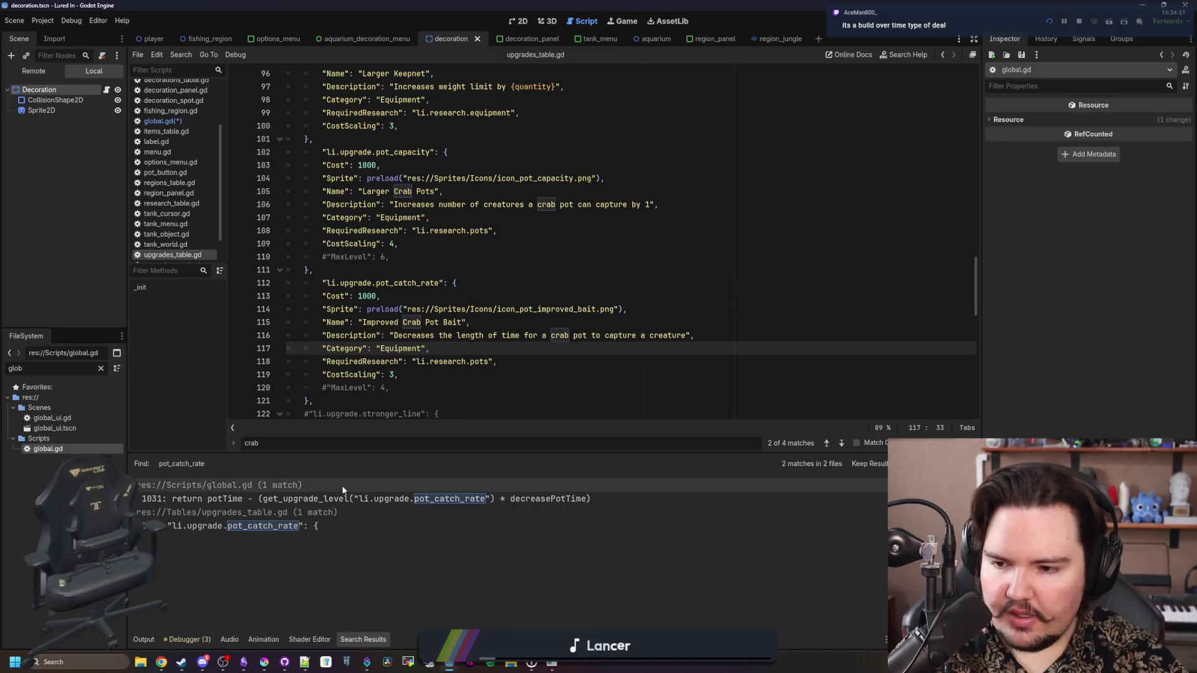
pyautogui.click(283, 498)
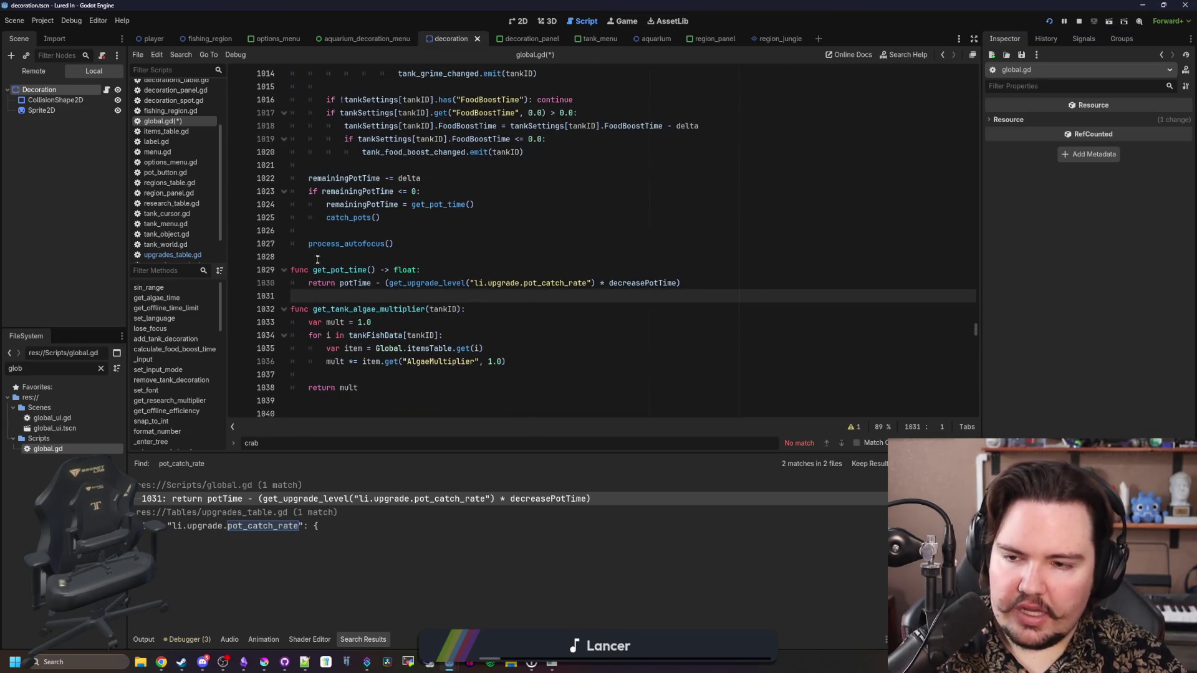
# Add a blank line above get_pot_time, then jump to decreasePotTime's declaration and back
pyautogui.click(317, 260)
pyautogui.press('Return')
pyautogui.scroll(-1, 359, 297)
pyautogui.click(436, 269)
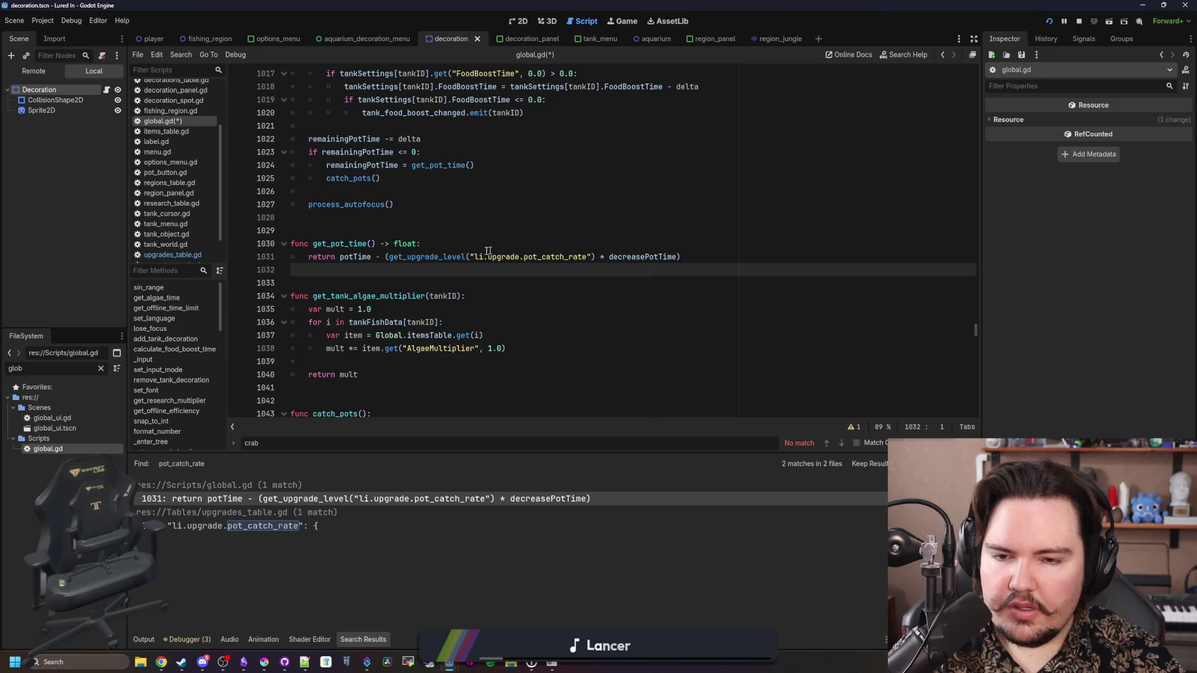
pyautogui.click(637, 257)
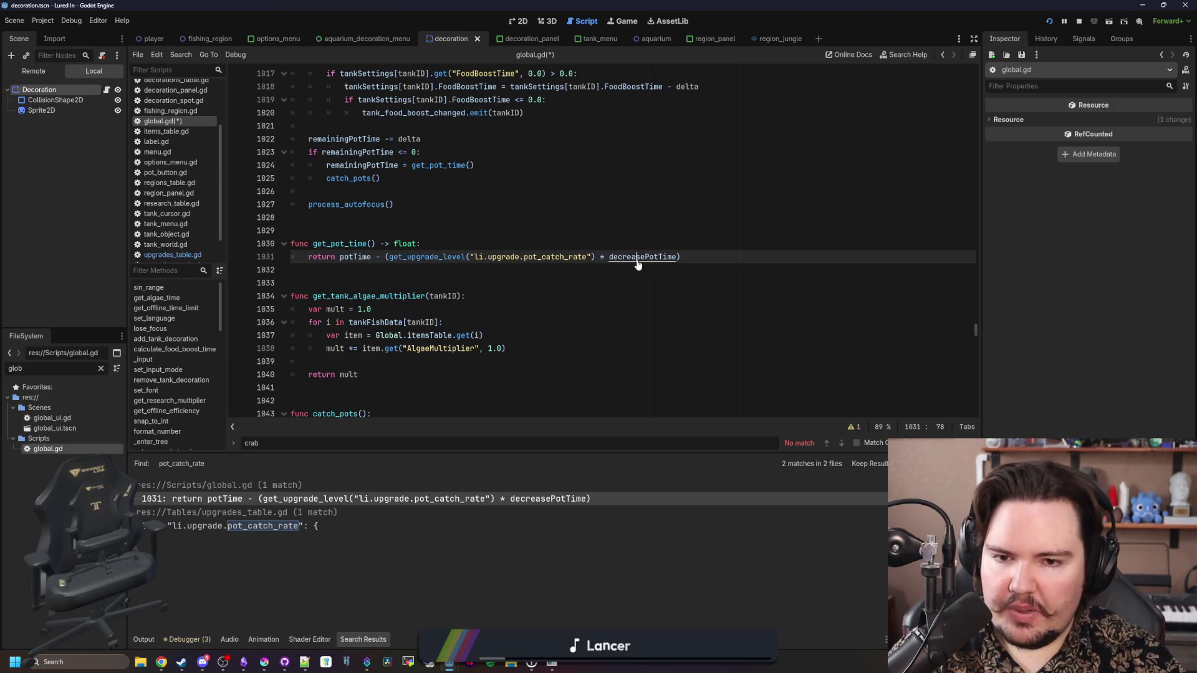
pyautogui.keyDown('ctrl'); pyautogui.click(637, 257); pyautogui.keyUp('ctrl')
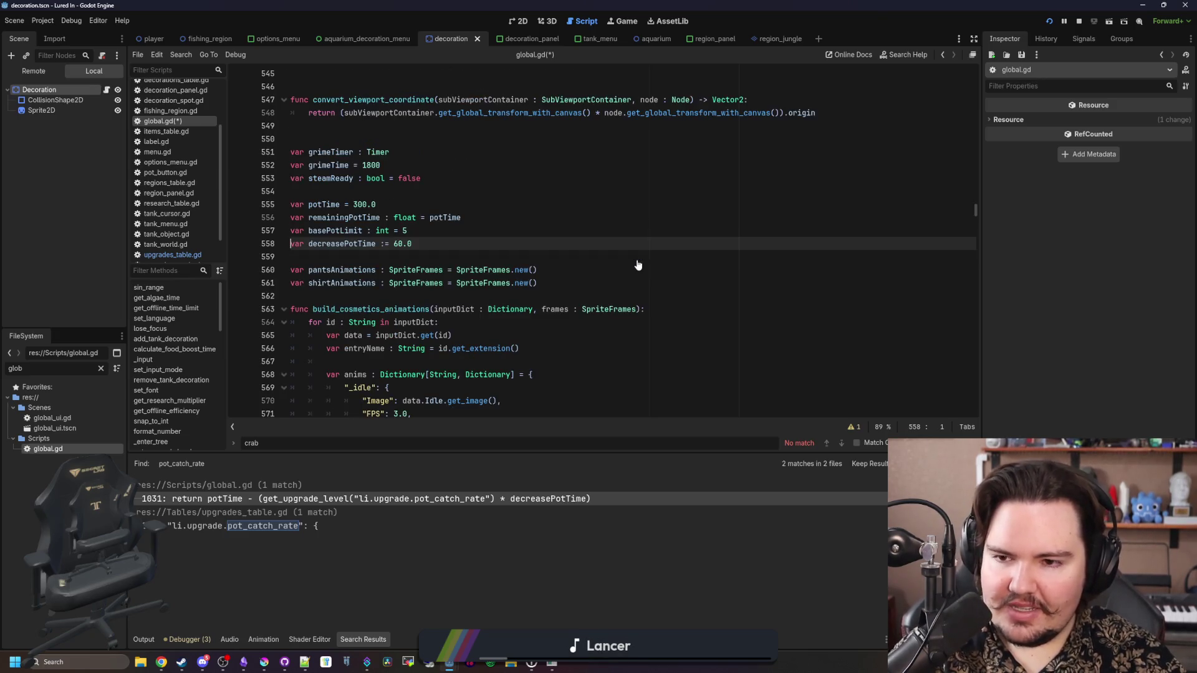
pyautogui.click(381, 204)
pyautogui.hotkey('alt', 'Left')
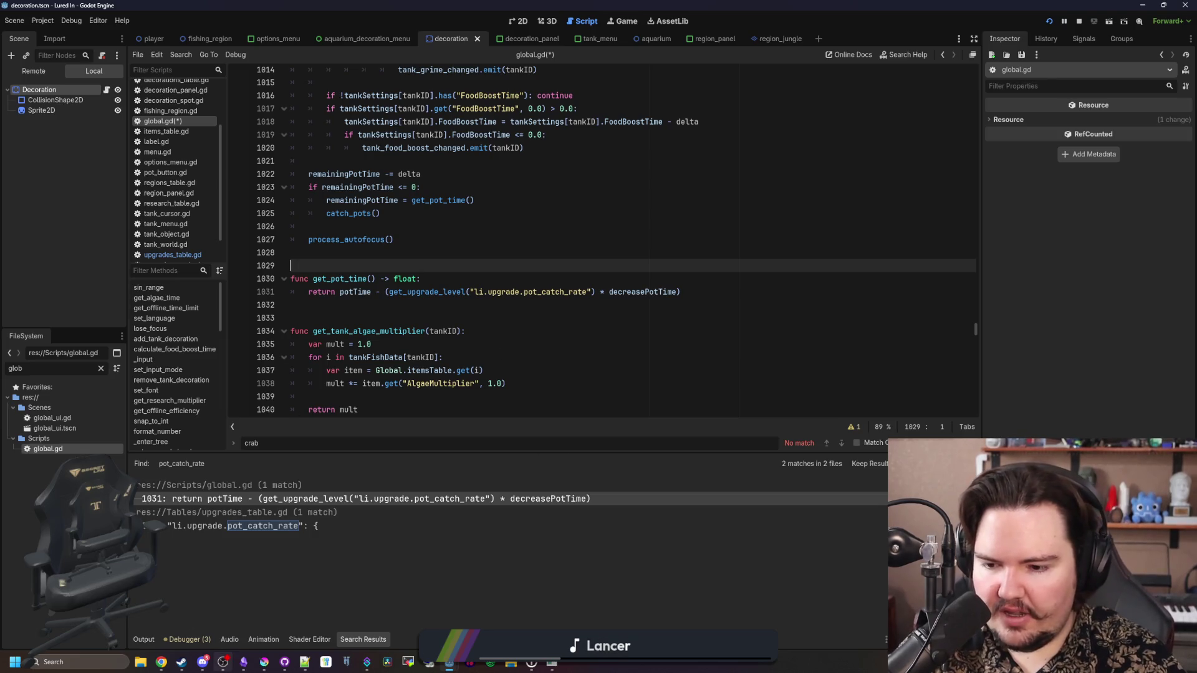
pyautogui.click(243, 662)
# Tick off 'Increased crab pot rate' and 'Increased crab pot capacity' under Upgrades
pyautogui.scroll(20, 540, 333)
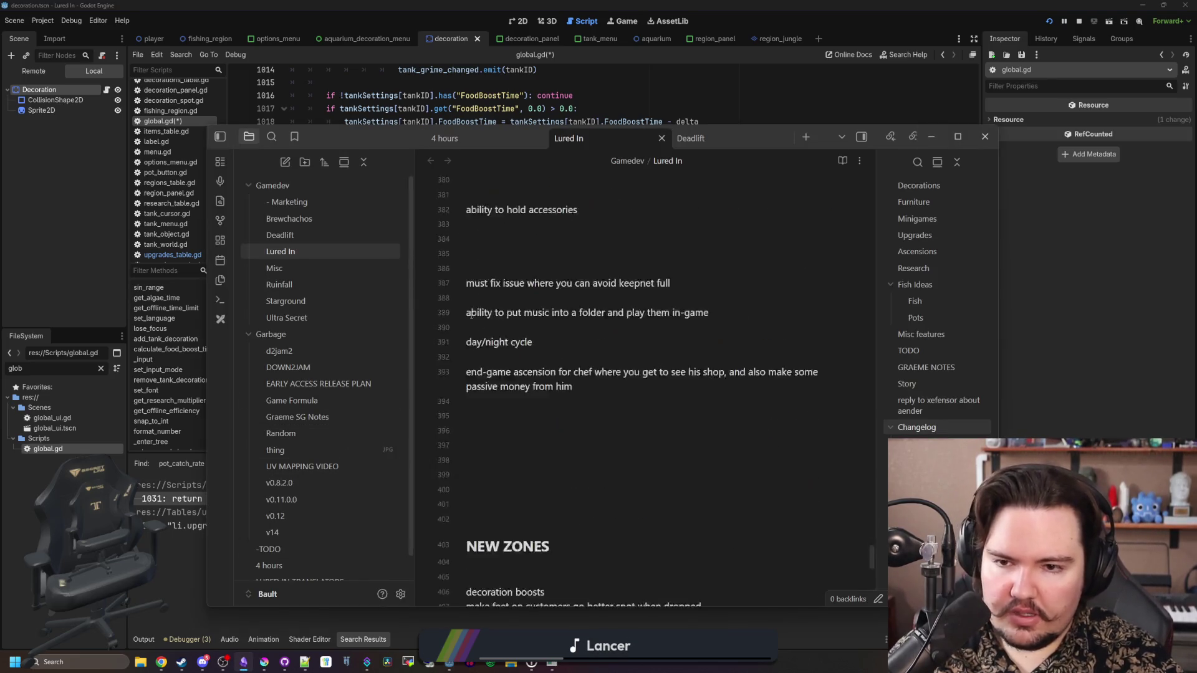
pyautogui.scroll(-5, 540, 332)
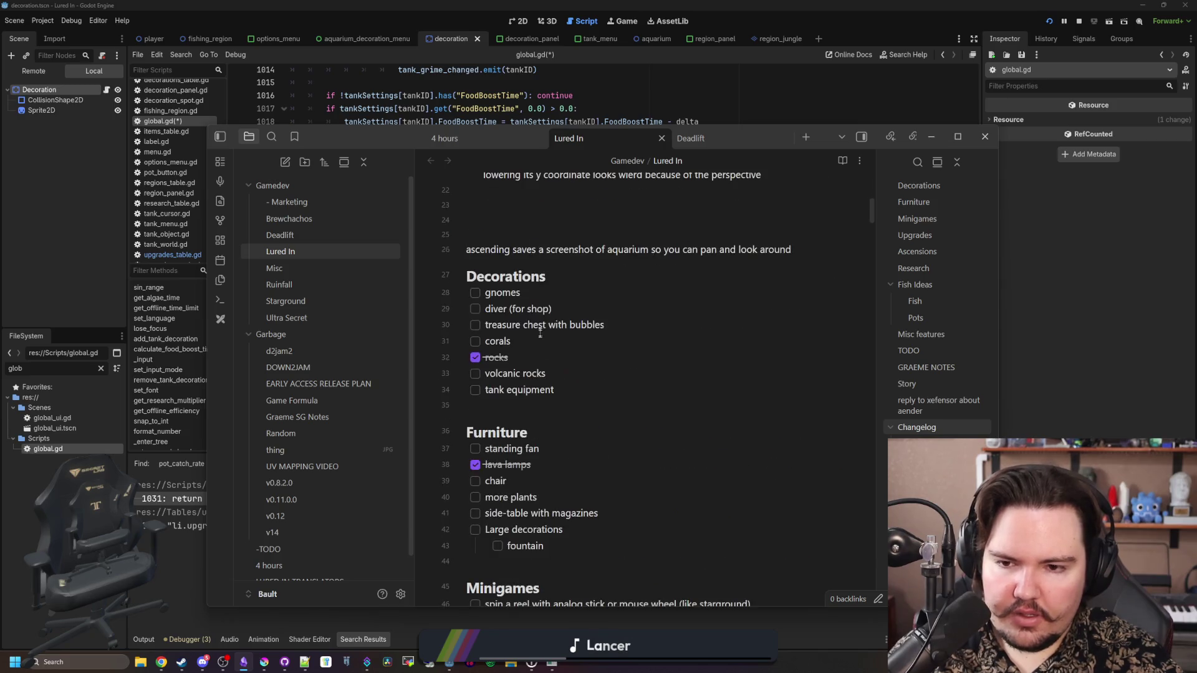
pyautogui.scroll(-6, 546, 327)
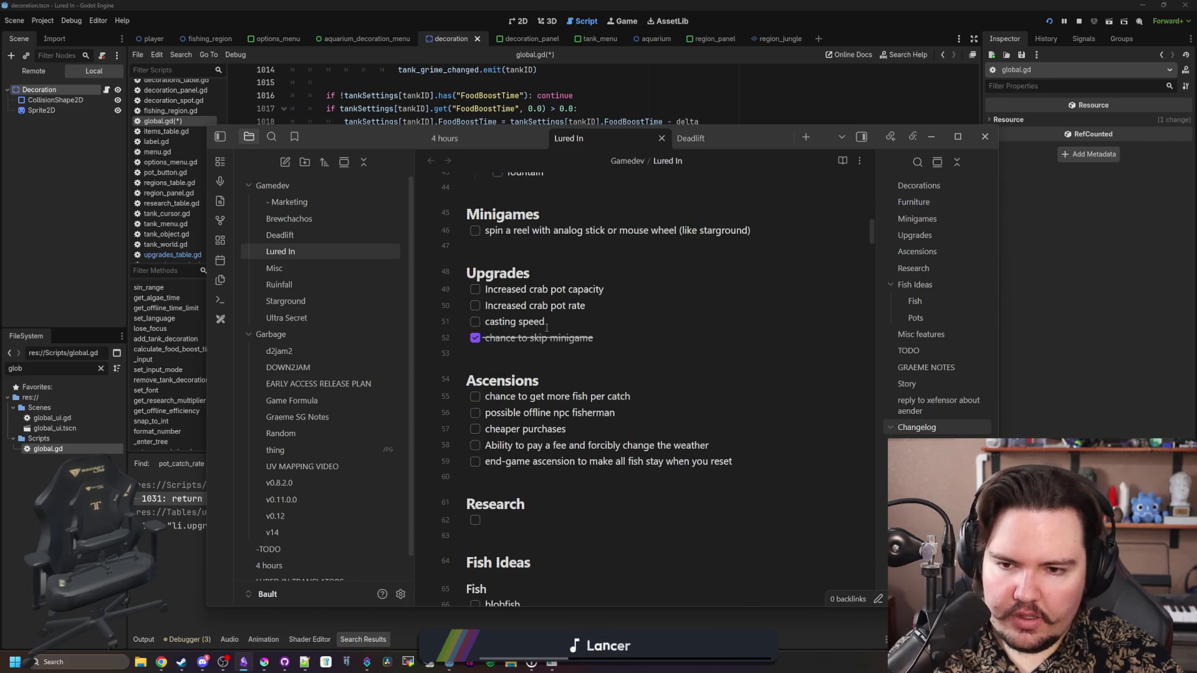
pyautogui.click(475, 306)
pyautogui.click(475, 289)
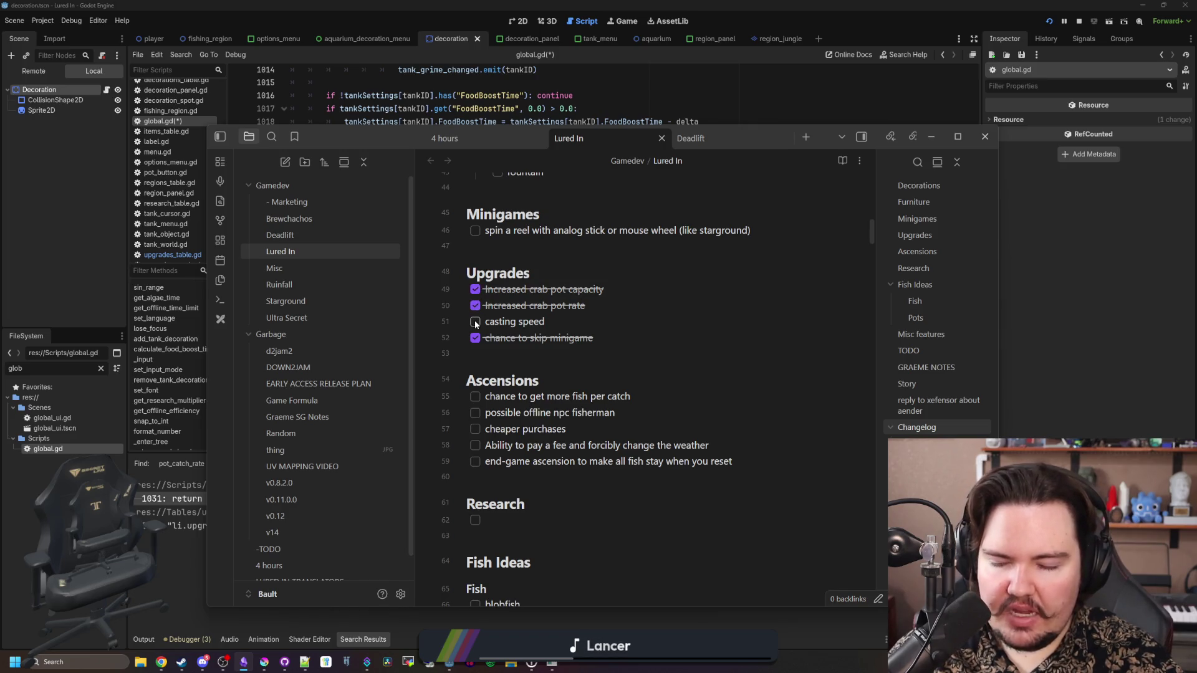
# Select the five Ascensions ideas in the Lured In note
pyautogui.click(606, 317)
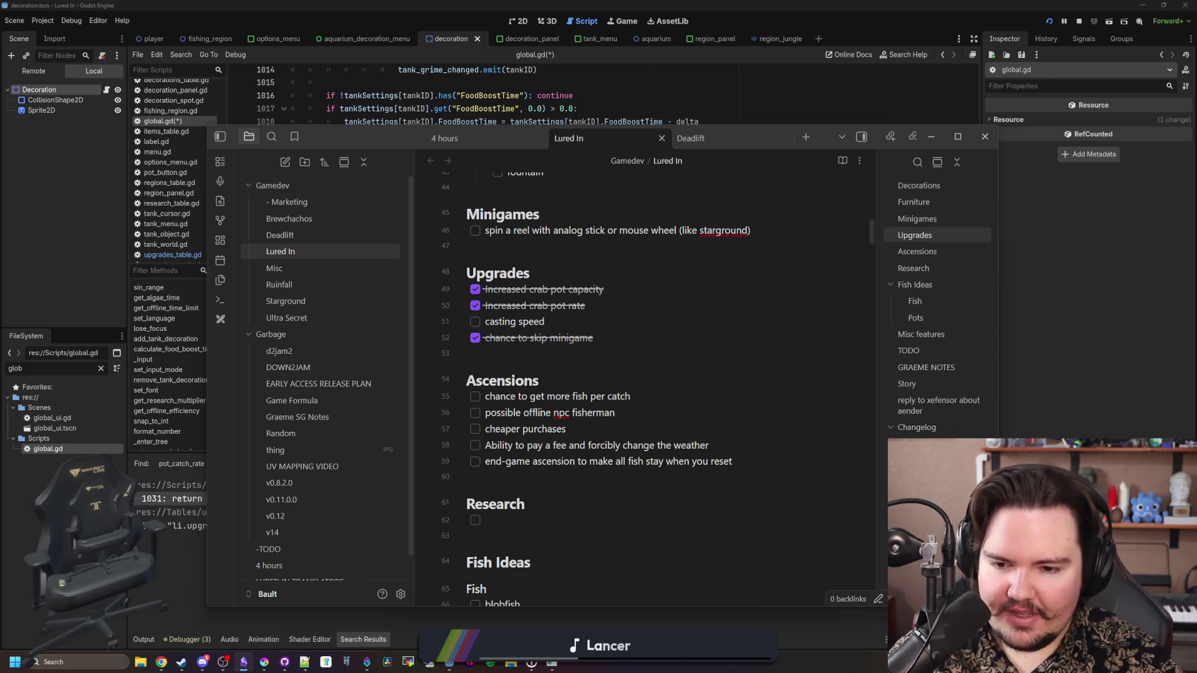
pyautogui.scroll(-1, 540, 412)
pyautogui.moveTo(764, 402)
pyautogui.mouseDown()
pyautogui.moveTo(485, 350)
pyautogui.moveTo(484, 333)
pyautogui.mouseUp()
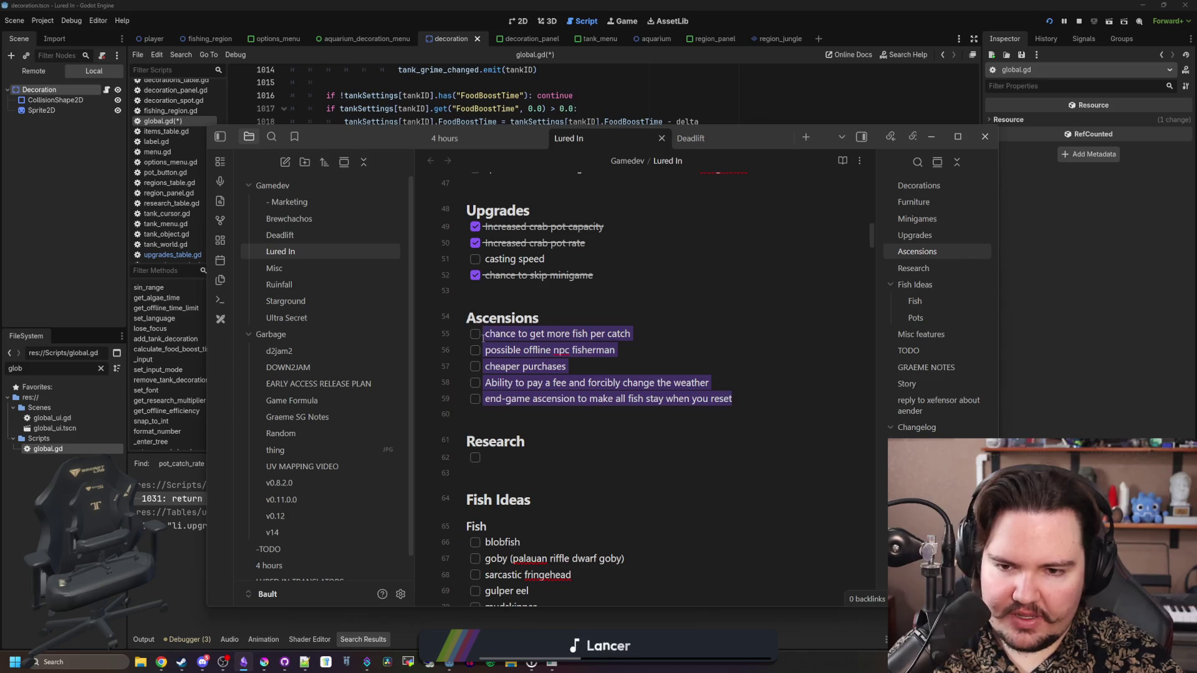
pyautogui.click(758, 404)
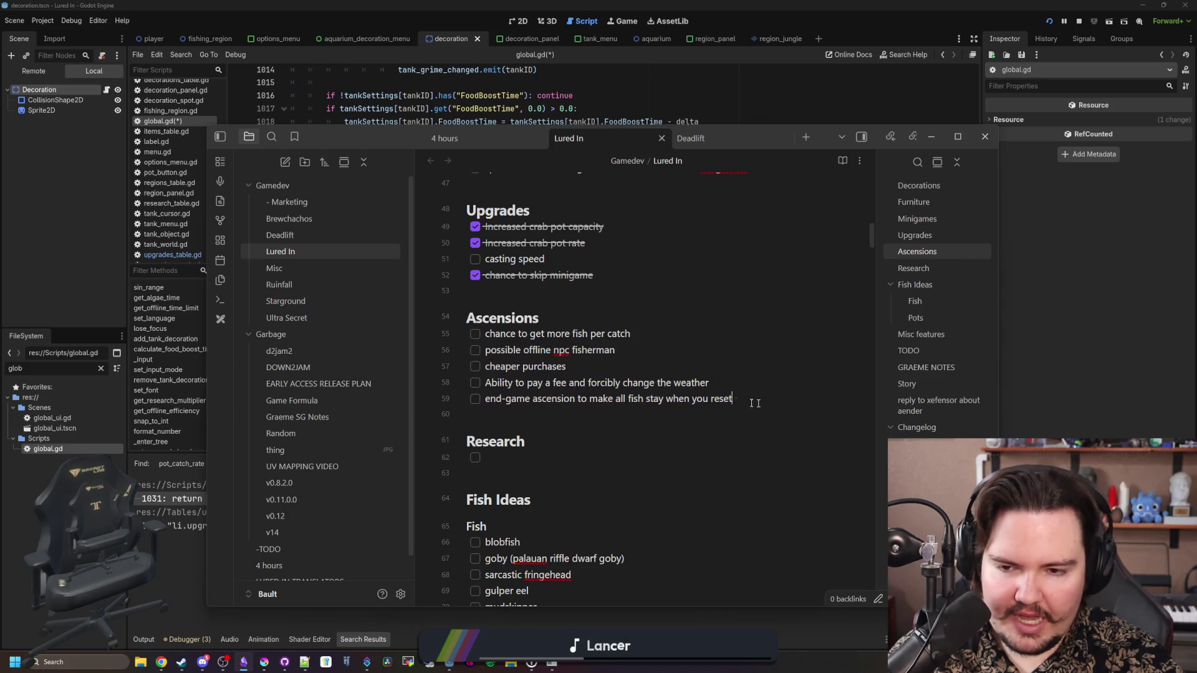
pyautogui.moveTo(758, 403); pyautogui.dragTo(466, 339)
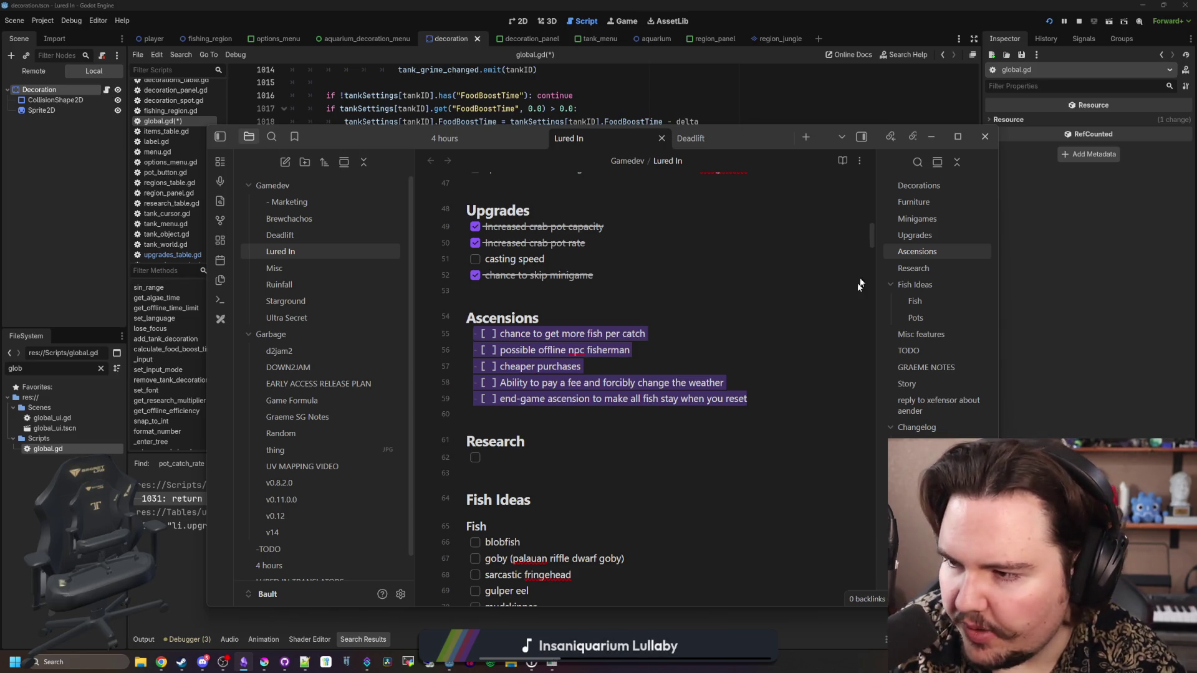
# Select the last Ascensions line and place the caret to edit the end-game ascension idea
pyautogui.click(605, 415)
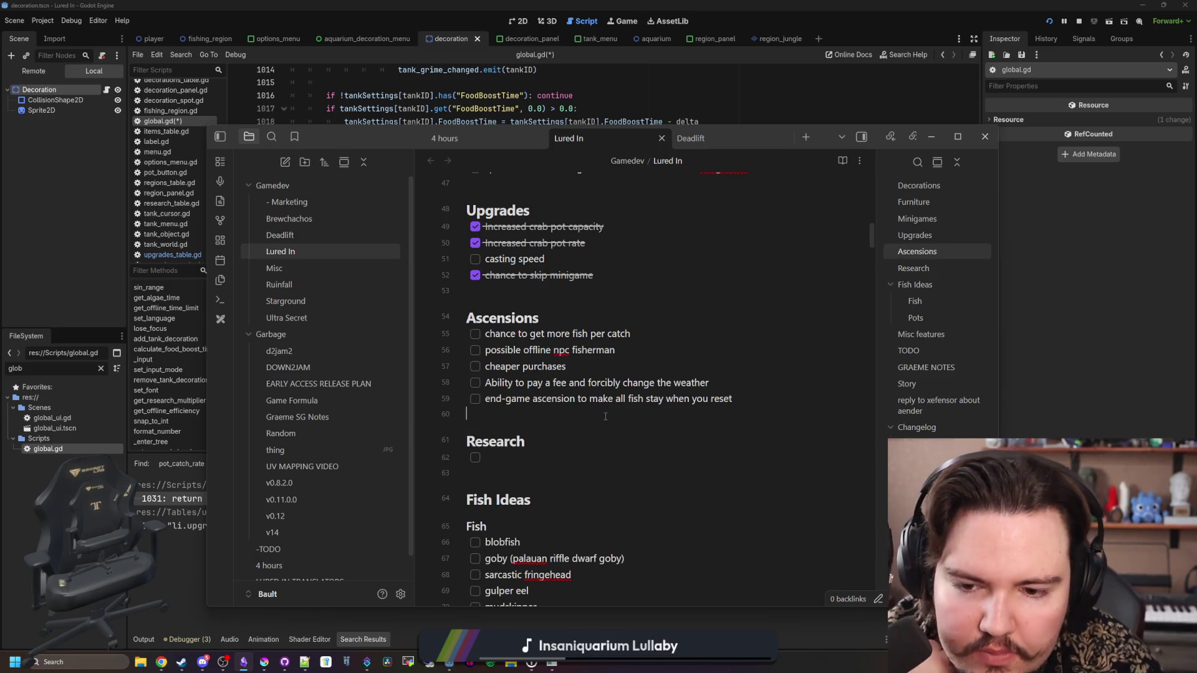
pyautogui.moveTo(544, 399); pyautogui.dragTo(733, 399)
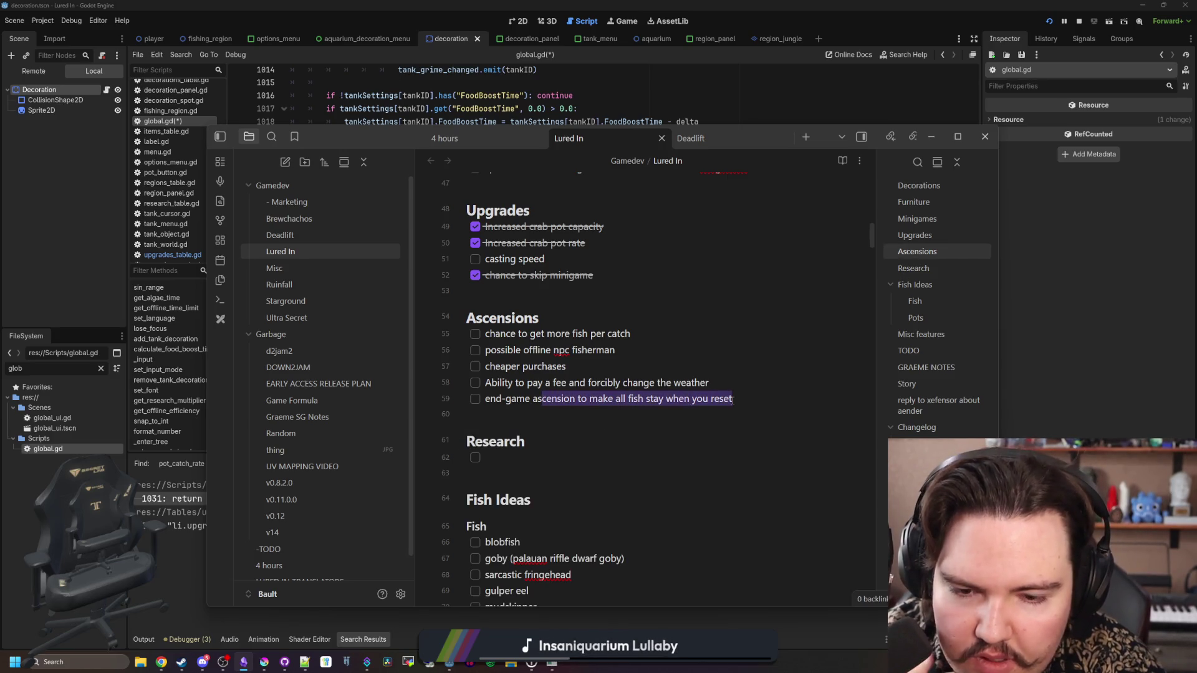
pyautogui.click(733, 399)
pyautogui.click(496, 424)
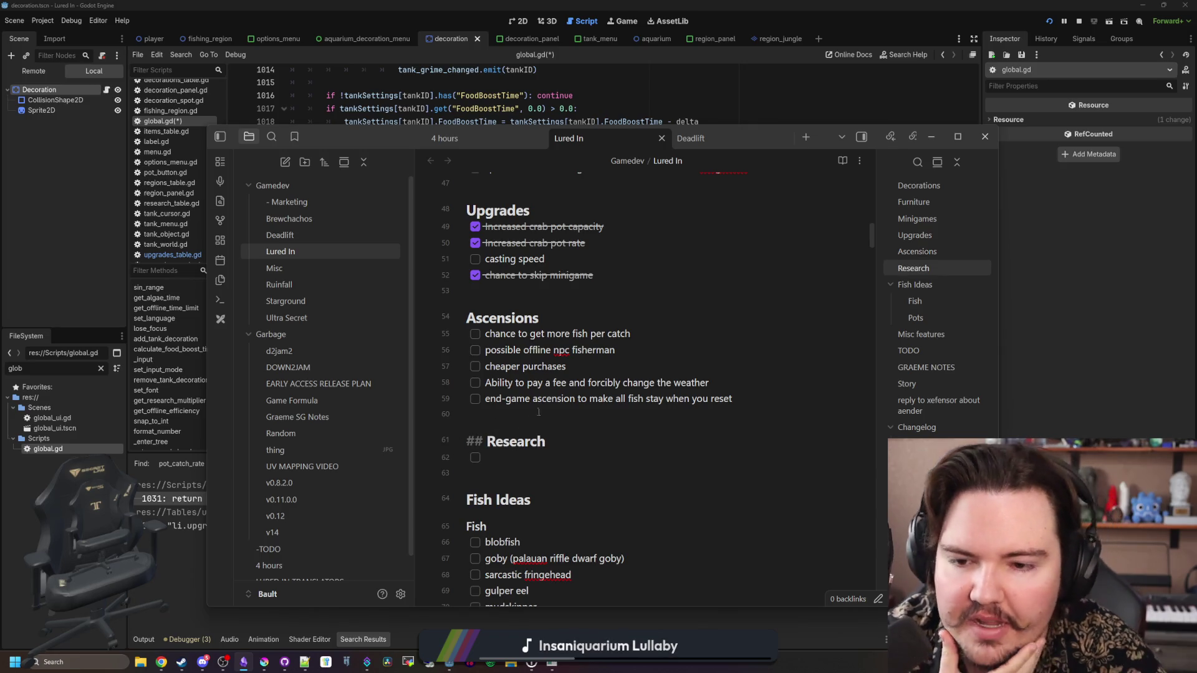
pyautogui.moveTo(486, 399); pyautogui.dragTo(733, 399)
pyautogui.click(751, 396)
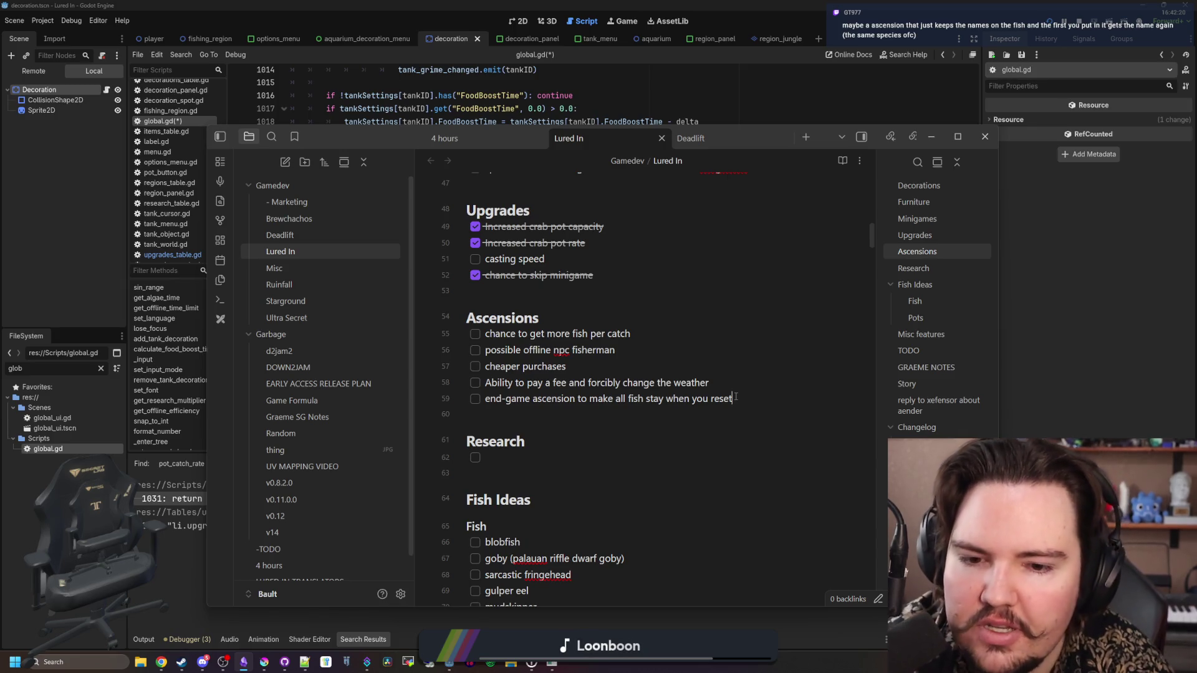
pyautogui.moveTo(735, 398); pyautogui.dragTo(492, 399)
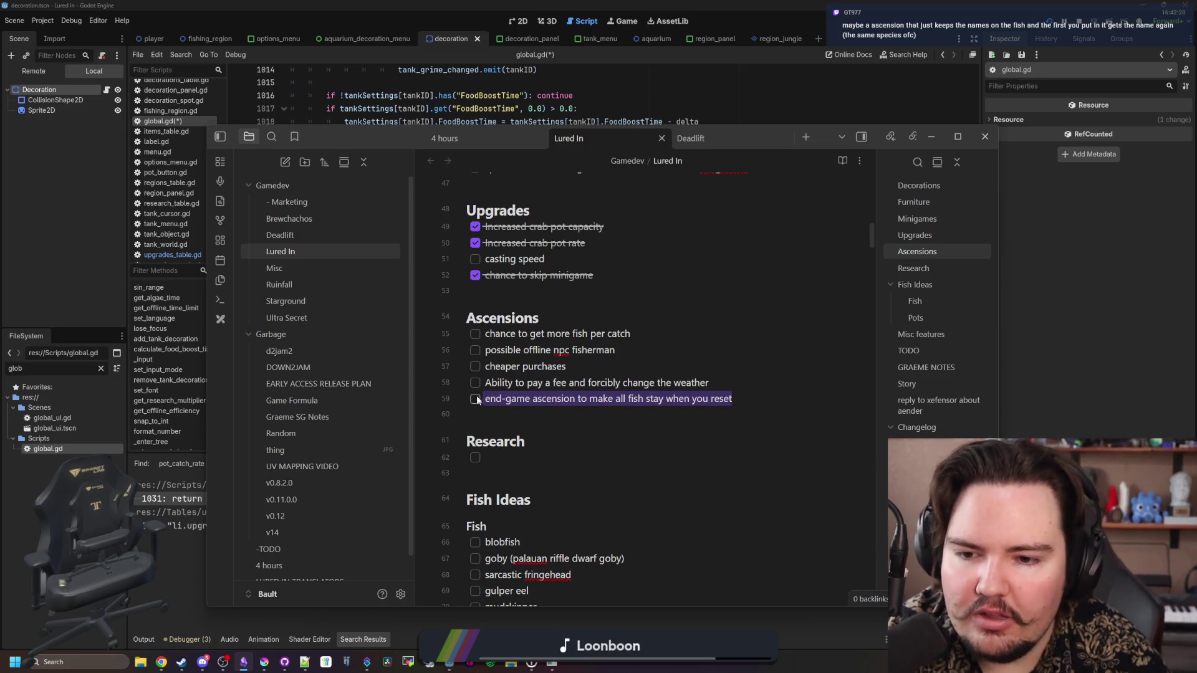
pyautogui.click(530, 384)
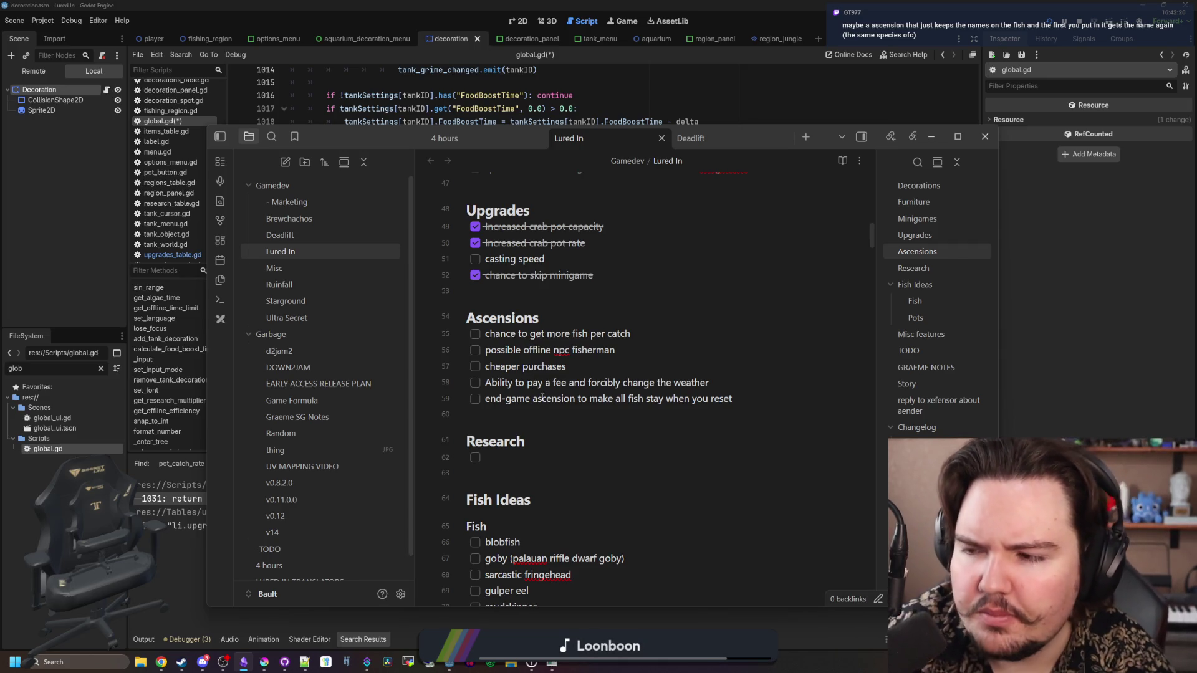
pyautogui.click(542, 399)
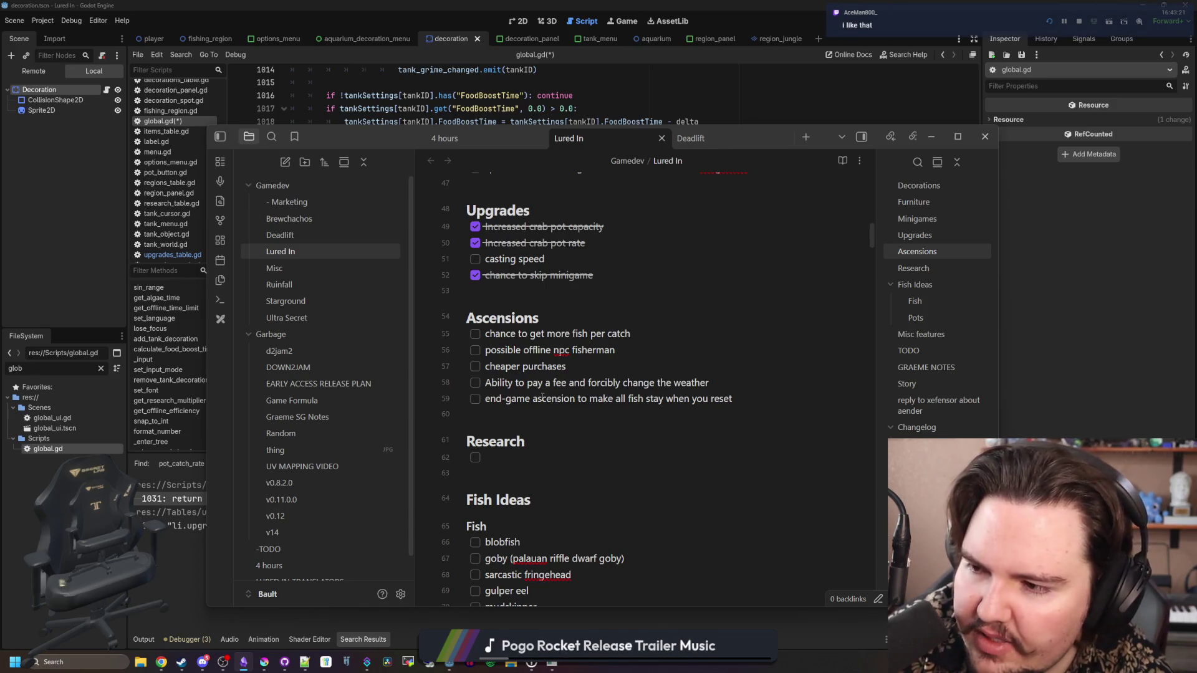
pyautogui.click(542, 398)
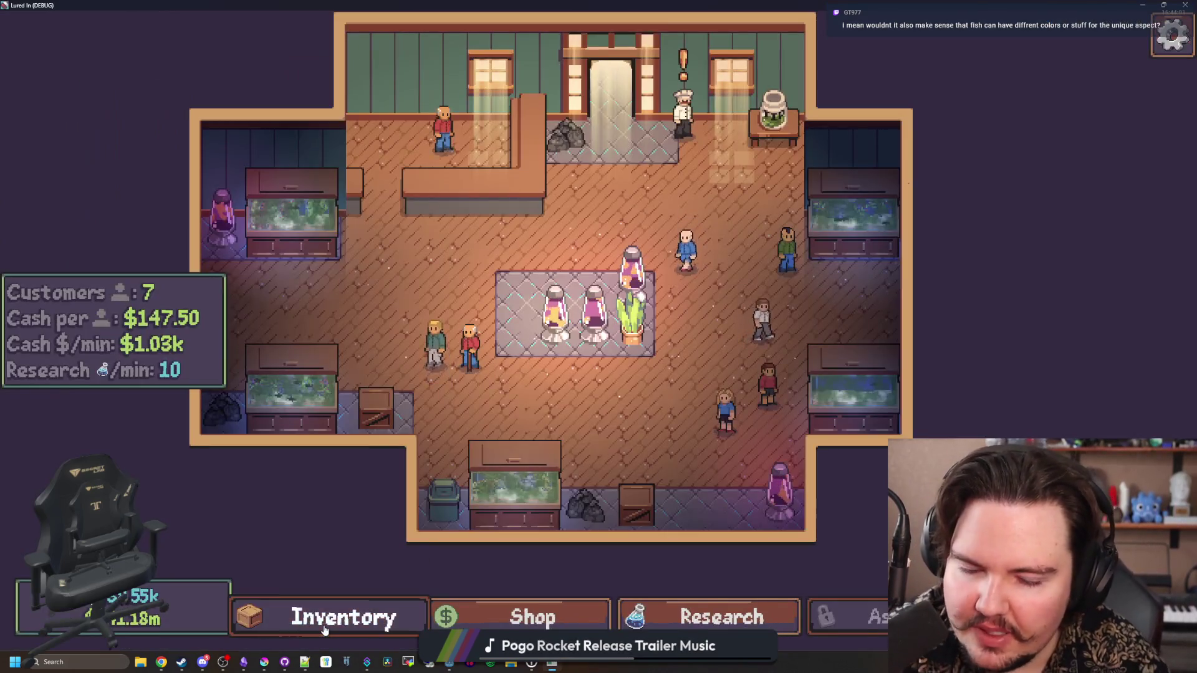
# Open the fish inventory, scroll through the fish list, and close it again
pyautogui.click(342, 617)
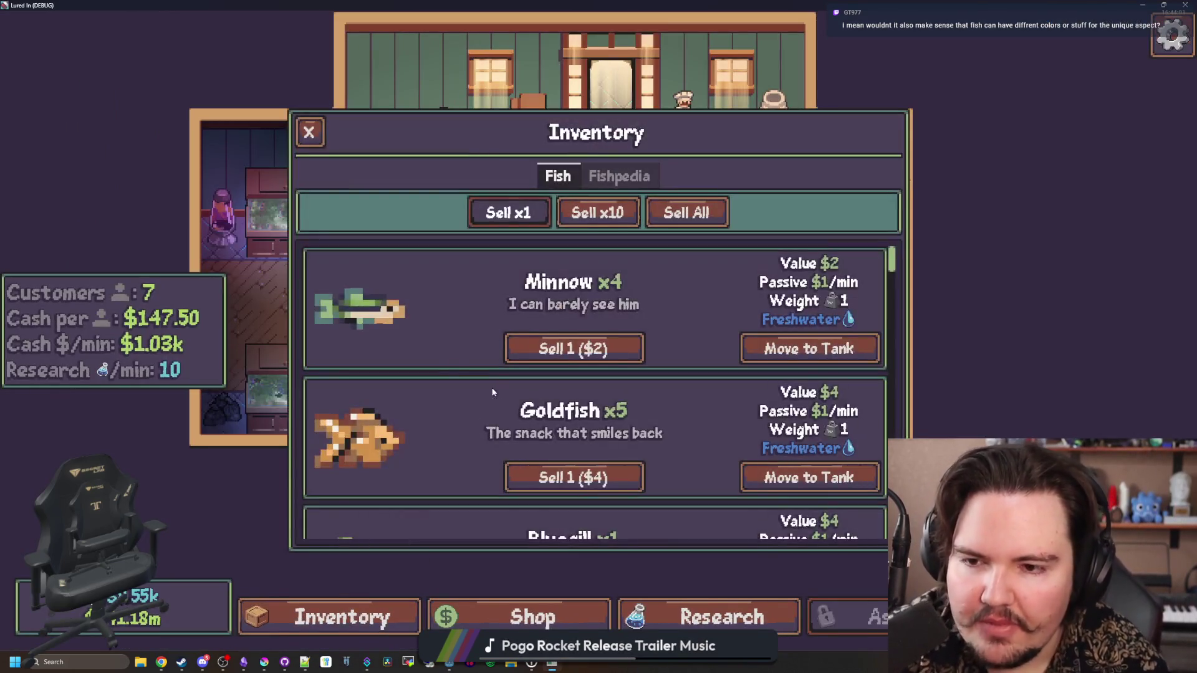
pyautogui.scroll(-8, 474, 393)
pyautogui.scroll(8, 437, 388)
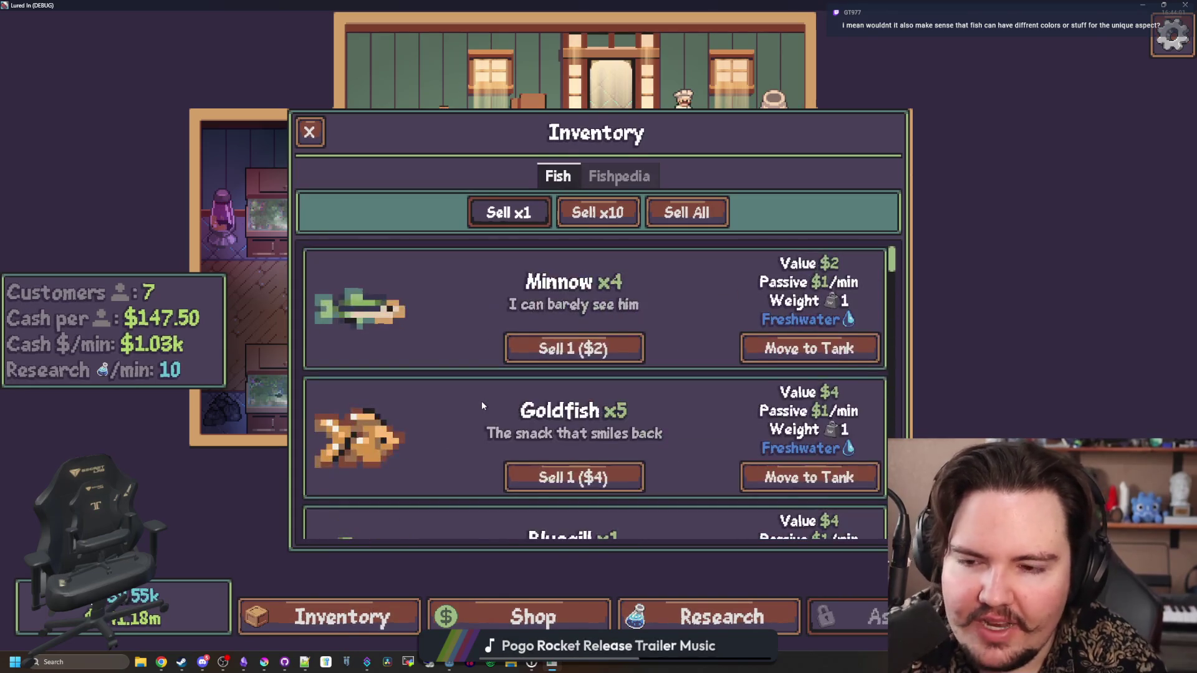
pyautogui.scroll(-5, 481, 402)
pyautogui.scroll(8, 470, 417)
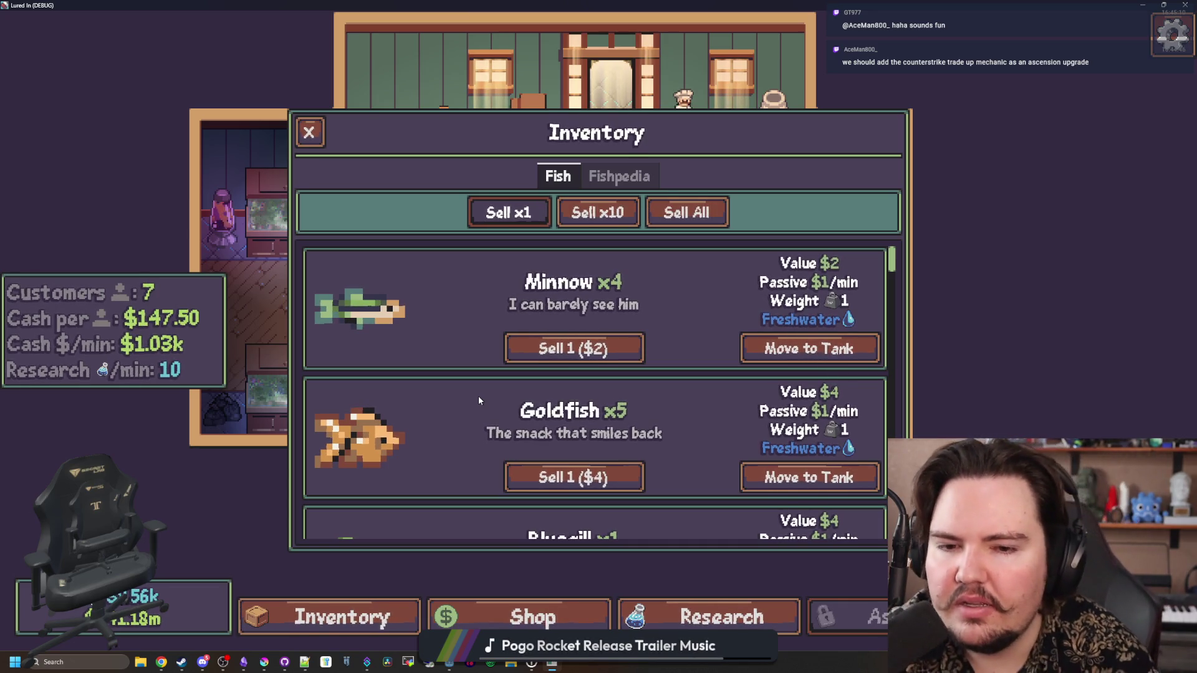
pyautogui.click(303, 124)
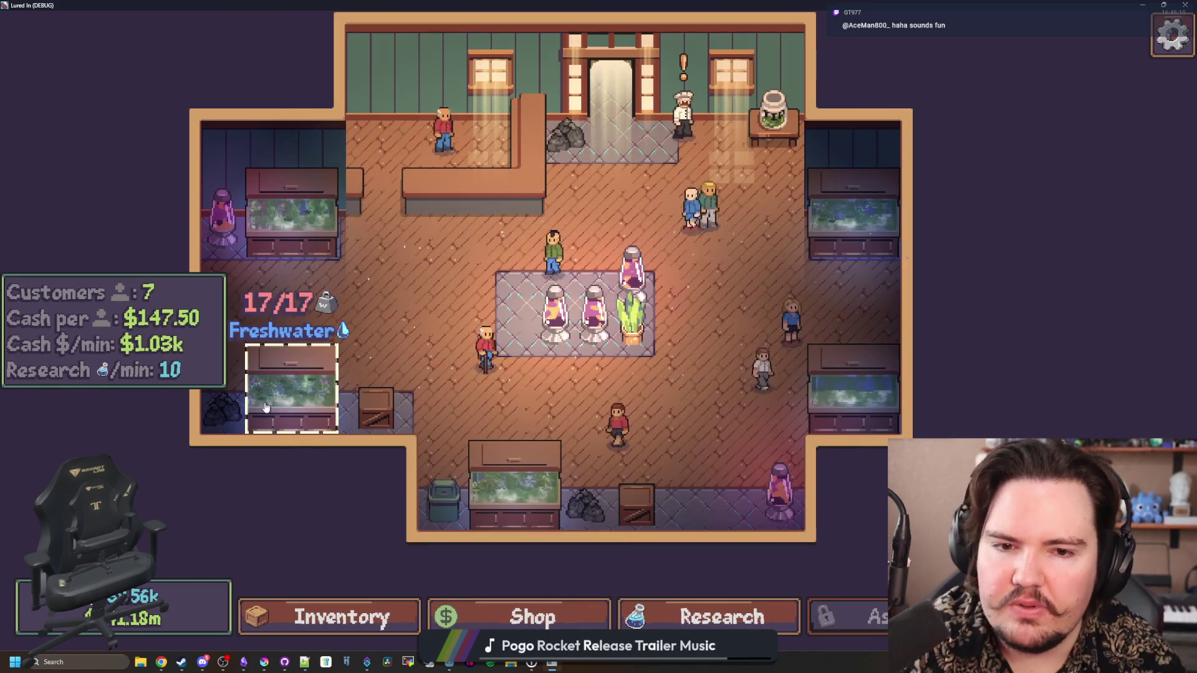
# Open Fish Tank 3 to view the Electric Eel, then check the fish inventory
pyautogui.click(292, 380)
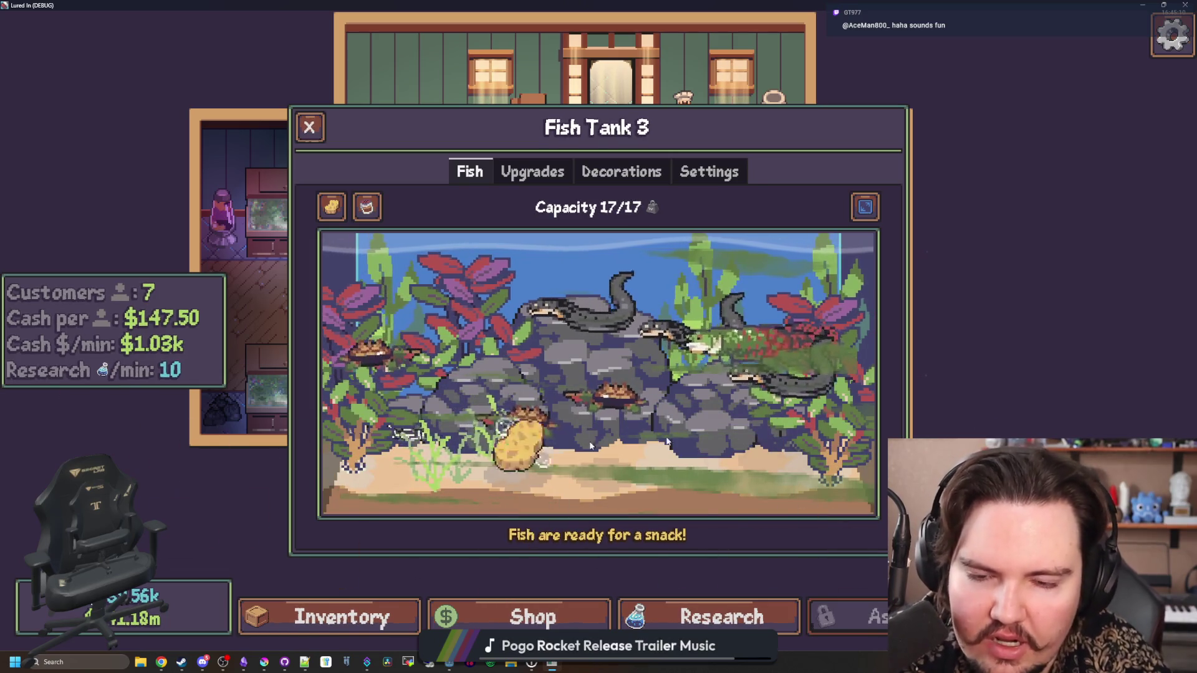
pyautogui.click(711, 327)
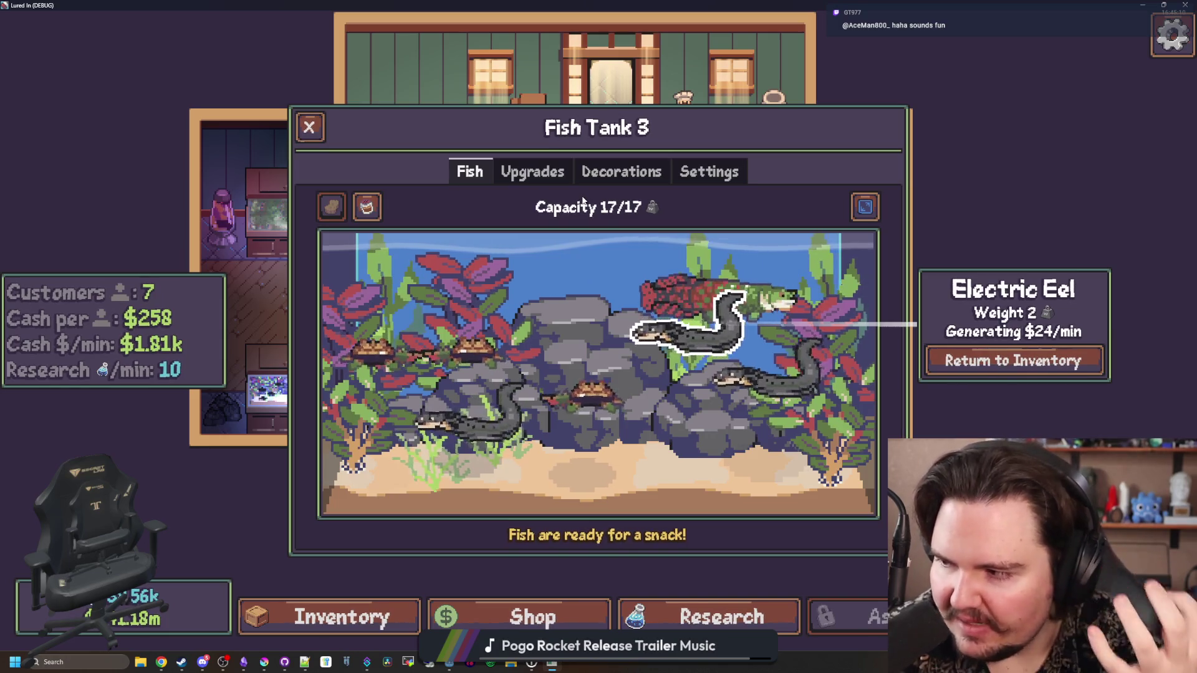
pyautogui.click(290, 472)
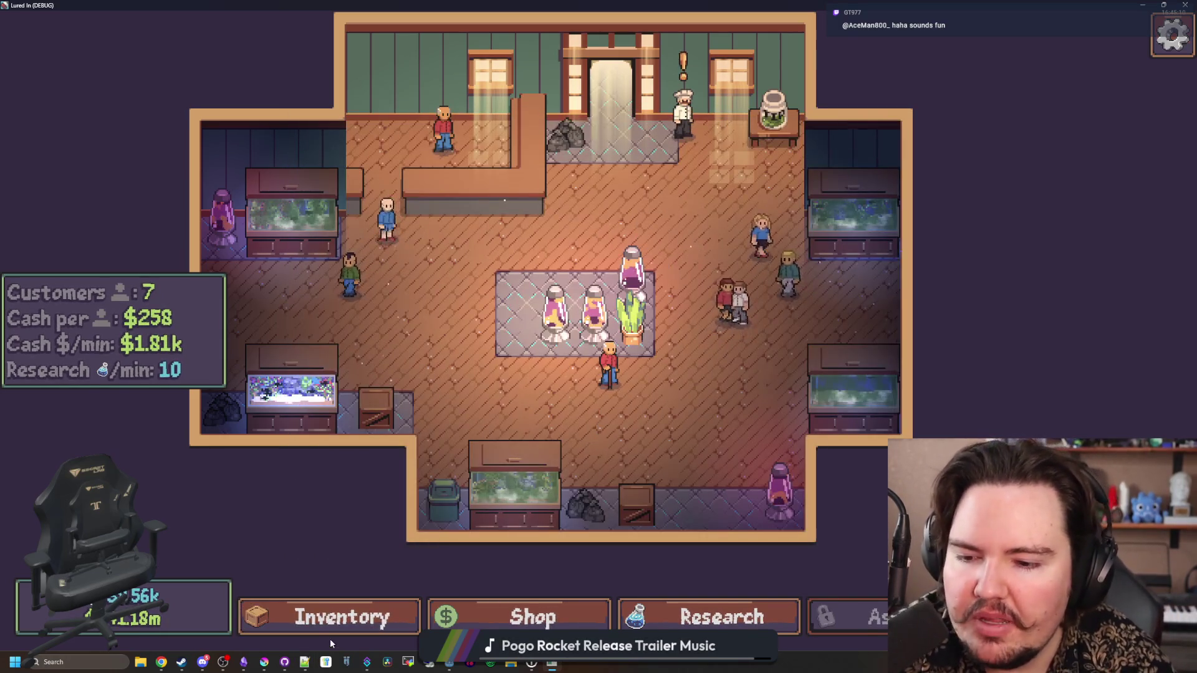
pyautogui.click(330, 620)
pyautogui.scroll(-5, 469, 312)
pyautogui.scroll(-5, 469, 315)
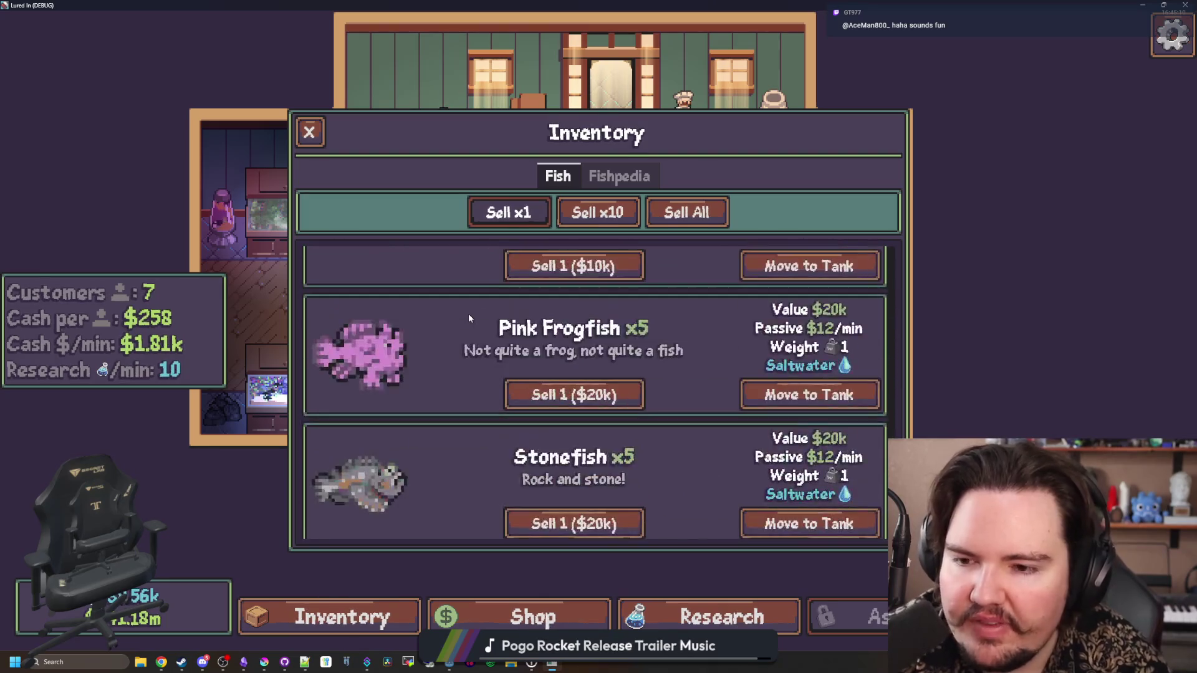
pyautogui.scroll(15, 469, 314)
pyautogui.click(305, 144)
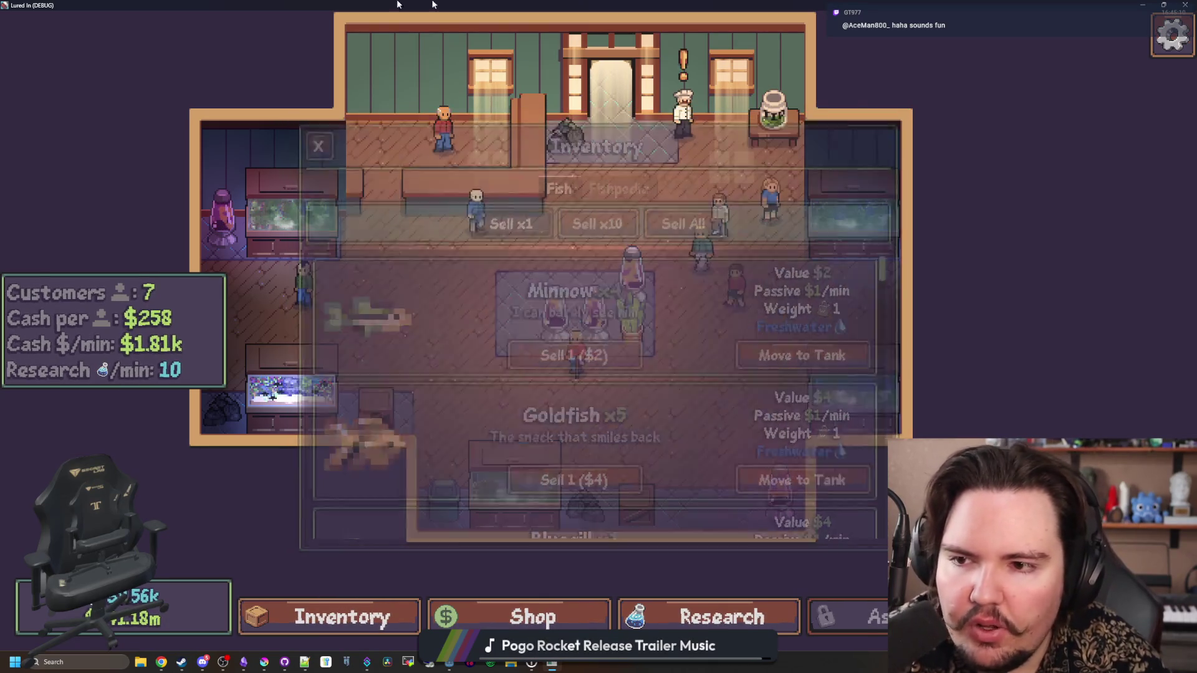
# Reopen Fish Tank 3 and inspect the Electric Eel, Mata Mata, decorations and Arapaima
pyautogui.click(610, 340)
pyautogui.click(611, 338)
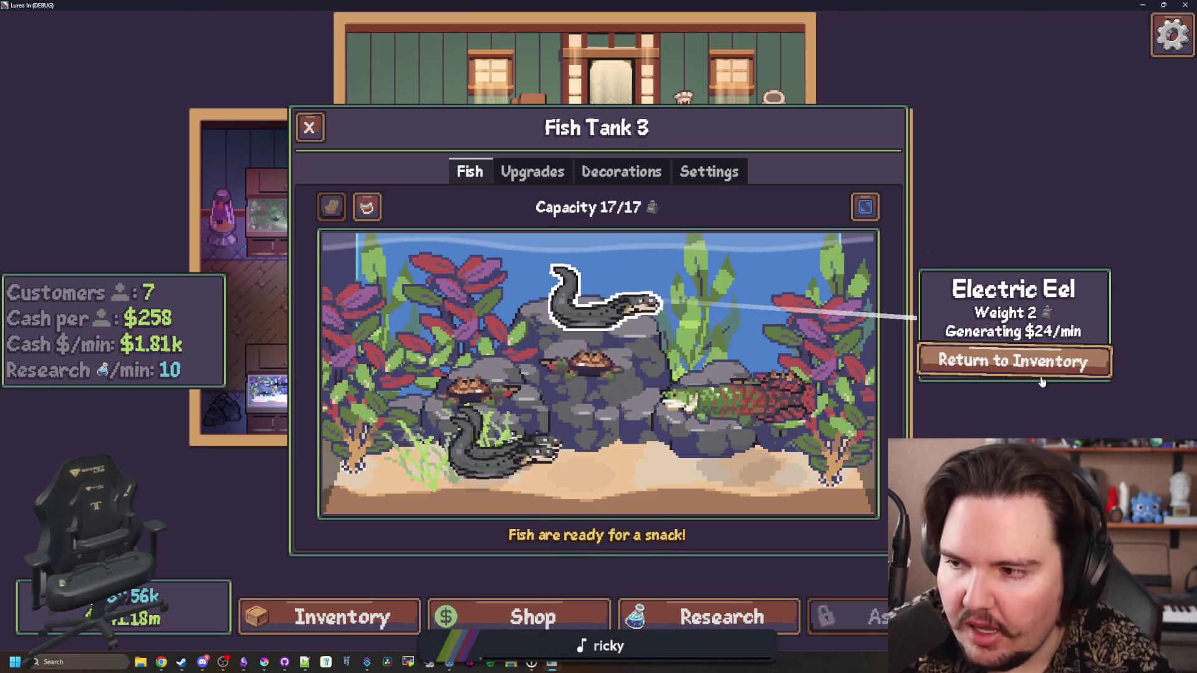
pyautogui.click(729, 398)
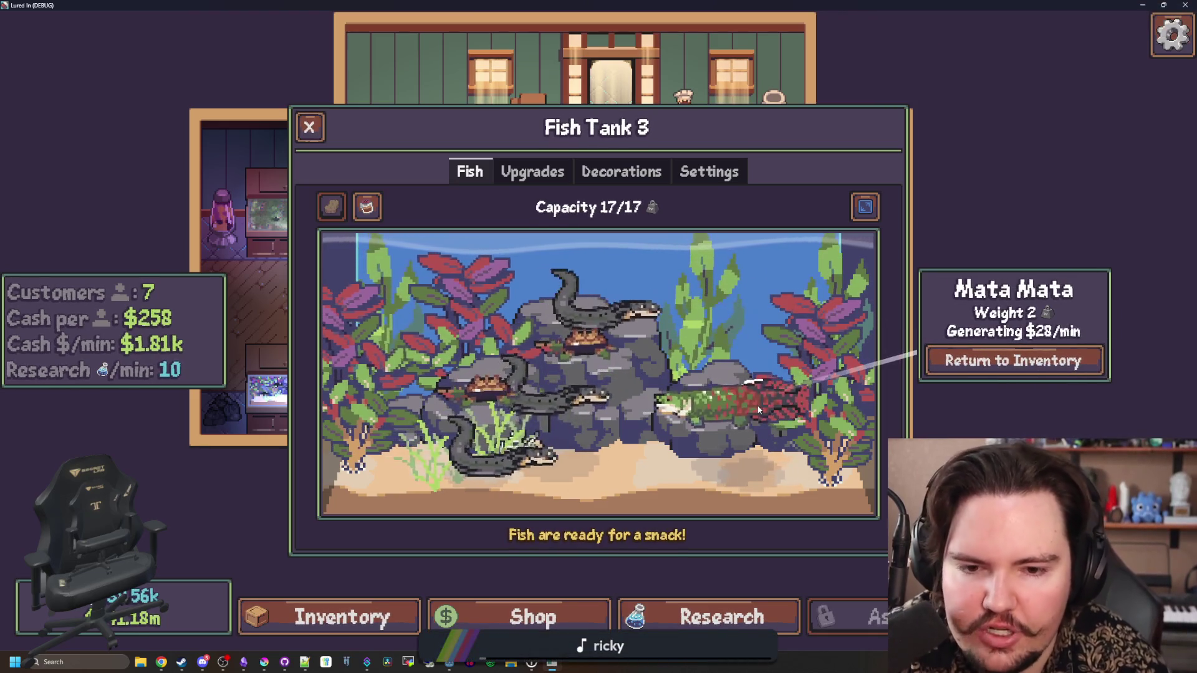
pyautogui.click(732, 396)
pyautogui.click(742, 388)
pyautogui.click(741, 390)
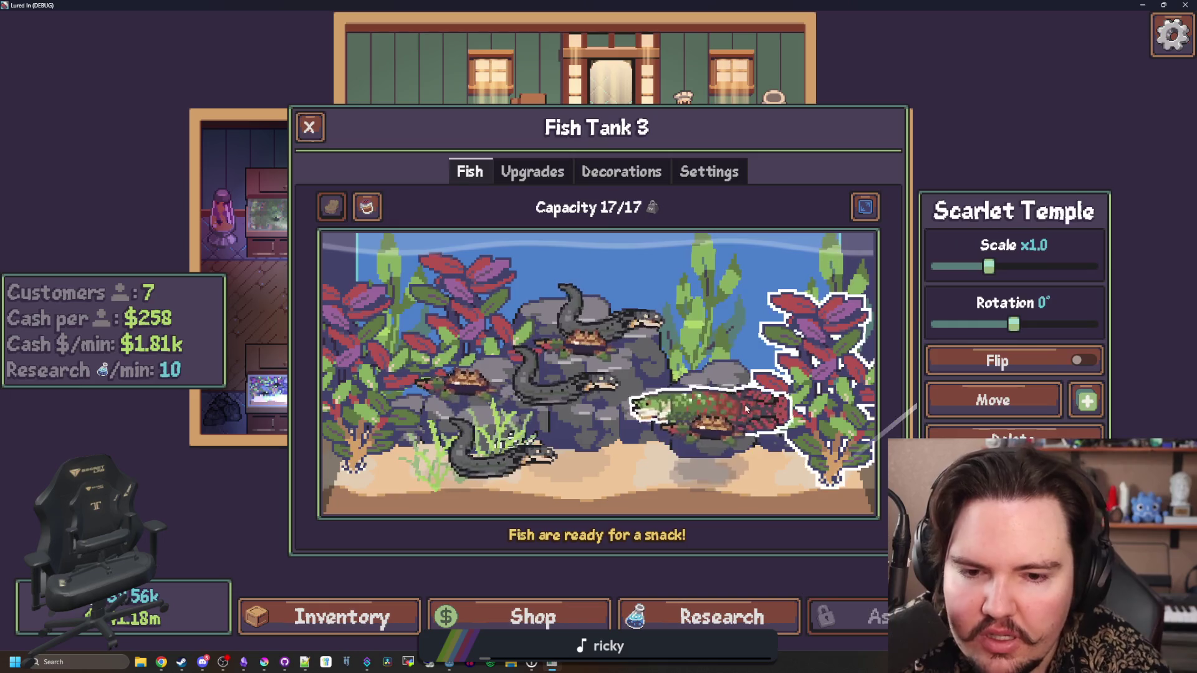
pyautogui.click(737, 406)
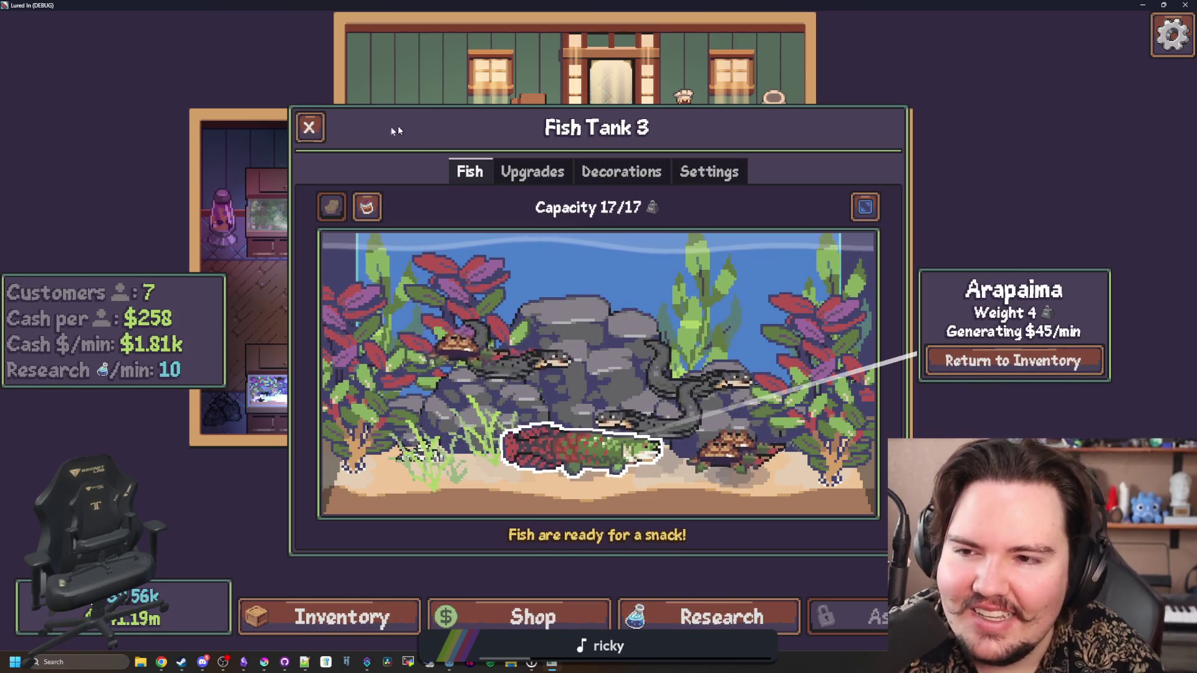
pyautogui.press('Escape')
# Open the fish inventory and scroll up and down through the fish list
pyautogui.click(343, 617)
pyautogui.scroll(-15, 539, 385)
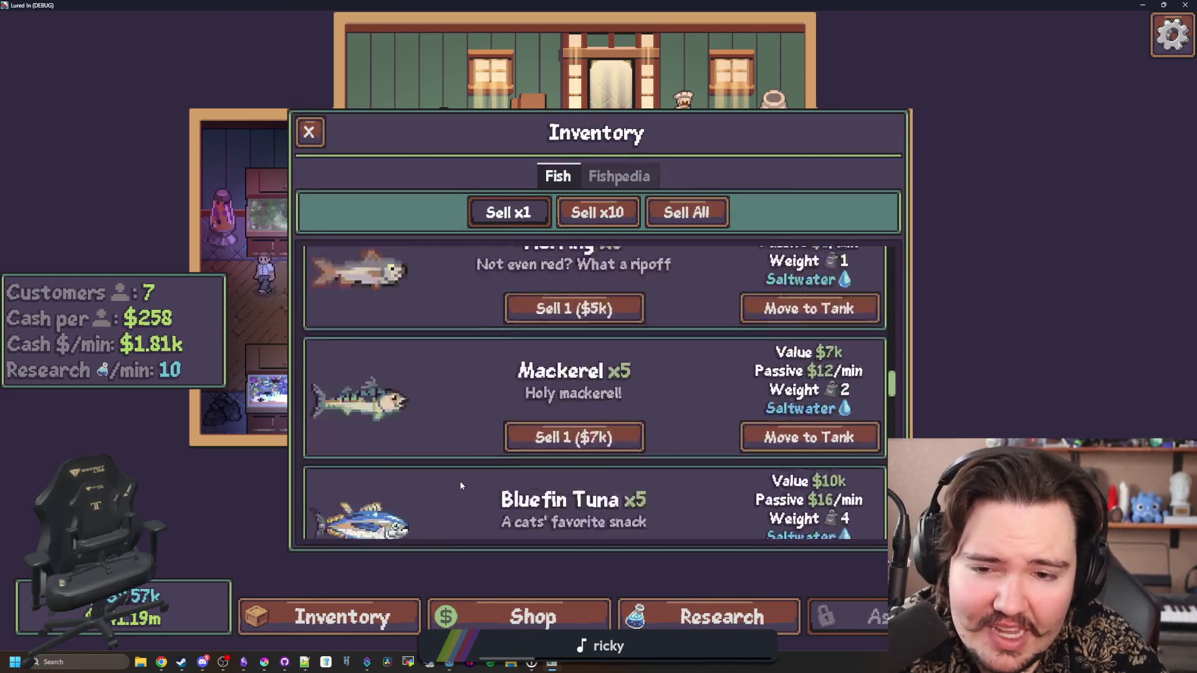
pyautogui.scroll(20, 538, 399)
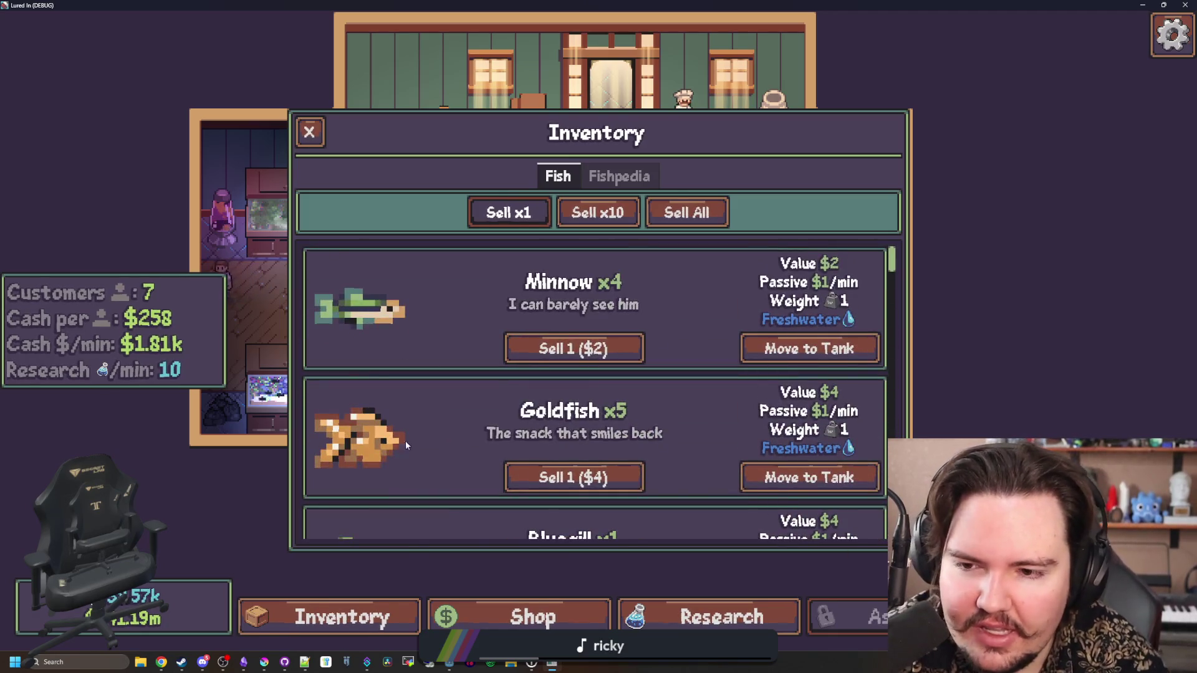
pyautogui.scroll(-10, 413, 395)
pyautogui.scroll(5, 414, 412)
pyautogui.scroll(5, 414, 412)
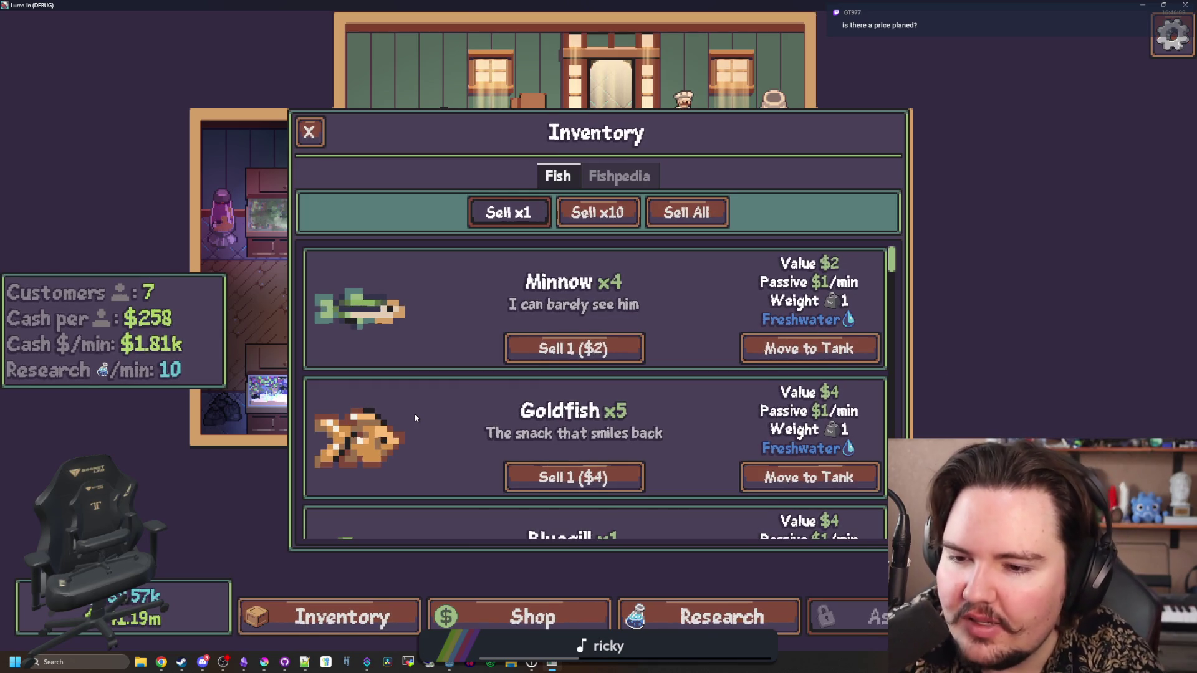
pyautogui.hotkey('alt', 'Tab')
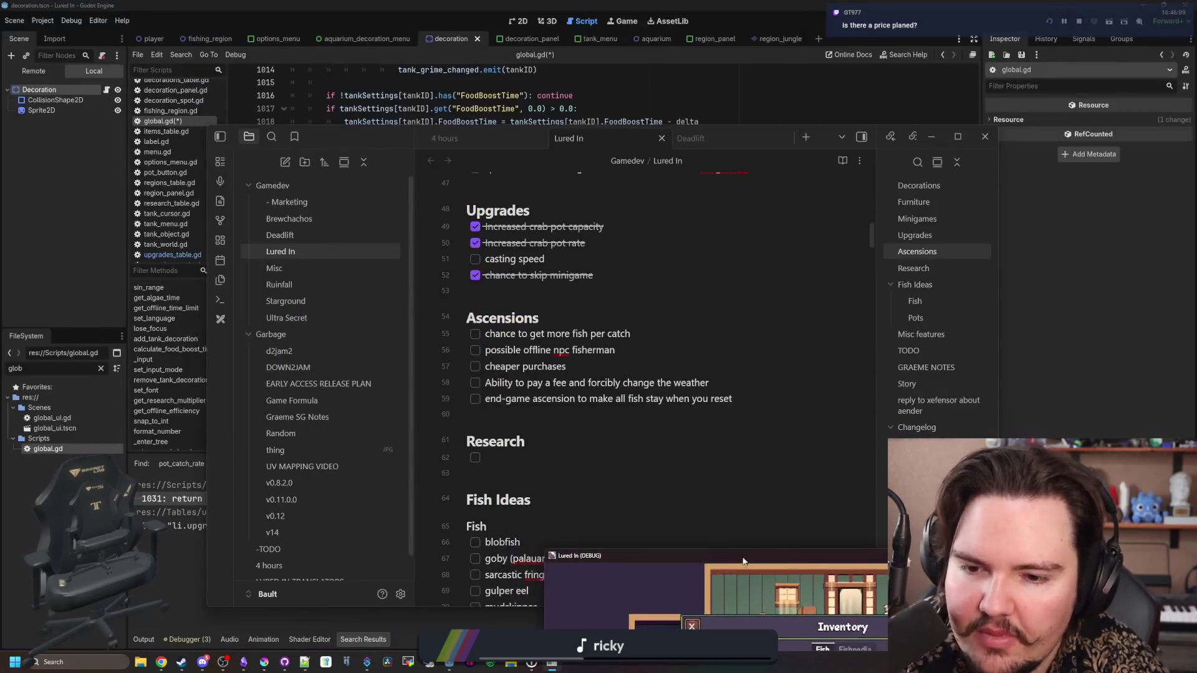
# Start a new checkbox item at the end of the Ascensions list, then return to the game
pyautogui.click(794, 399)
pyautogui.press('Return')
pyautogui.write('ability to trade-up fish into more rare fish')
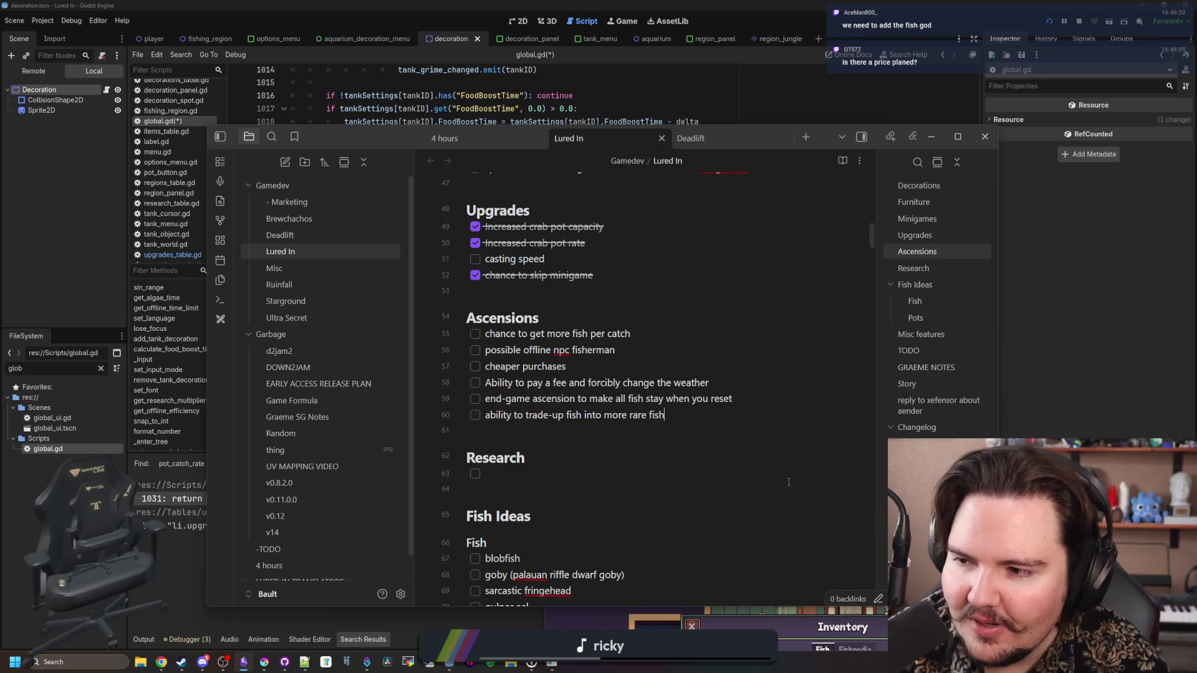
pyautogui.hotkey('alt', 'Tab')
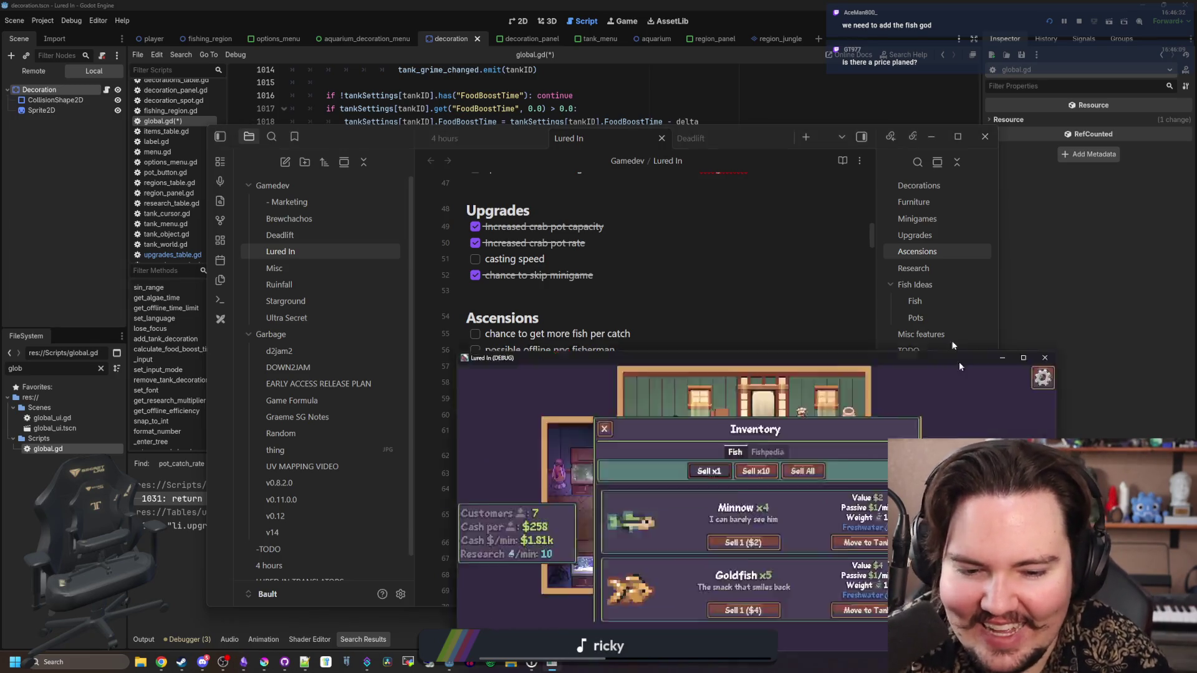
pyautogui.scroll(-5, 649, 406)
pyautogui.scroll(5, 649, 406)
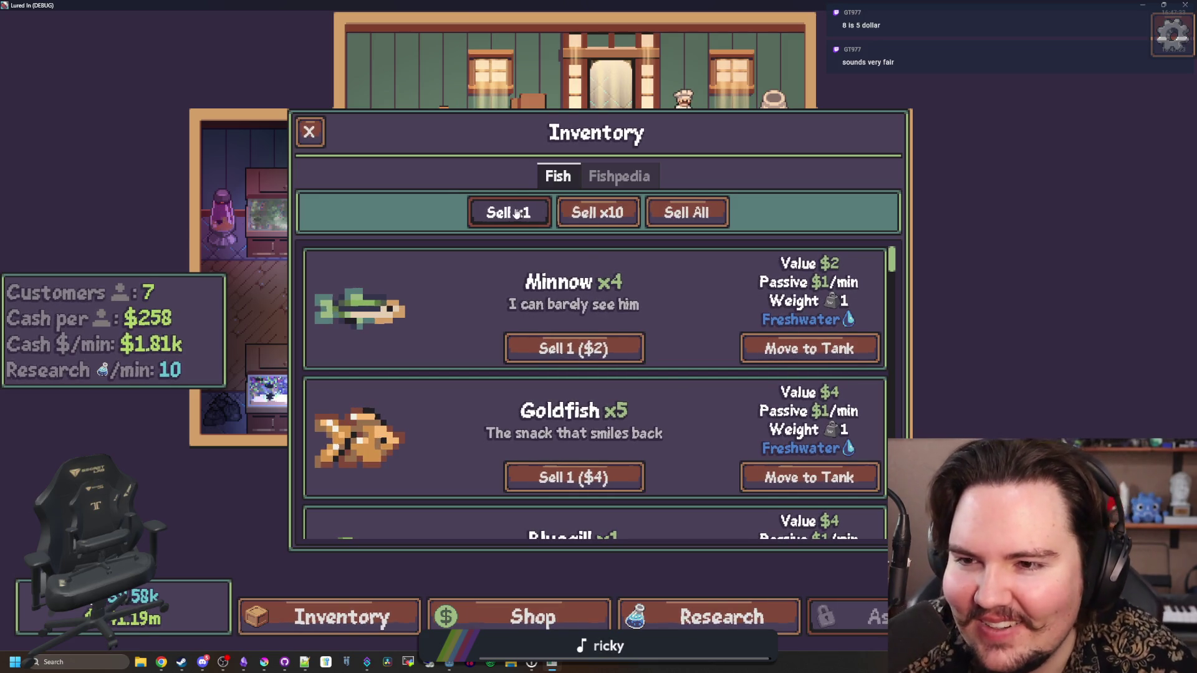
pyautogui.click(309, 132)
# Zoom and pan around the whole shop floor using scrolling, dragging and the W, A, D keys
pyautogui.scroll(3, 548, 134)
pyautogui.scroll(-5, 547, 134)
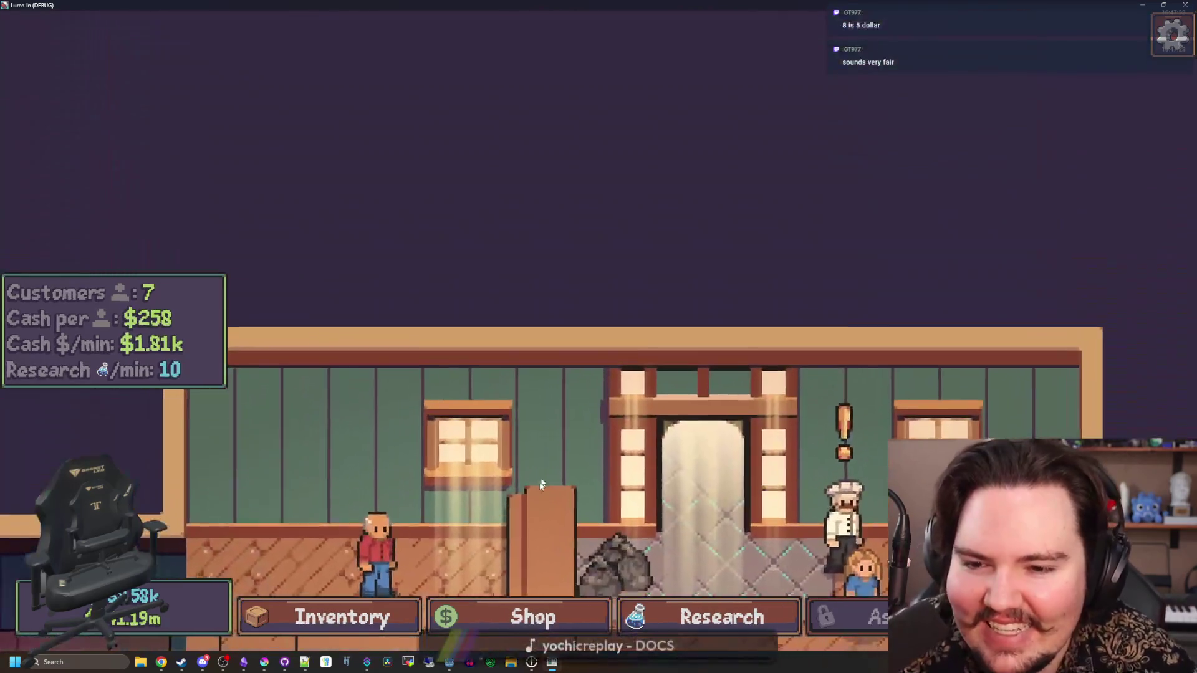
pyautogui.scroll(5, 641, 268)
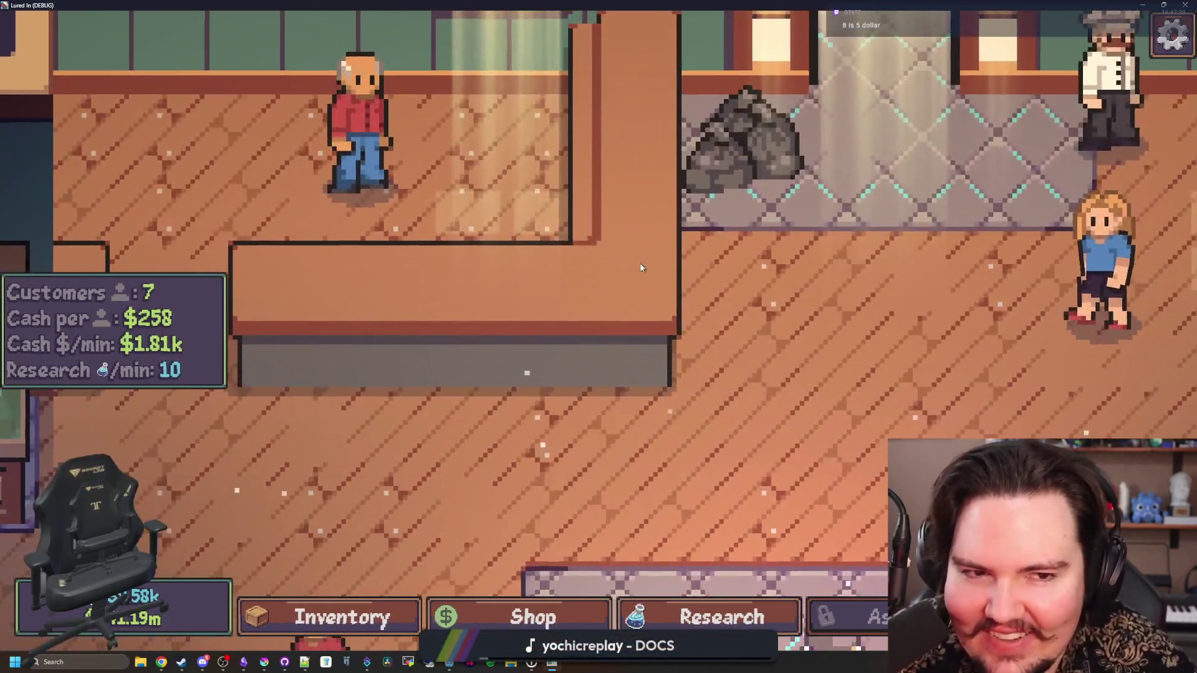
pyautogui.scroll(-1, 641, 268)
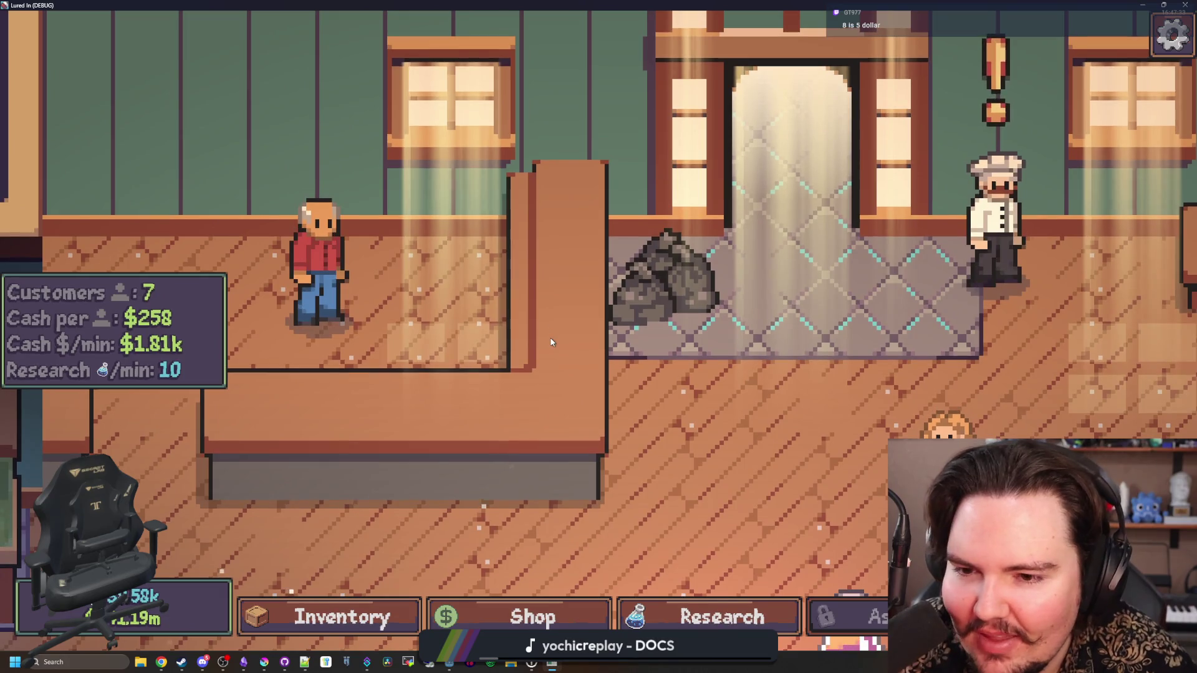
pyautogui.scroll(-3, 553, 274)
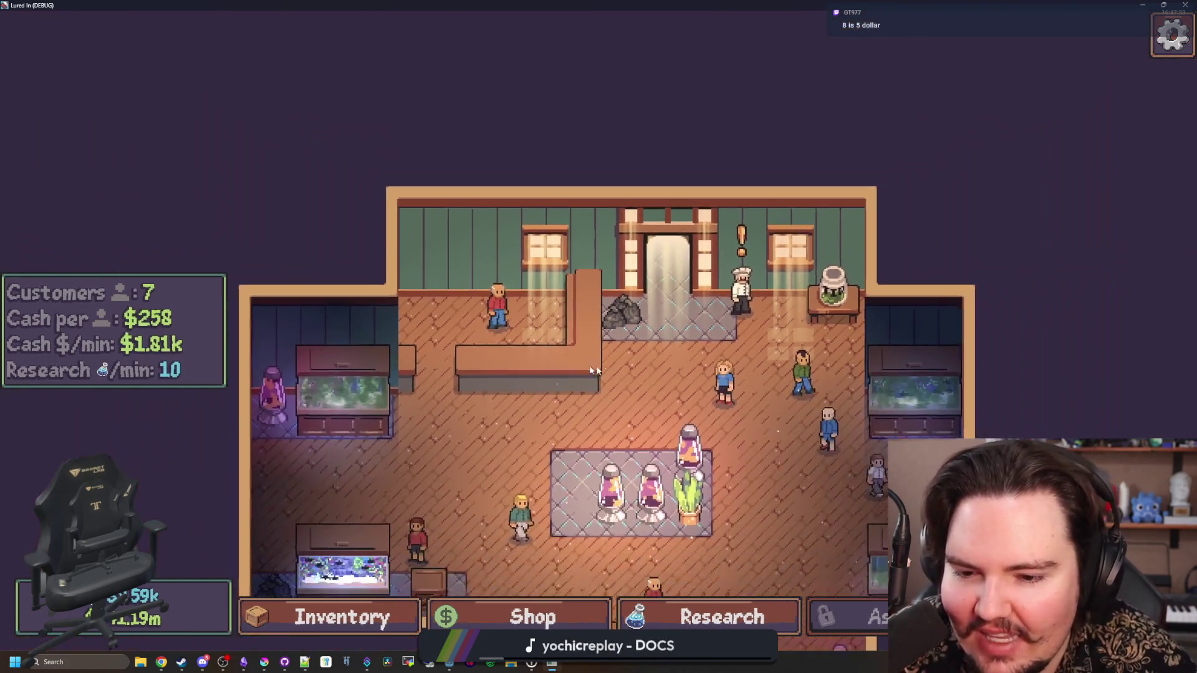
pyautogui.scroll(1, 623, 368)
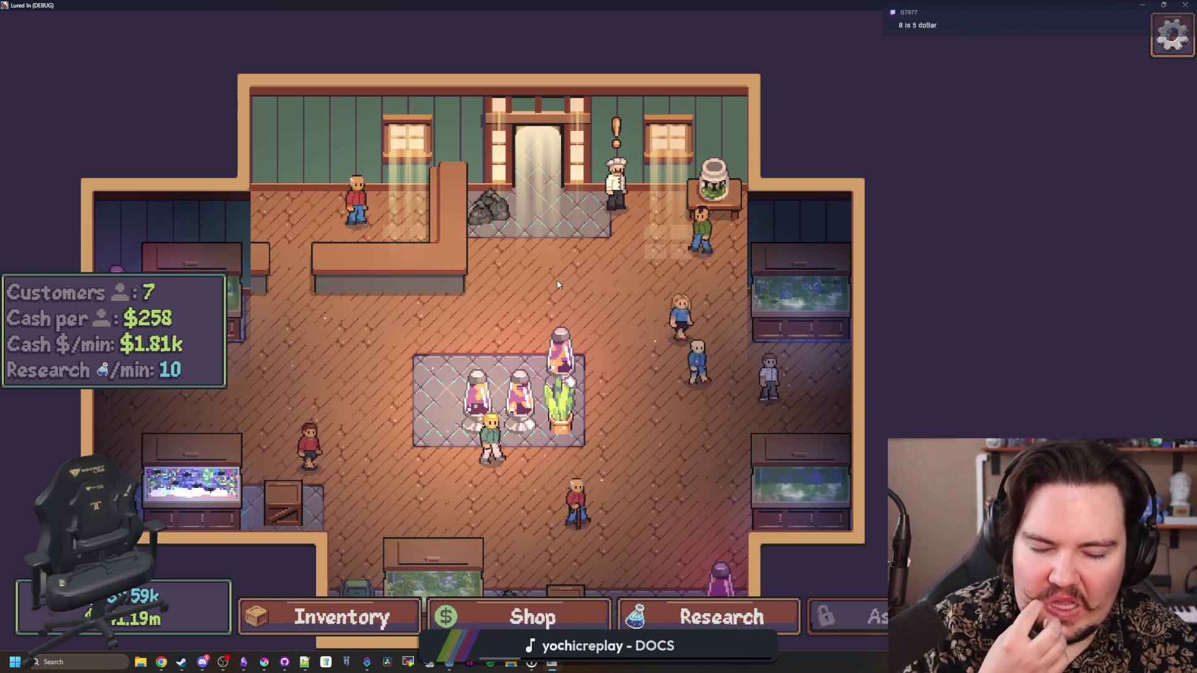
pyautogui.moveTo(556, 280); pyautogui.dragTo(575, 291)
pyautogui.scroll(-1, 575, 291)
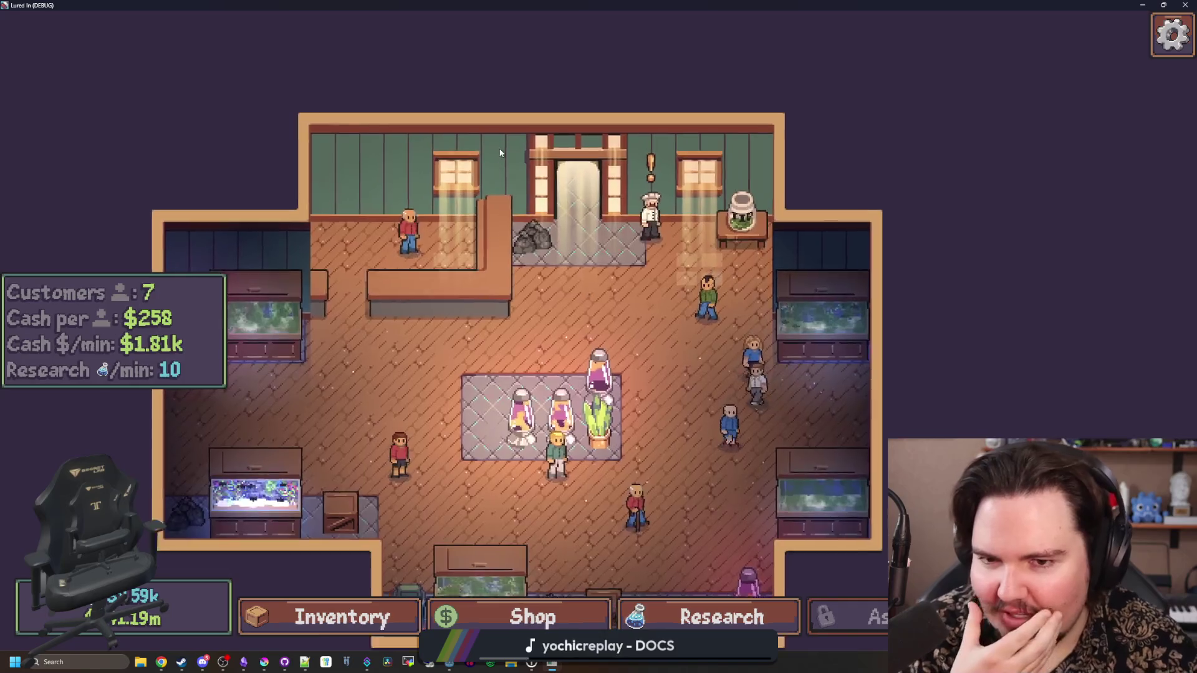
pyautogui.scroll(3, 567, 299)
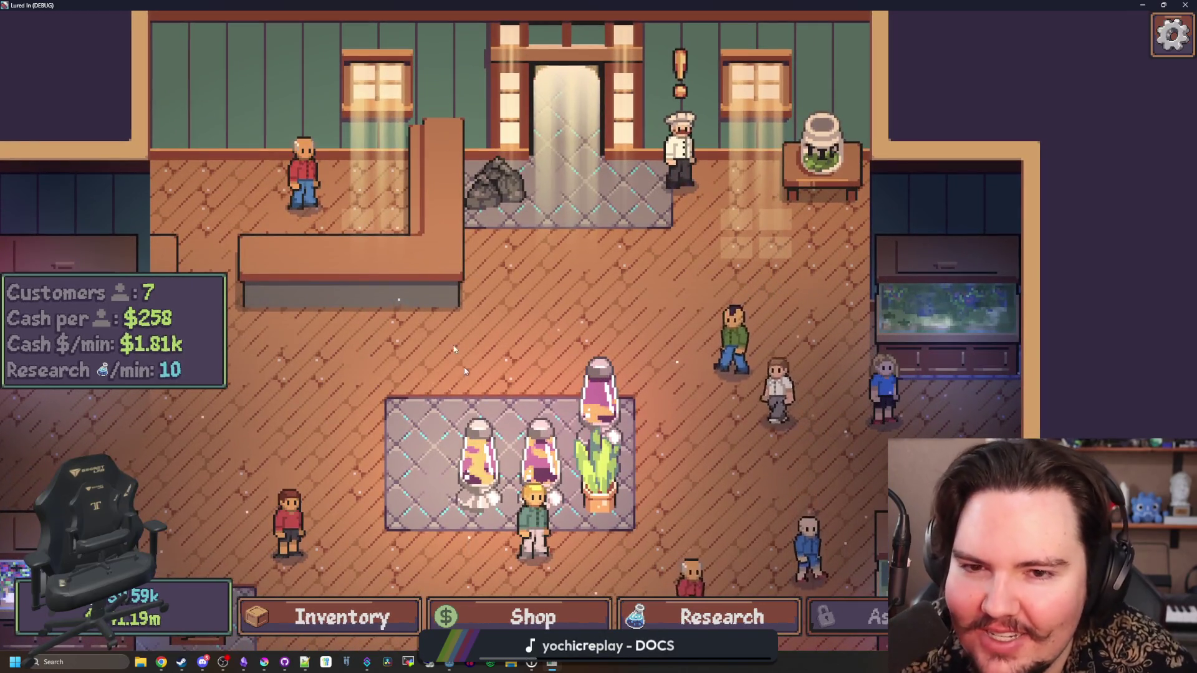
pyautogui.press('w')
pyautogui.press('a')
pyautogui.scroll(-1, 549, 327)
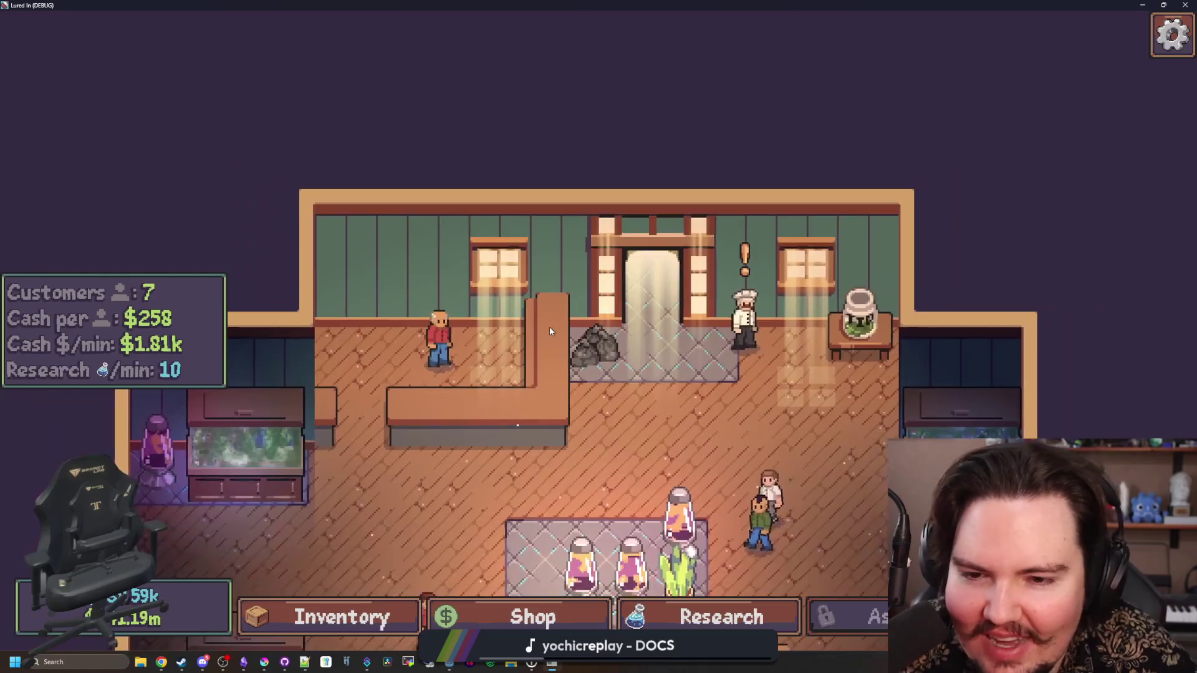
pyautogui.scroll(2, 548, 327)
pyautogui.scroll(-3, 533, 320)
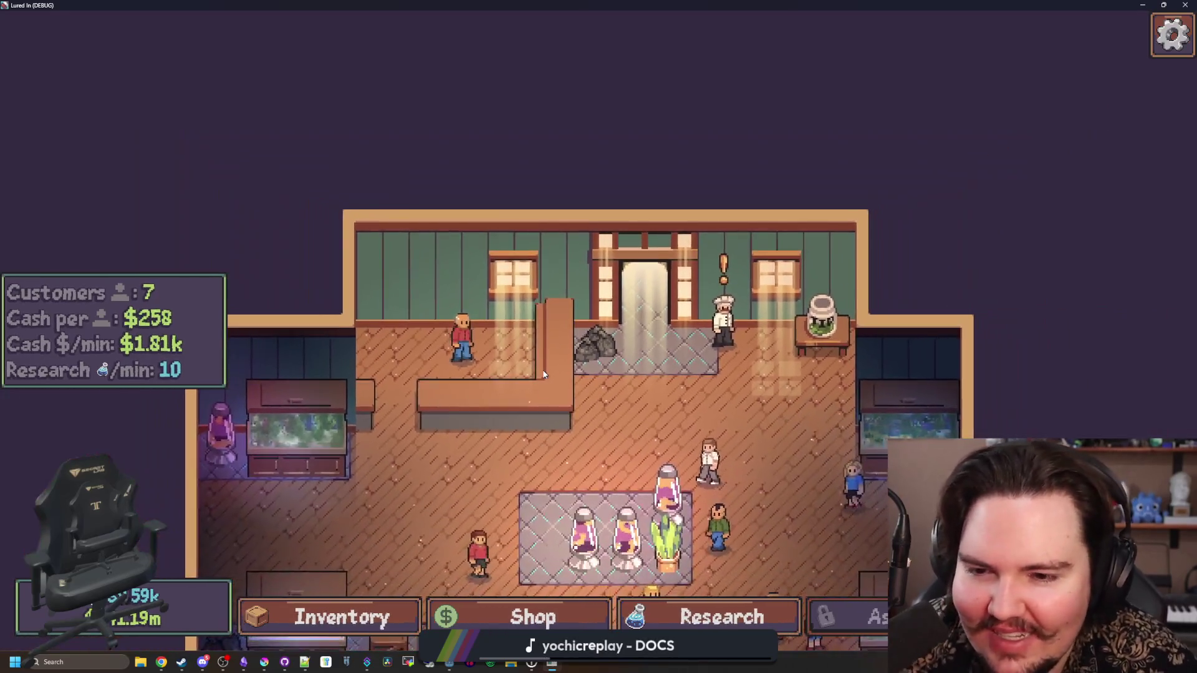
pyautogui.scroll(2, 543, 374)
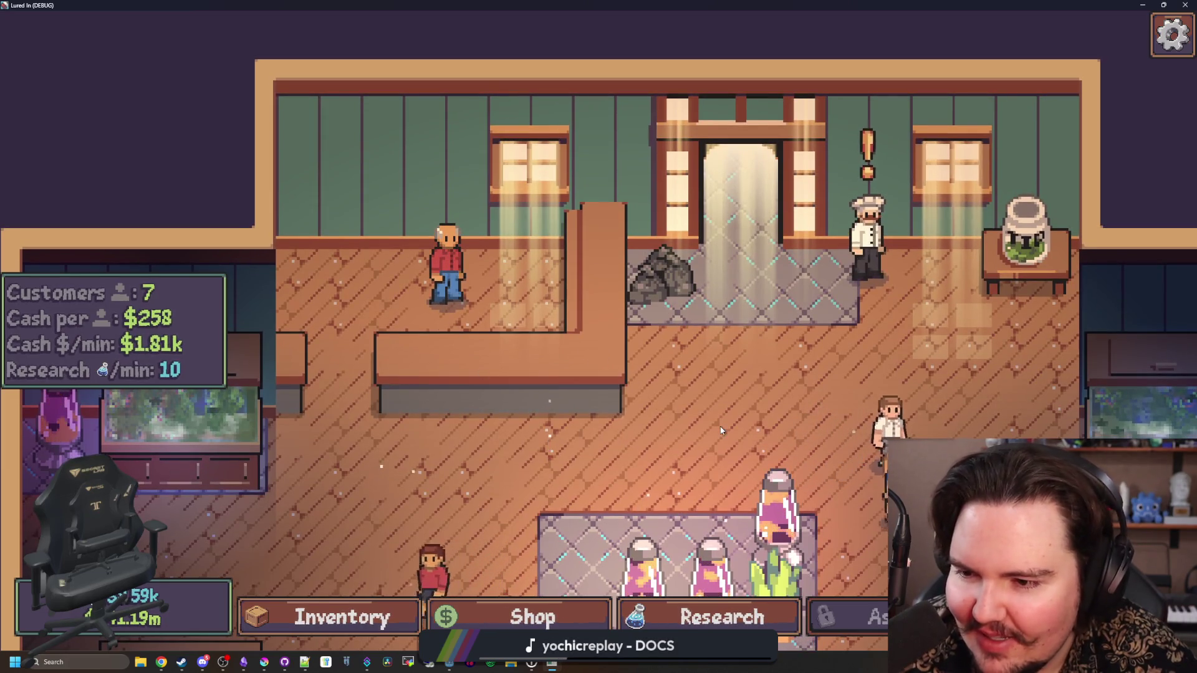
pyautogui.scroll(-2, 479, 402)
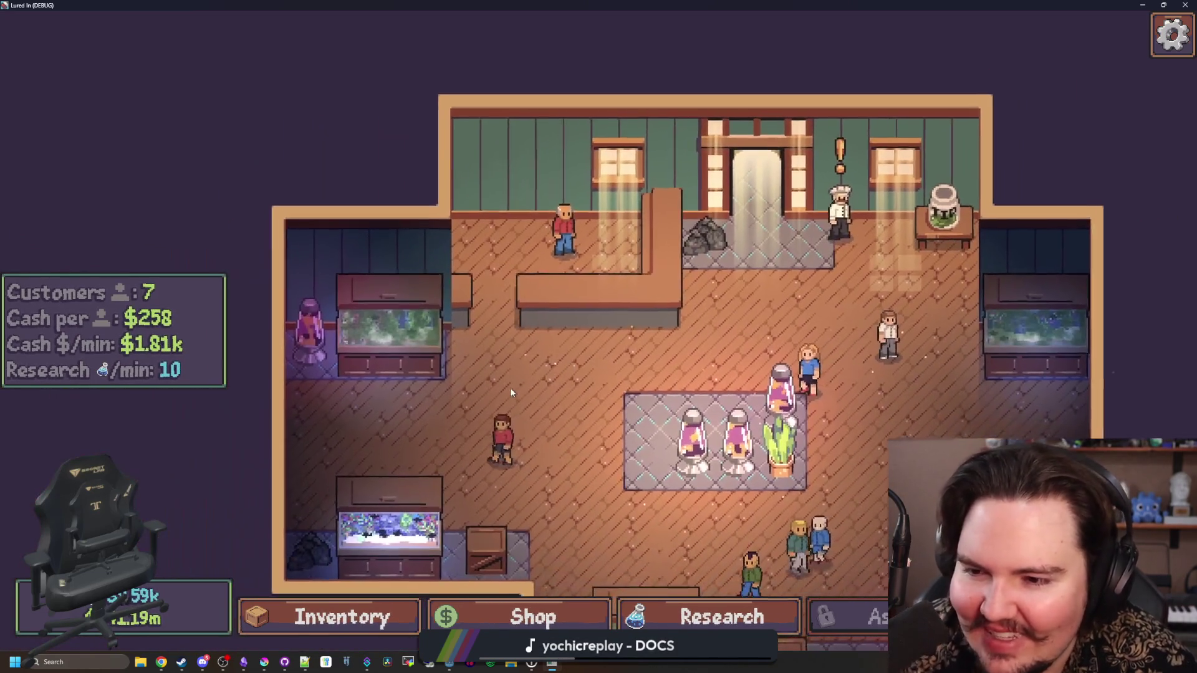
pyautogui.press('d')
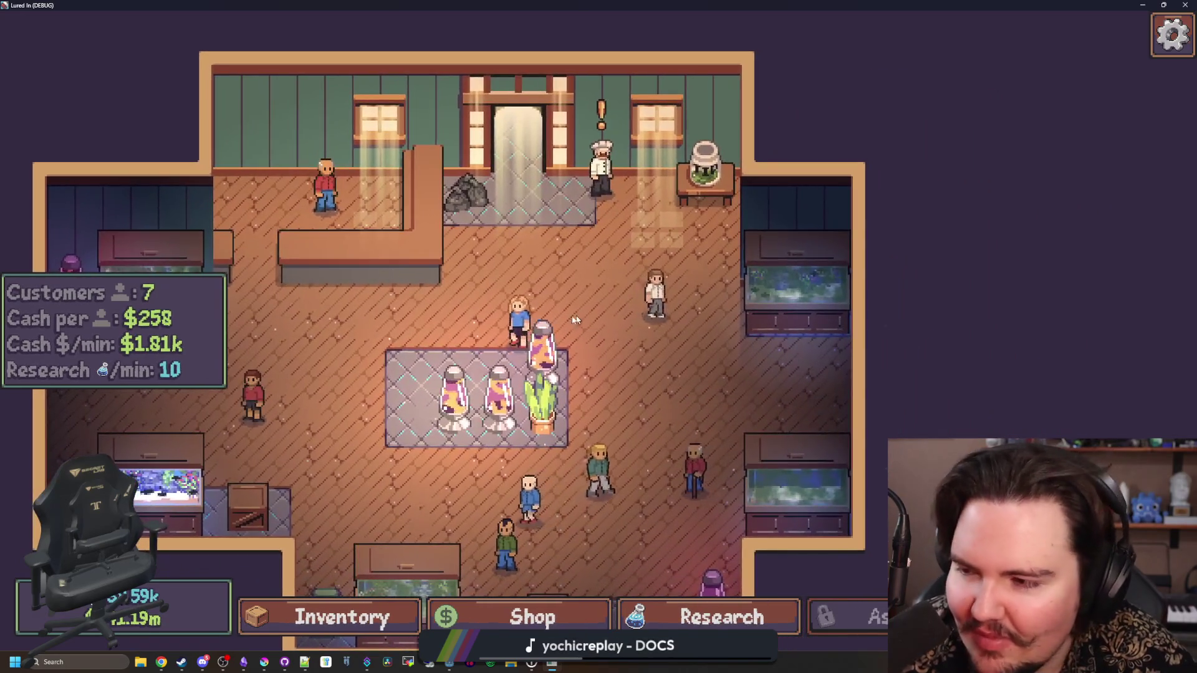
pyautogui.hotkey('alt', 'Tab')
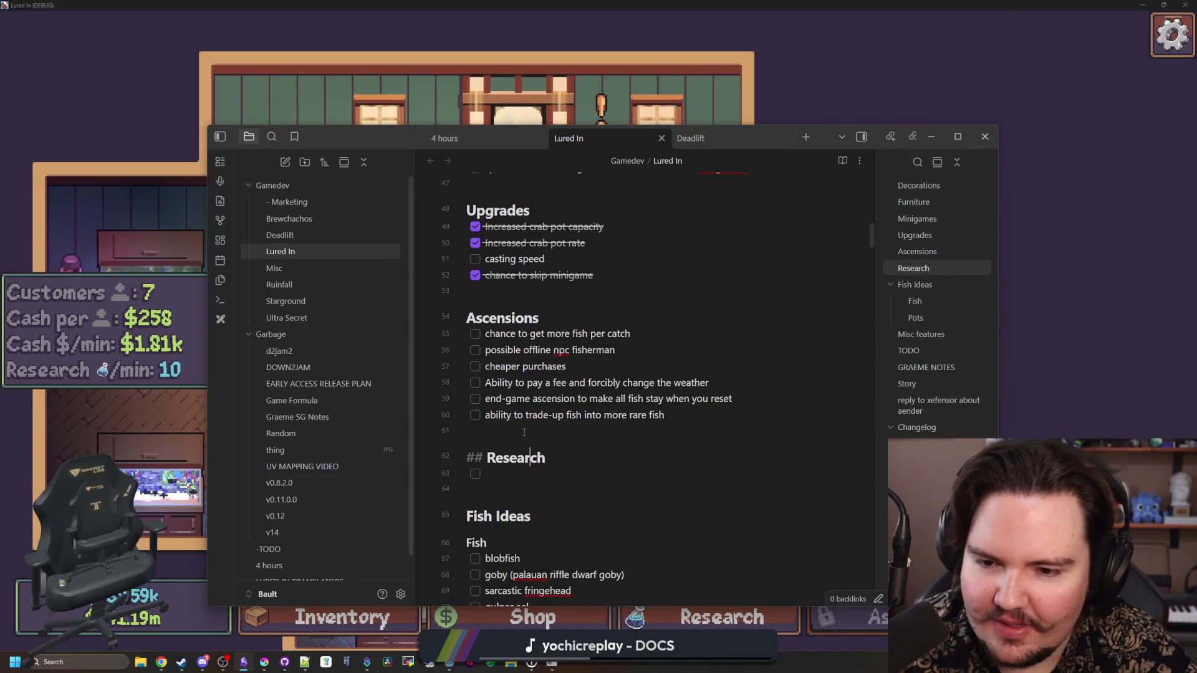
# Add a new line above Research for the fish-god counter-advice idea, then return to the game
pyautogui.click(524, 432)
pyautogui.press('Return')
pyautogui.write('fish-god gives you advice on the')
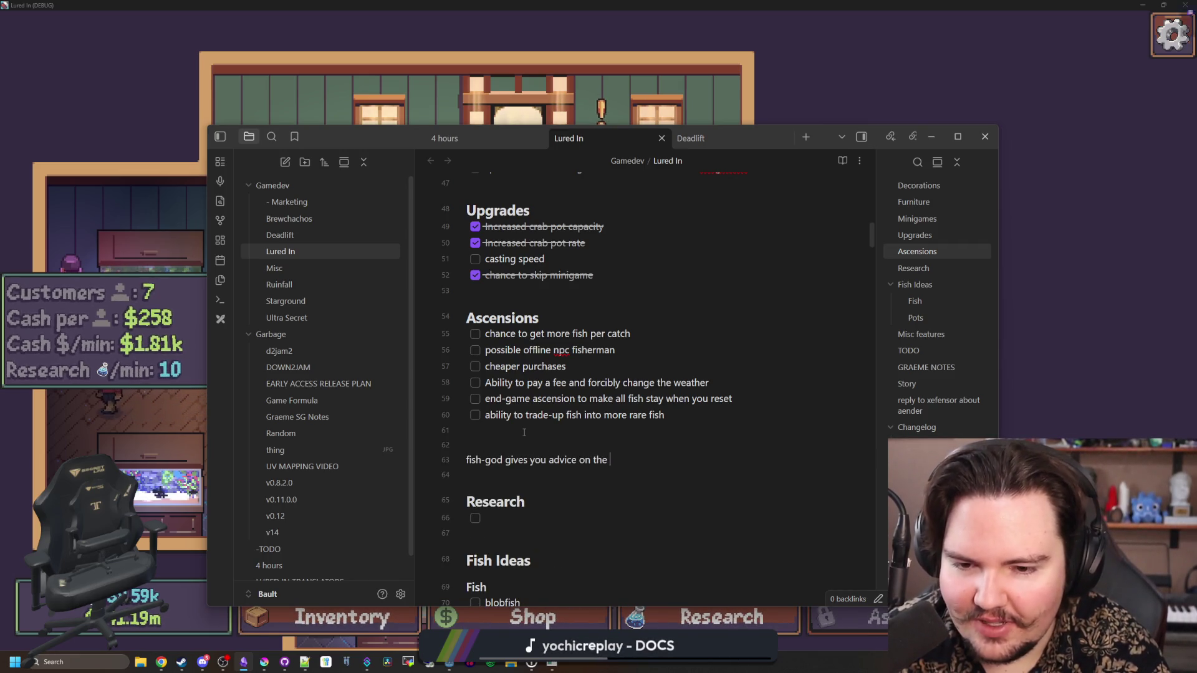
pyautogui.write('counter')
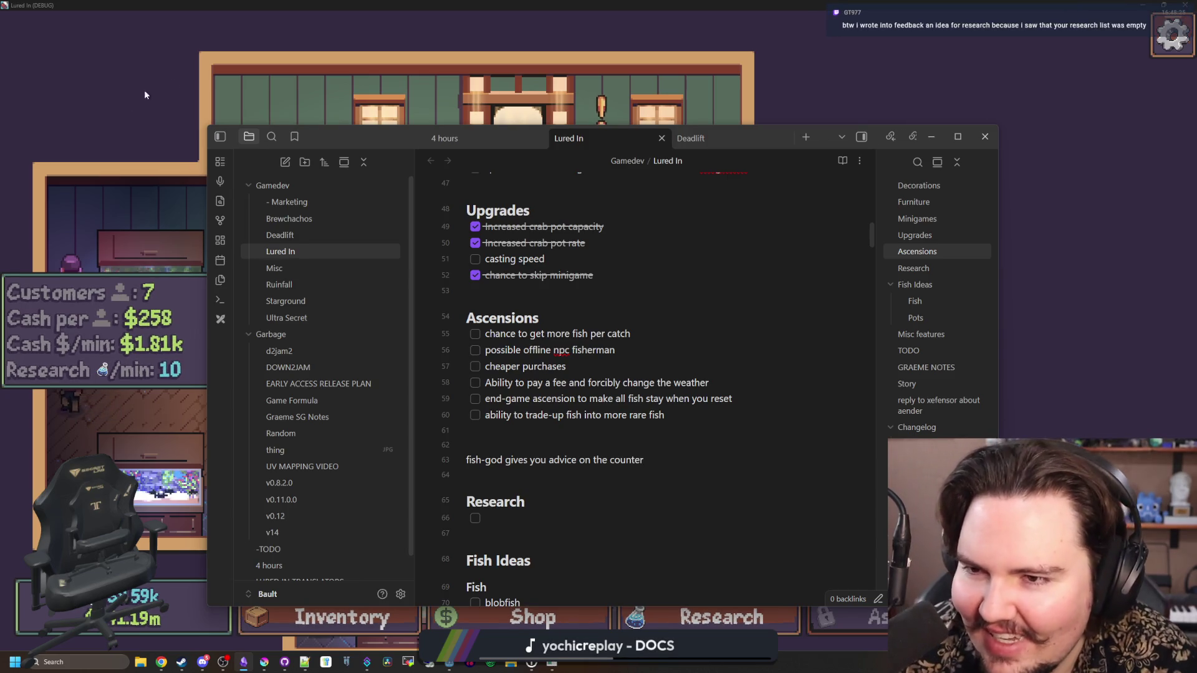
pyautogui.click(146, 94)
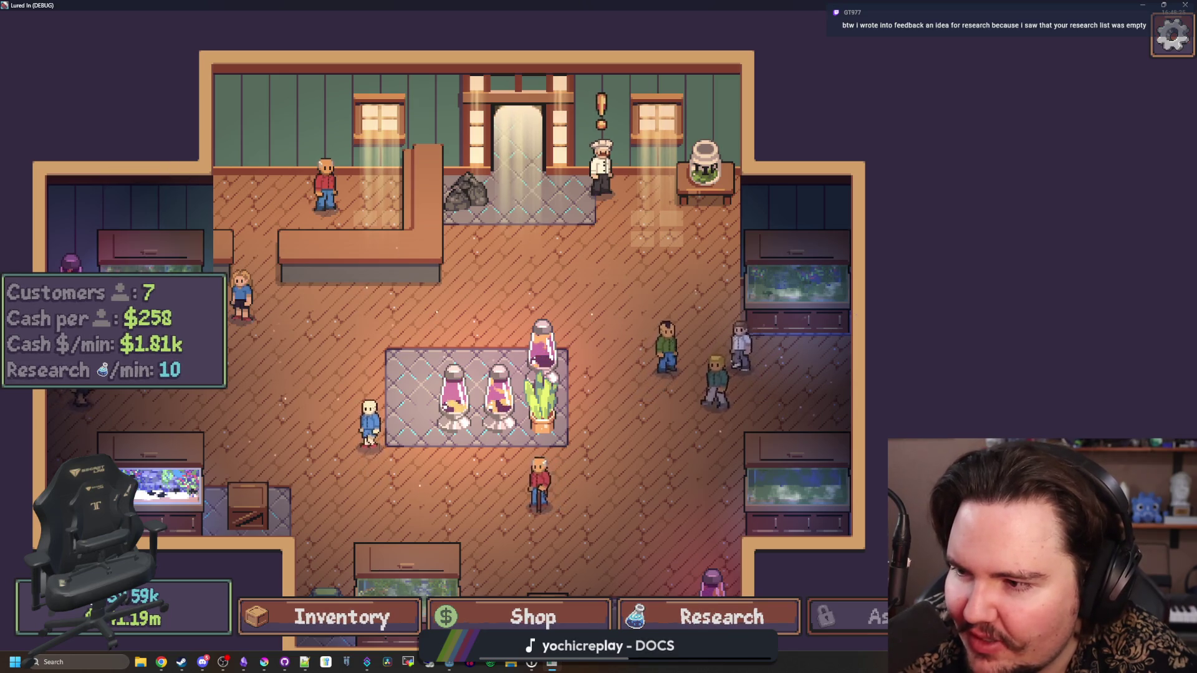
# Glance at Discord, then bring up Lured In's research tree to see Fish Food's details
pyautogui.moveTo(202, 660)
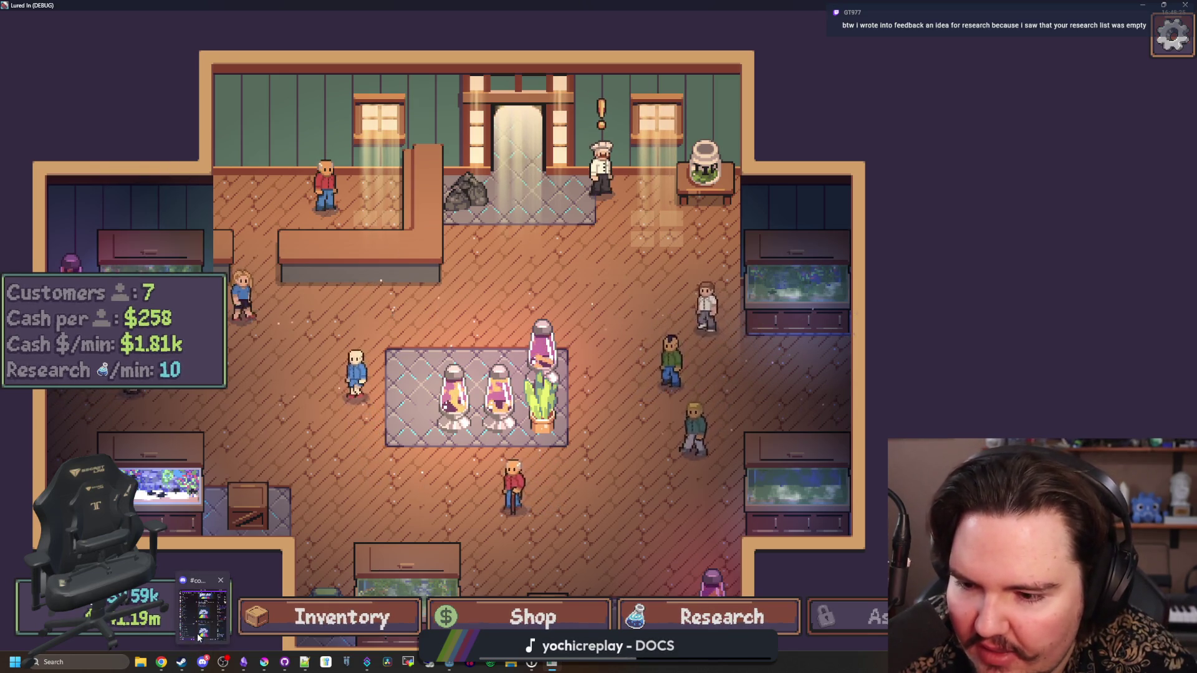
pyautogui.click(198, 637)
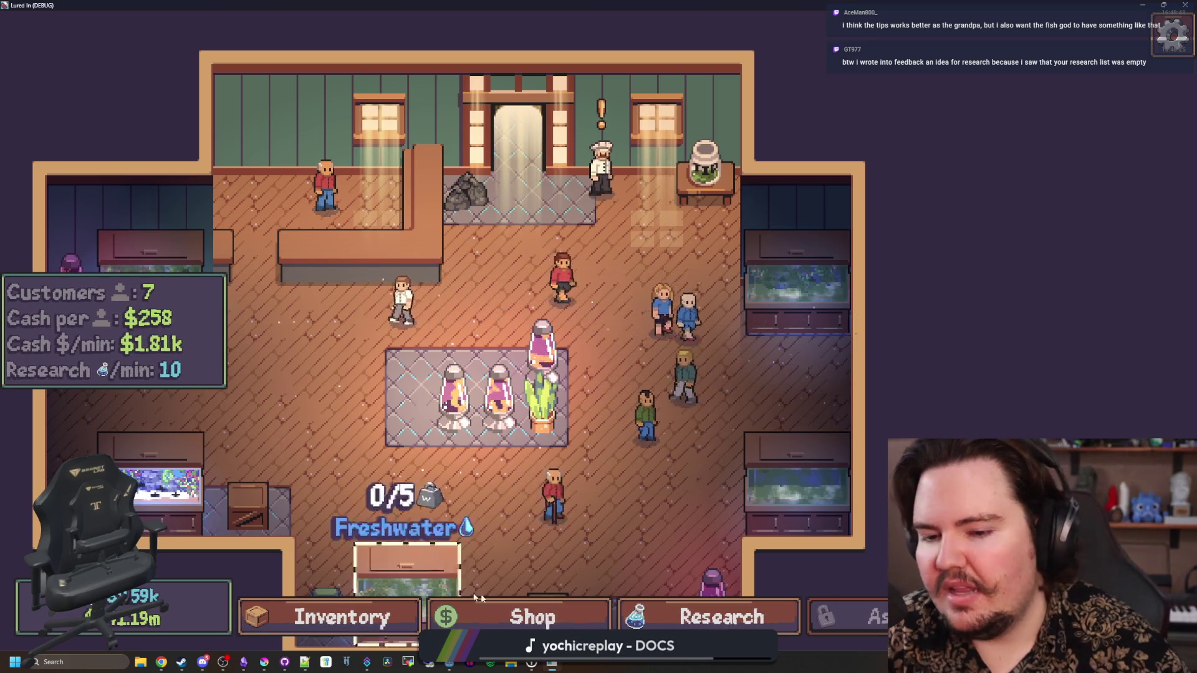
pyautogui.click(722, 617)
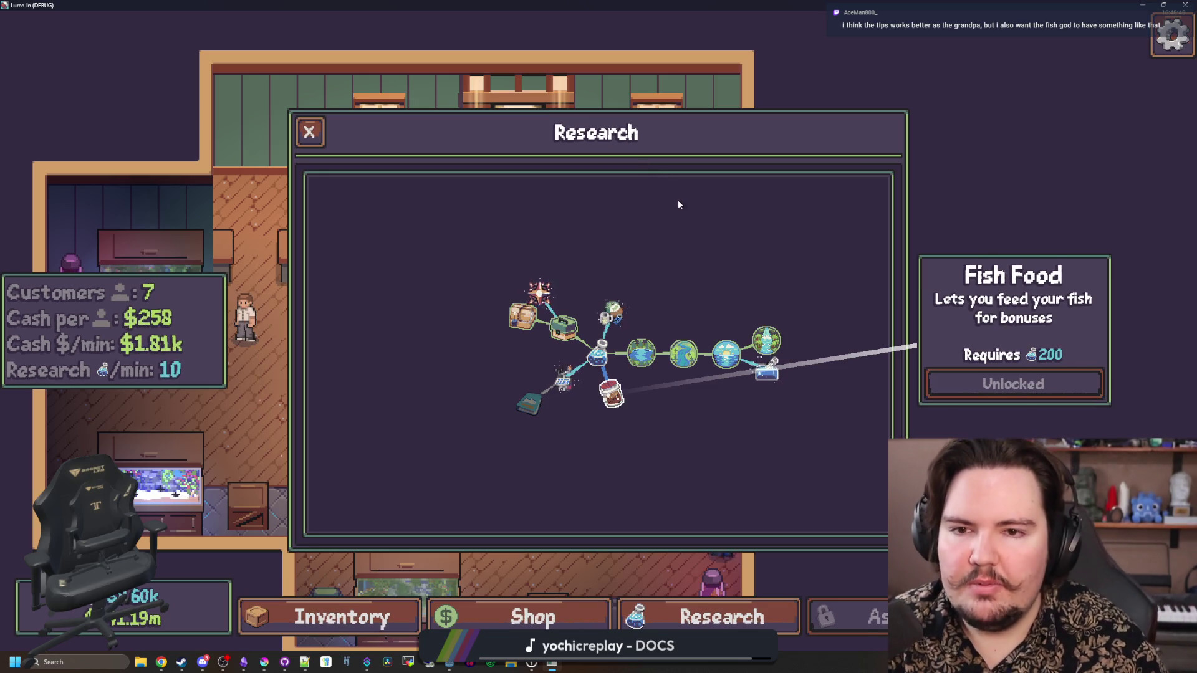
# Pan and zoom across the research tree, reopening it along the way, then close it to the shop floor
pyautogui.click(309, 132)
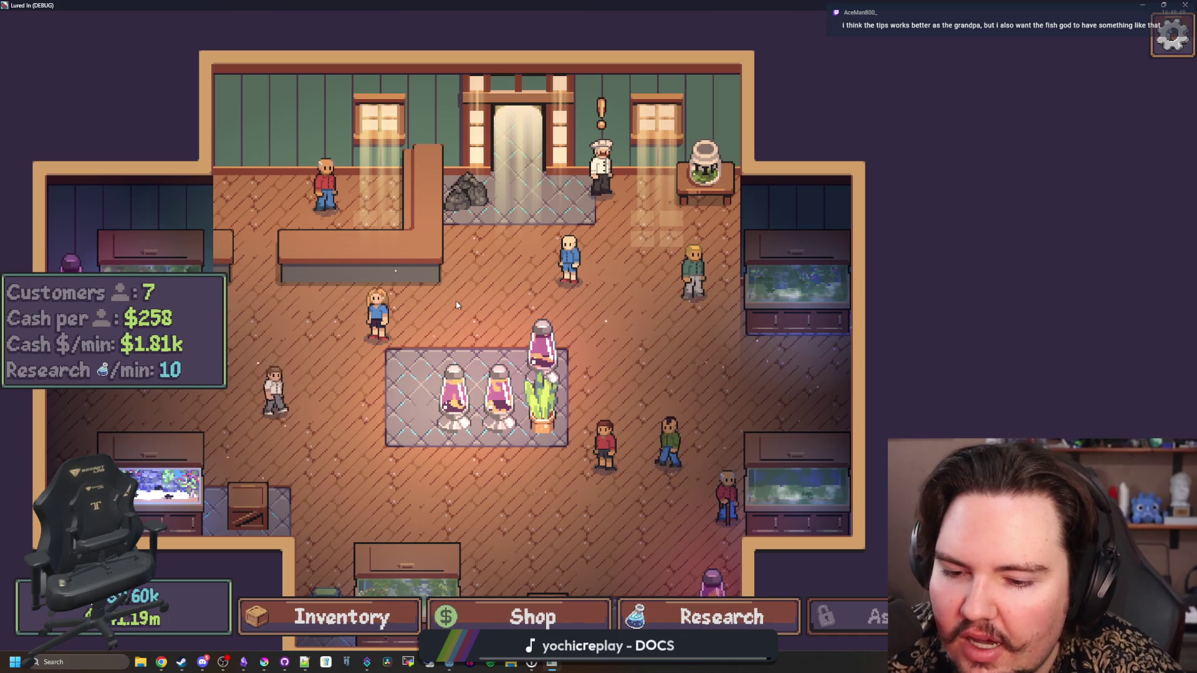
pyautogui.click(692, 615)
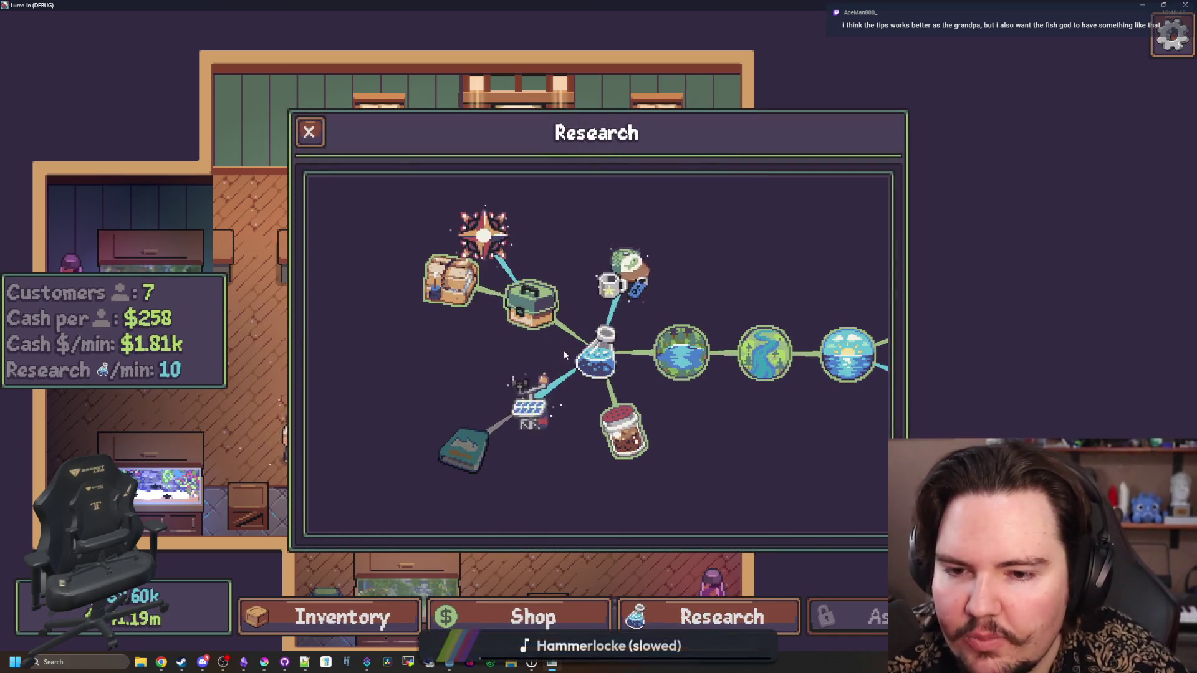
pyautogui.moveTo(706, 410); pyautogui.dragTo(566, 381)
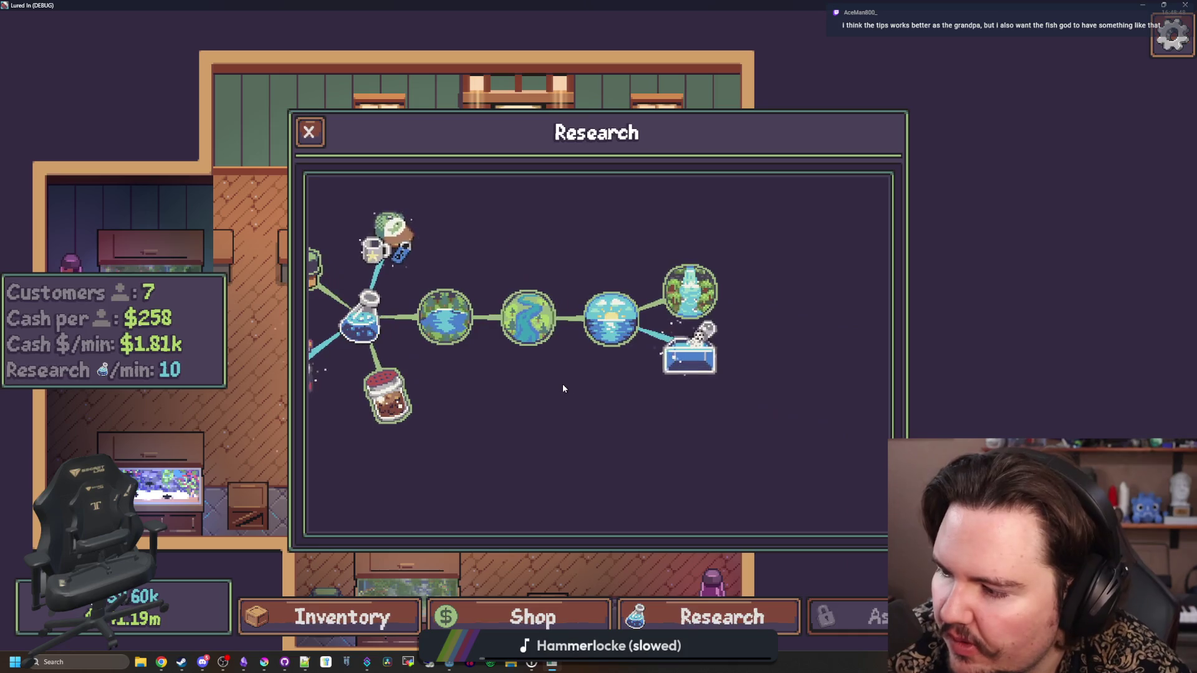
pyautogui.scroll(-2, 562, 384)
pyautogui.click(309, 131)
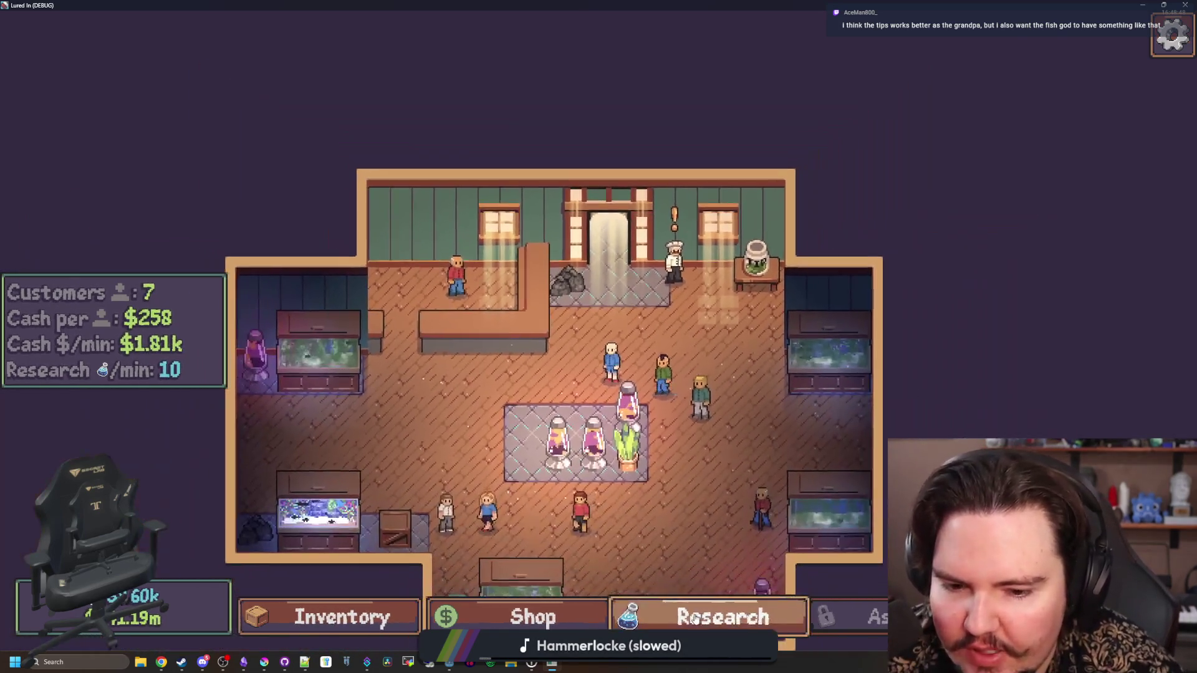
pyautogui.click(705, 617)
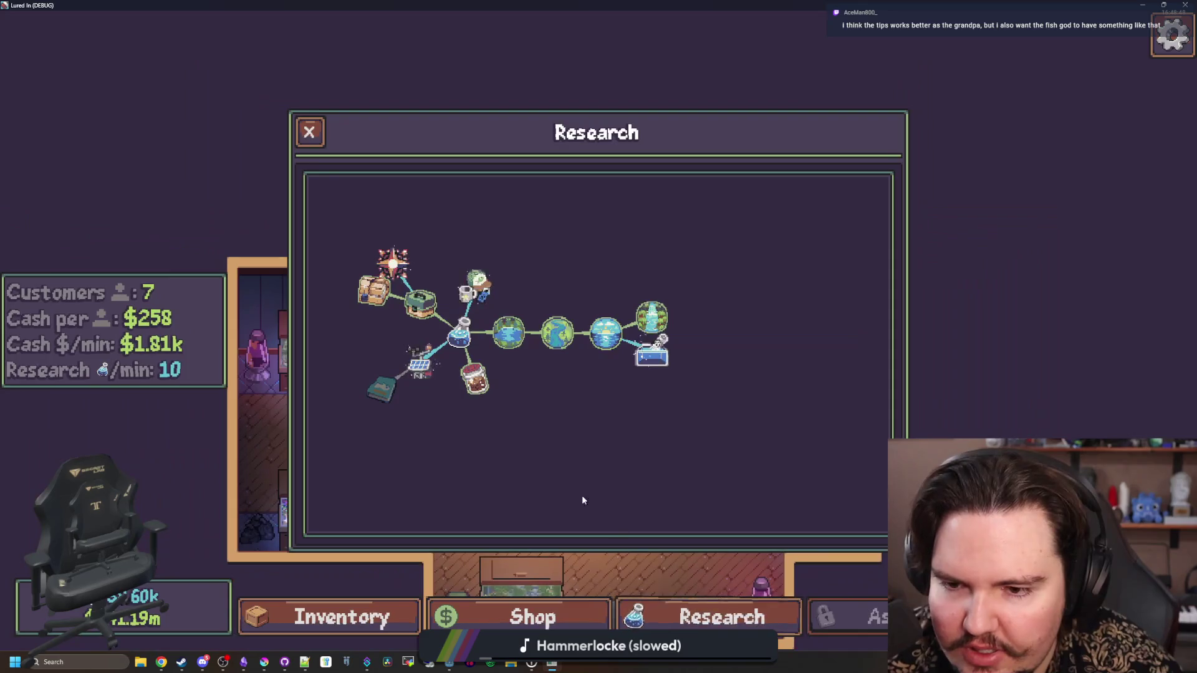
pyautogui.scroll(2, 620, 476)
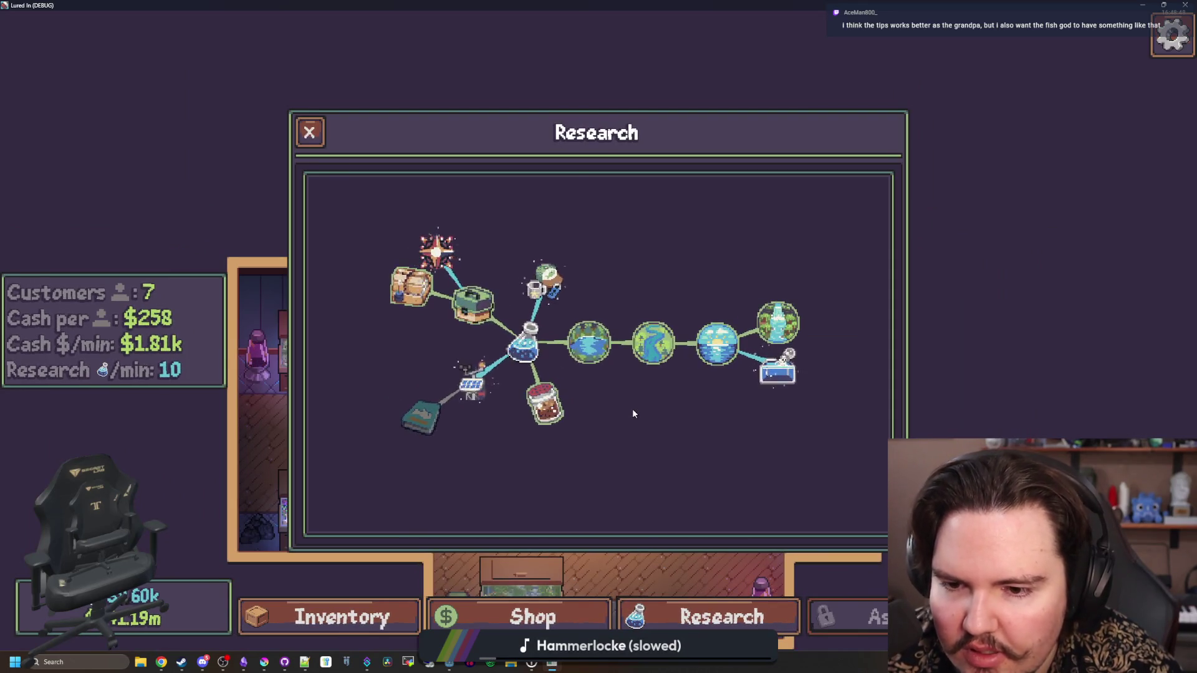
pyautogui.scroll(-3, 631, 409)
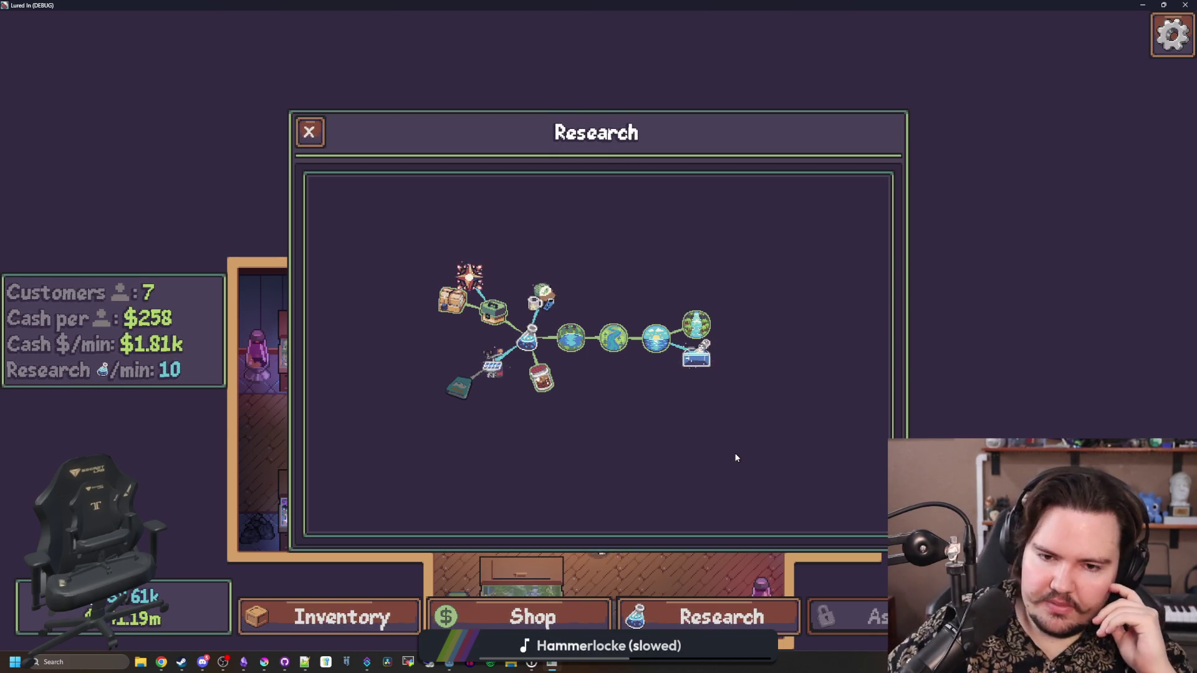
pyautogui.click(307, 132)
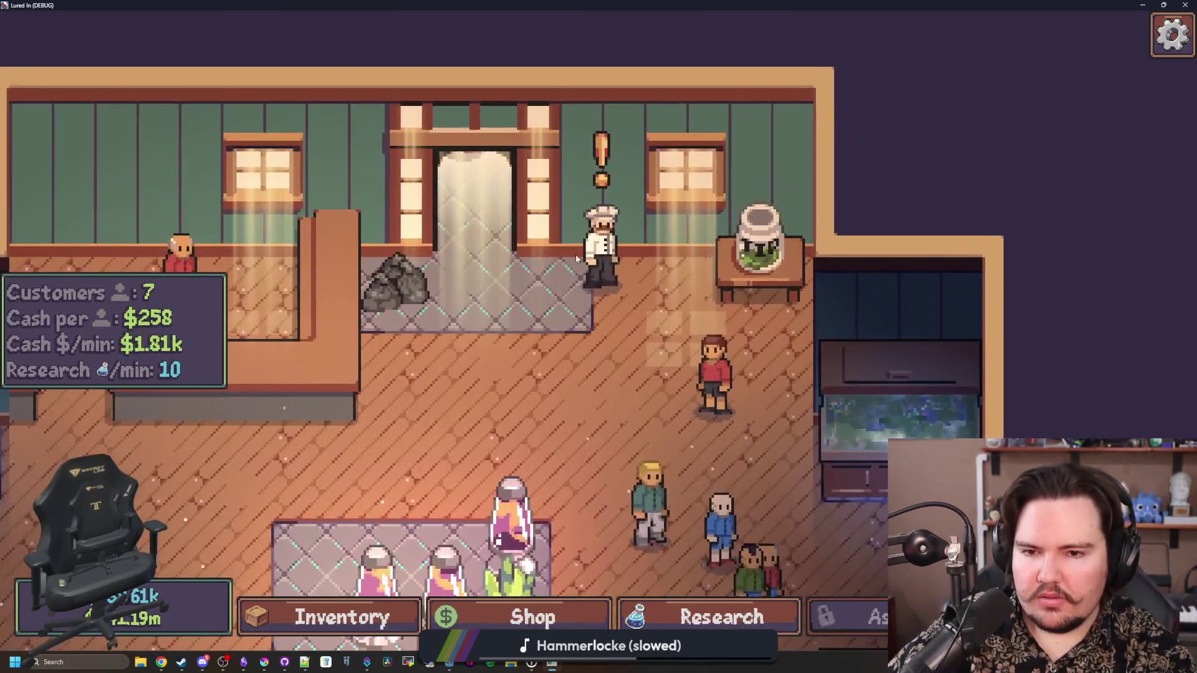
# Open and dismiss the chef's trade offer on the shop floor
pyautogui.click(601, 249)
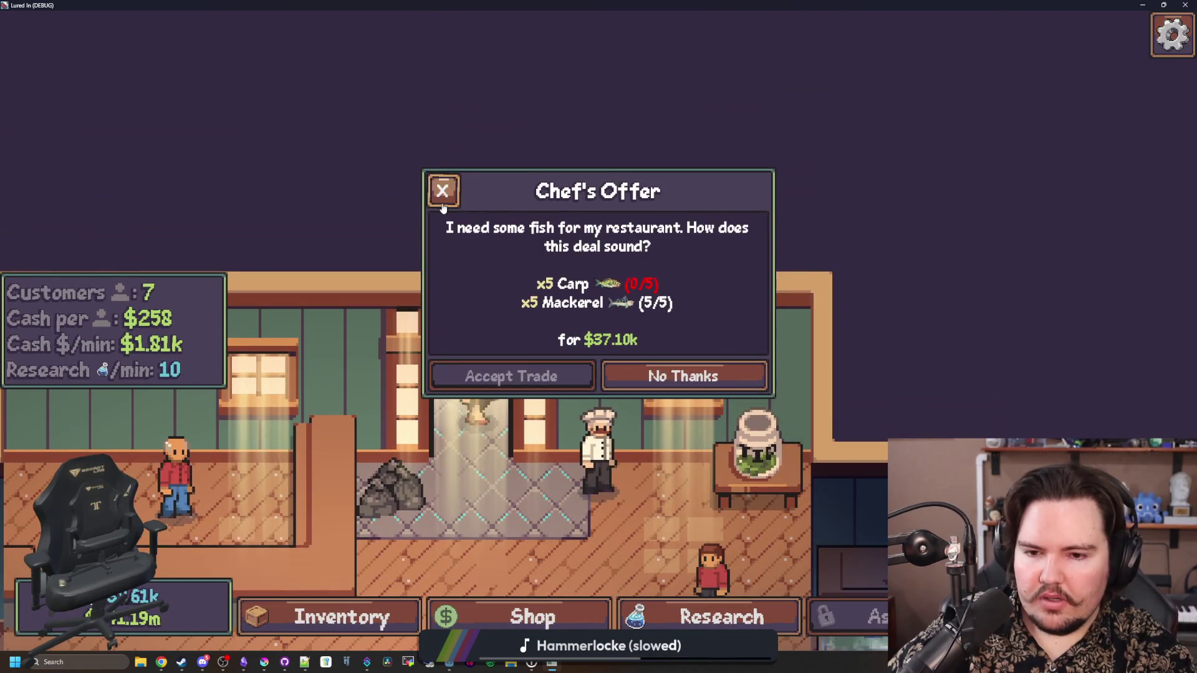
pyautogui.click(442, 203)
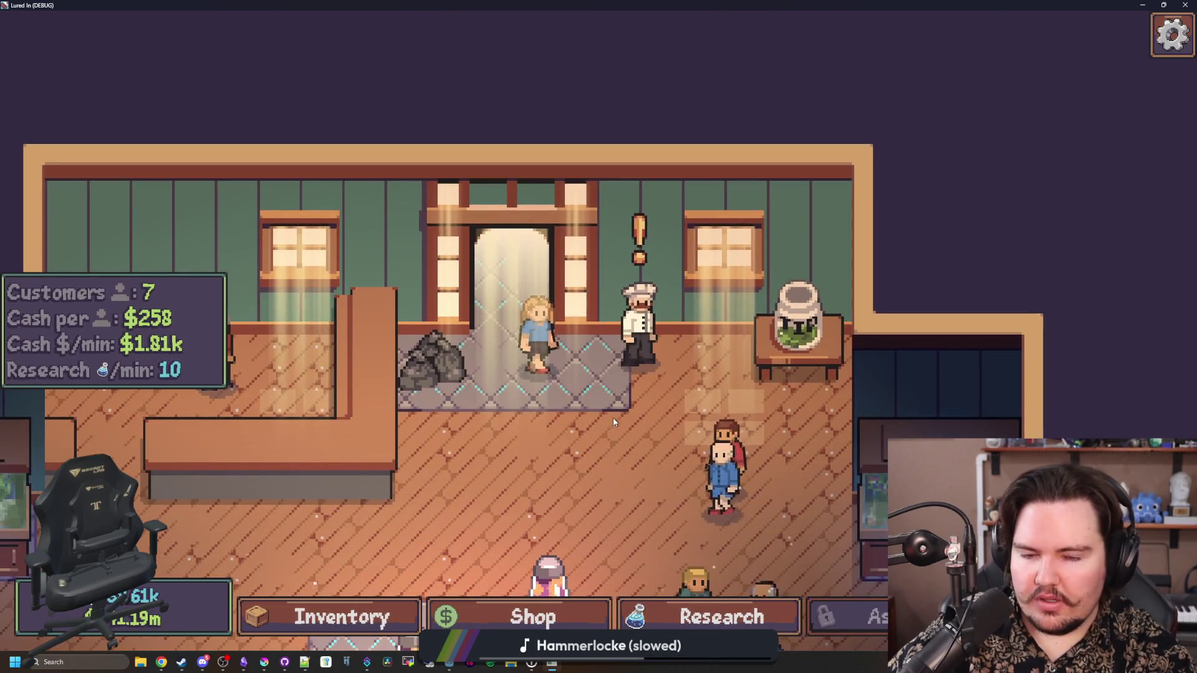
pyautogui.scroll(3, 612, 417)
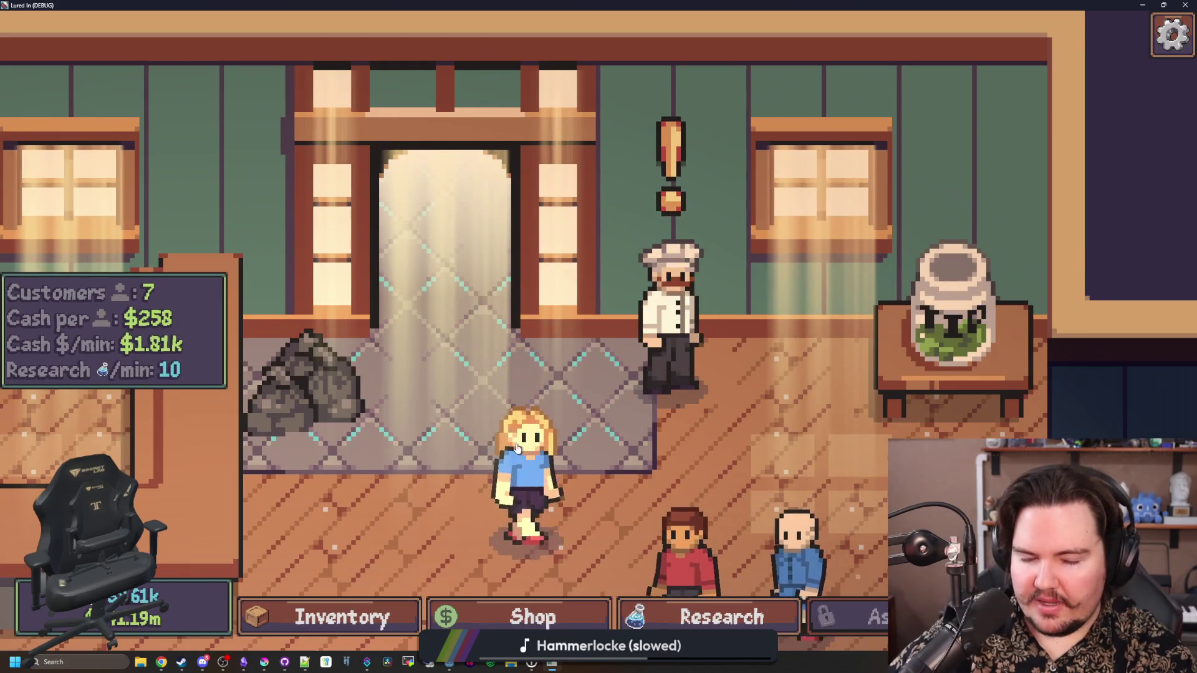
pyautogui.scroll(-3, 690, 424)
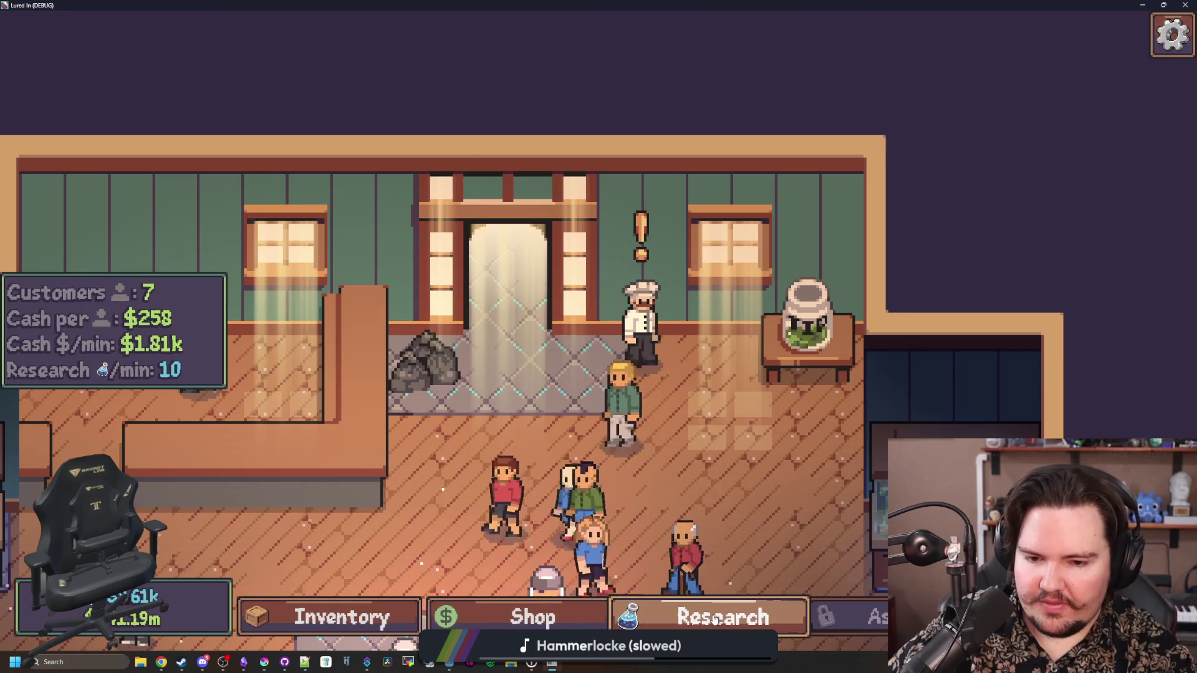
# Reopen the research tree, zoom into it, and bring up a new Chrome tab
pyautogui.click(715, 617)
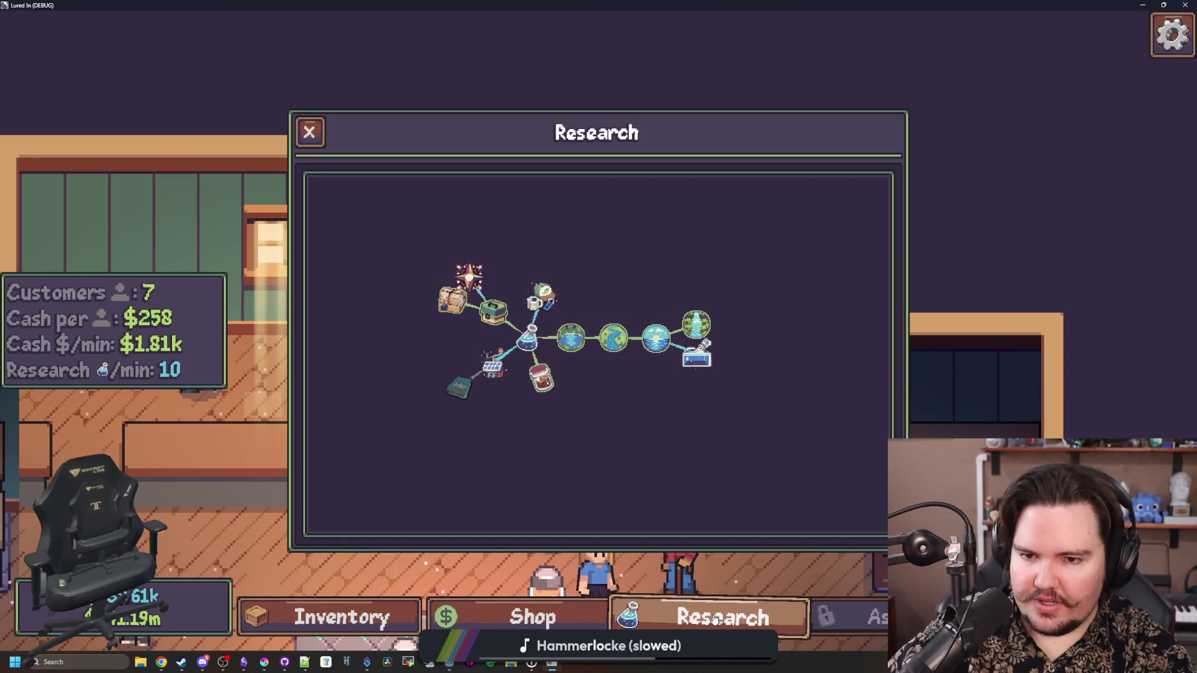
pyautogui.scroll(2, 577, 409)
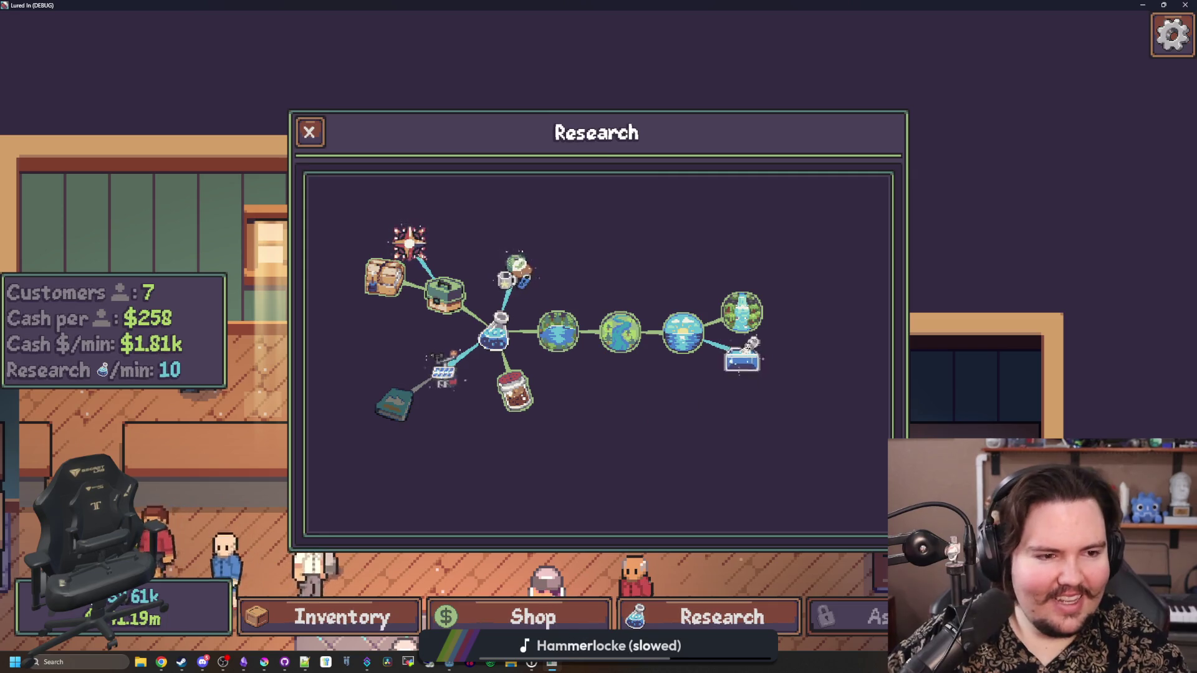
pyautogui.press('super+2')
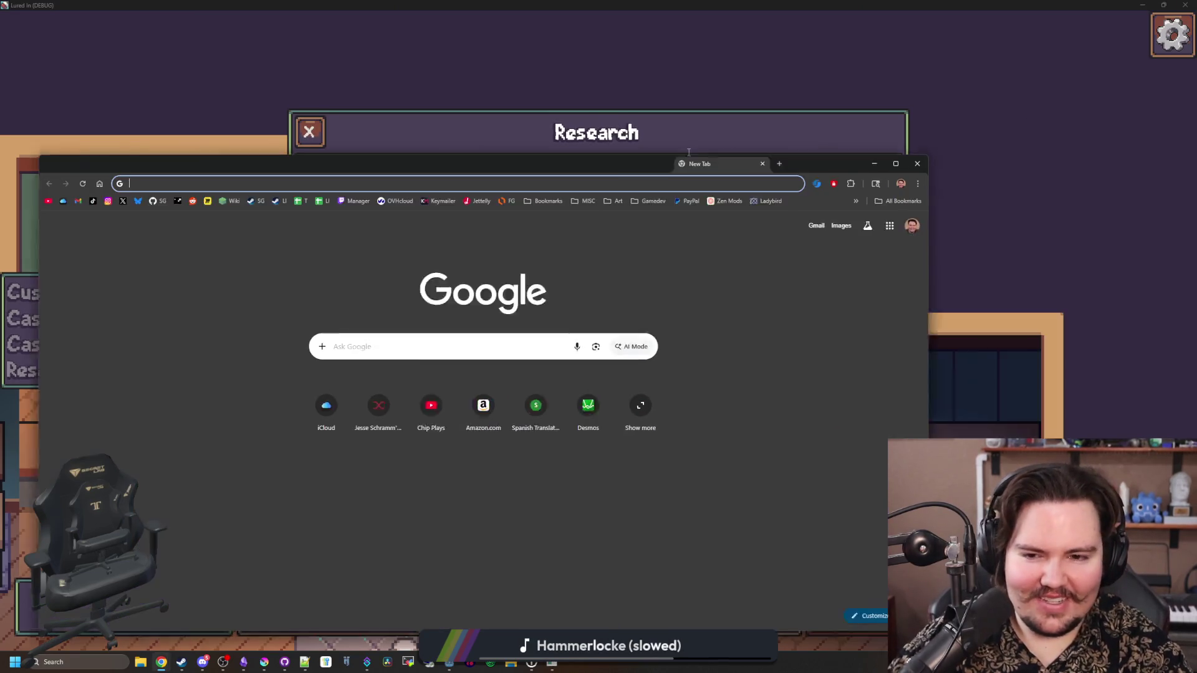
# Search Google Images for 'hl2 researcher' and preview the Isaac Kleiner result
pyautogui.write('hl2 researcher')
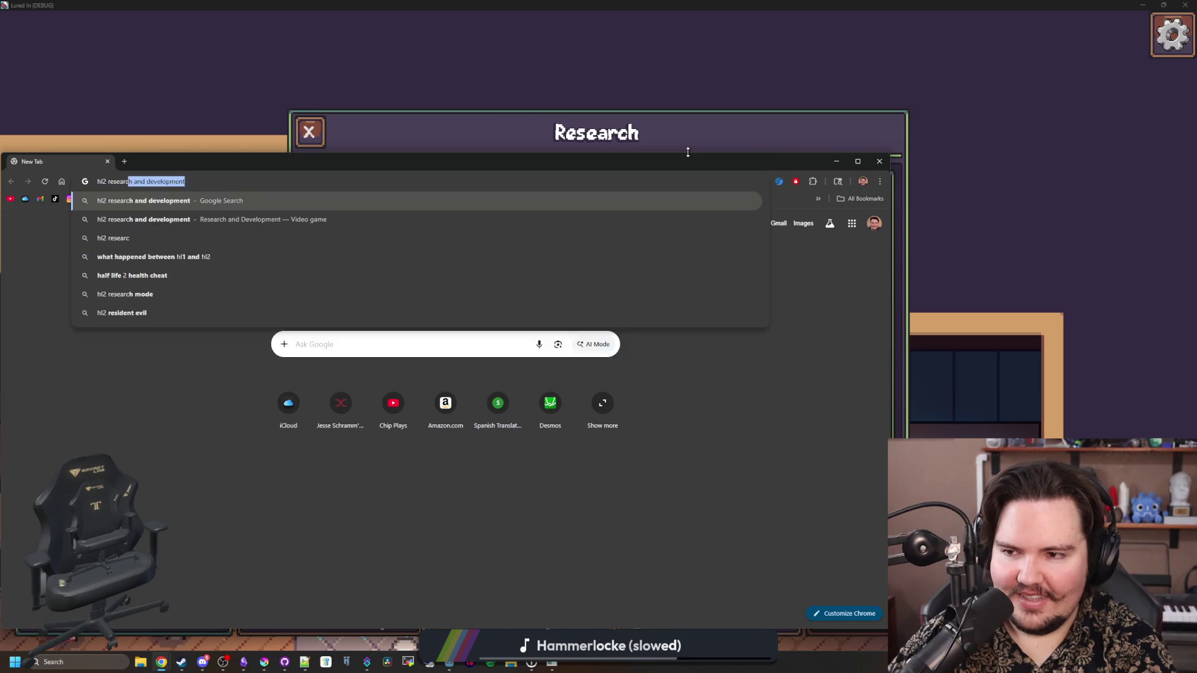
pyautogui.press('Return')
pyautogui.click(151, 279)
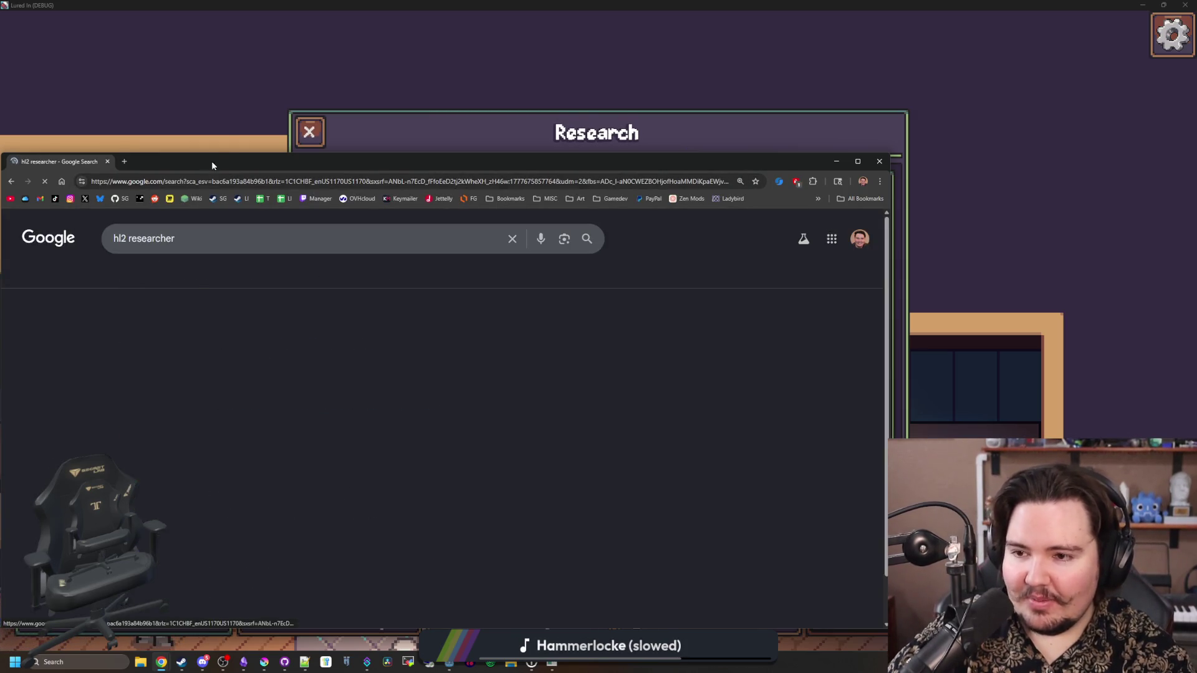
pyautogui.moveTo(225, 154); pyautogui.dragTo(293, 138)
pyautogui.click(114, 380)
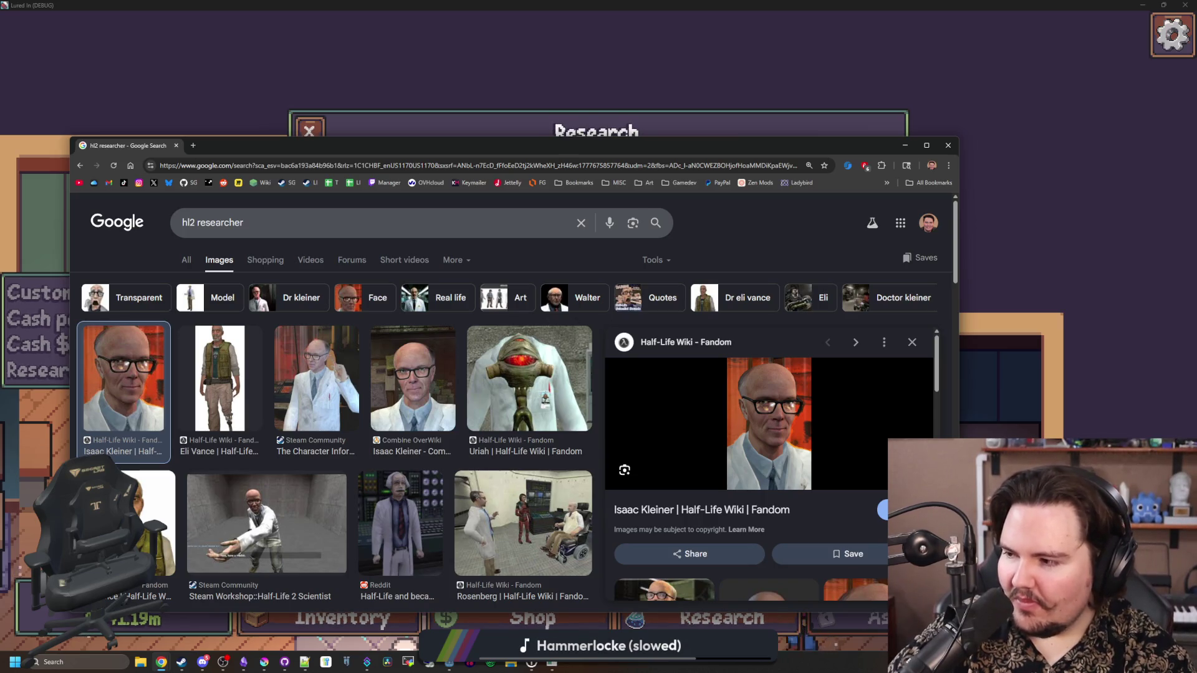
# Scroll through the results, then bring the game's research tree back in front
pyautogui.hotkey('alt', 'Tab')
pyautogui.scroll(-10, 514, 392)
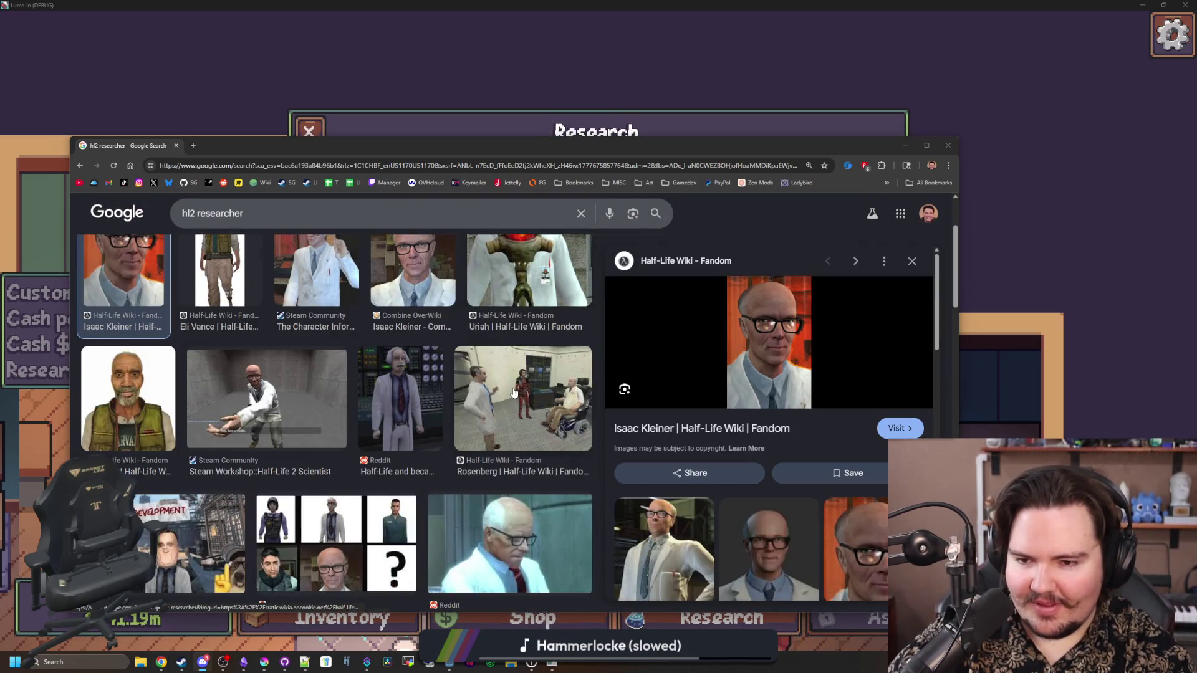
pyautogui.scroll(-10, 260, 337)
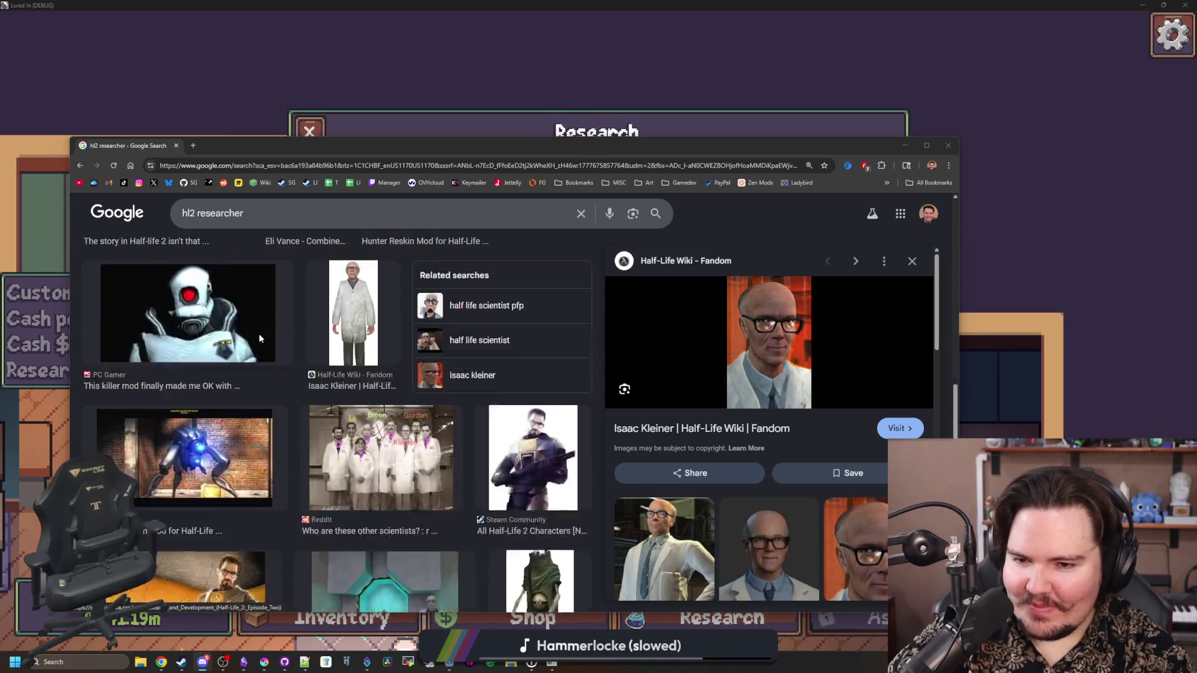
pyautogui.scroll(20, 259, 334)
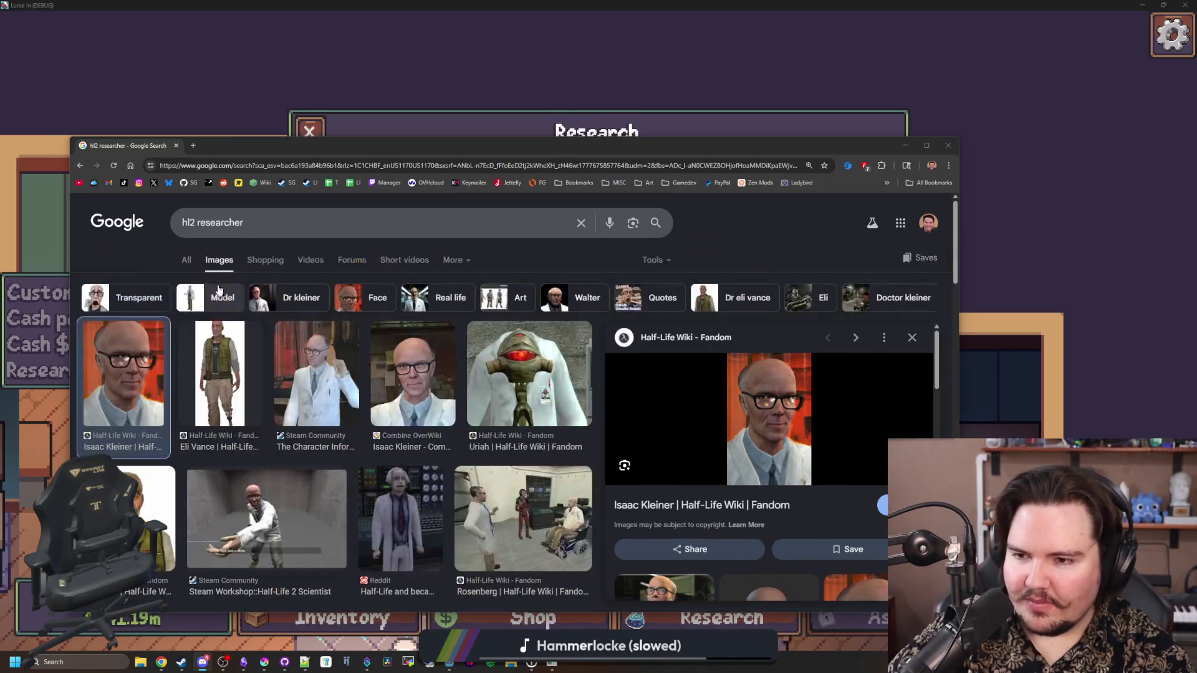
pyautogui.click(208, 115)
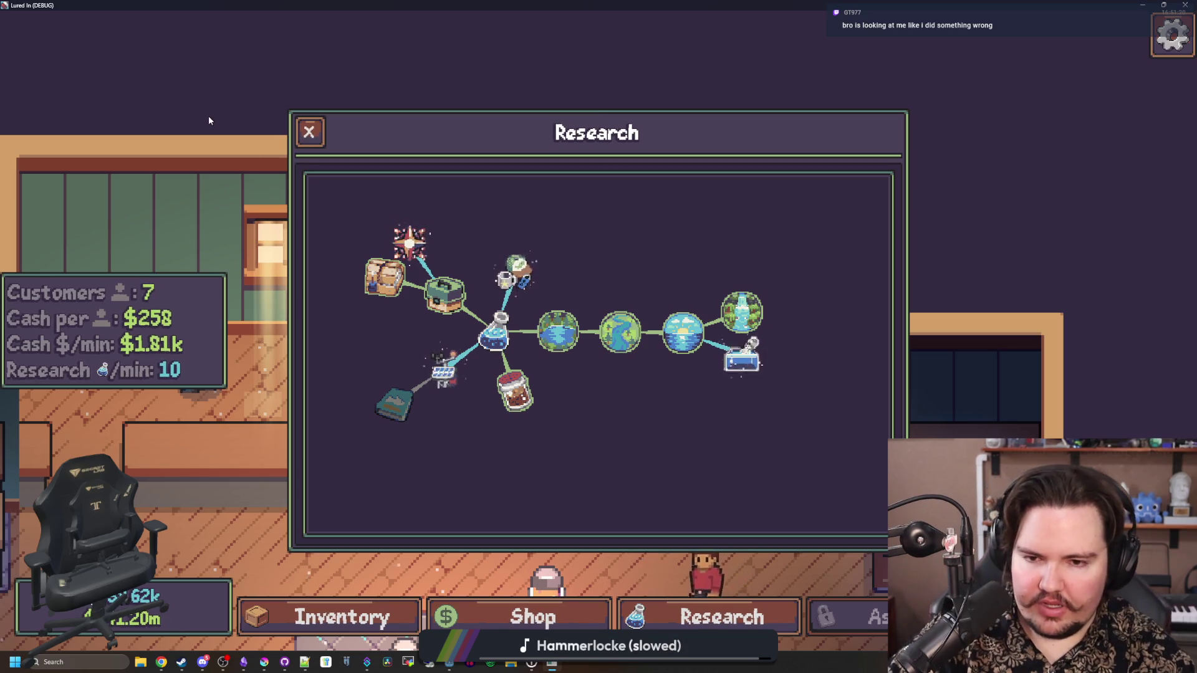
# Review and dismiss the Fish Food research card, then open the Fish Tank 3 panel
pyautogui.scroll(2, 692, 368)
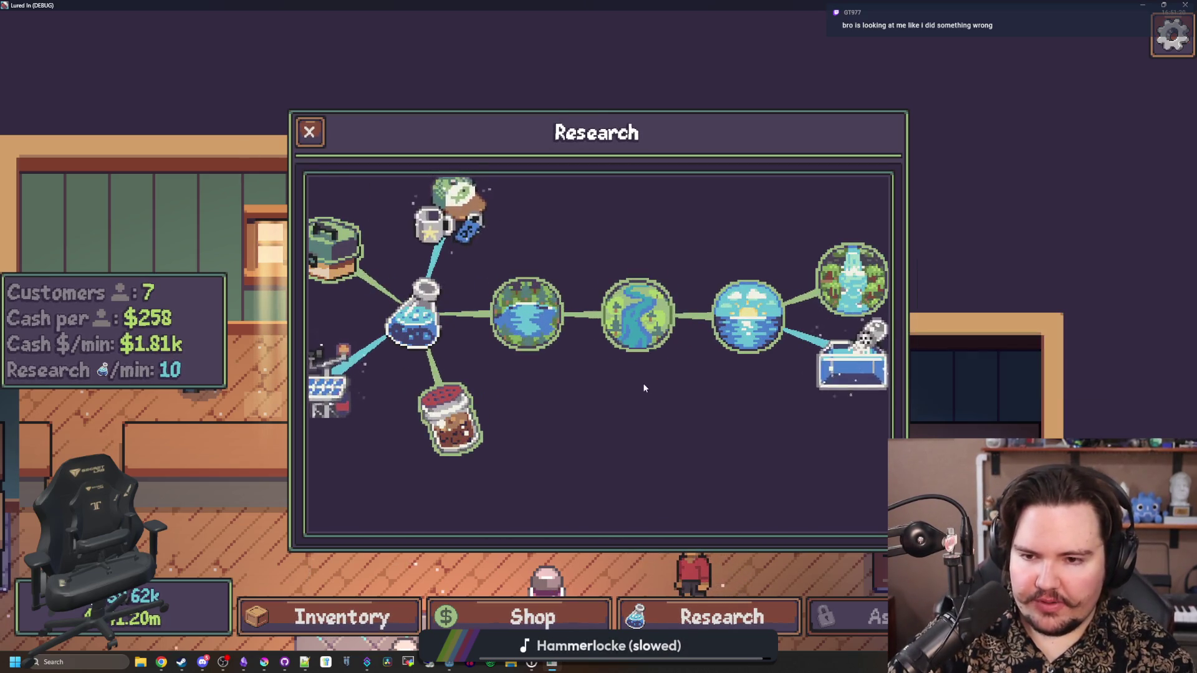
pyautogui.scroll(-3, 575, 453)
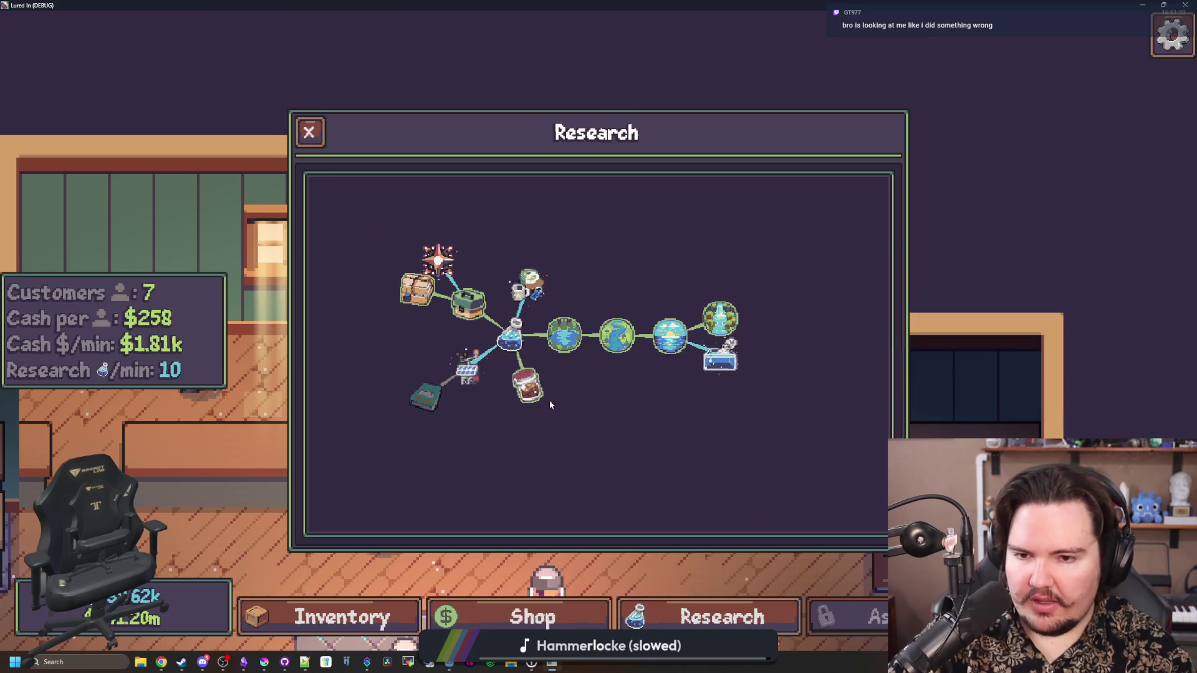
pyautogui.moveTo(536, 401)
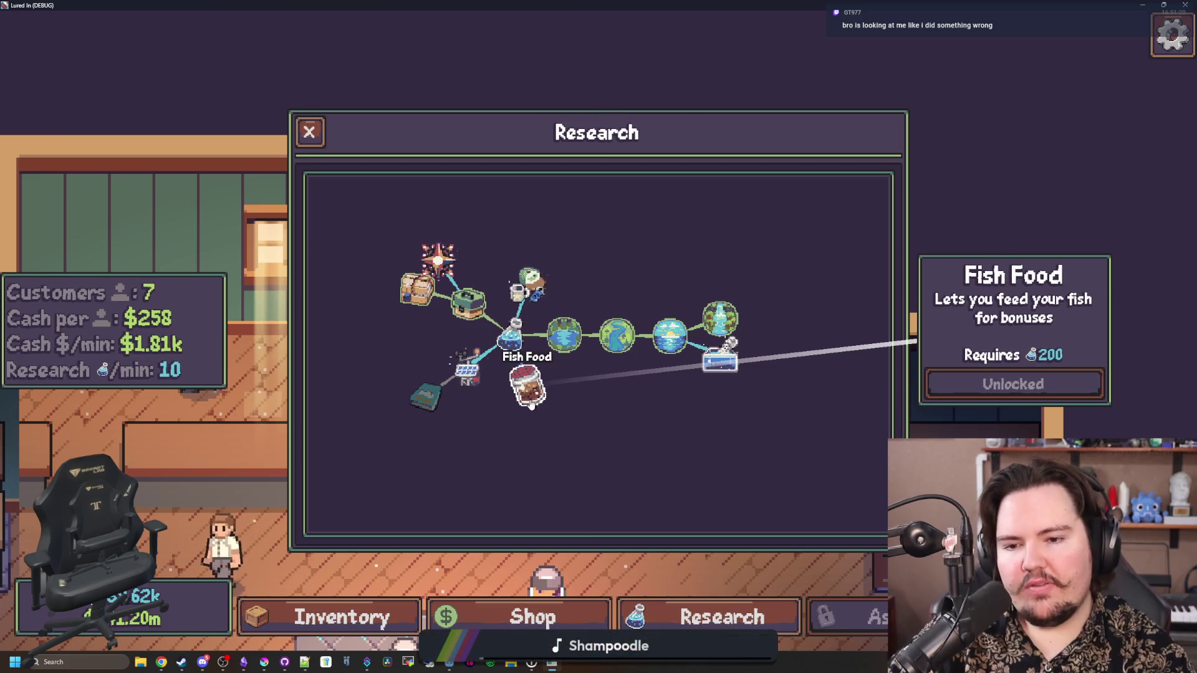
pyautogui.click(559, 449)
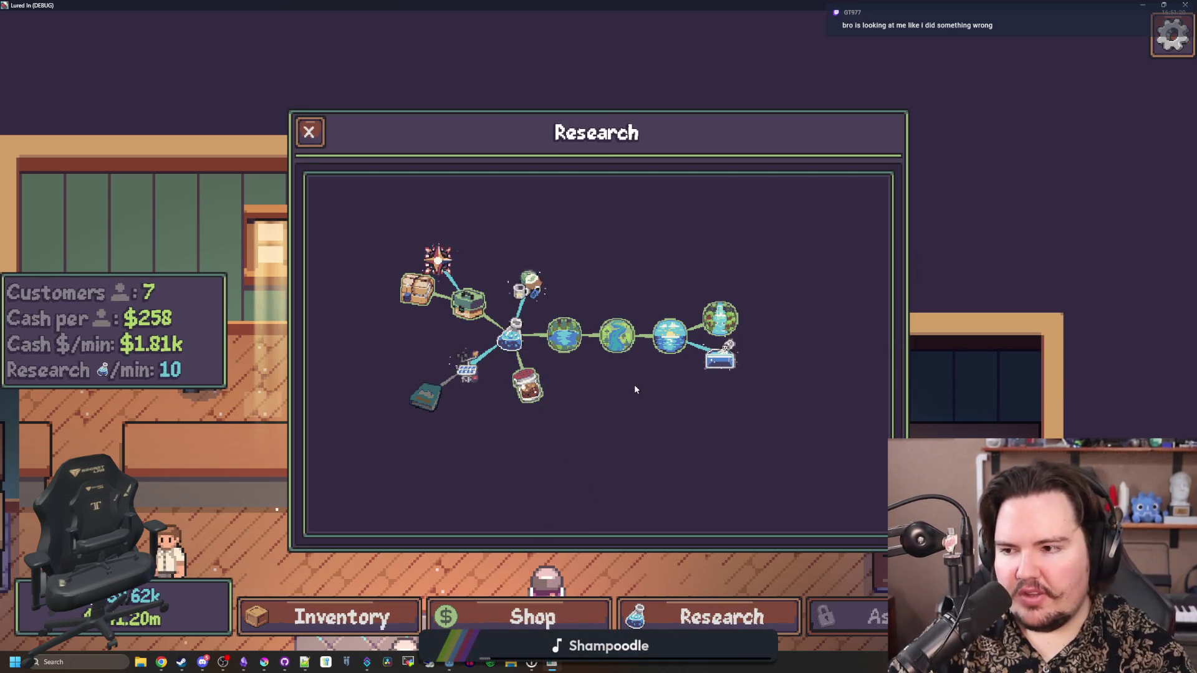
pyautogui.scroll(-3, 548, 235)
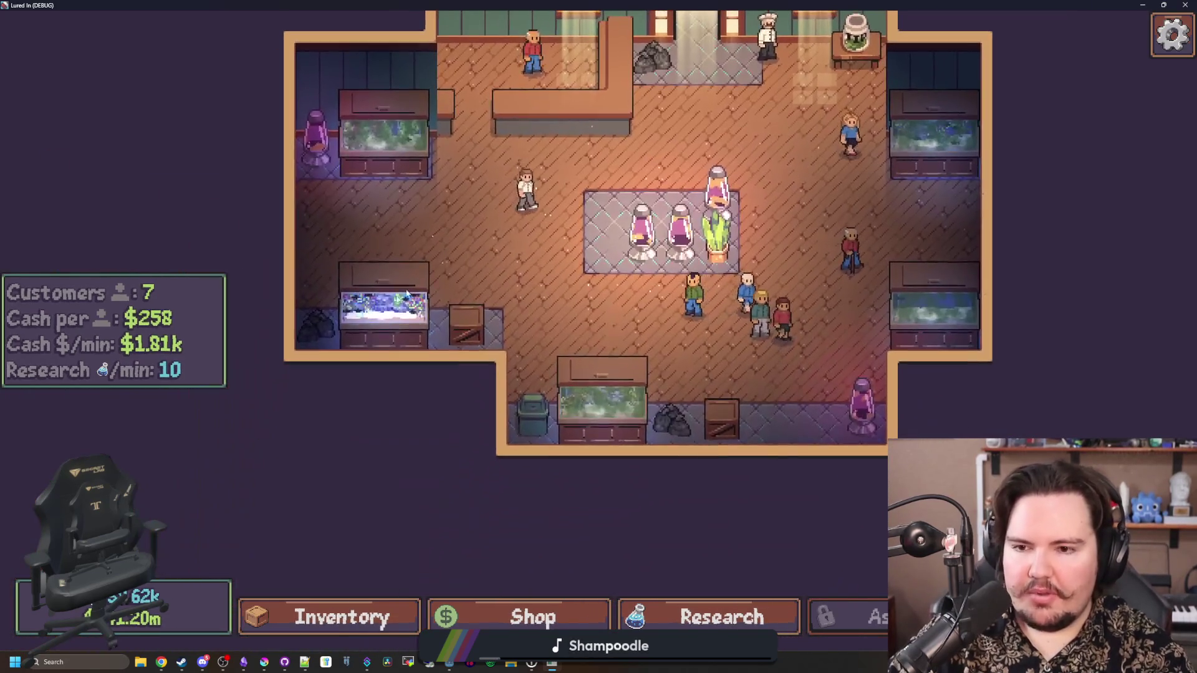
pyautogui.click(387, 304)
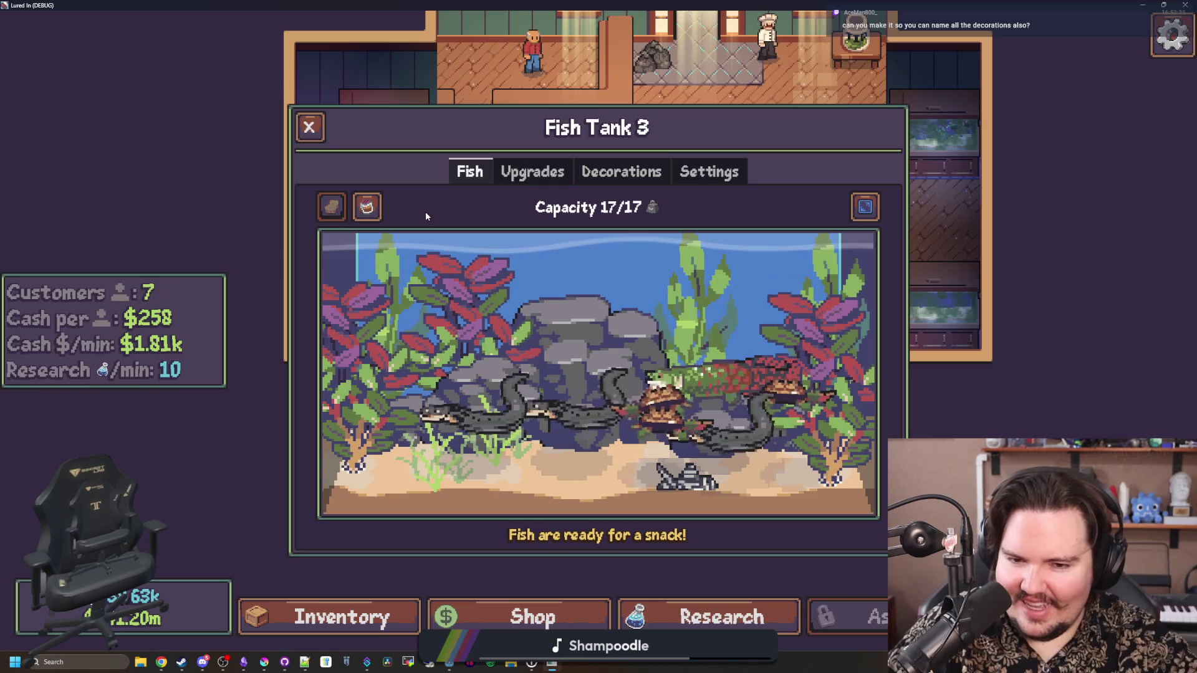
# Open and close the Large Rock's Scale/Rotation options in Fish Tank 3, then switch to the Lured In notes
pyautogui.click(586, 349)
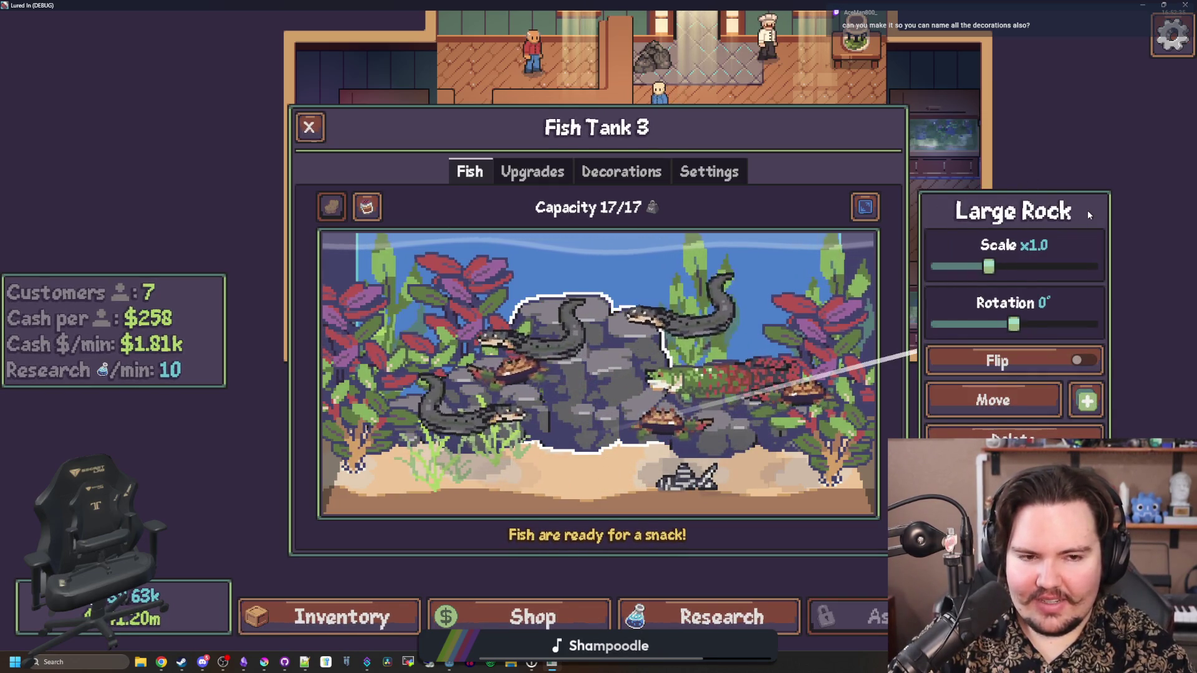
pyautogui.click(602, 331)
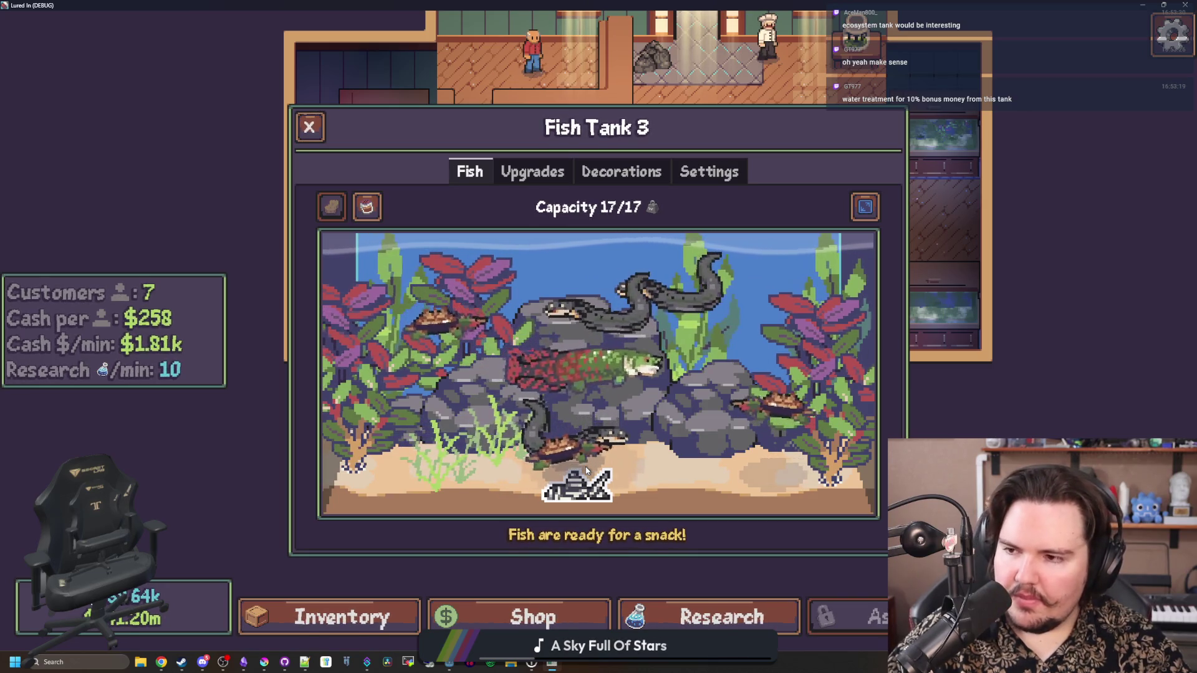
pyautogui.hotkey('alt', 'Tab')
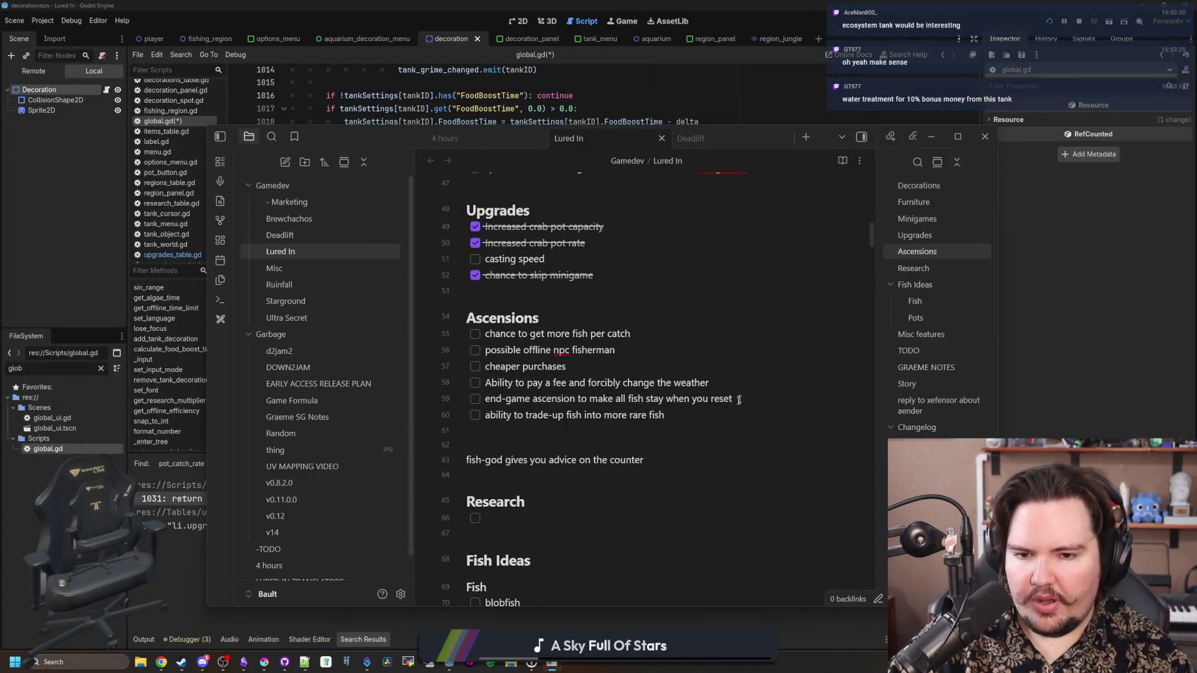
# Add 'autofeeder for endgame' below the trade-up fish idea in Ascensions, then return to the game
pyautogui.click(684, 414)
pyautogui.press('Return')
pyautogui.write('autofeeder for endgame')
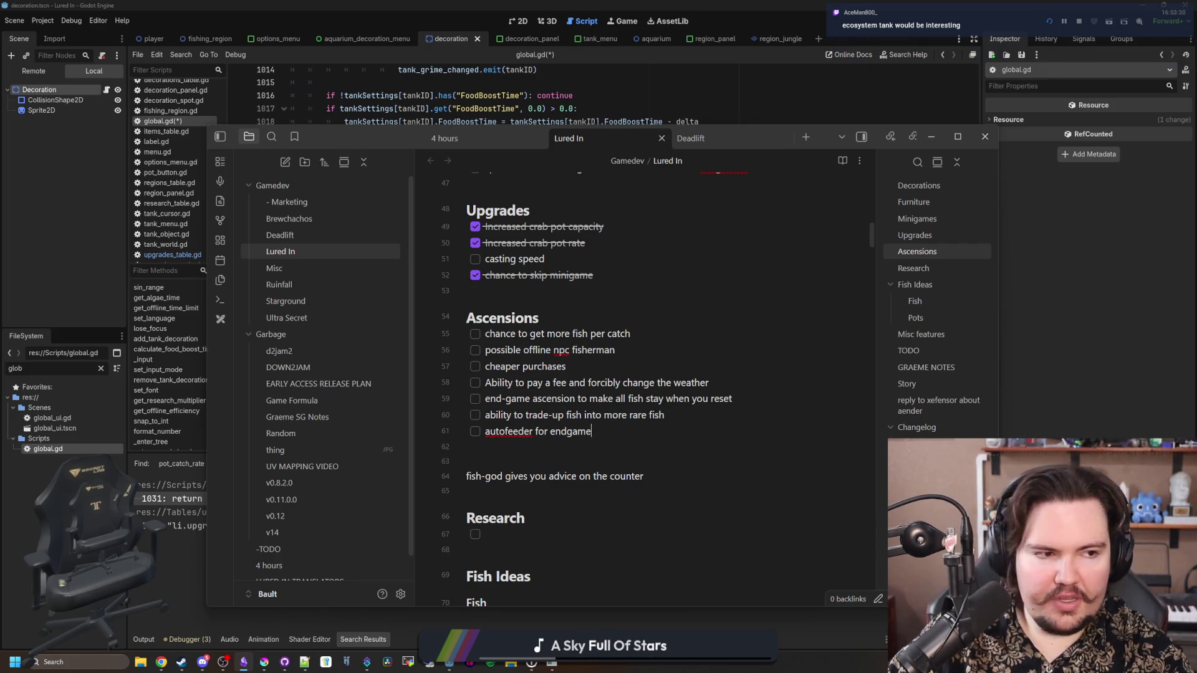
pyautogui.hotkey('alt', 'Tab')
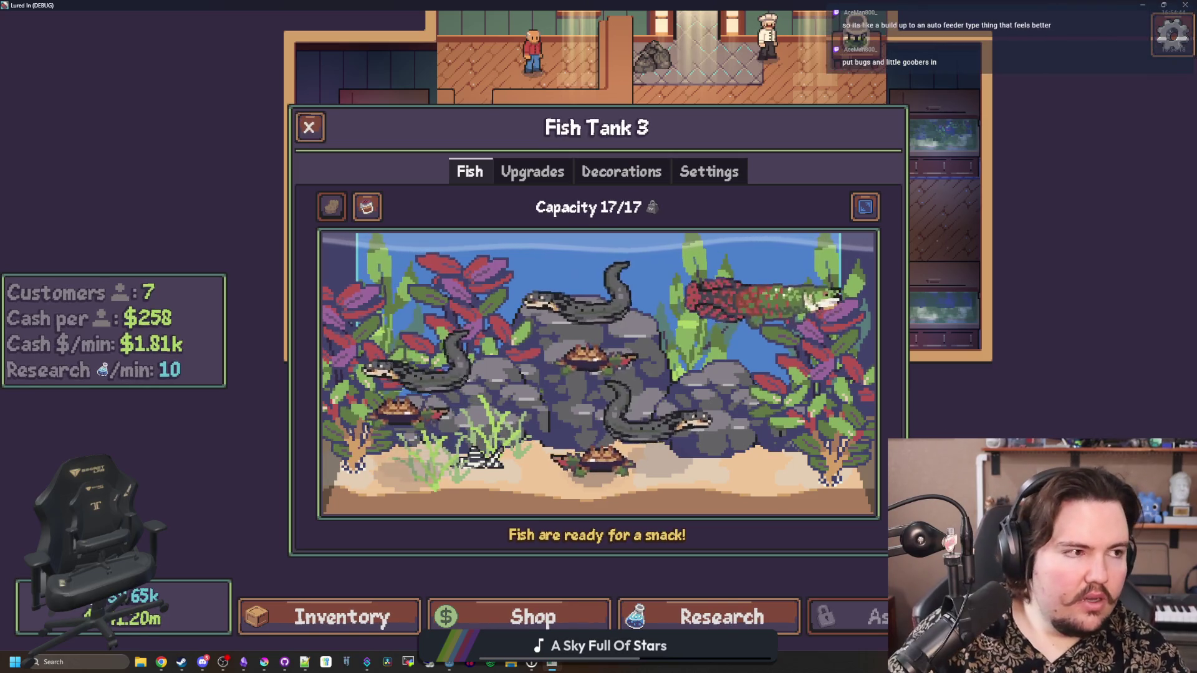
# Run a Google image search for 'hardscaping tank'
pyautogui.hotkey('alt', 'Tab')
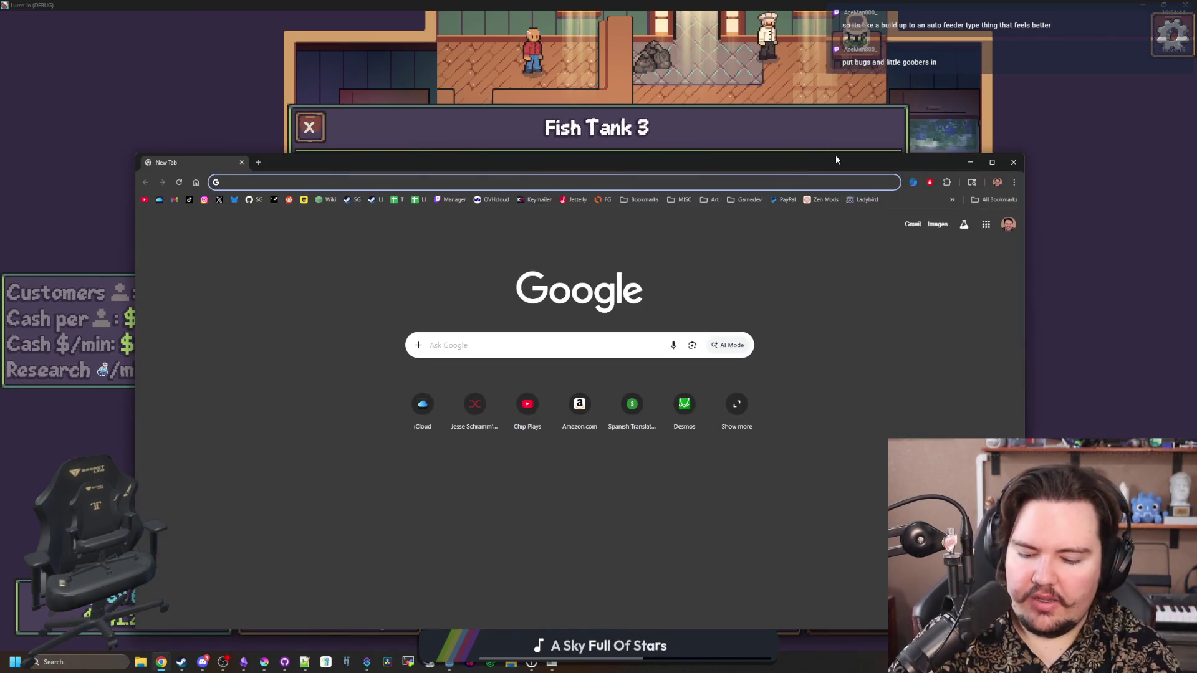
pyautogui.write('harscaping')
pyautogui.press('Return')
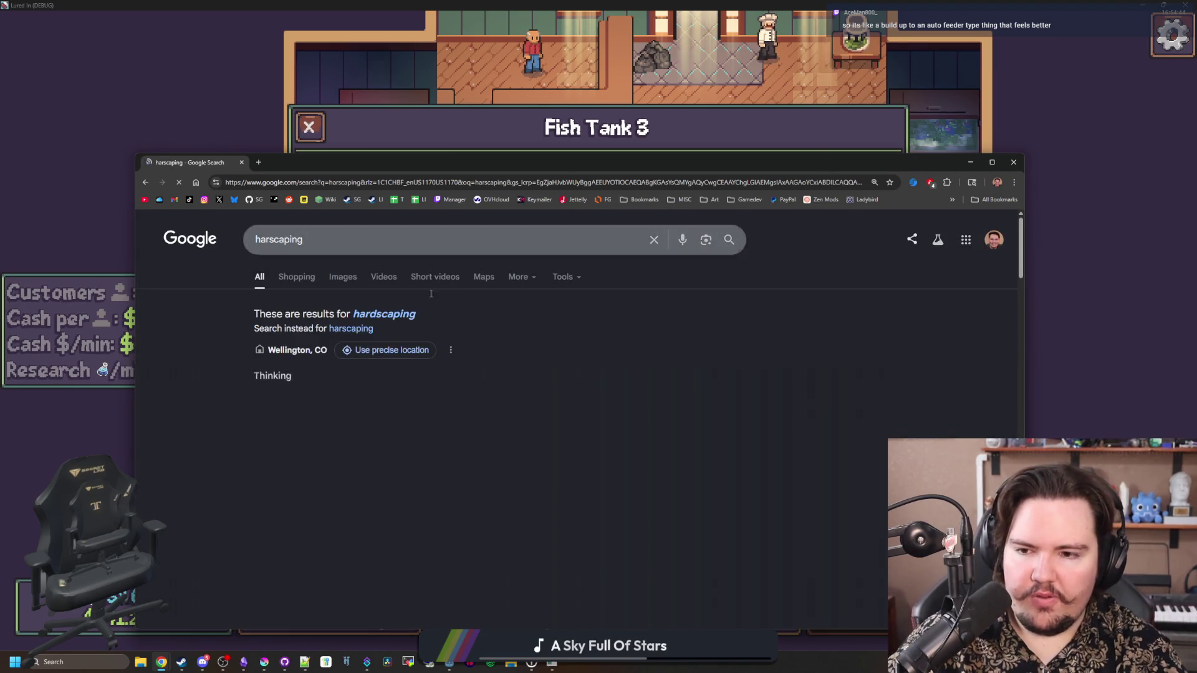
pyautogui.click(344, 278)
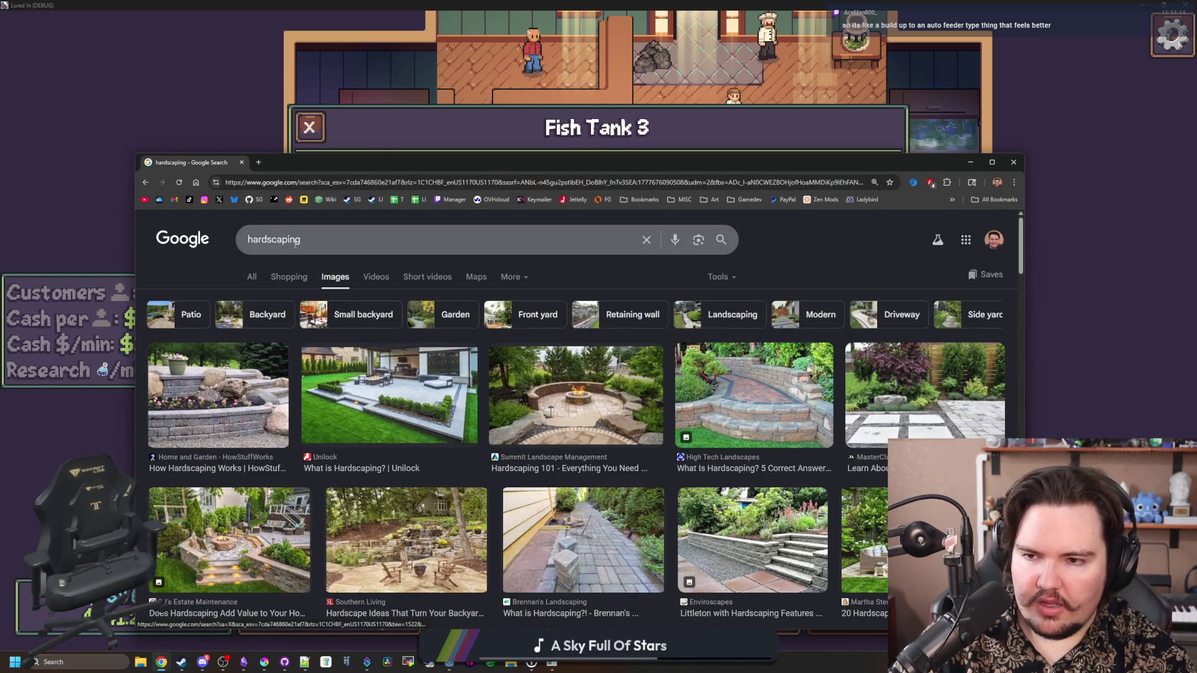
pyautogui.click(323, 242)
pyautogui.write('tank')
pyautogui.press('Return')
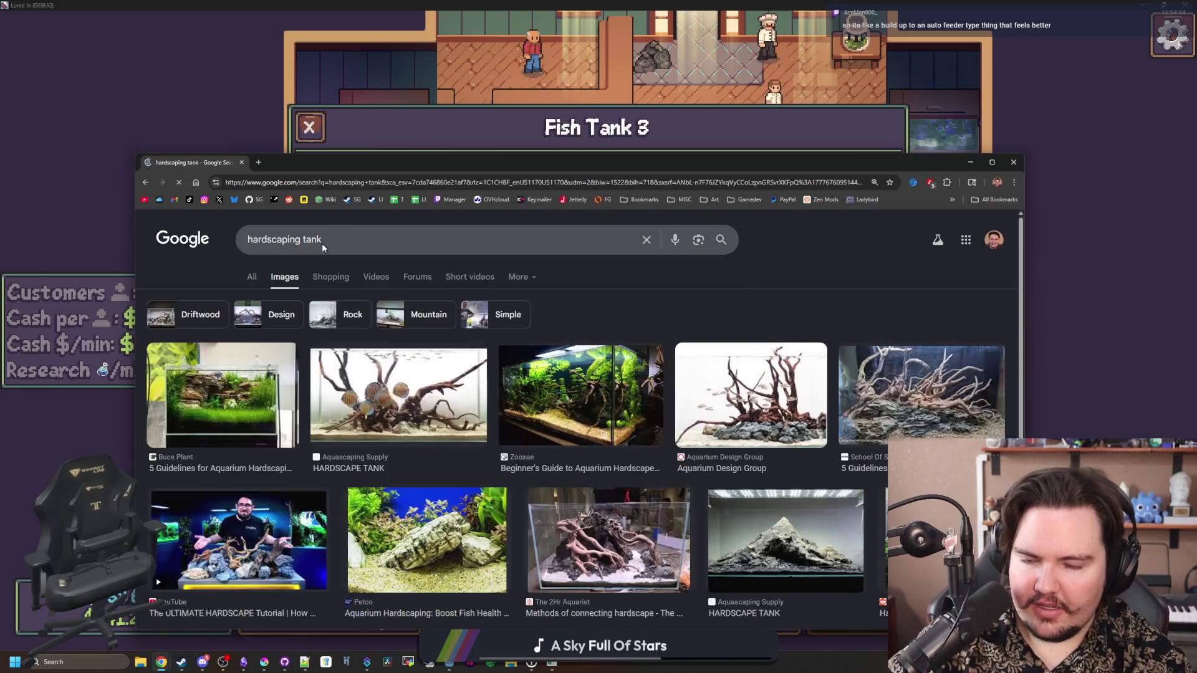
# Preview several hardscape tank images, including Glass Aqua Quick Scape 055 and Aquarium Design Group driftwood
pyautogui.click(232, 398)
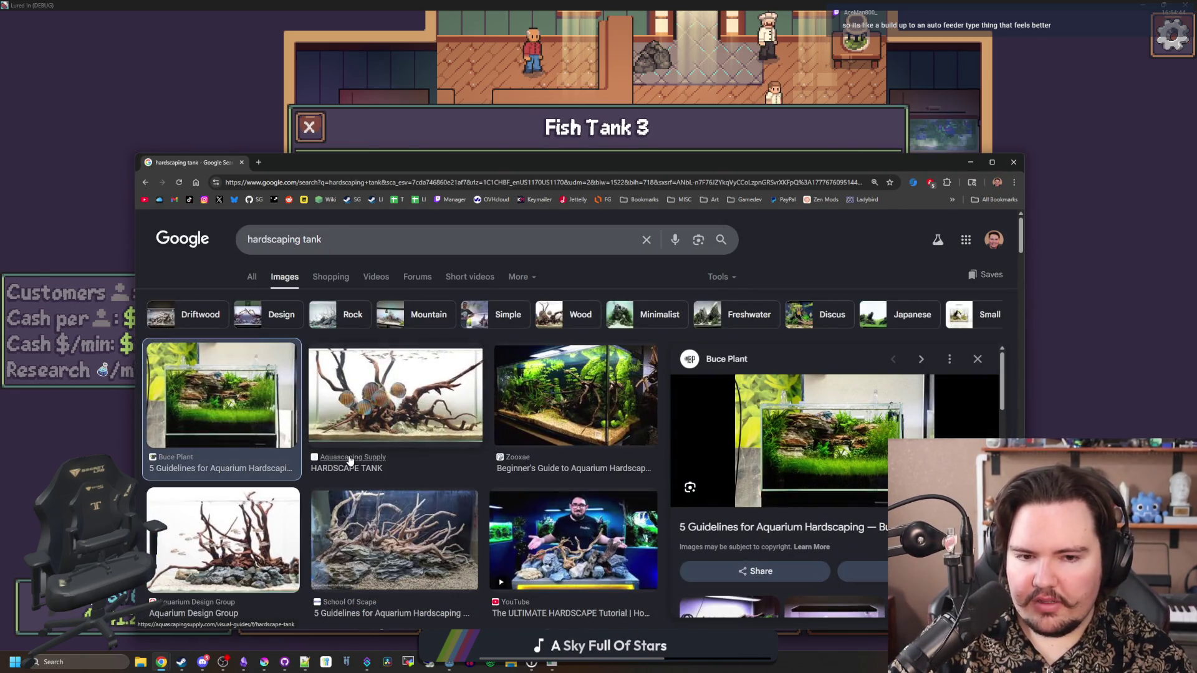
pyautogui.click(367, 394)
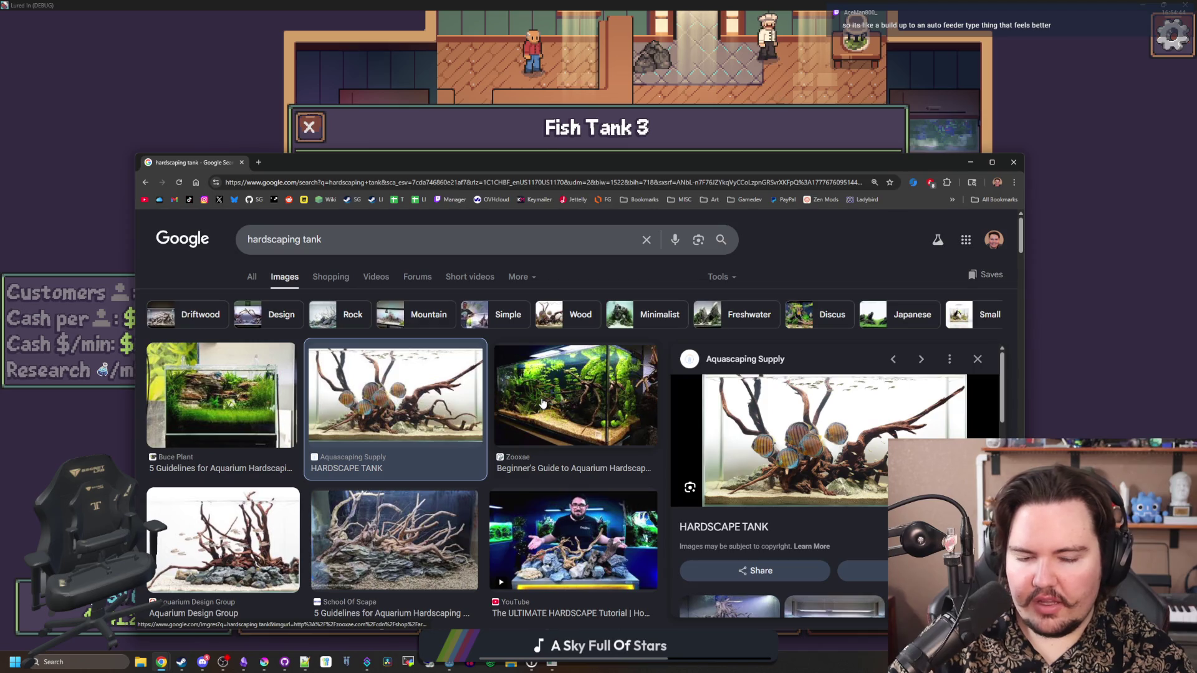
pyautogui.click(542, 403)
pyautogui.click(369, 542)
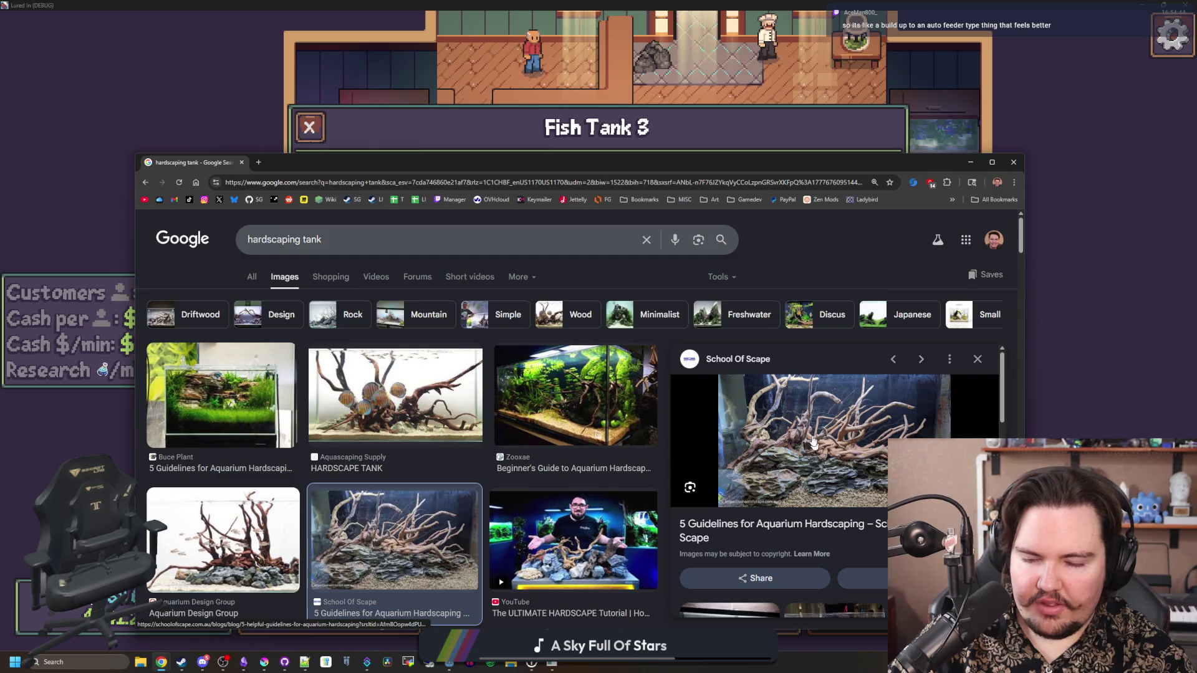
pyautogui.click(224, 539)
pyautogui.click(424, 533)
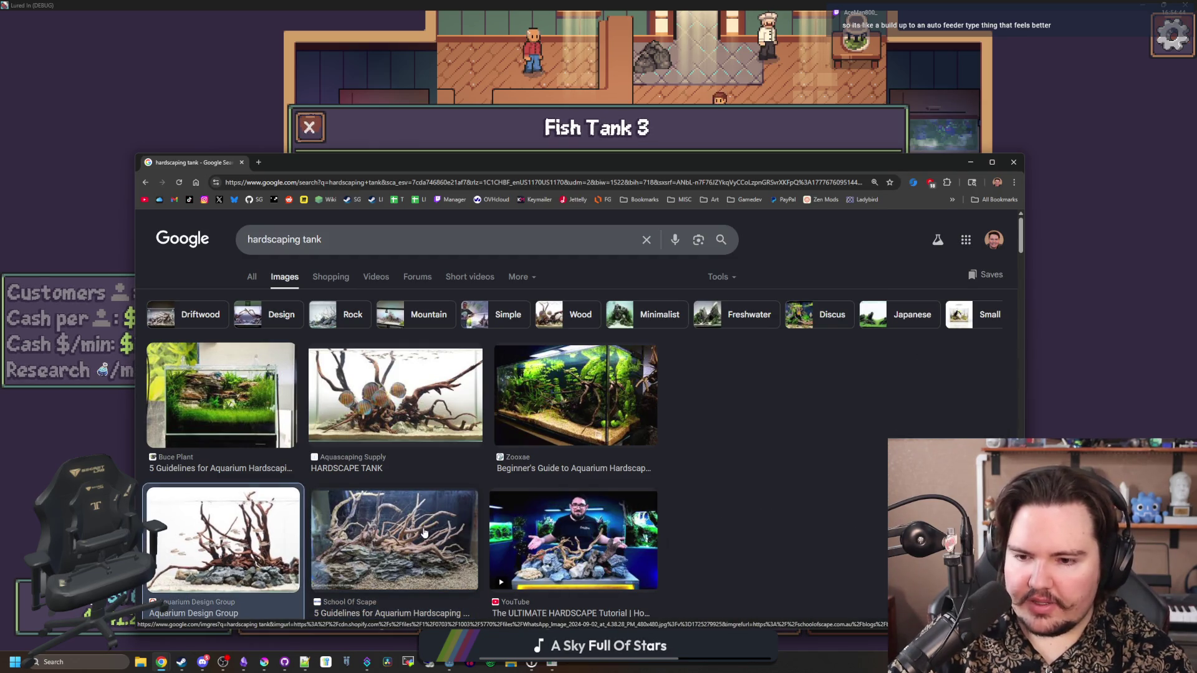
pyautogui.scroll(-3, 399, 511)
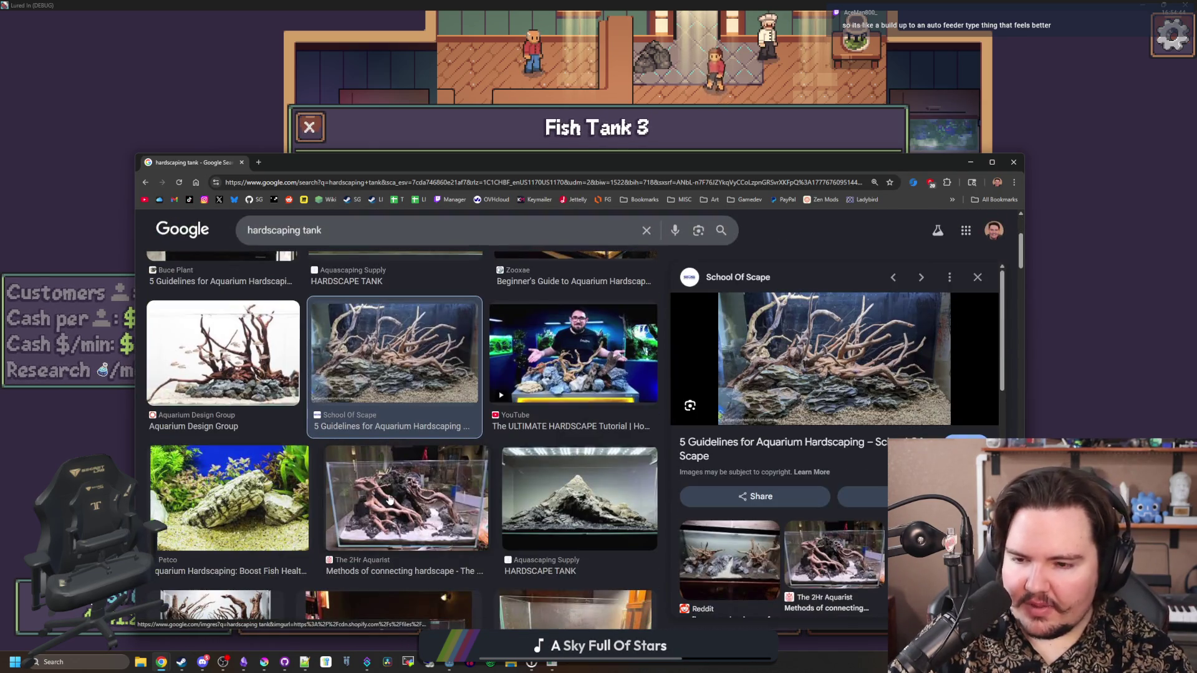
pyautogui.scroll(-3, 389, 499)
pyautogui.scroll(-1, 389, 499)
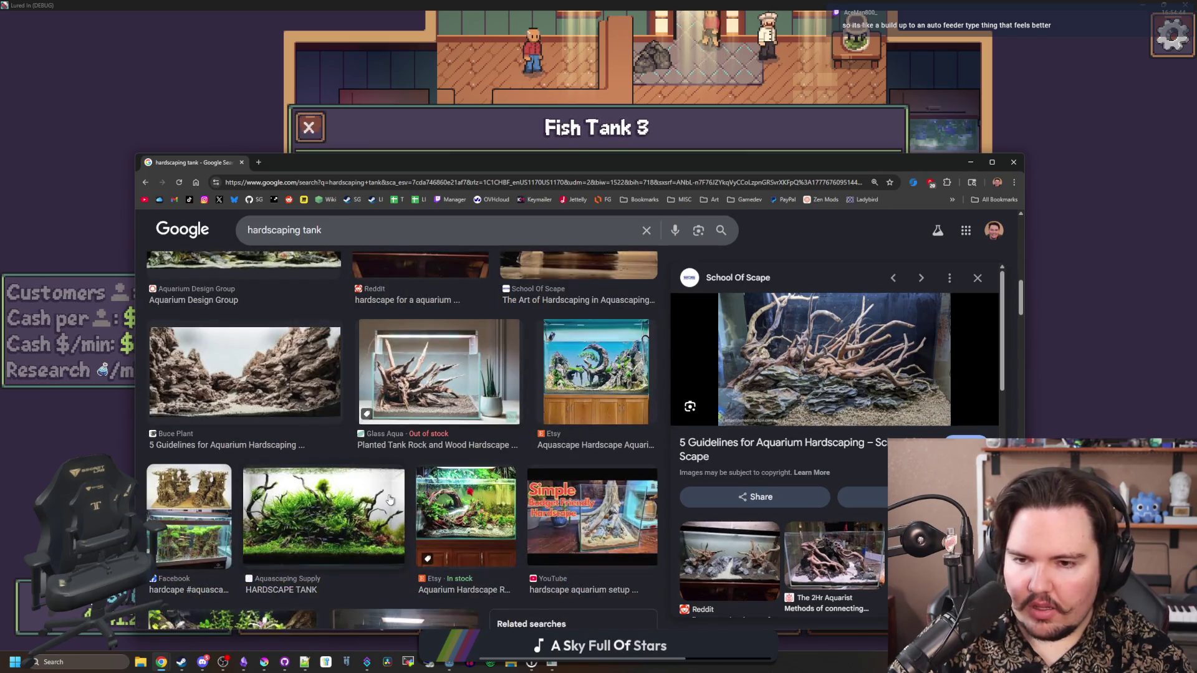
pyautogui.click(469, 367)
pyautogui.scroll(-2, 579, 440)
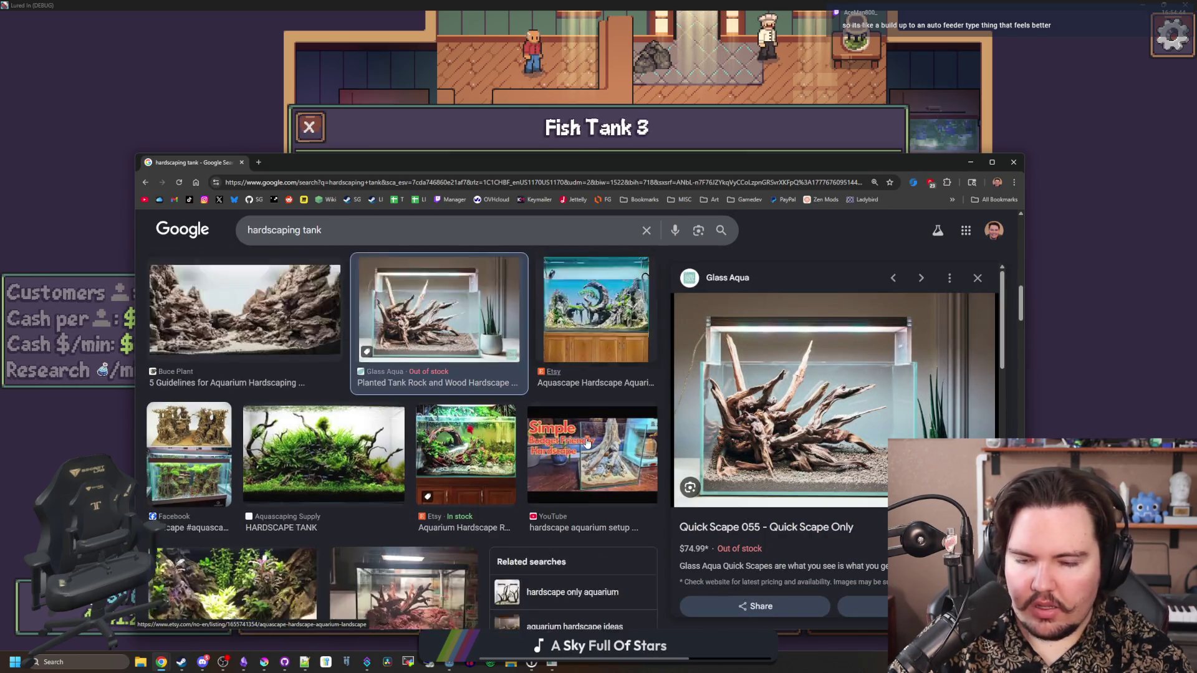
pyautogui.click(337, 406)
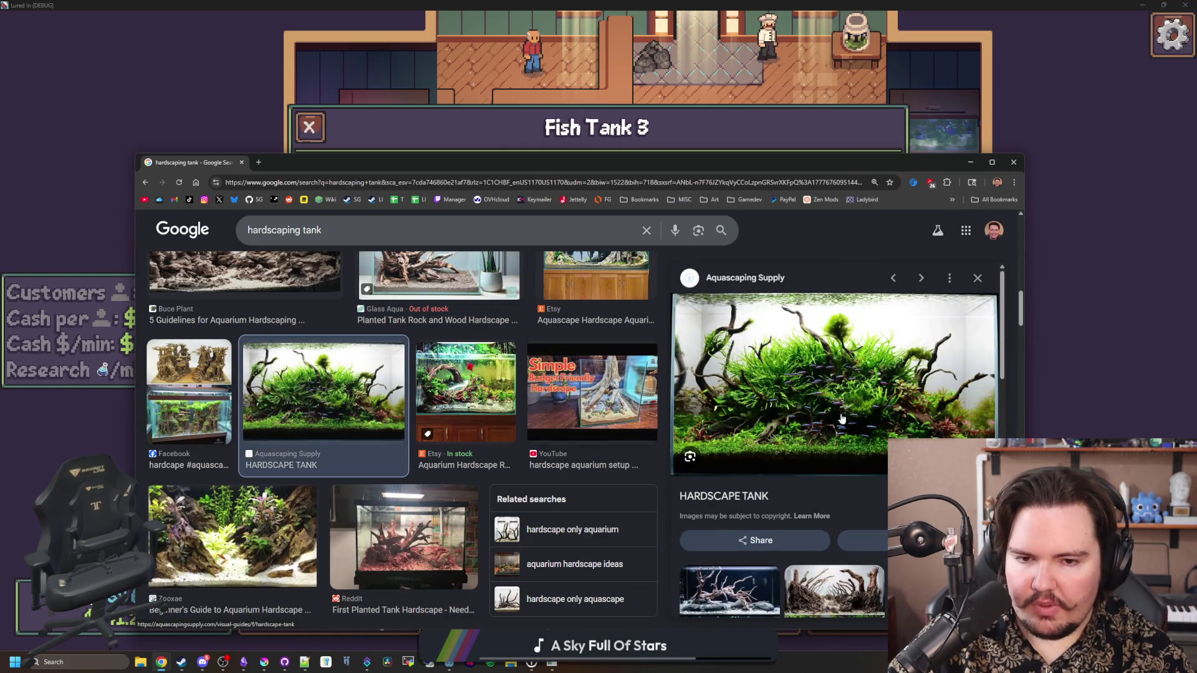
# Move Chrome aside, bring Fish Tank 3 back in front, and inspect a Mata Mata
pyautogui.moveTo(321, 167)
pyautogui.mouseDown()
pyautogui.moveTo(723, 462)
pyautogui.moveTo(795, 540)
pyautogui.moveTo(300, 129)
pyautogui.moveTo(319, 127)
pyautogui.mouseUp()
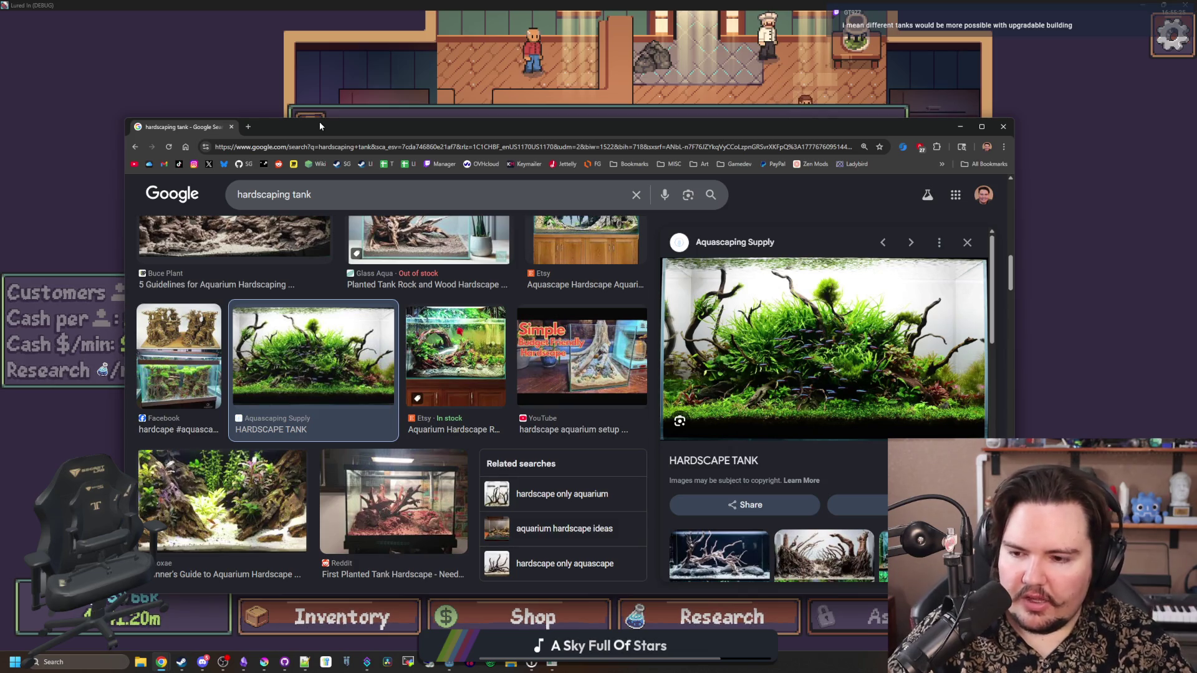
pyautogui.hotkey('alt', 'Tab')
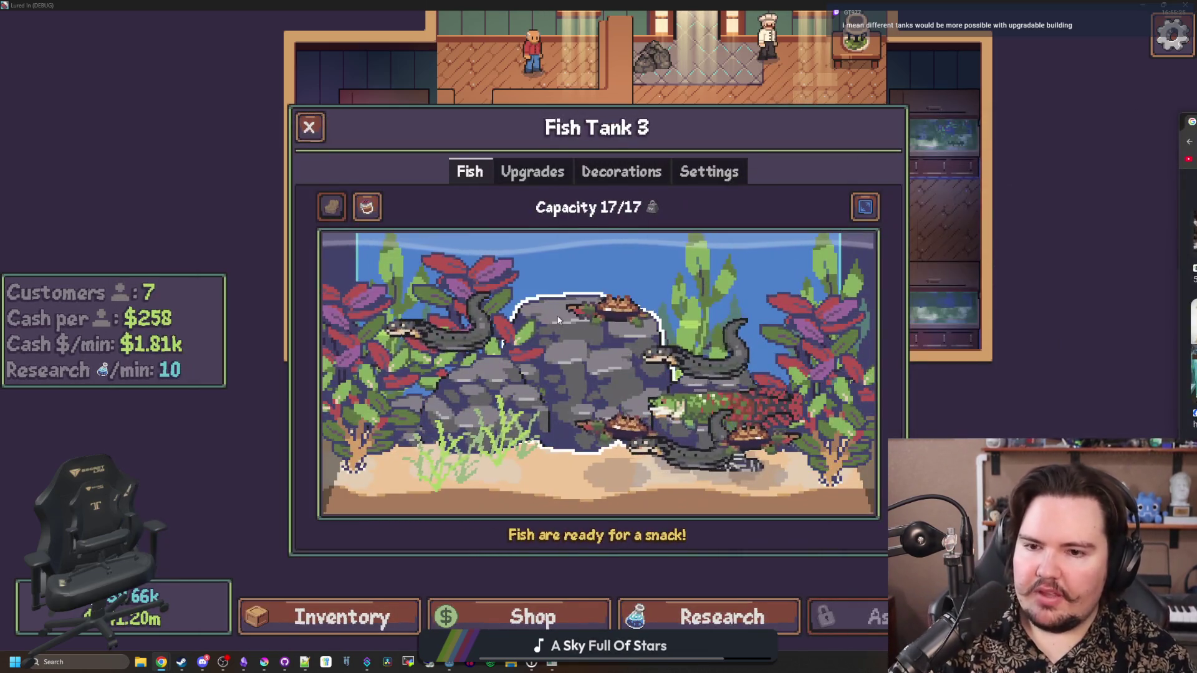
pyautogui.click(611, 305)
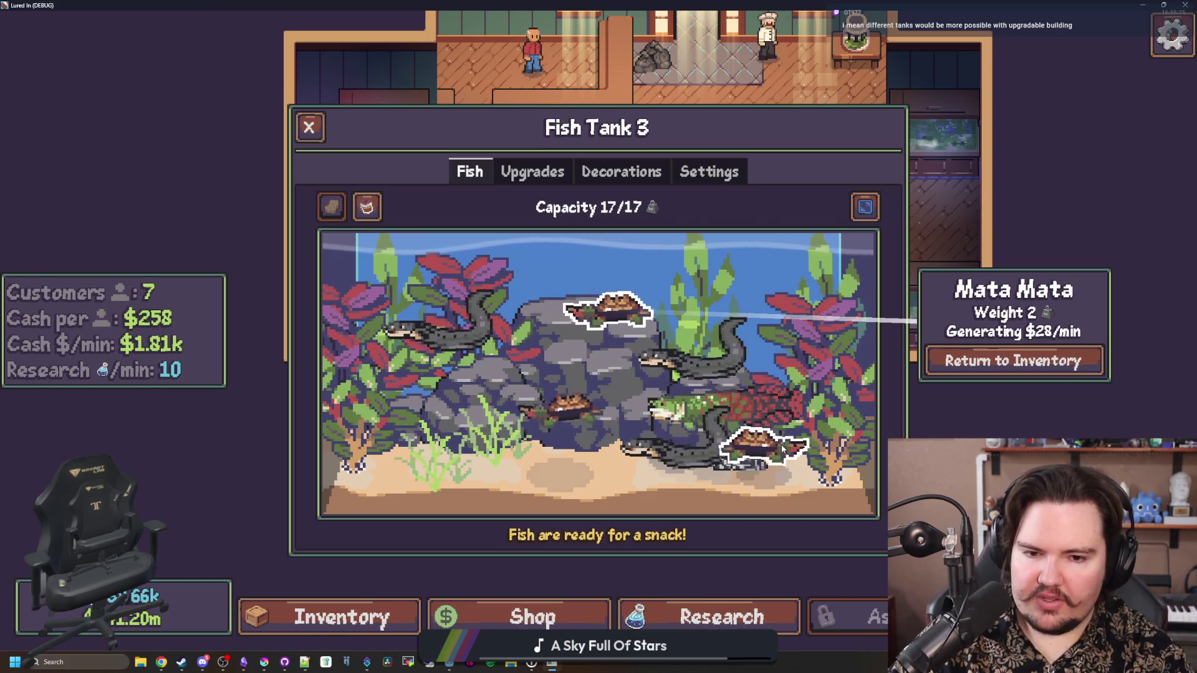
# Inspect the bottom-right Mata Mata and the Zebra Pleco's stats, then return to the hardscaping images
pyautogui.click(752, 469)
pyautogui.click(716, 458)
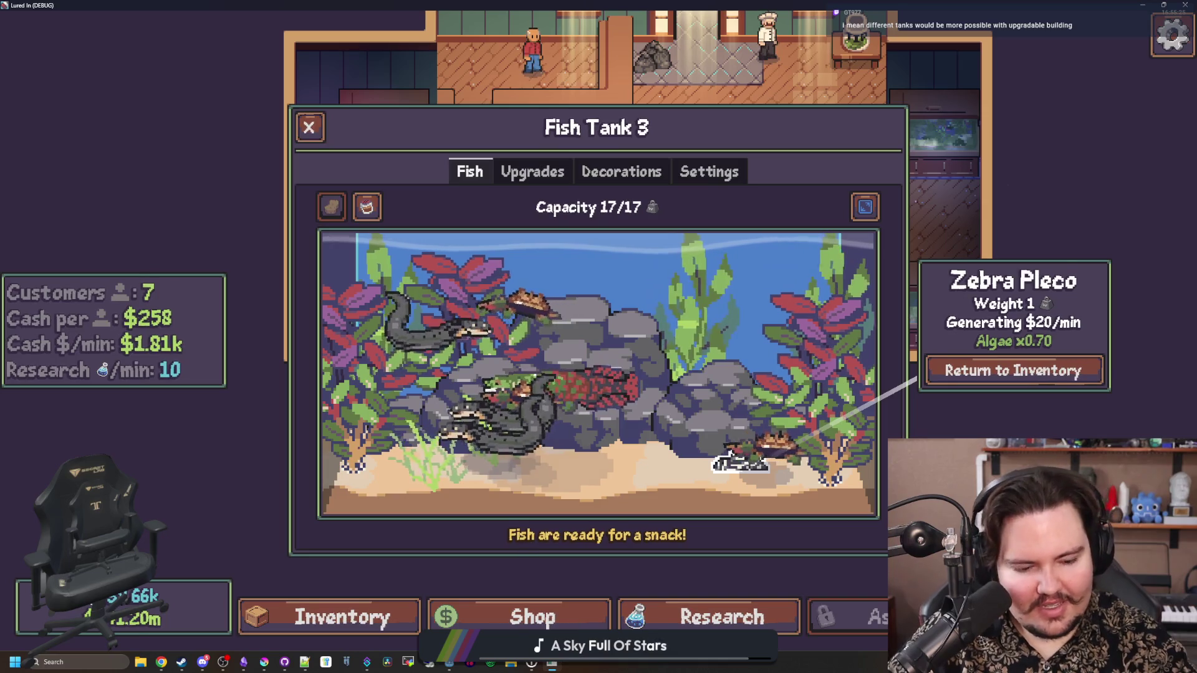
pyautogui.hotkey('alt', 'Tab')
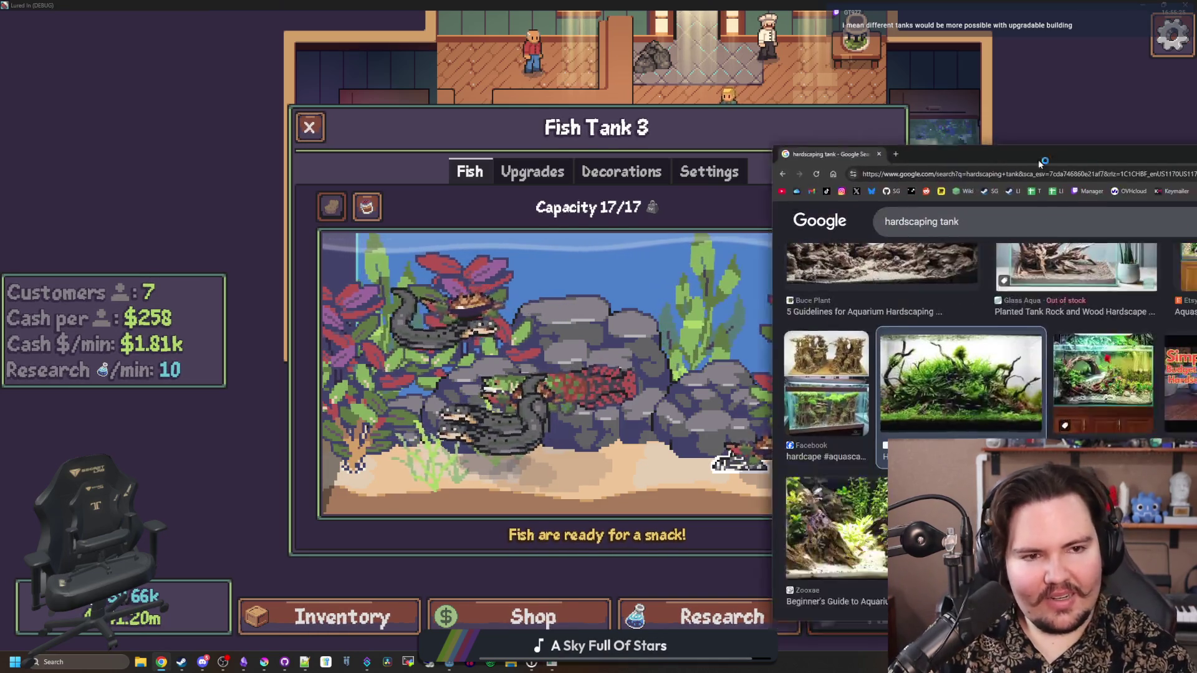
# Maximize Chrome, close the image preview, scroll back to the top, and return to Lured In
pyautogui.doubleClick(652, 176)
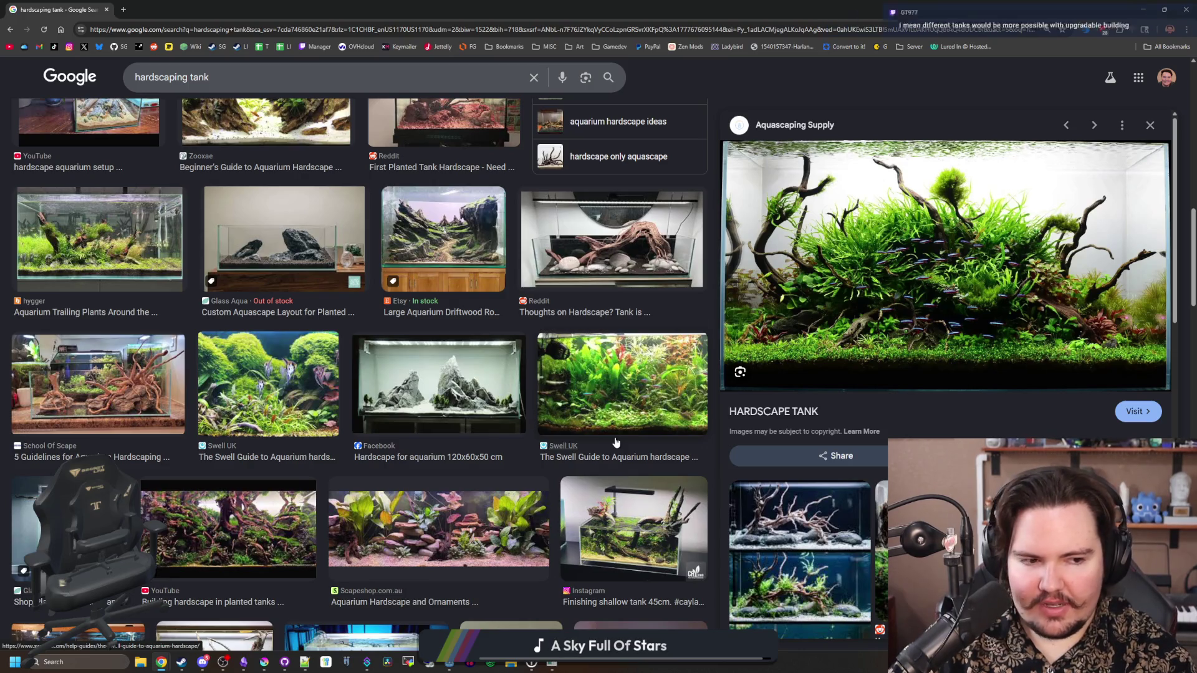
pyautogui.press('Escape')
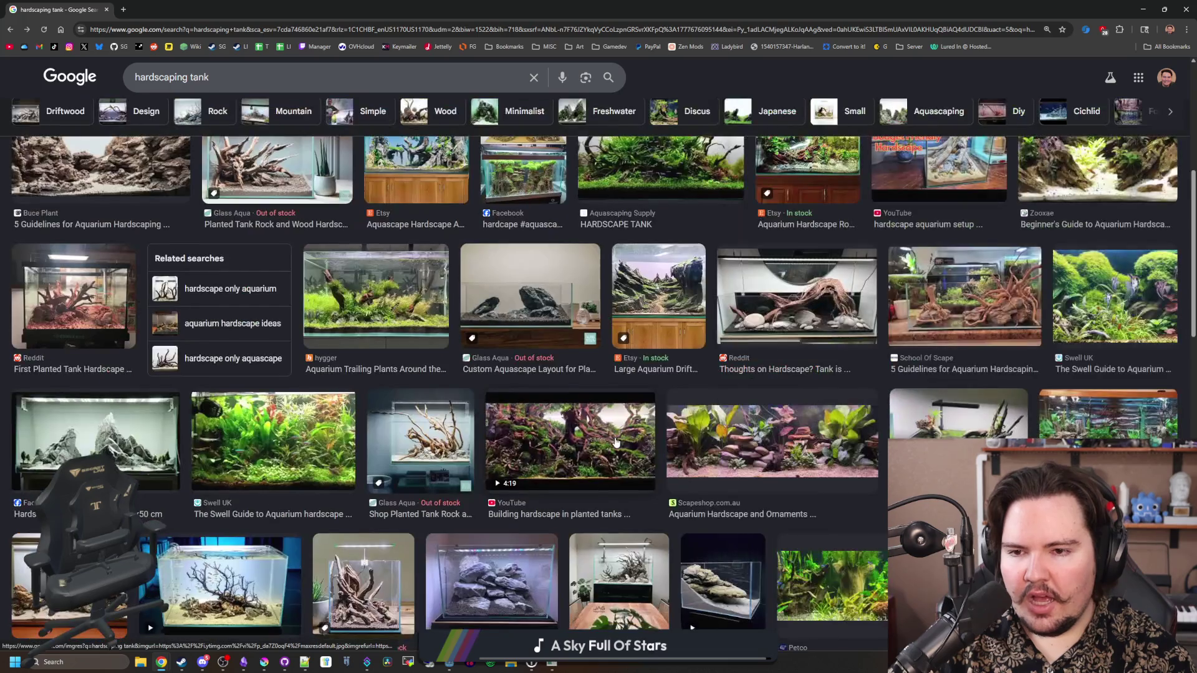
pyautogui.scroll(6, 177, 386)
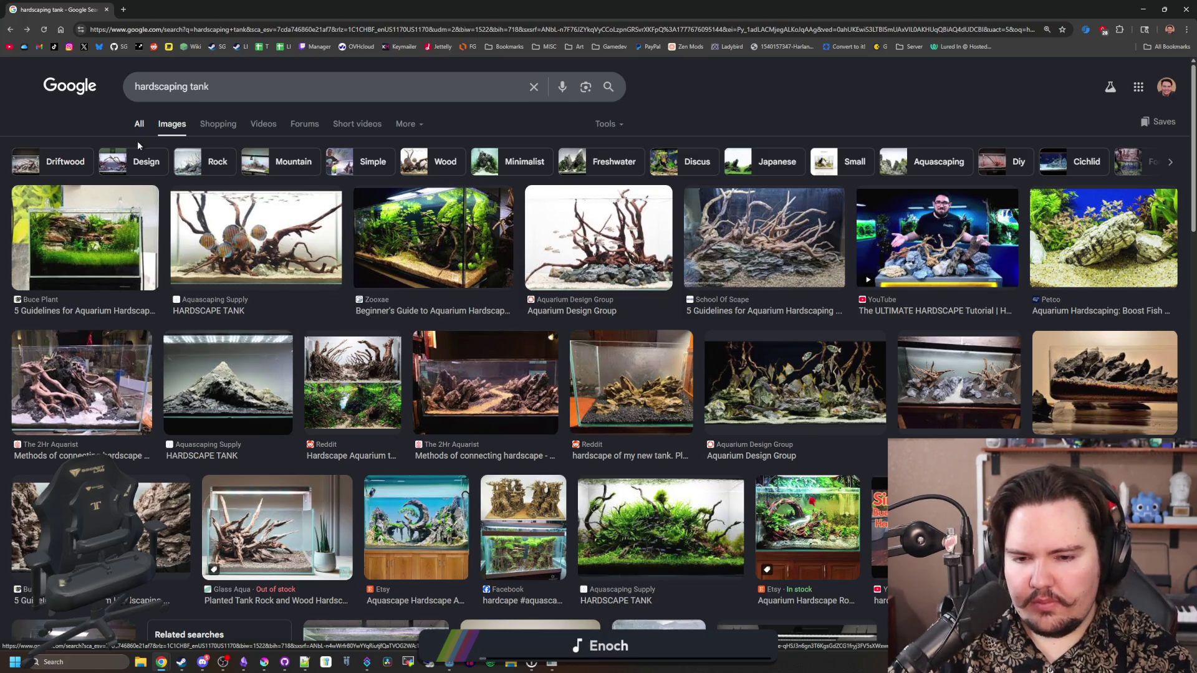
pyautogui.hotkey('alt', 'Tab')
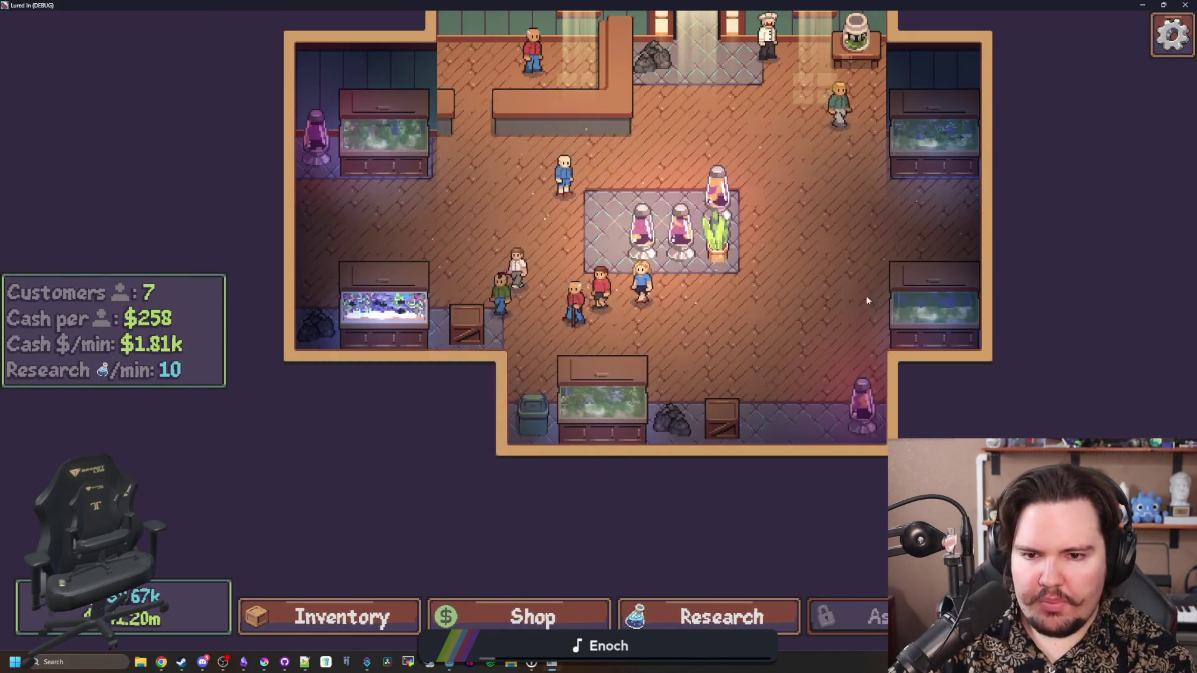
# Close the Fish Tank 3 panel in Lured In with Esc
pyautogui.press('Escape')
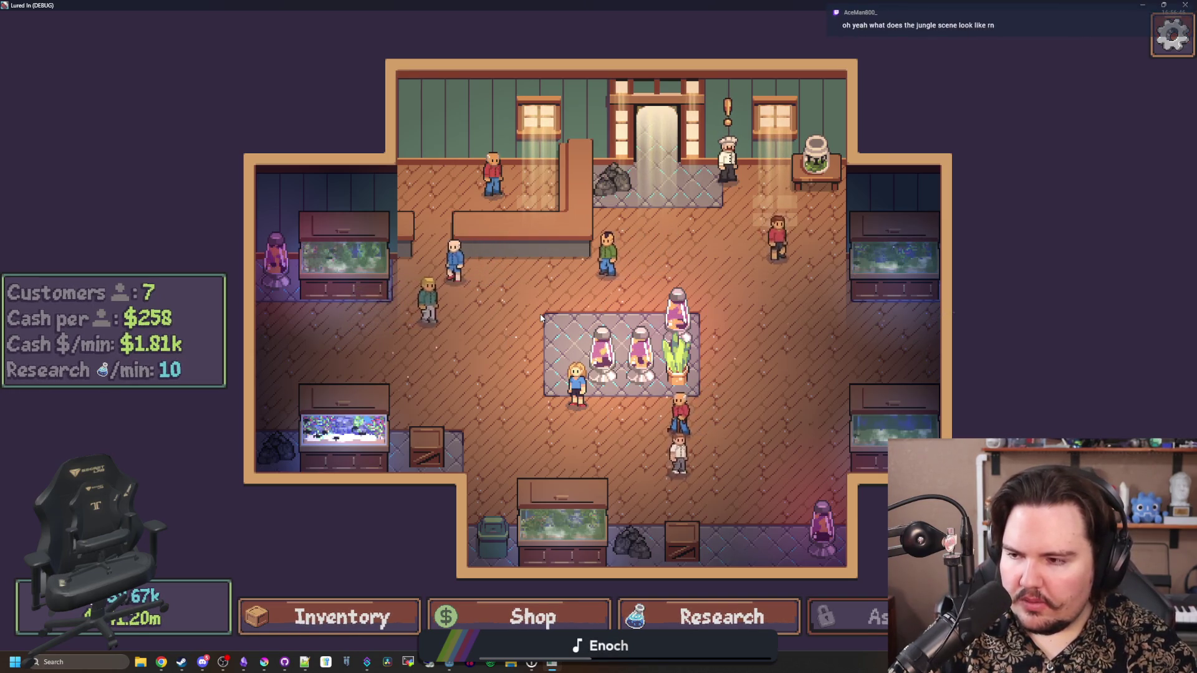
# Open the Travel list, scroll down to Jungle and travel there for $100k
pyautogui.press('t')
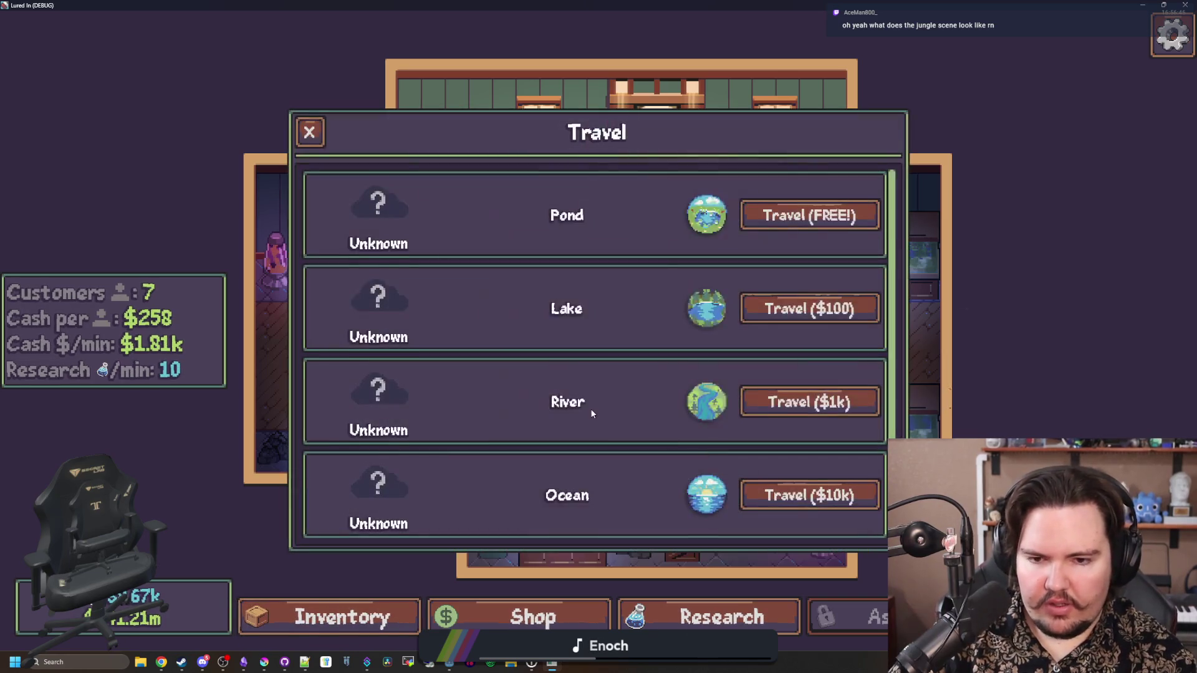
pyautogui.scroll(-2, 589, 409)
pyautogui.click(760, 509)
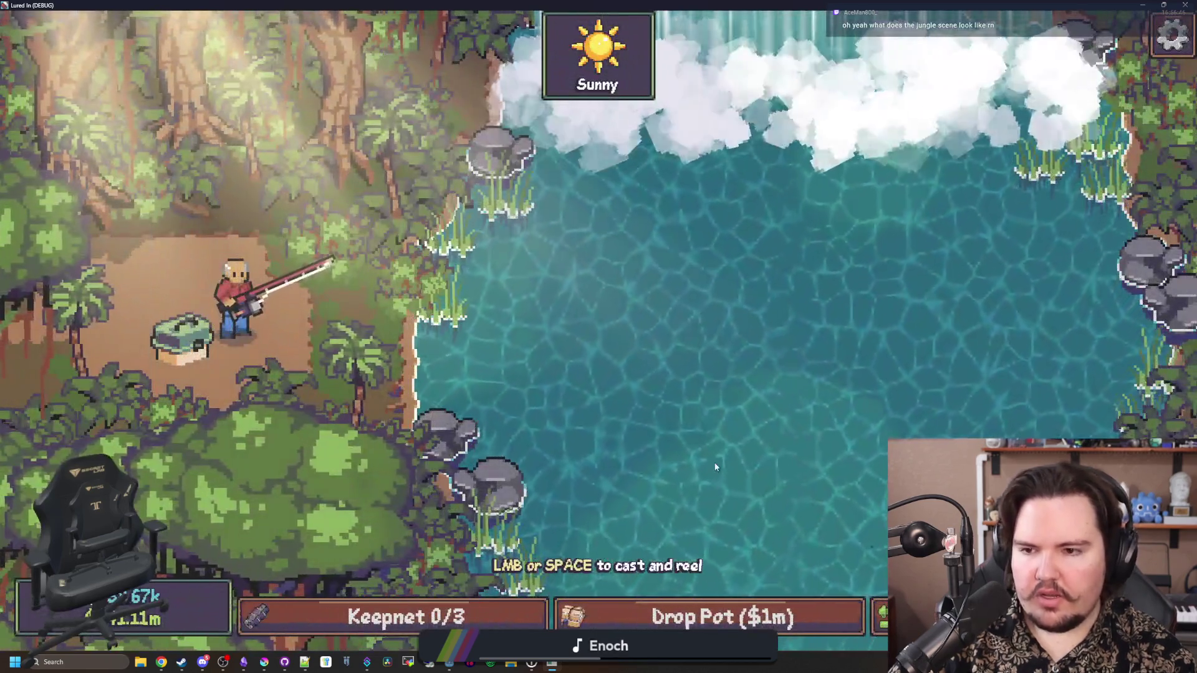
# Cast into the jungle water and reel in a fish, bringing the keepnet to 1/3
pyautogui.click(643, 312)
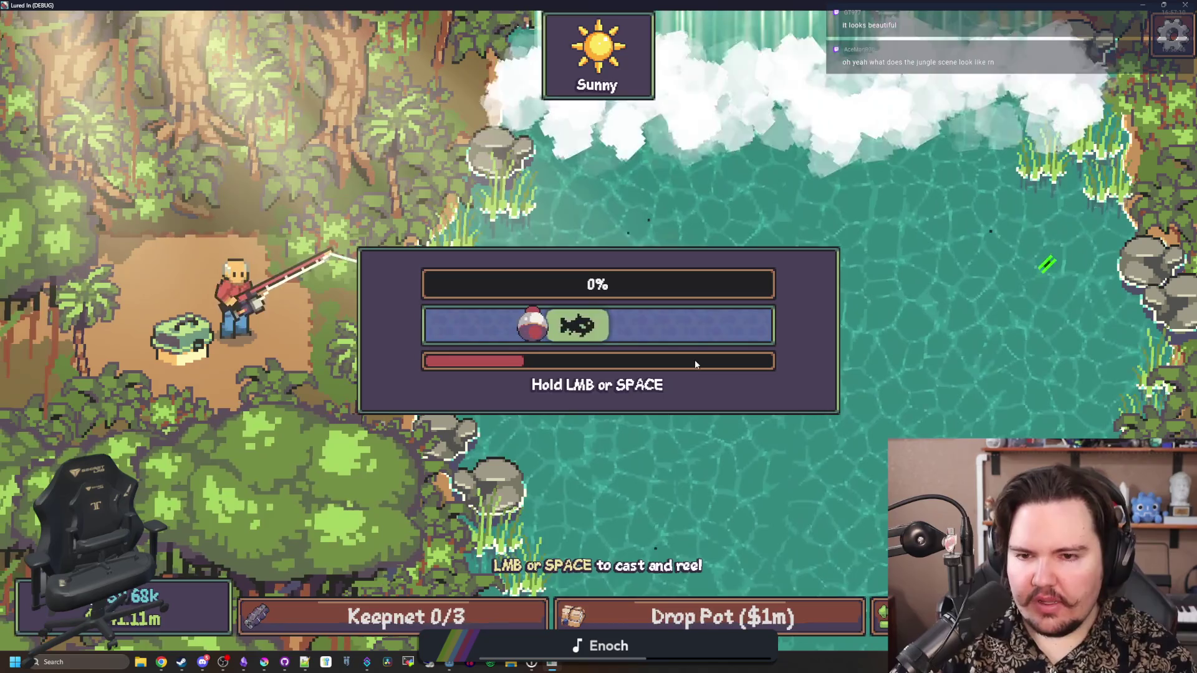
pyautogui.press('space')
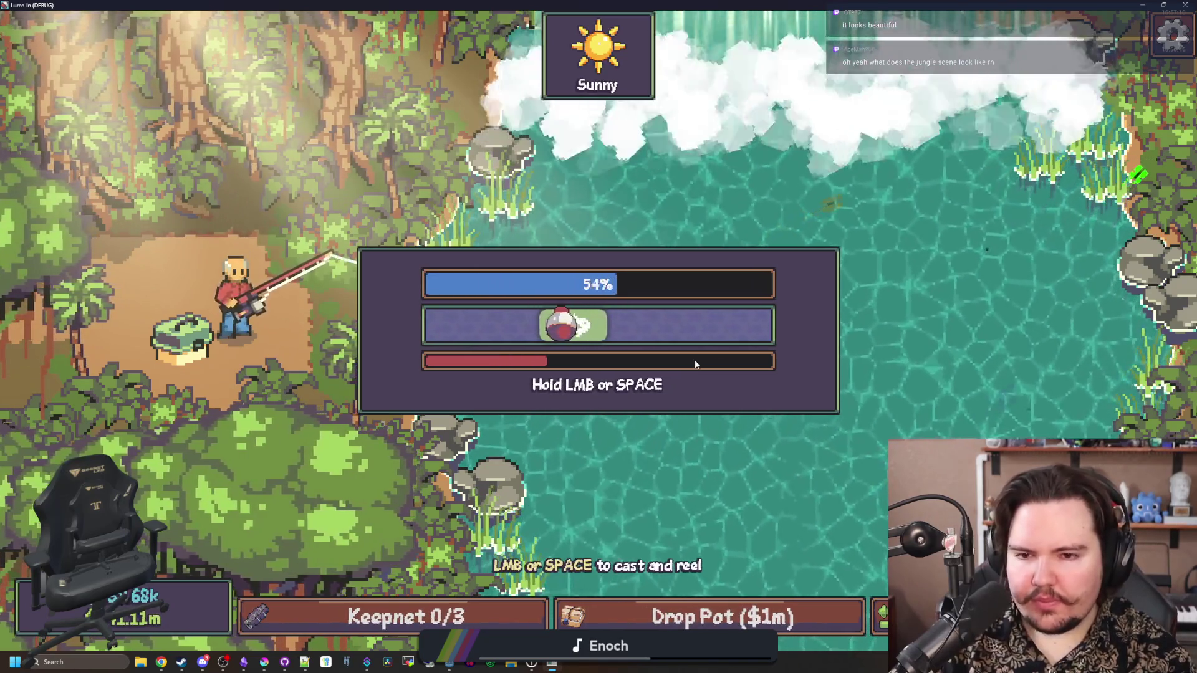
pyautogui.press('space')
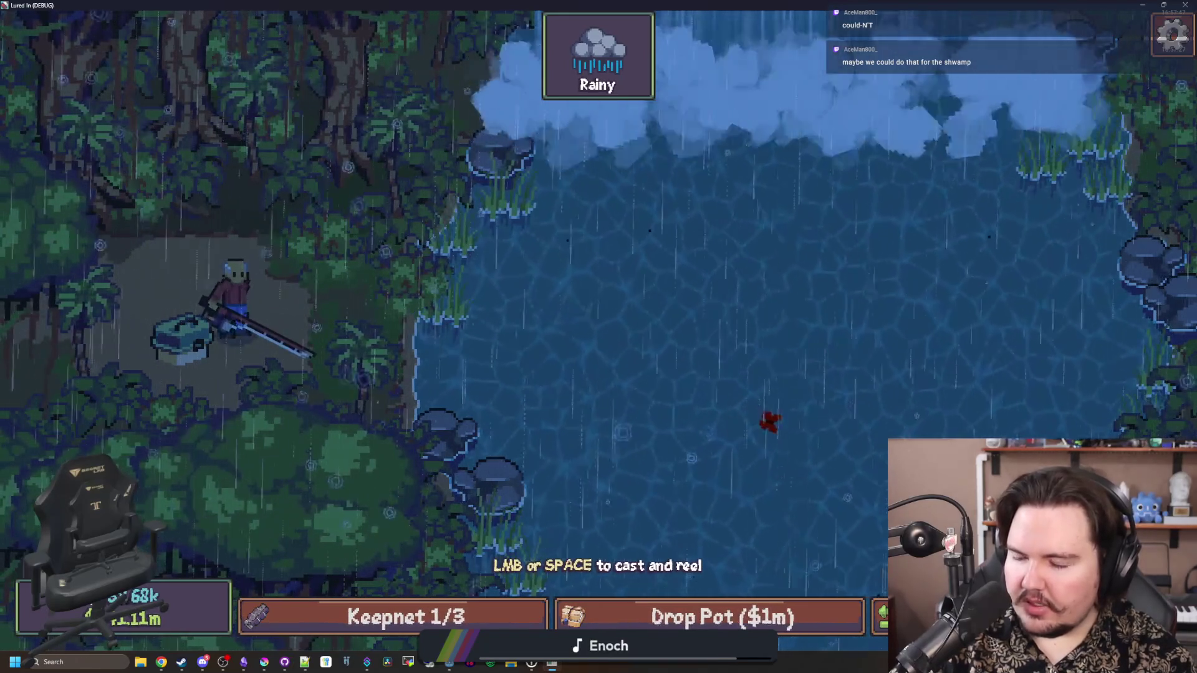
pyautogui.press('space')
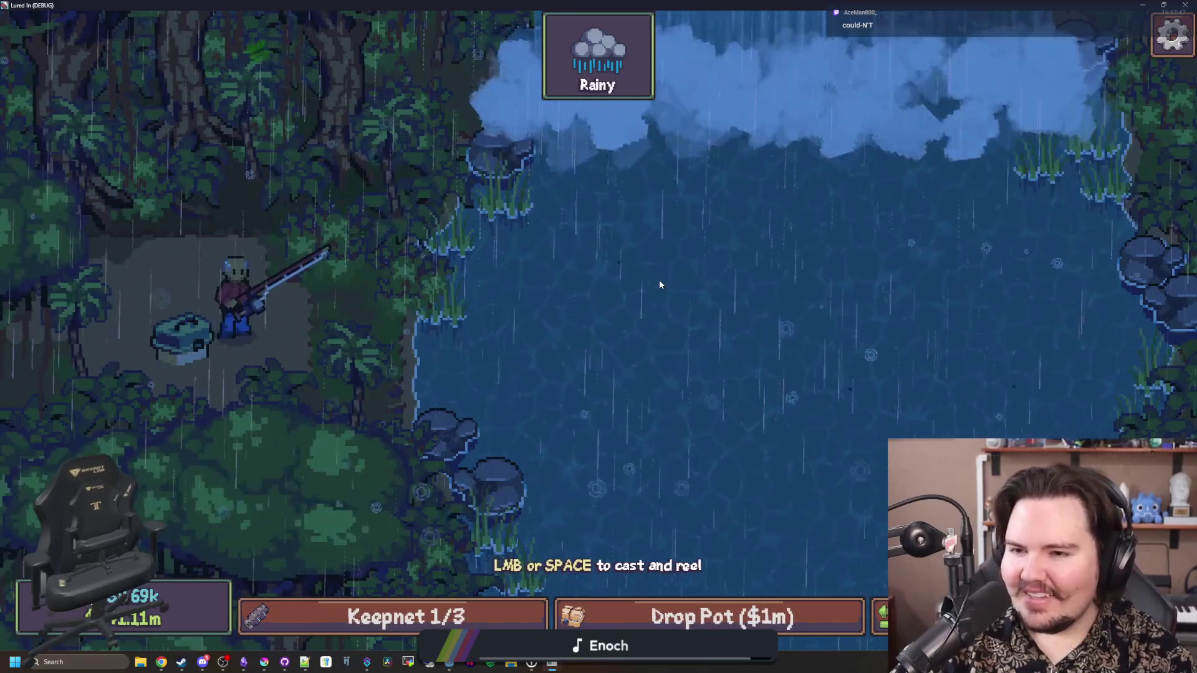
# Cast once more without a catch, then switch back to Chrome's 'hardscaping tank' results
pyautogui.press('space')
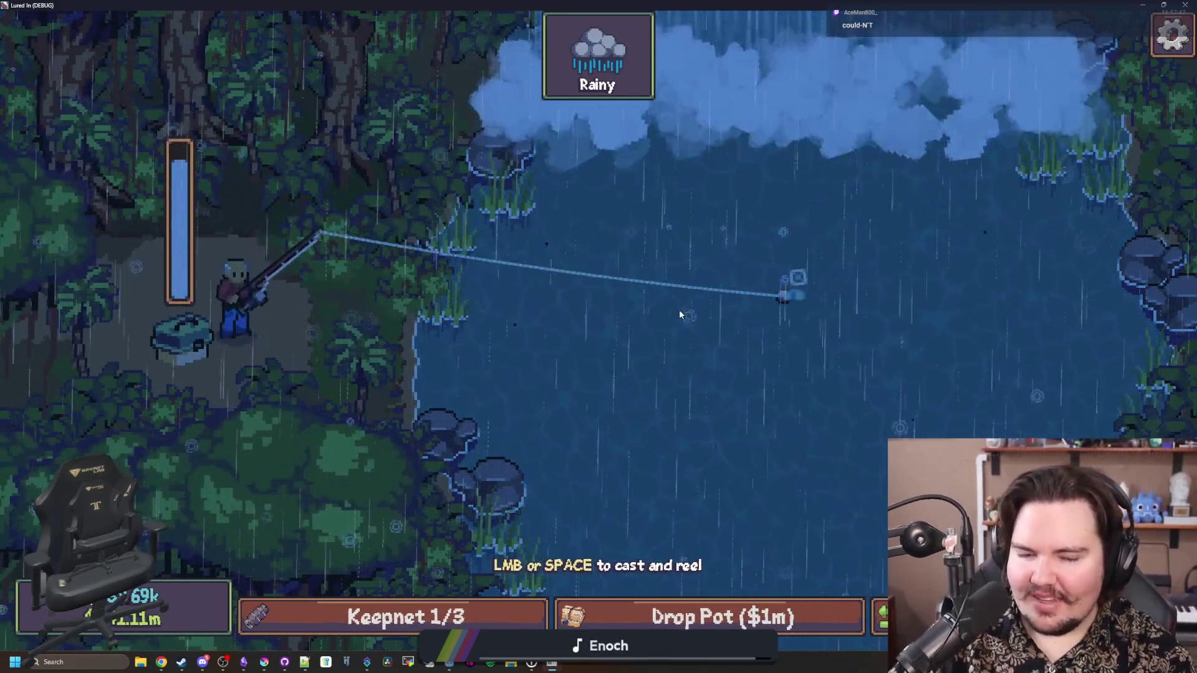
pyautogui.press('space')
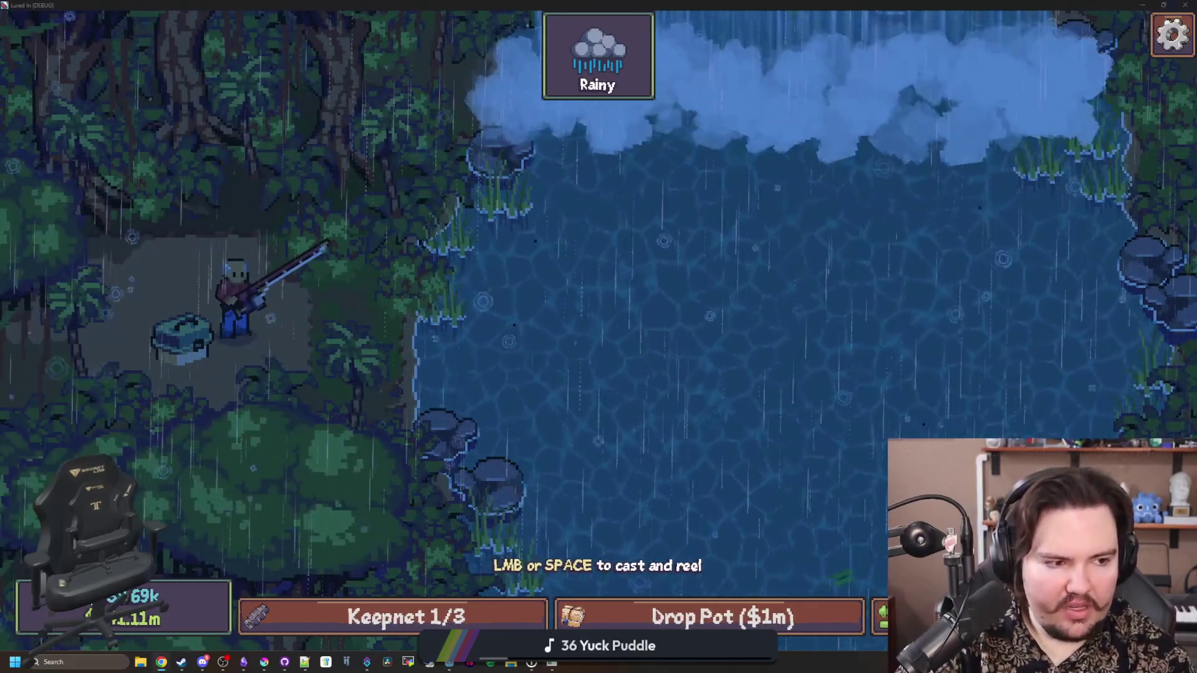
pyautogui.hotkey('alt', 'Tab')
pyautogui.click(737, 177)
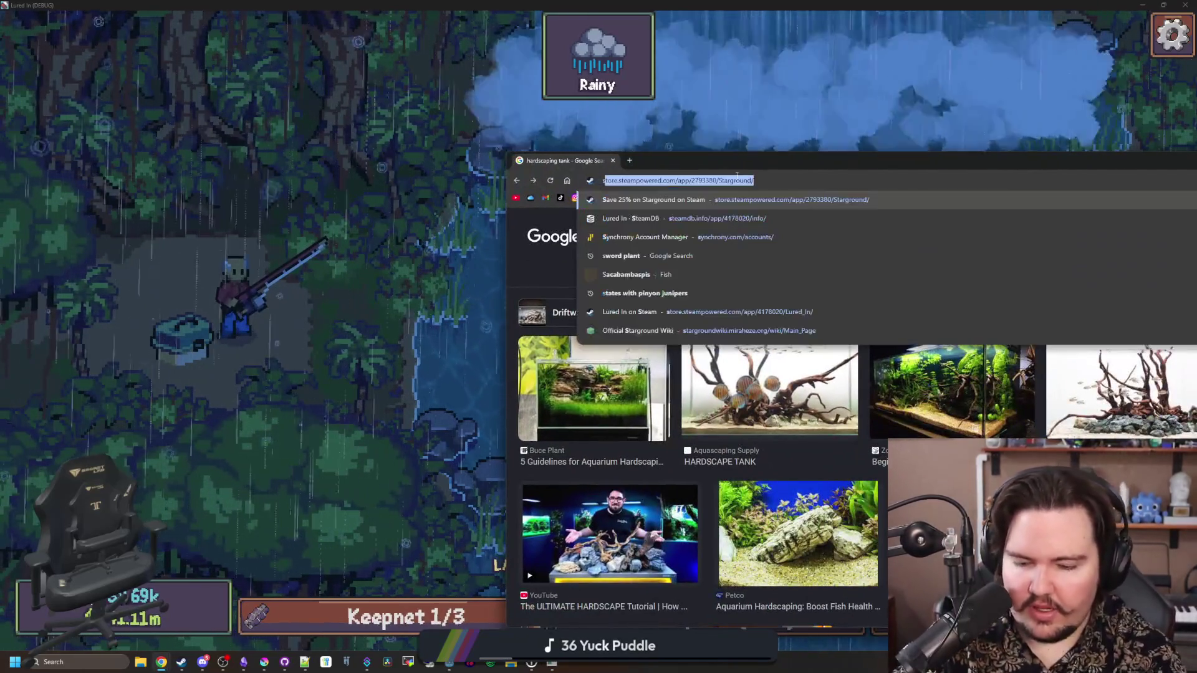
# Search Google for 'swamp trees', maximize the browser and show image results
pyautogui.write('swamp trees')
pyautogui.press('Return')
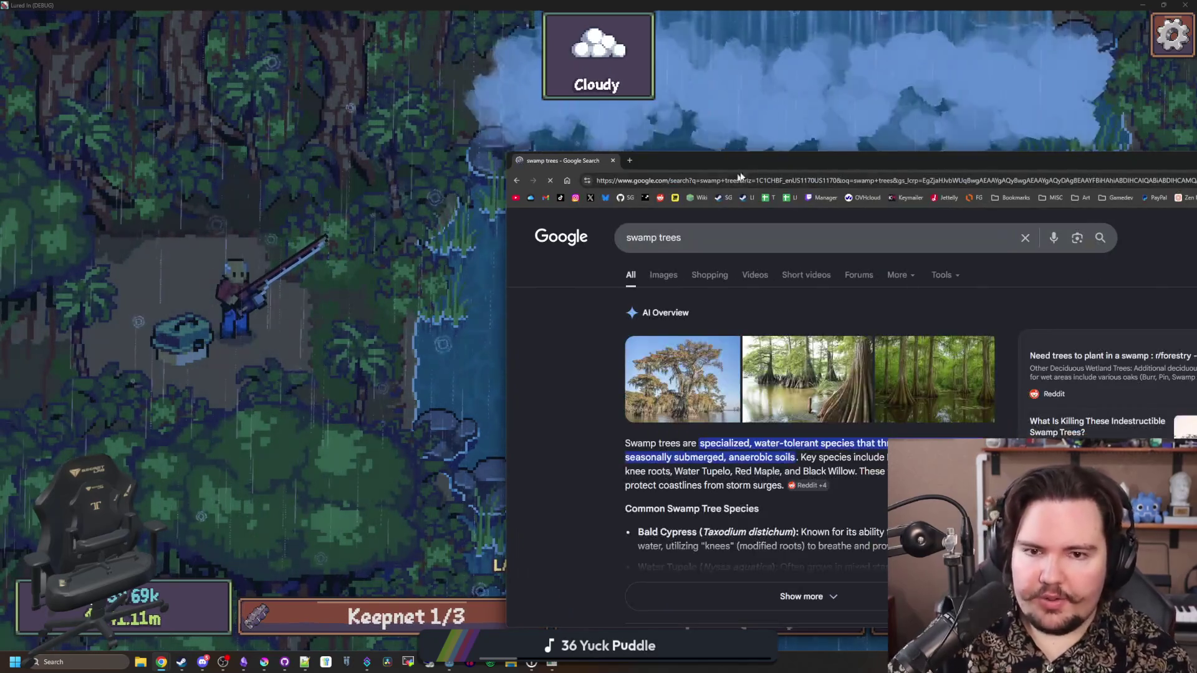
pyautogui.moveTo(759, 156); pyautogui.dragTo(549, 2)
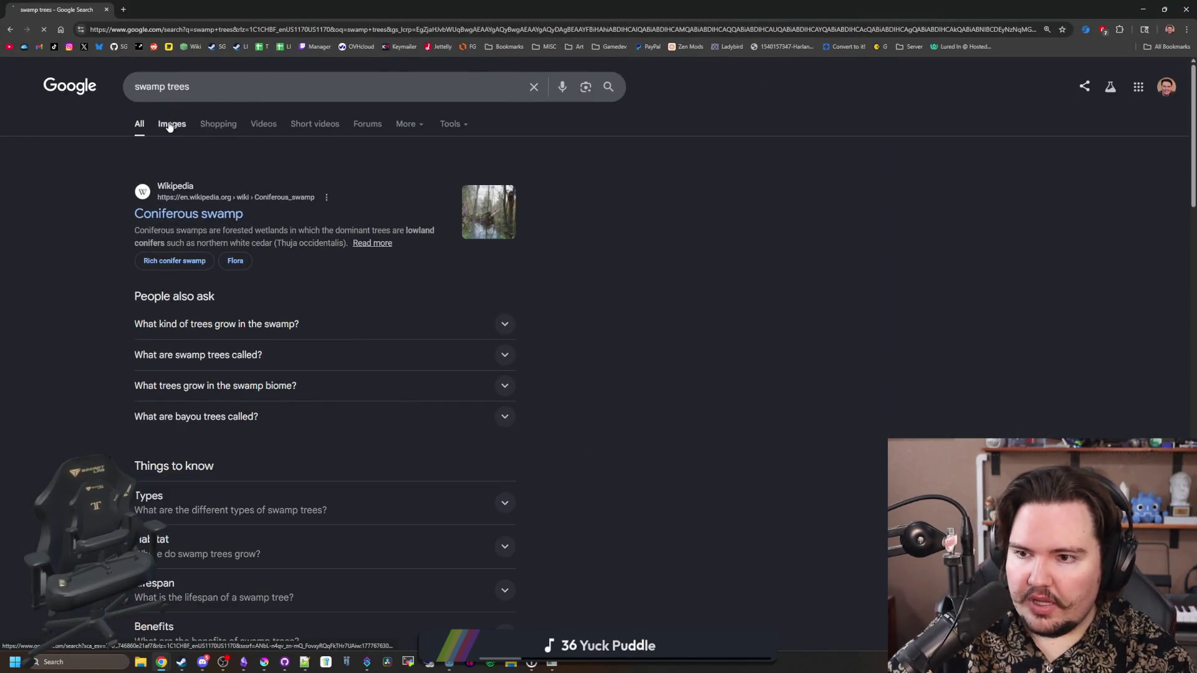
pyautogui.click(169, 127)
# Preview swamp tree images: BeCause Tees, Louisiana cypress, airboat swamp forest, Adobe Stock and tupelo photos
pyautogui.click(150, 221)
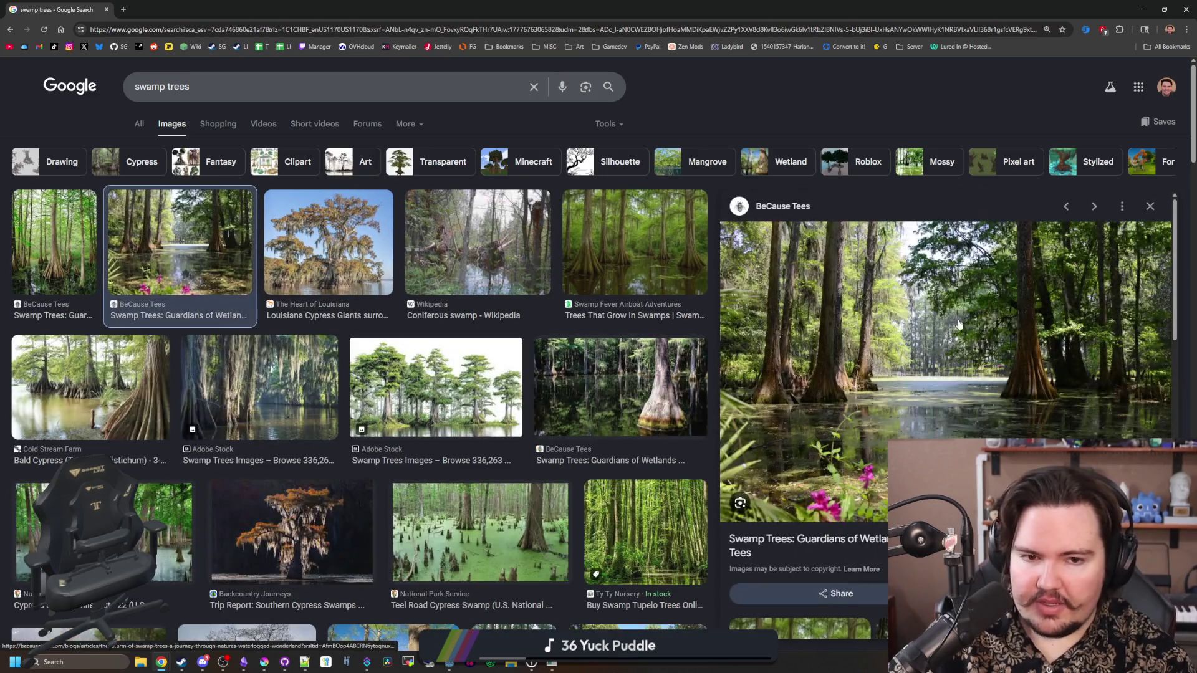
pyautogui.click(316, 254)
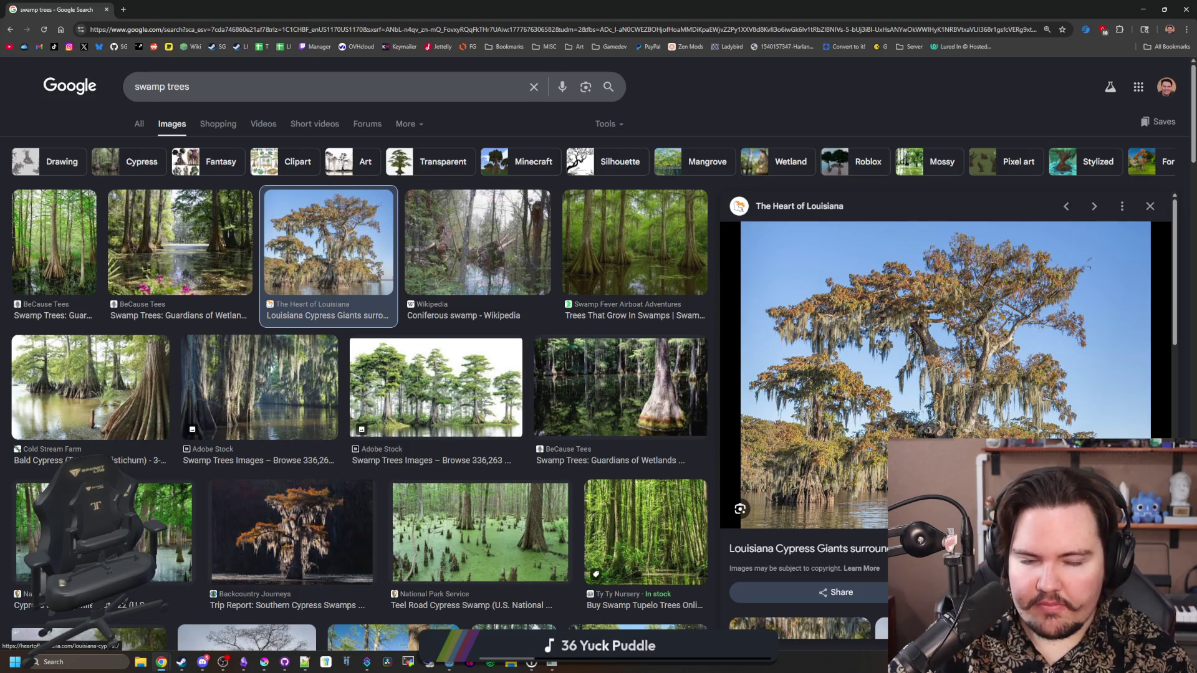
pyautogui.click(635, 250)
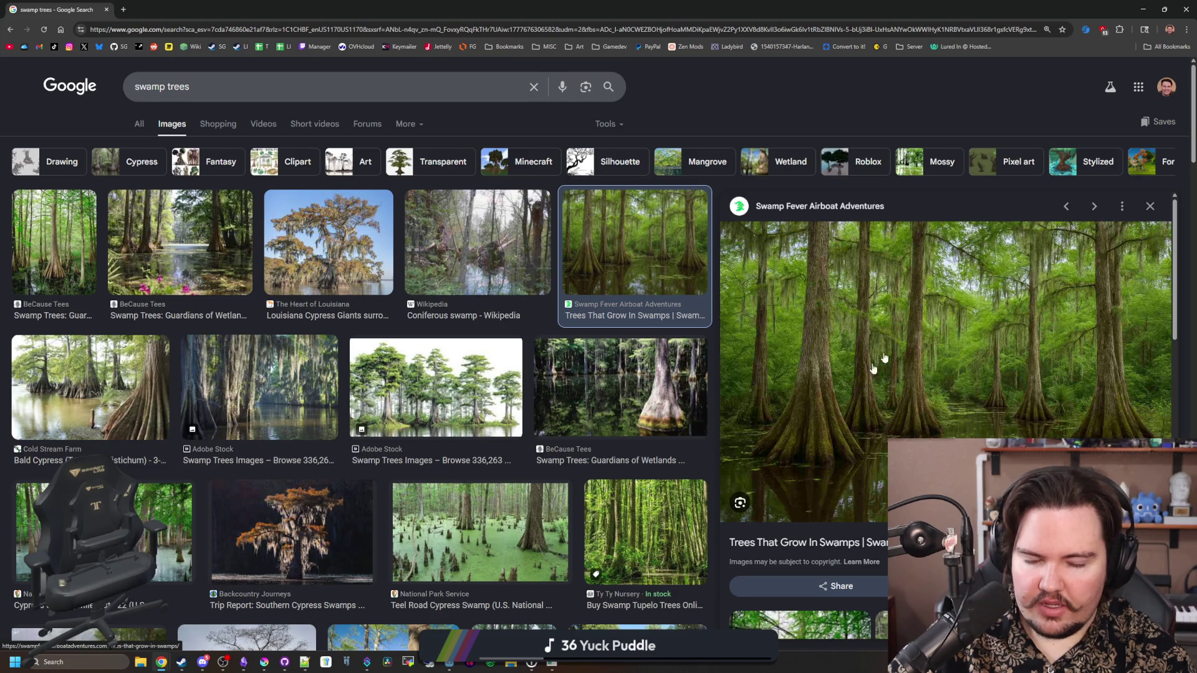
pyautogui.click(114, 402)
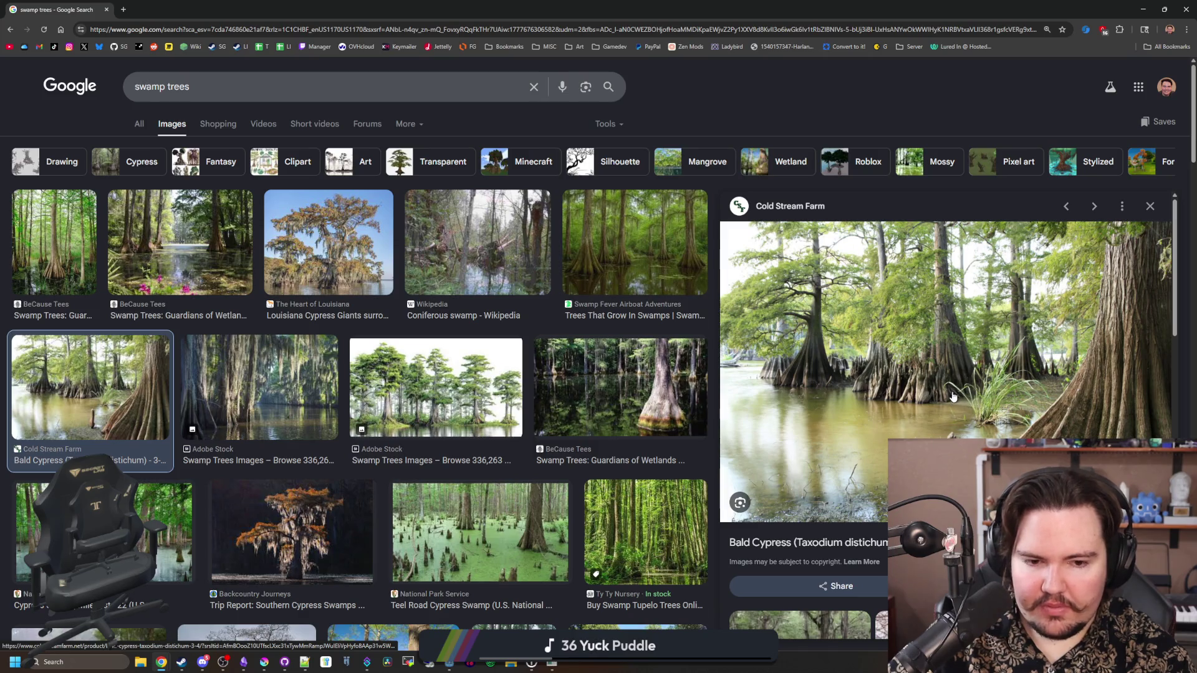
pyautogui.click(312, 414)
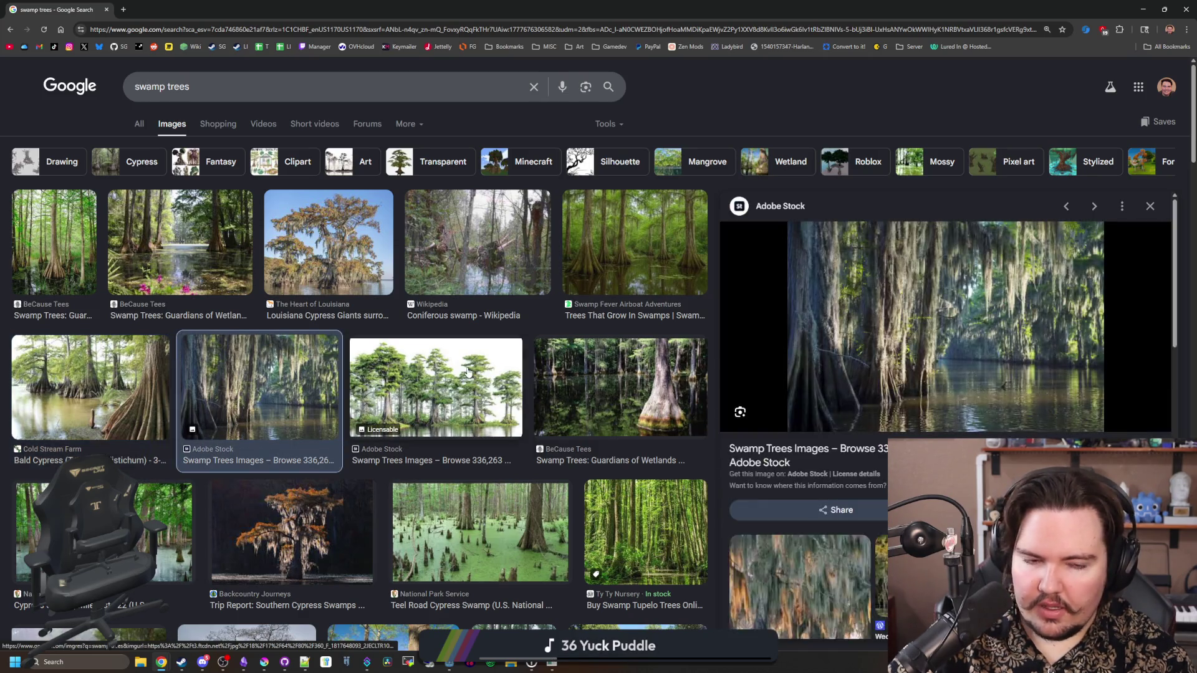
pyautogui.click(449, 389)
pyautogui.click(620, 387)
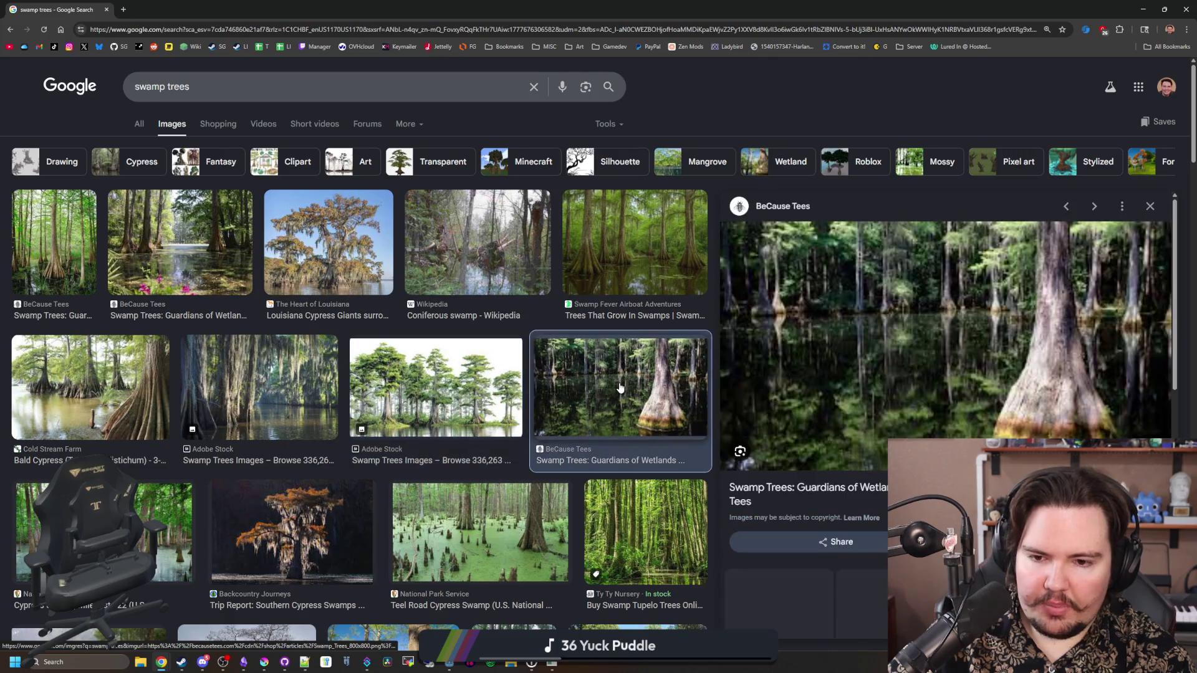
pyautogui.click(646, 530)
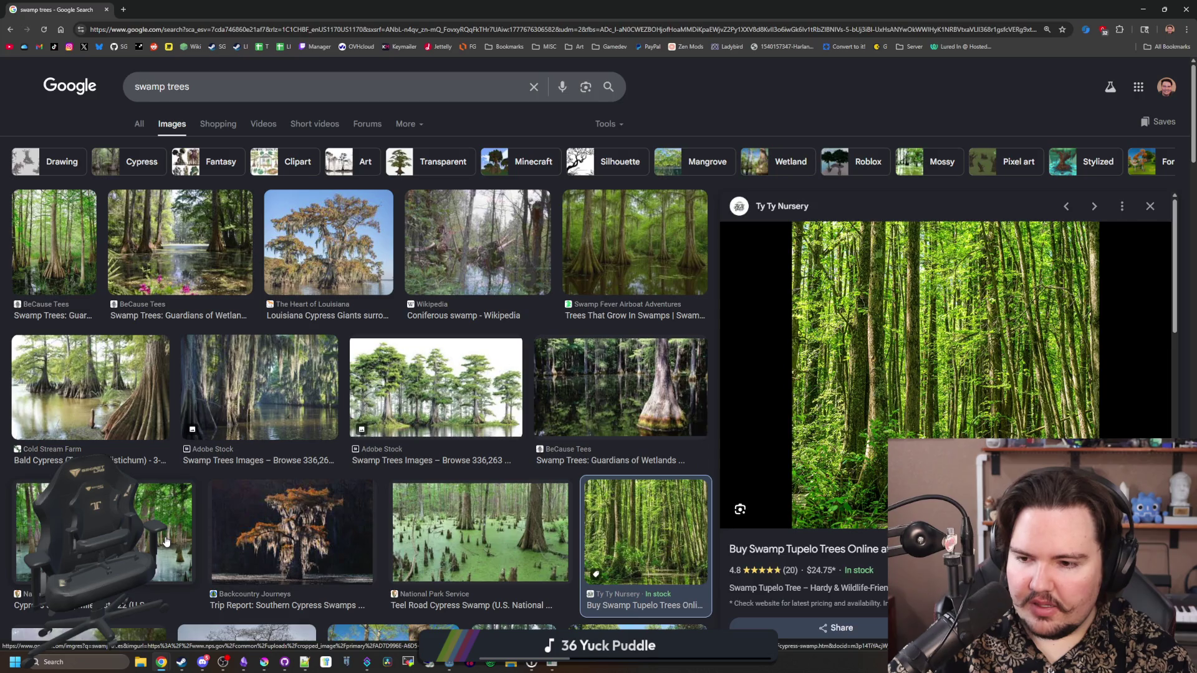
pyautogui.click(485, 533)
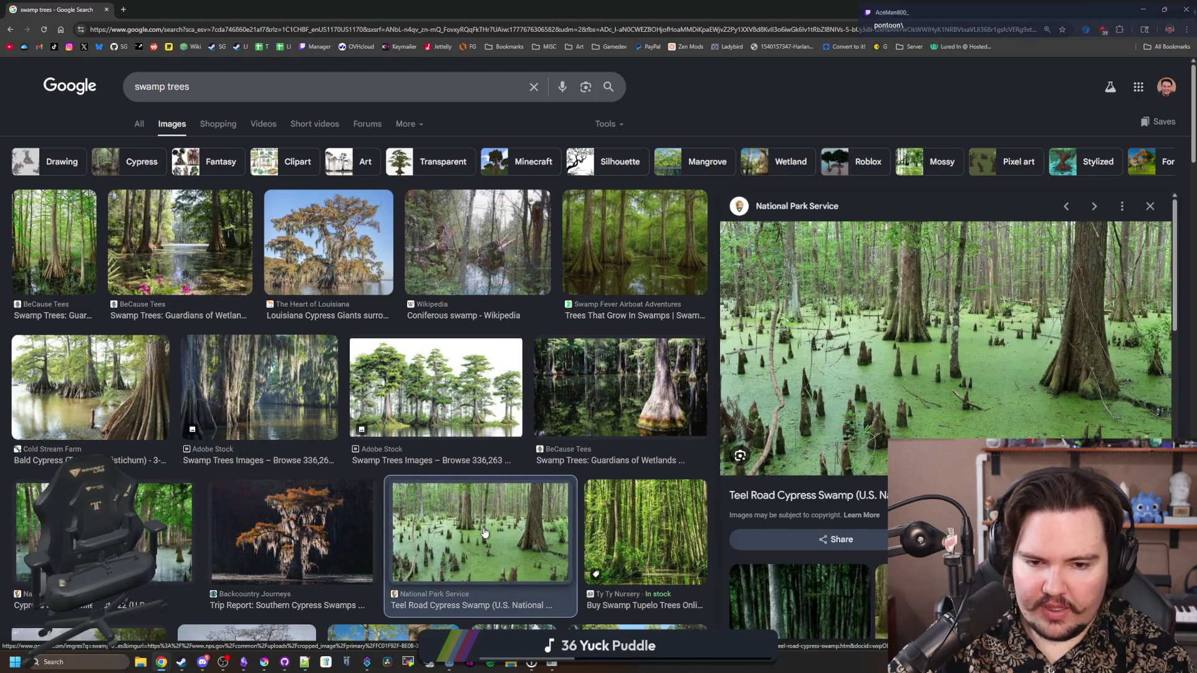
# Scroll further and preview bald cypress, cypress knees, giant swamp tree model and mossy cypress images
pyautogui.scroll(-4, 347, 509)
pyautogui.click(161, 569)
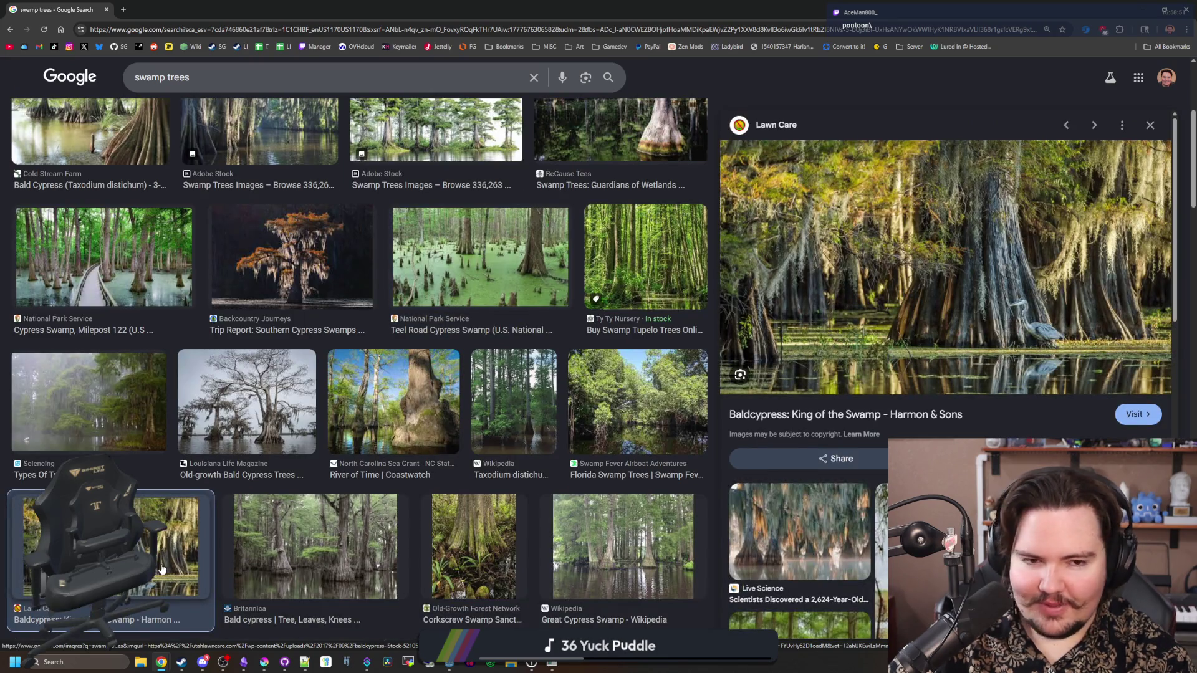
pyautogui.click(315, 549)
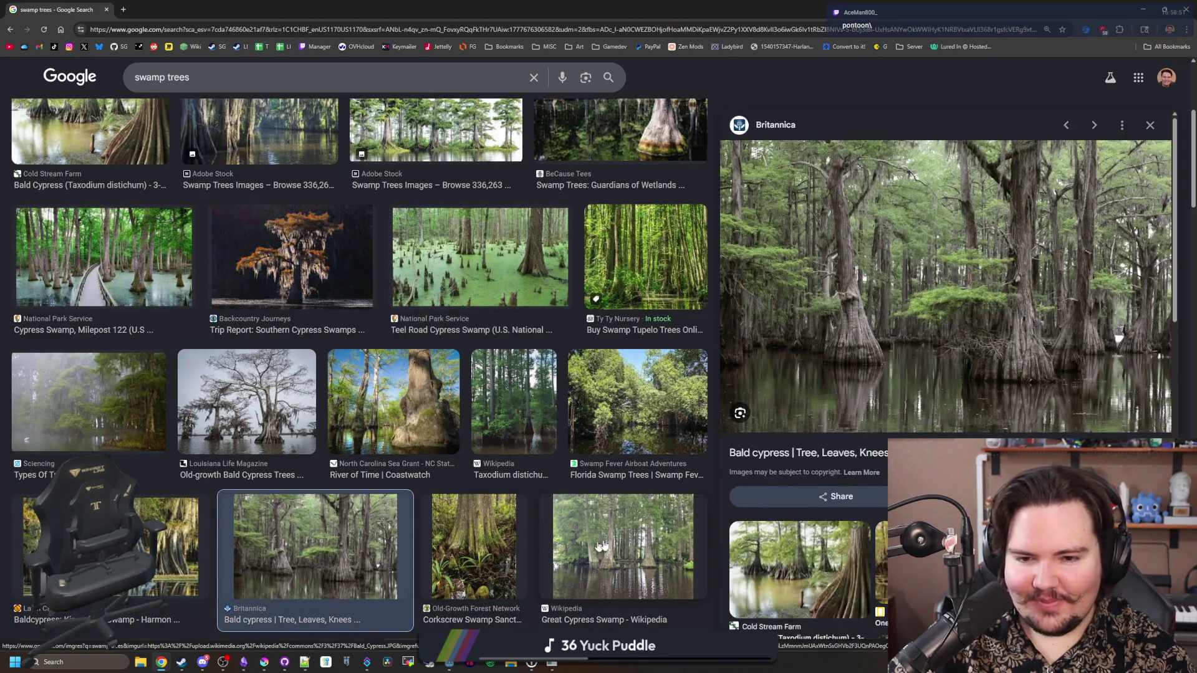
pyautogui.click(639, 537)
pyautogui.scroll(-4, 639, 531)
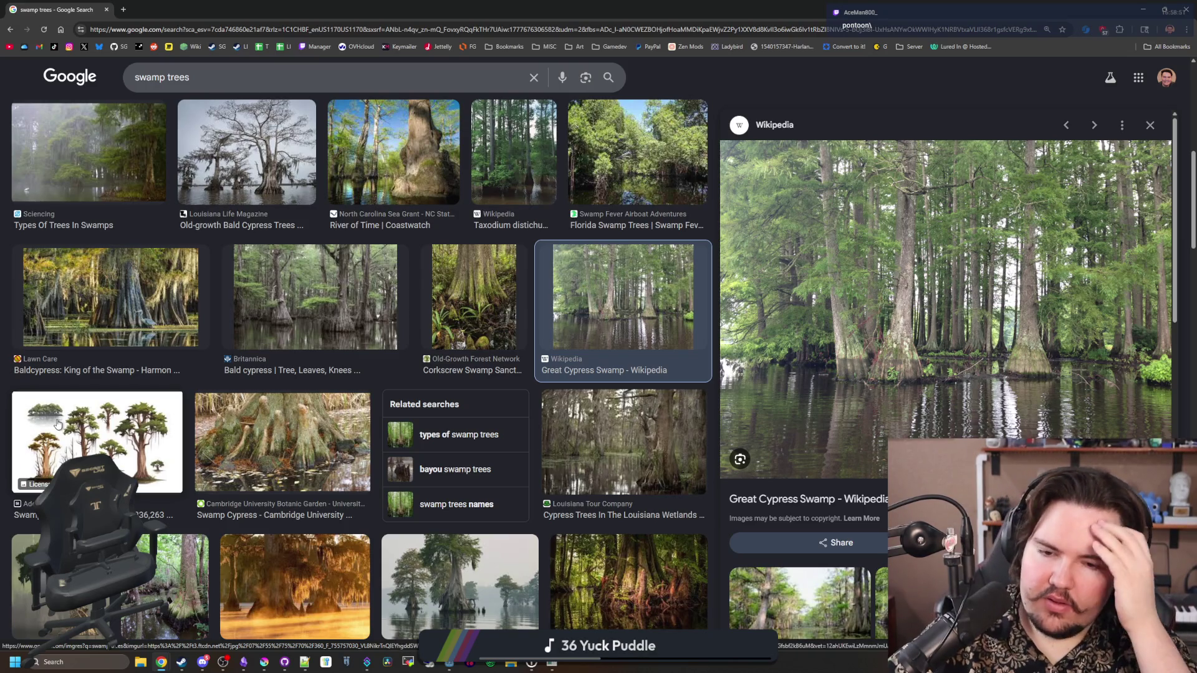
pyautogui.click(295, 441)
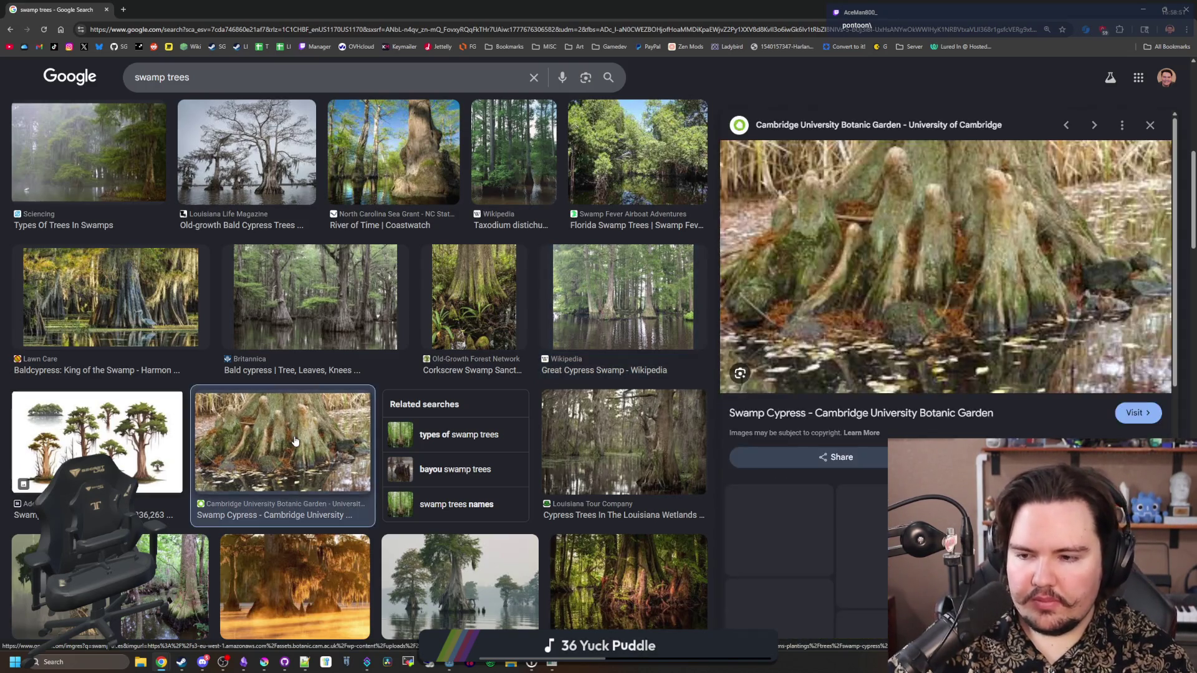
pyautogui.scroll(-5, 296, 441)
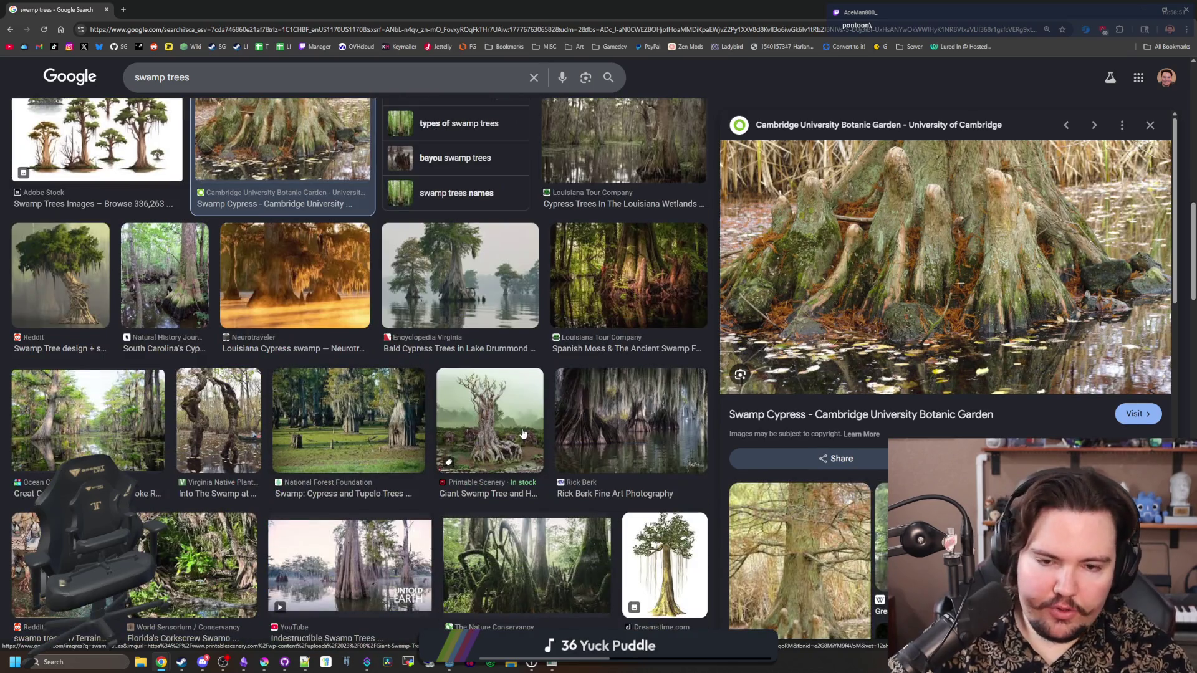
pyautogui.click(461, 425)
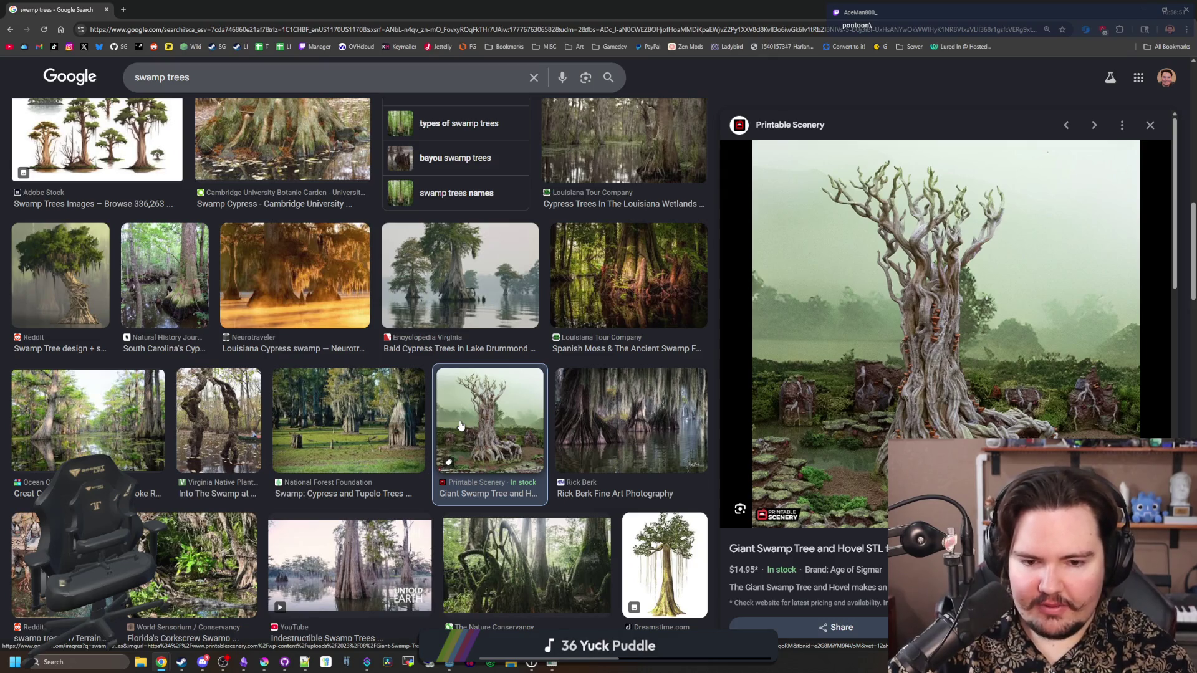
pyautogui.scroll(-6, 459, 421)
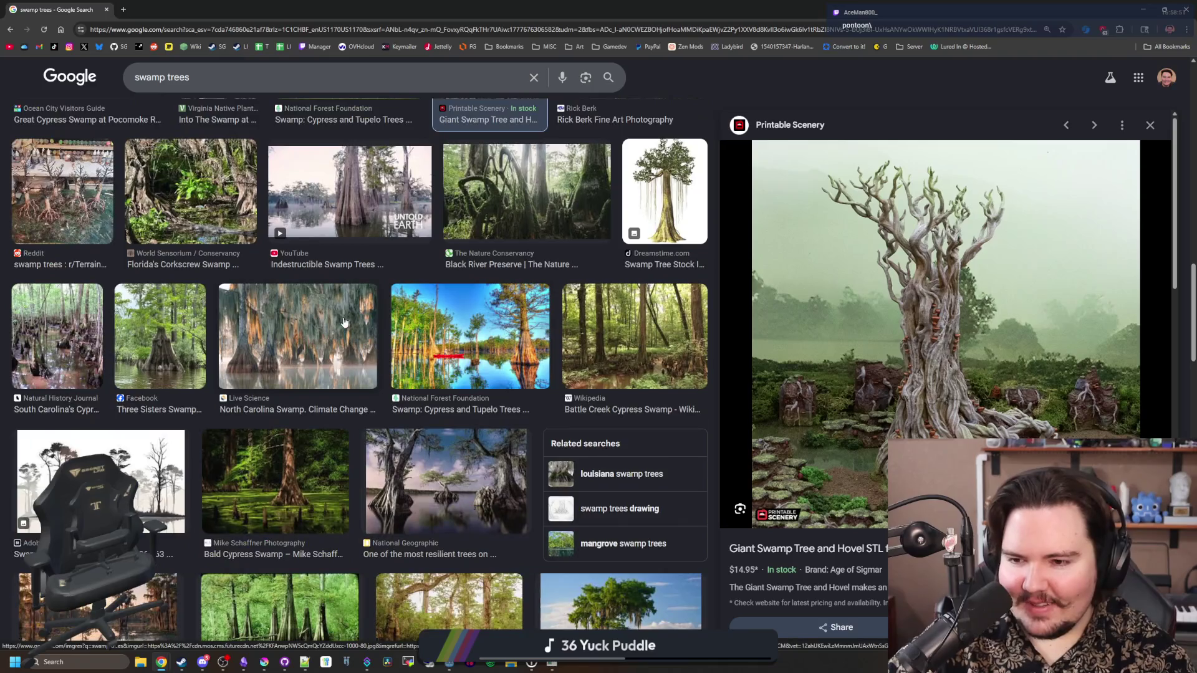
pyautogui.click(344, 322)
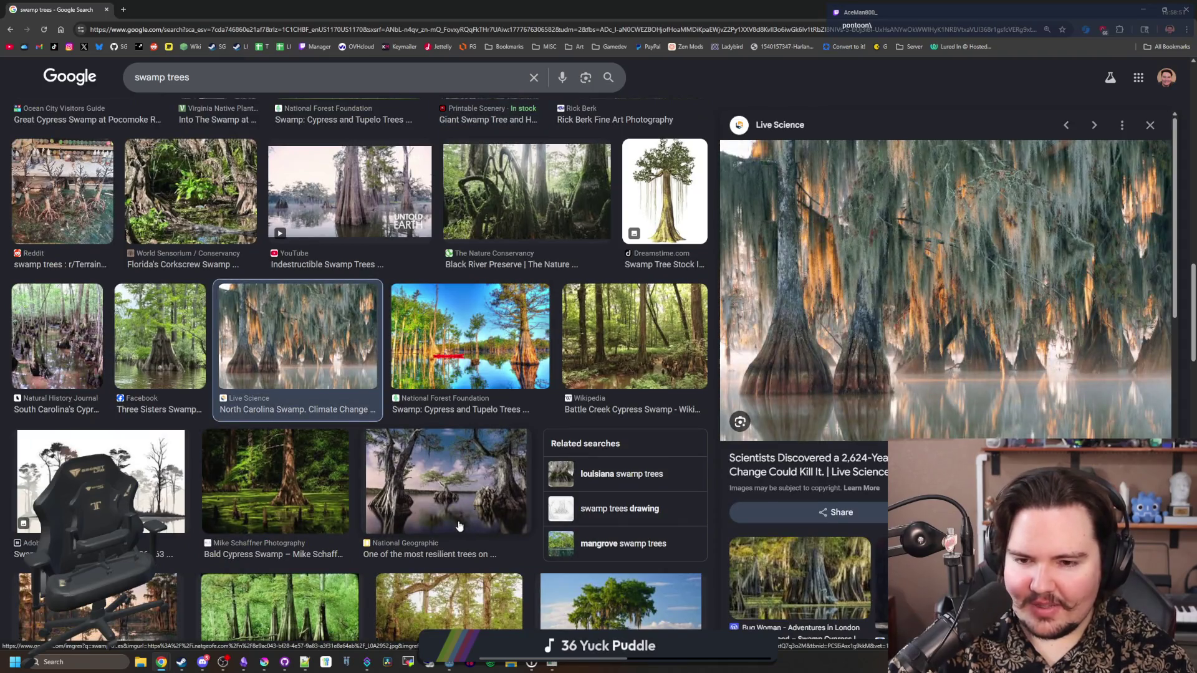
pyautogui.click(500, 327)
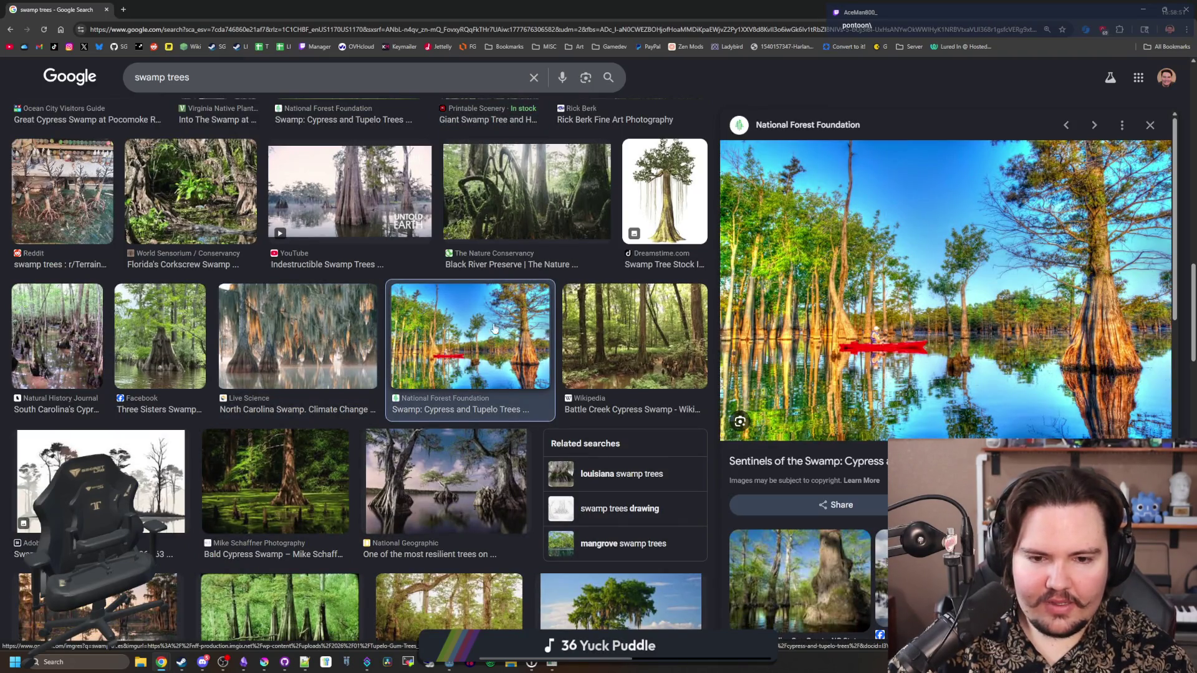
# Return to the BeCause Tees swamp images and open their swamp trees article
pyautogui.scroll(6, 494, 329)
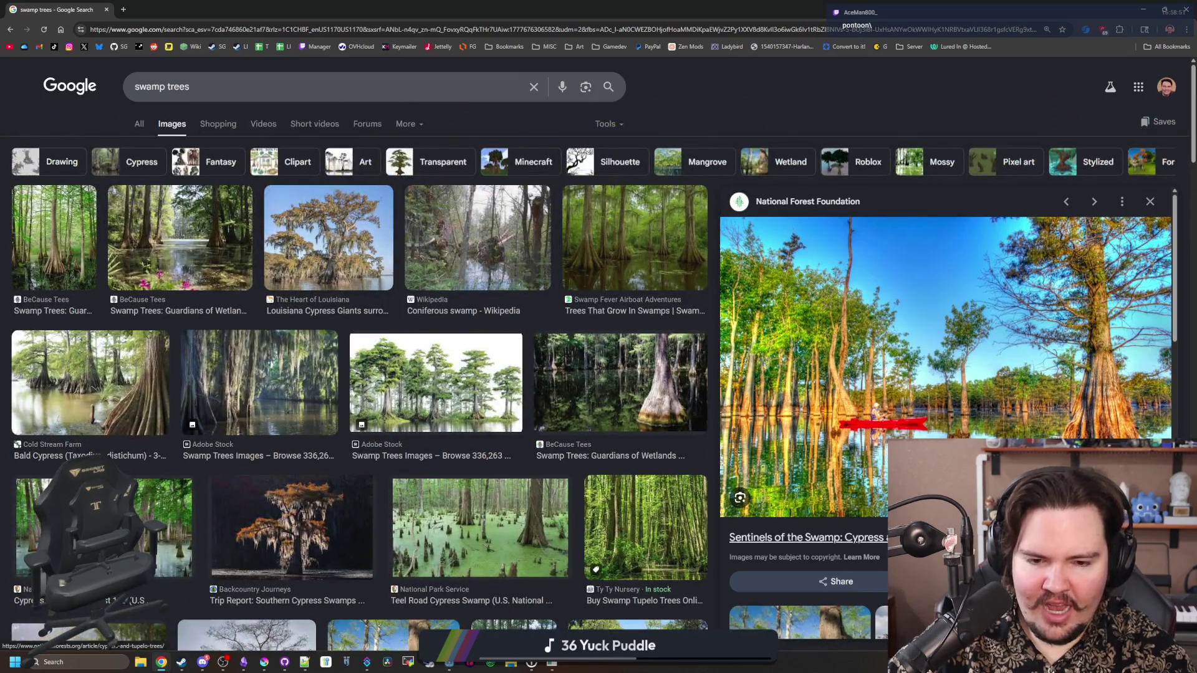
pyautogui.click(54, 243)
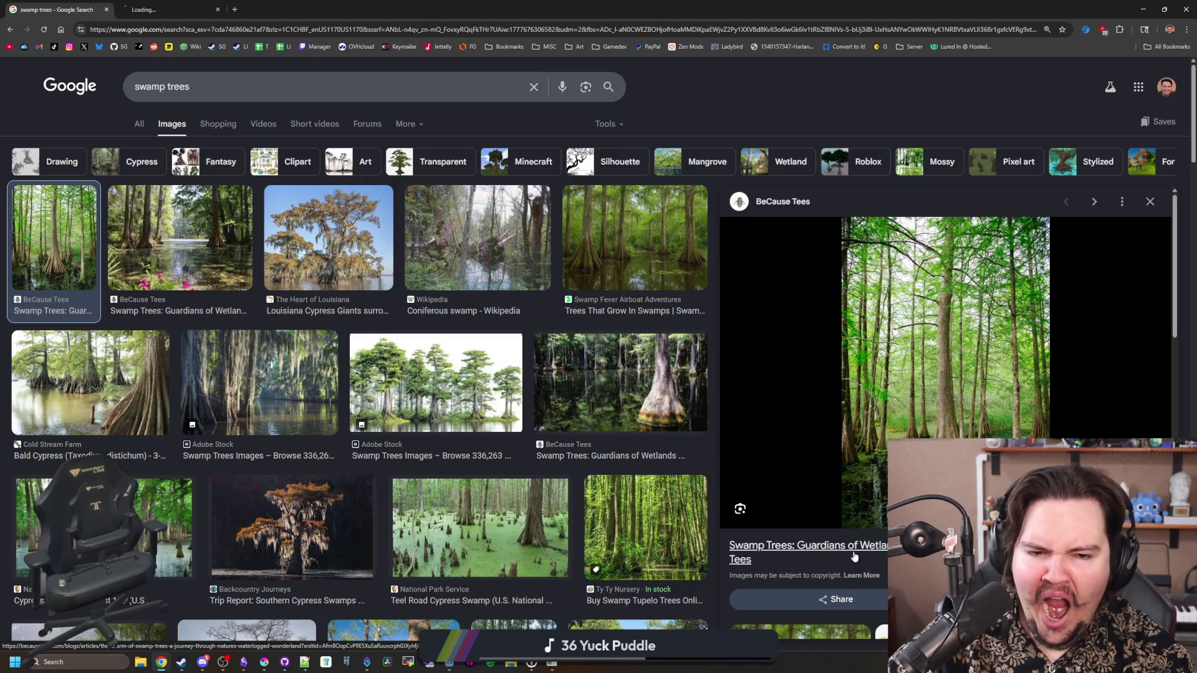
pyautogui.click(143, 247)
pyautogui.click(168, 10)
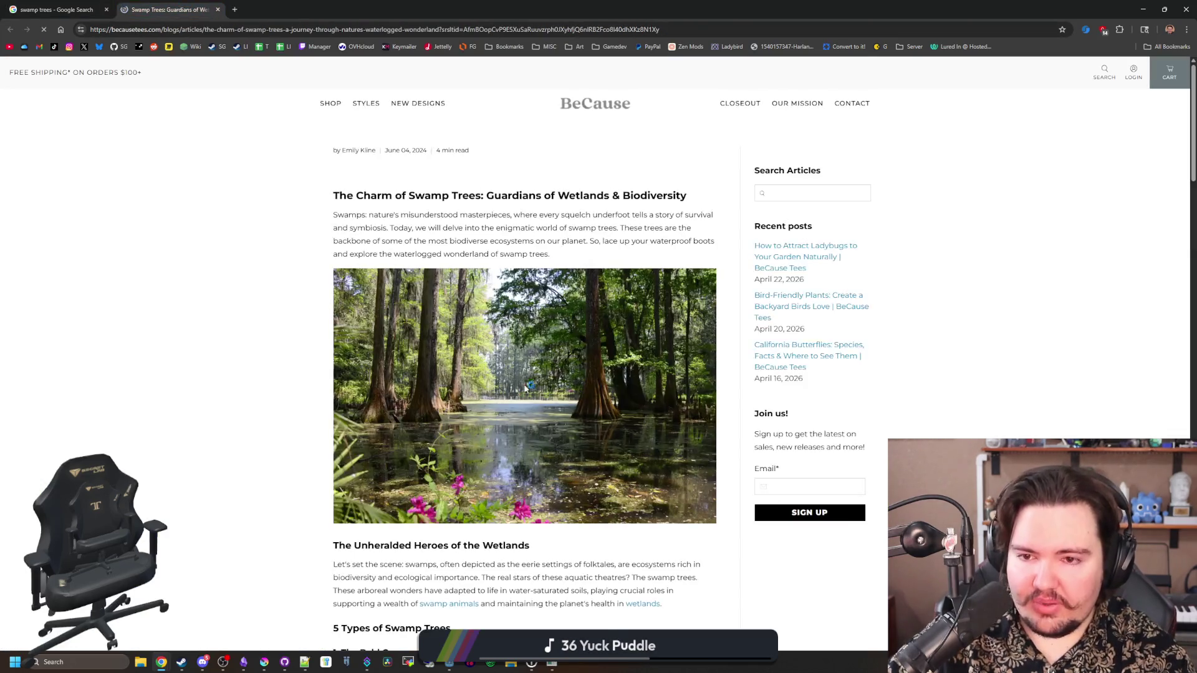
# Skim the BeCause Tees article, then return to the image results and preview the mossy Adobe Stock photo
pyautogui.scroll(-2, 424, 312)
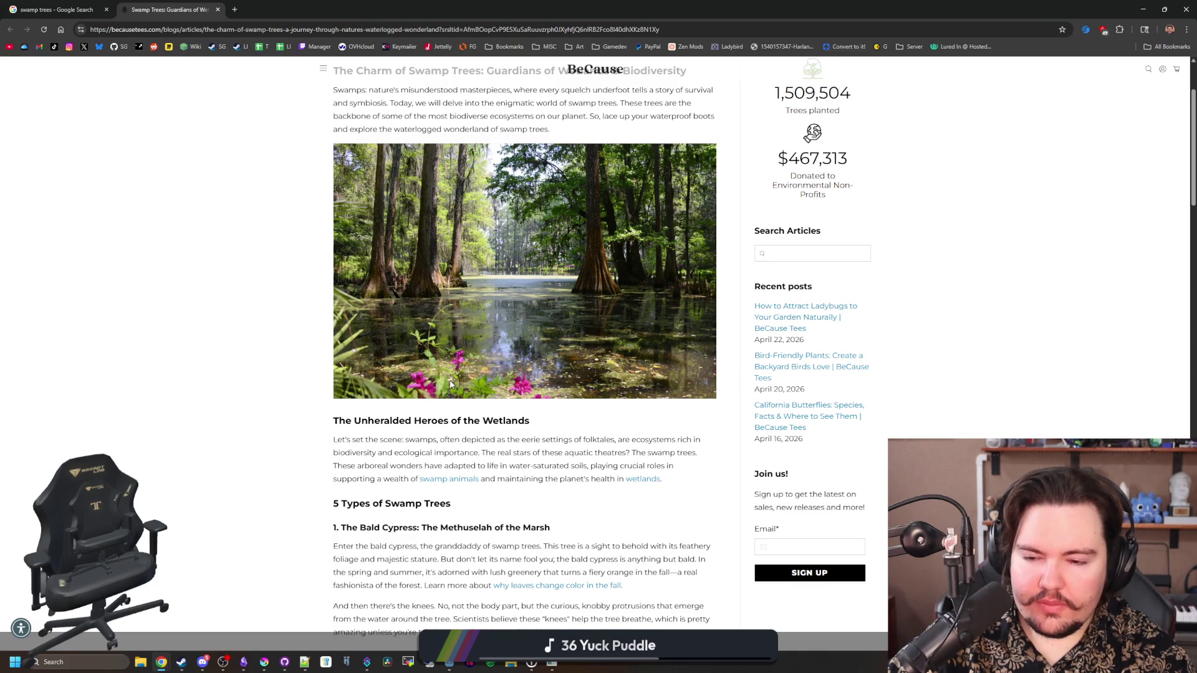
pyautogui.scroll(-2, 450, 384)
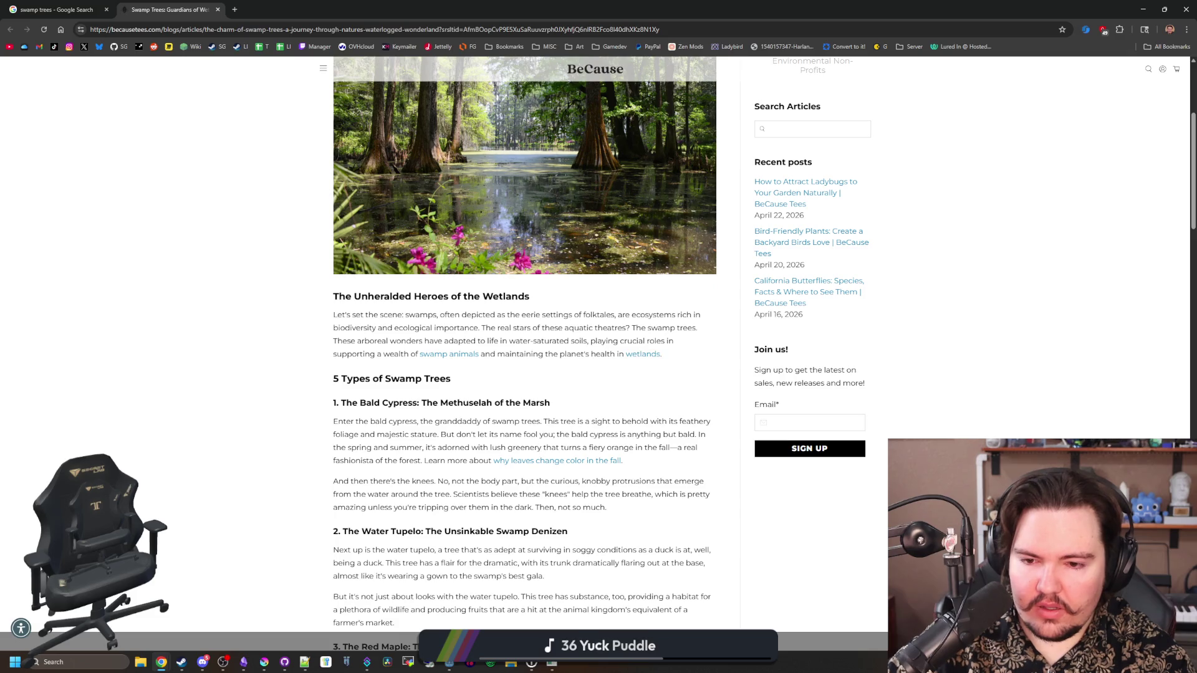
pyautogui.scroll(-3, 499, 473)
pyautogui.scroll(-9, 453, 384)
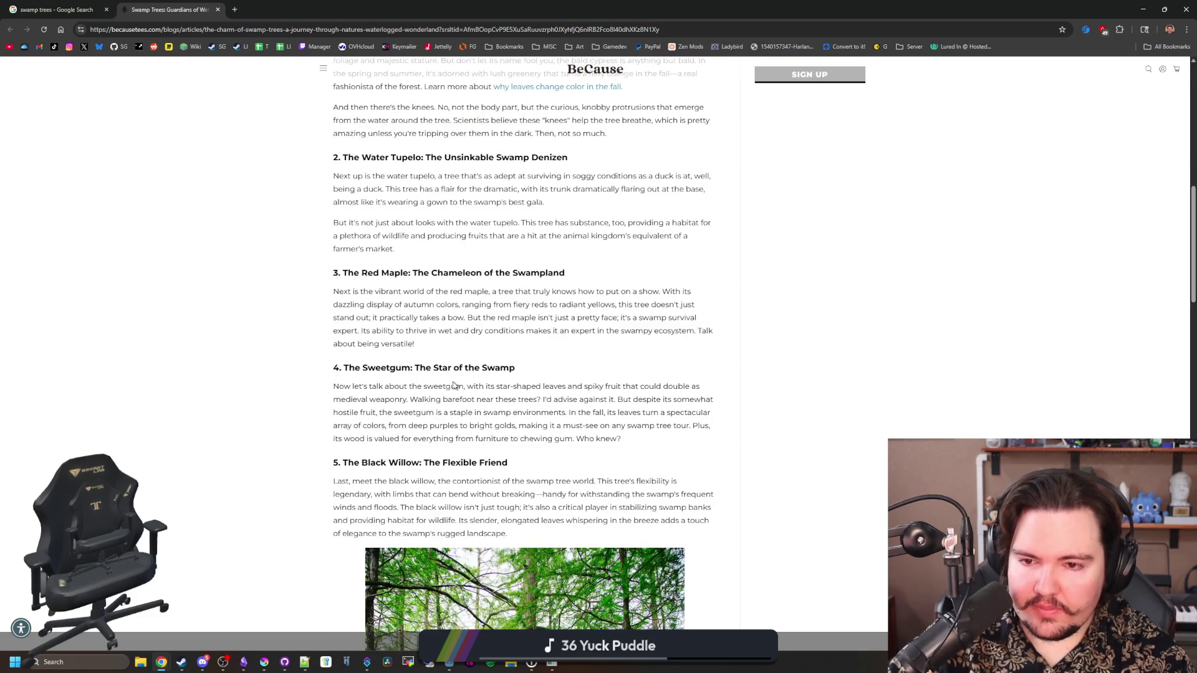
pyautogui.scroll(-15, 453, 384)
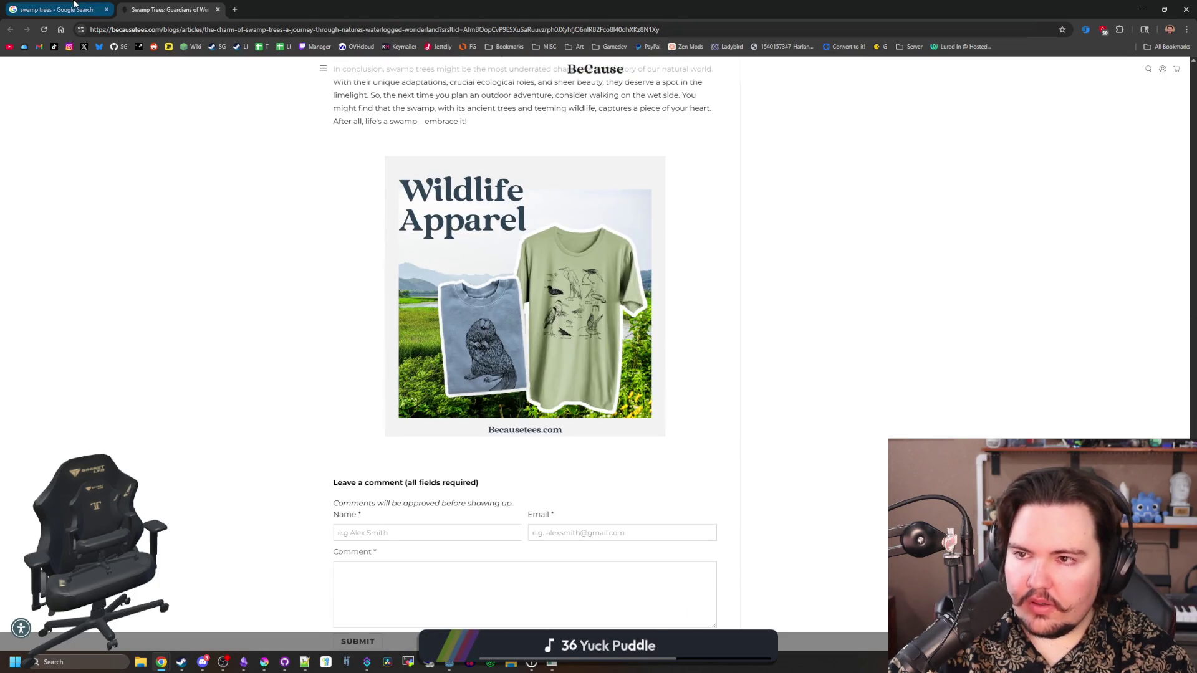
pyautogui.click(56, 10)
pyautogui.click(284, 370)
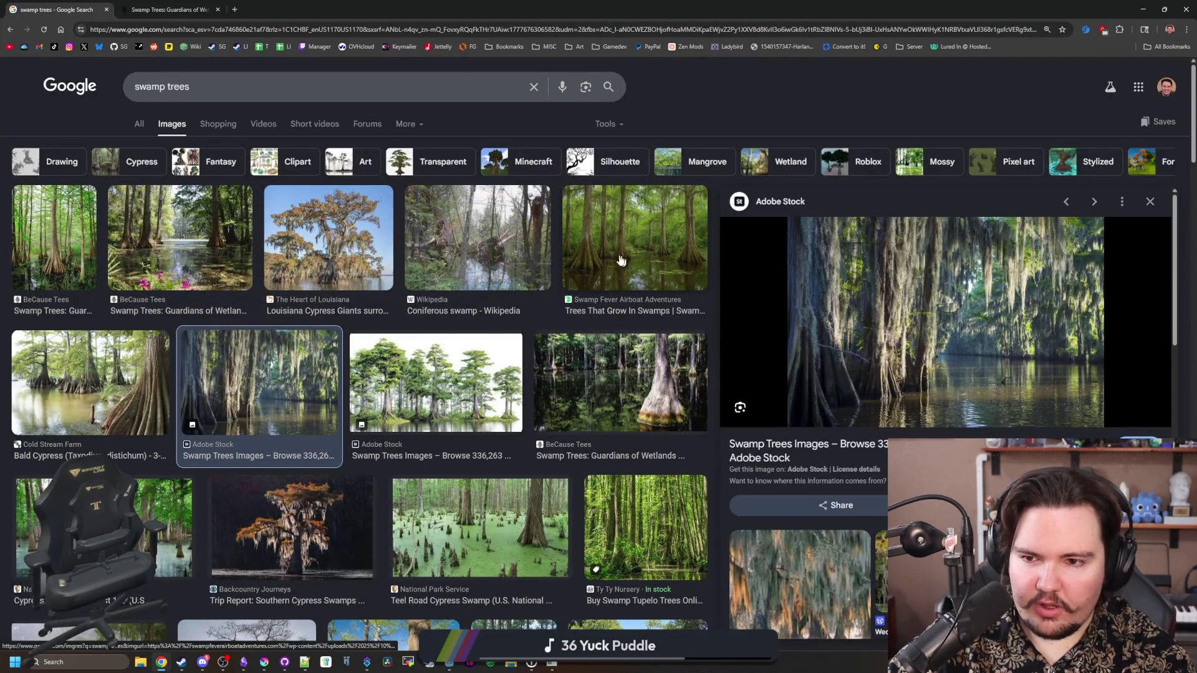
# Open a new tab and search Google Images for 'louisiana swamp'
pyautogui.click(239, 10)
pyautogui.write('l')
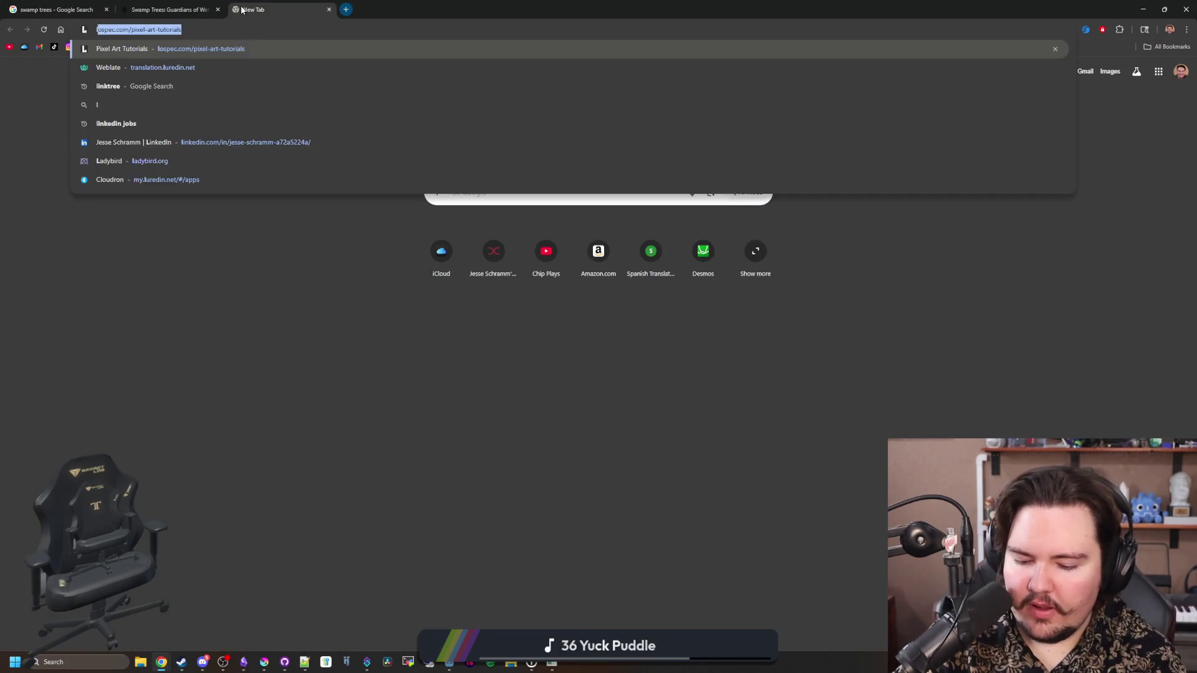
pyautogui.write('ouisiana swamp')
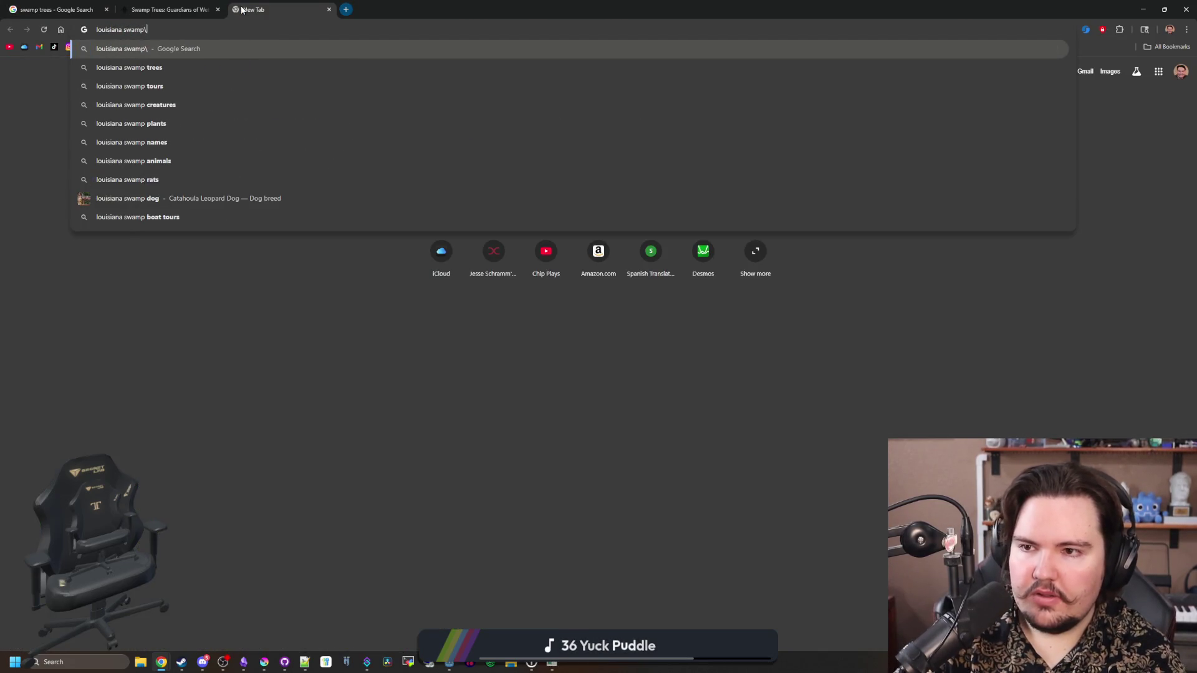
pyautogui.press('Return')
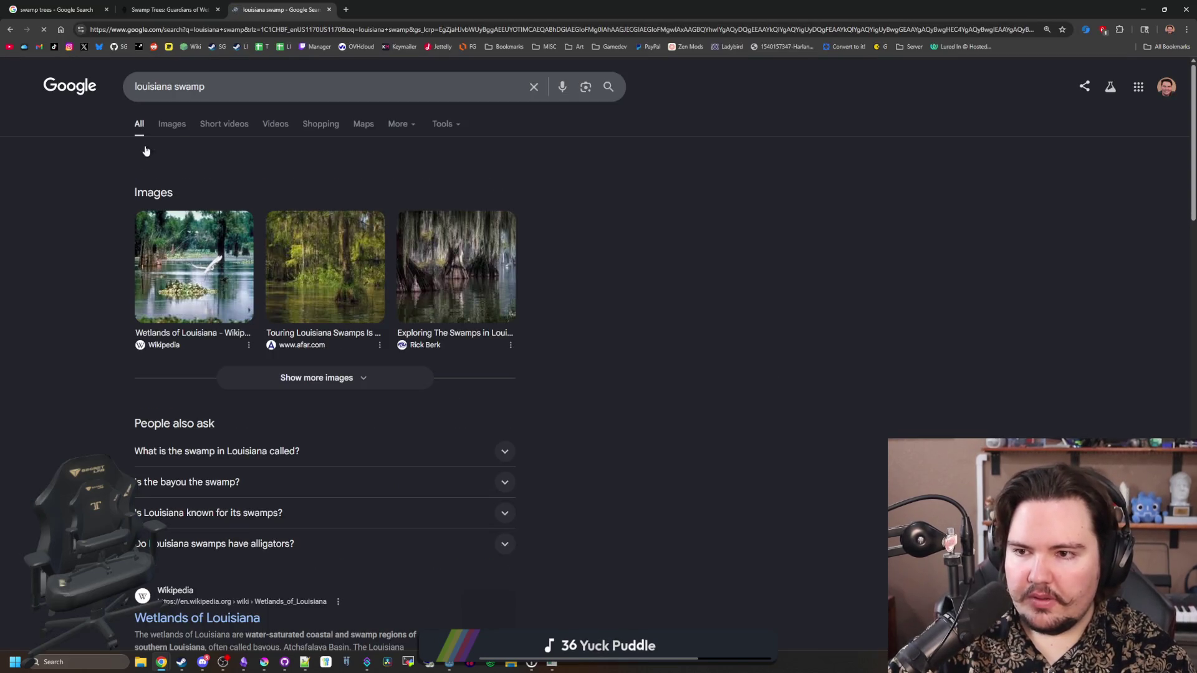
pyautogui.click(170, 123)
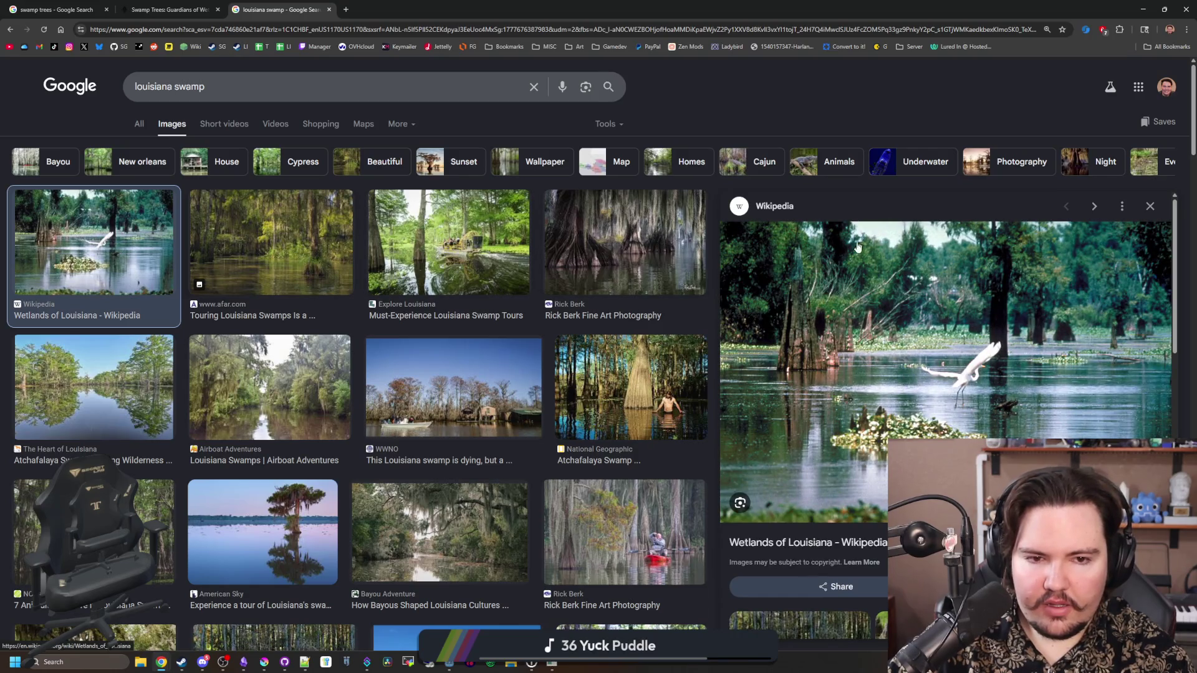
# Preview Louisiana swamp photos from afar.com, Airboat Adventures, WWNO and Cajun Encounters, ending on NOLA Activities
pyautogui.click(296, 233)
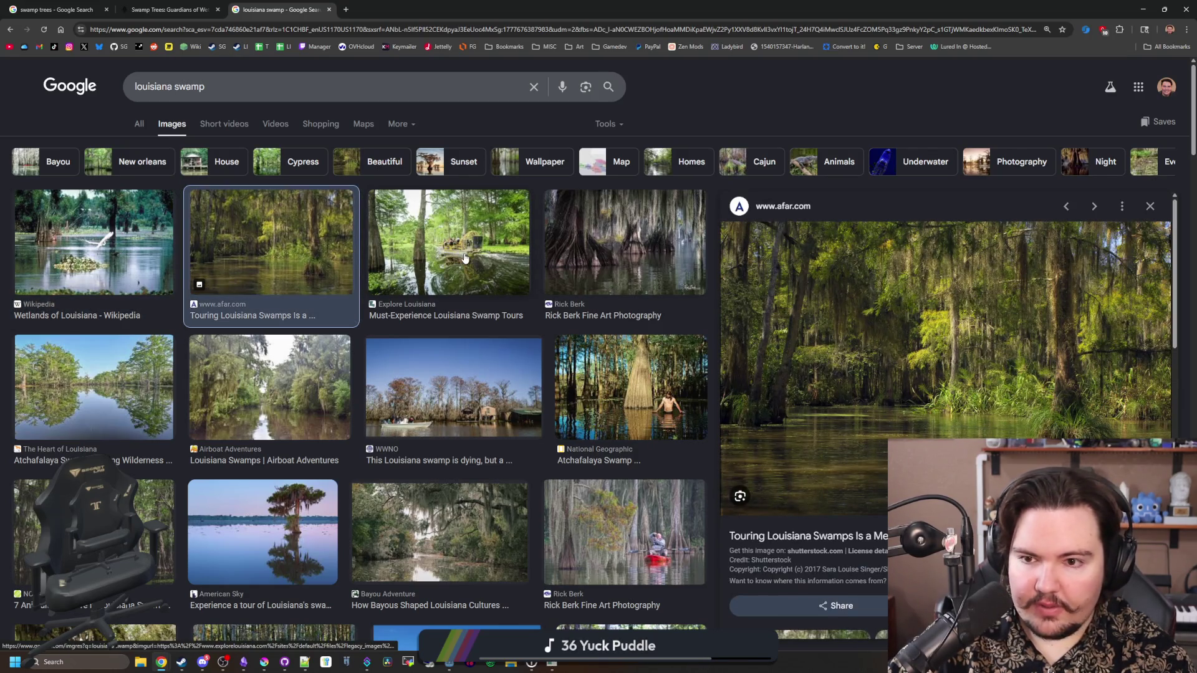
pyautogui.click(449, 243)
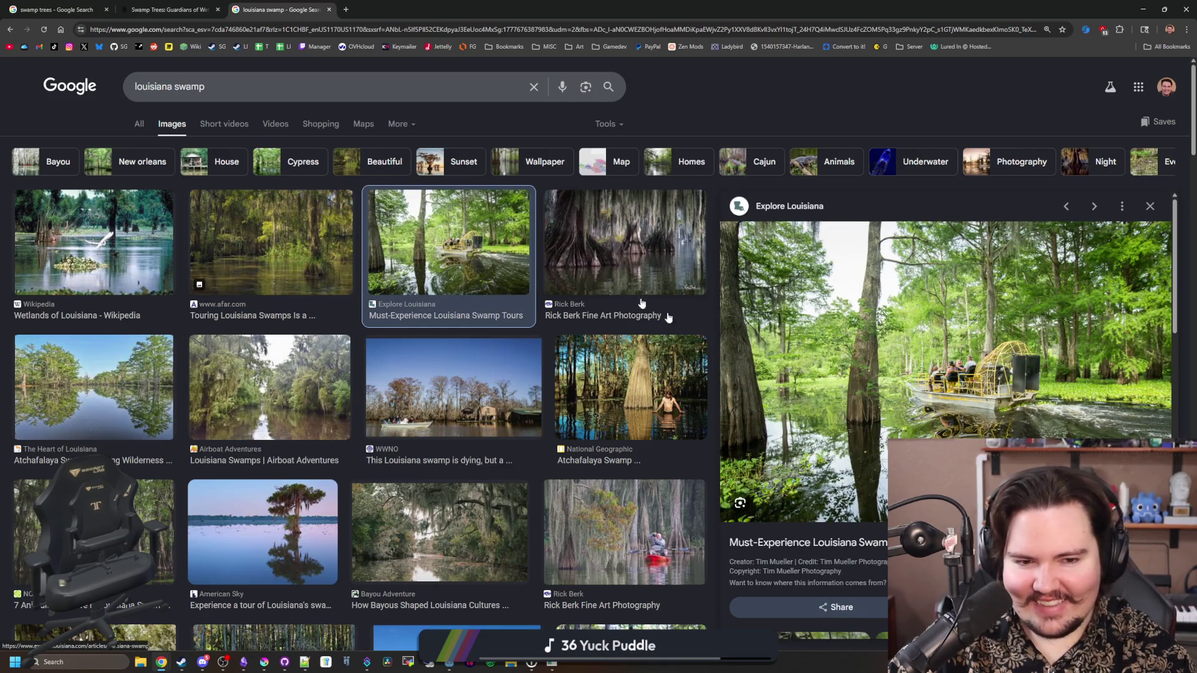
pyautogui.click(591, 264)
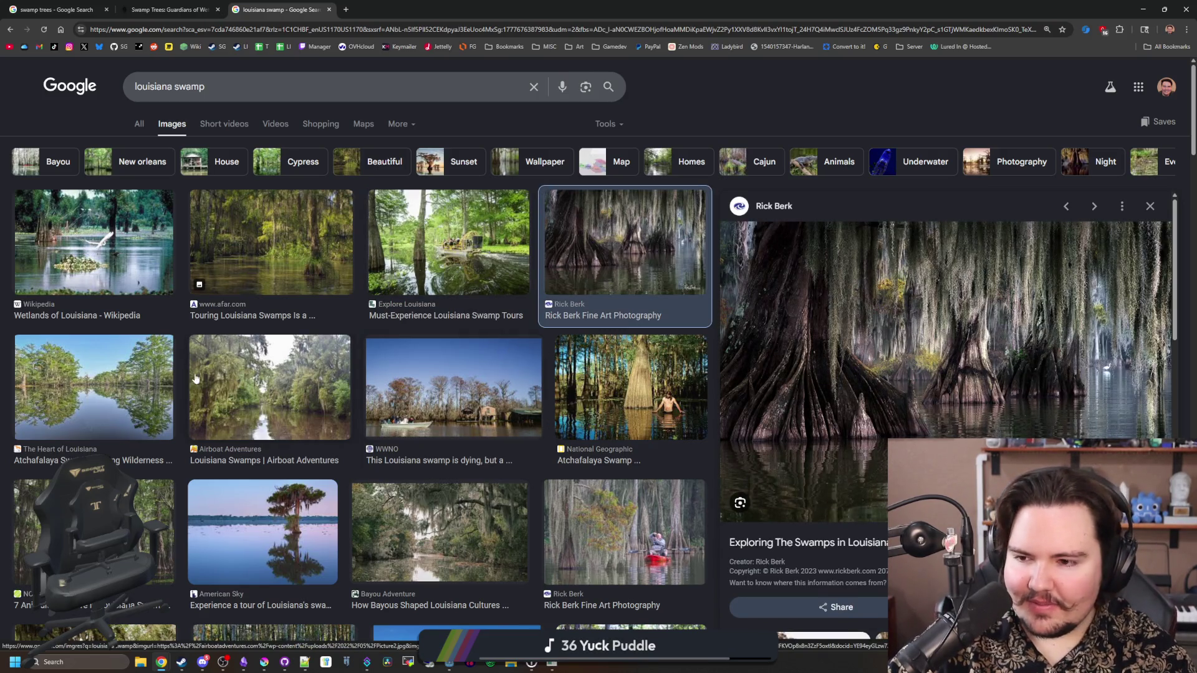
pyautogui.click(162, 388)
pyautogui.click(269, 386)
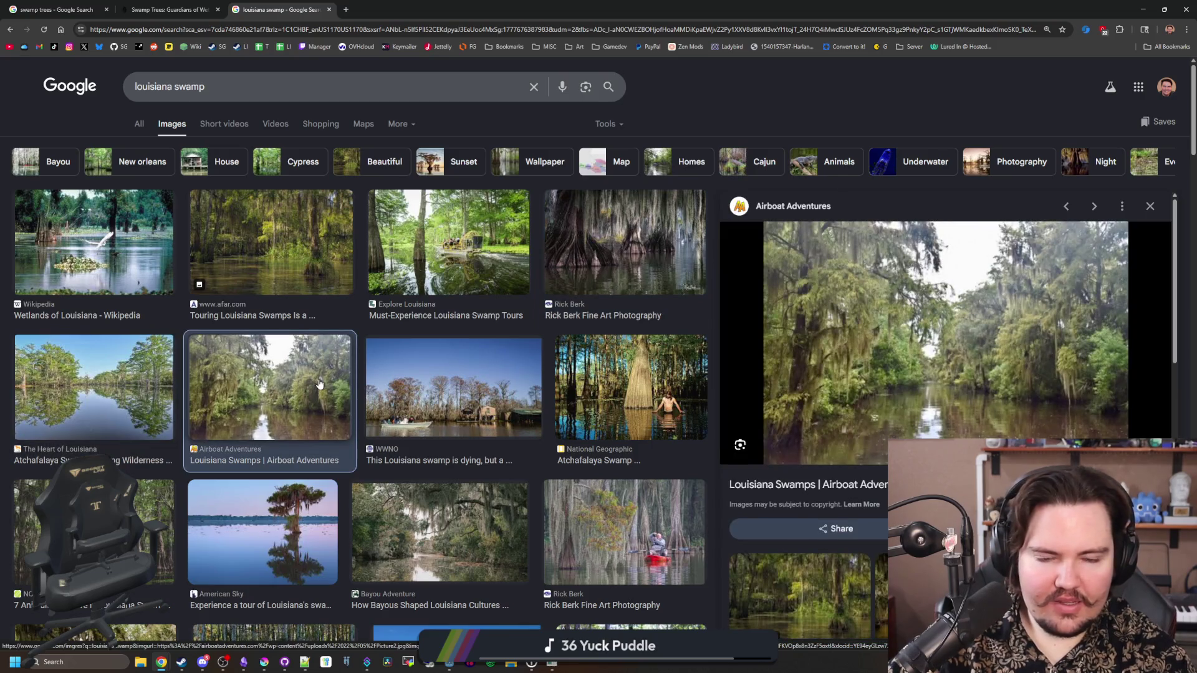
pyautogui.press('Right')
pyautogui.press('Right')
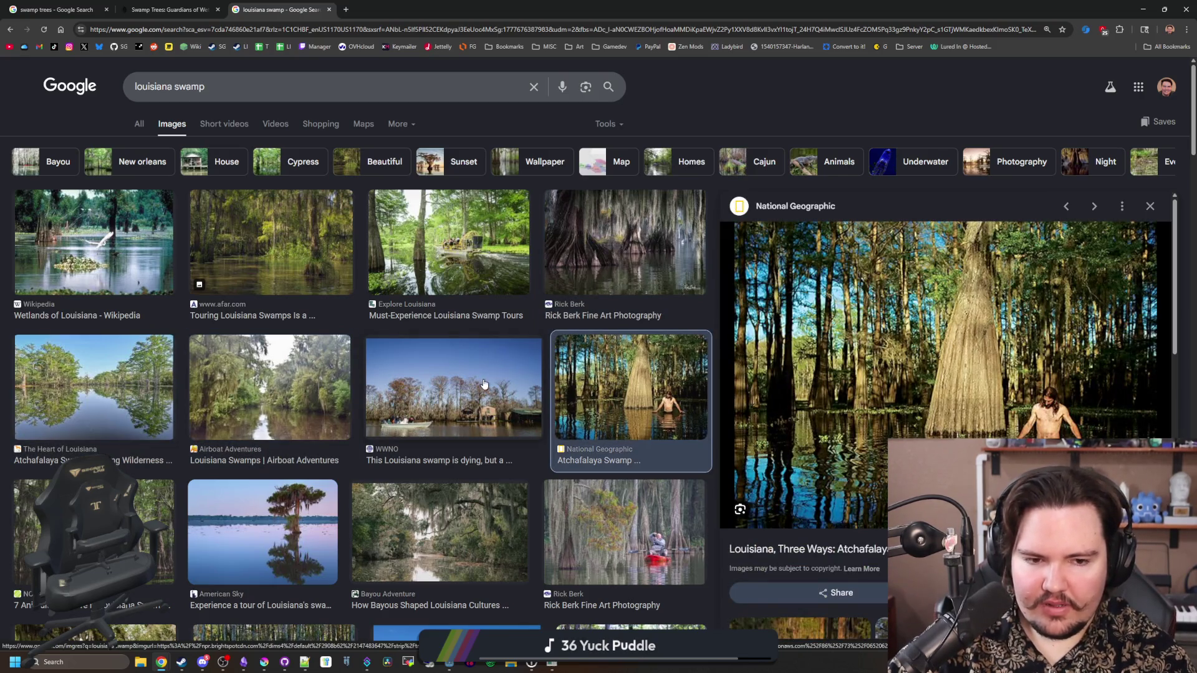
pyautogui.press('Escape')
pyautogui.click(479, 384)
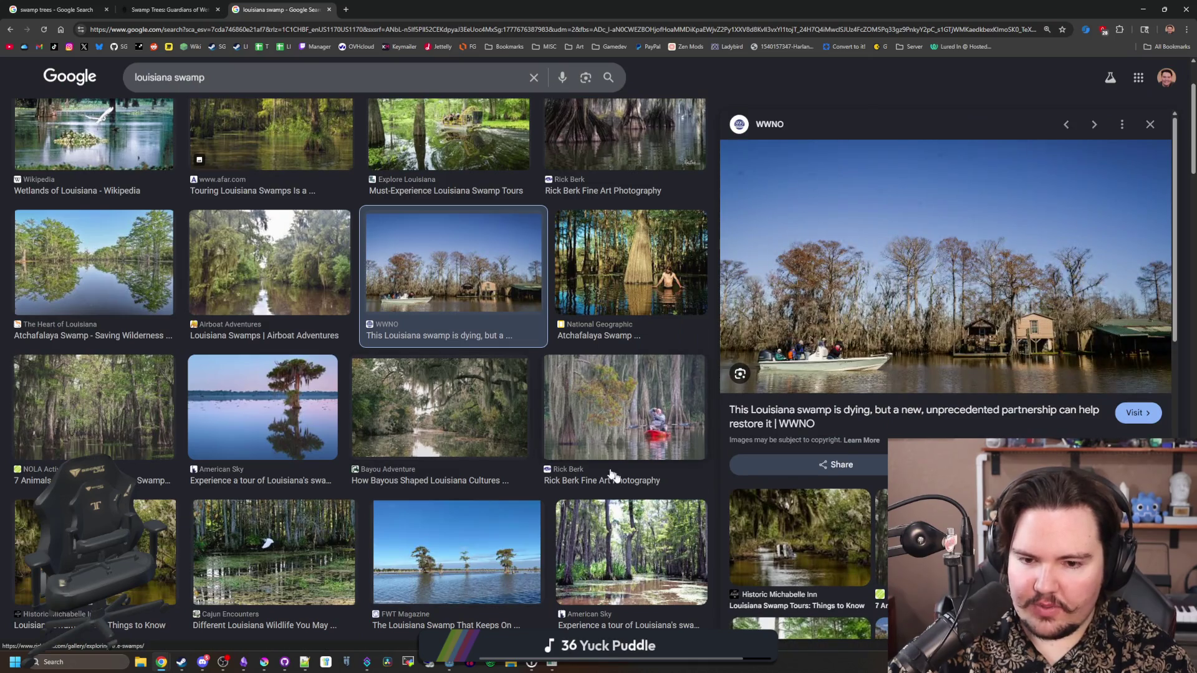
pyautogui.click(648, 555)
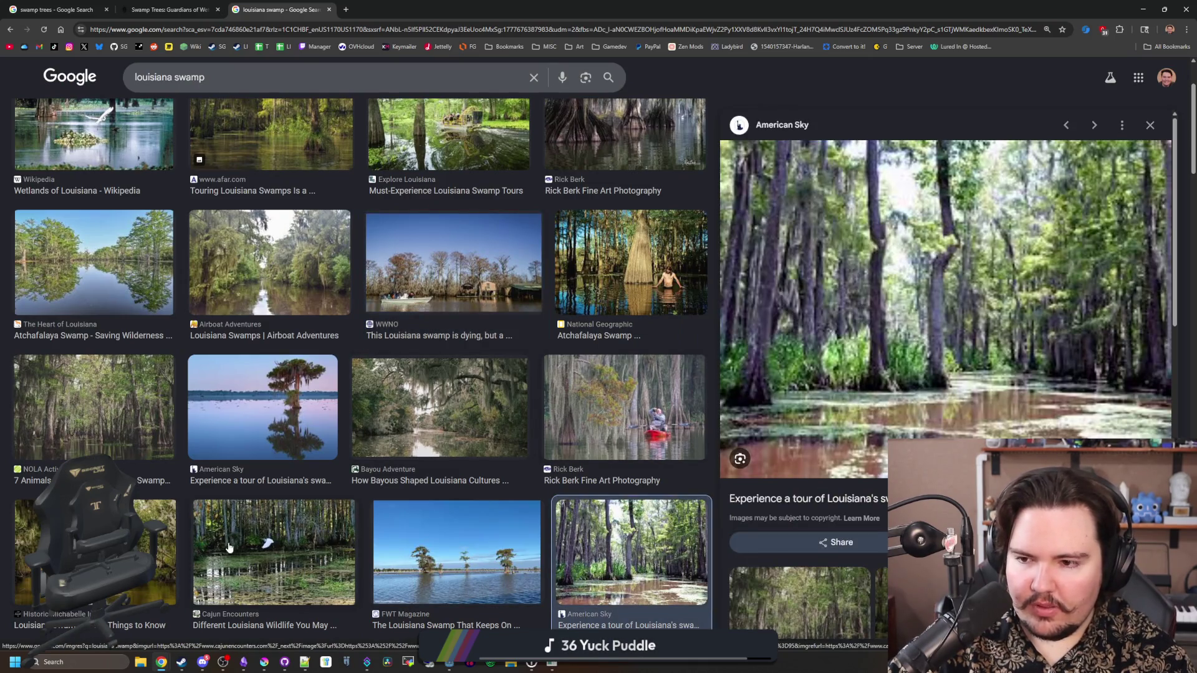
pyautogui.click(229, 547)
pyautogui.click(93, 405)
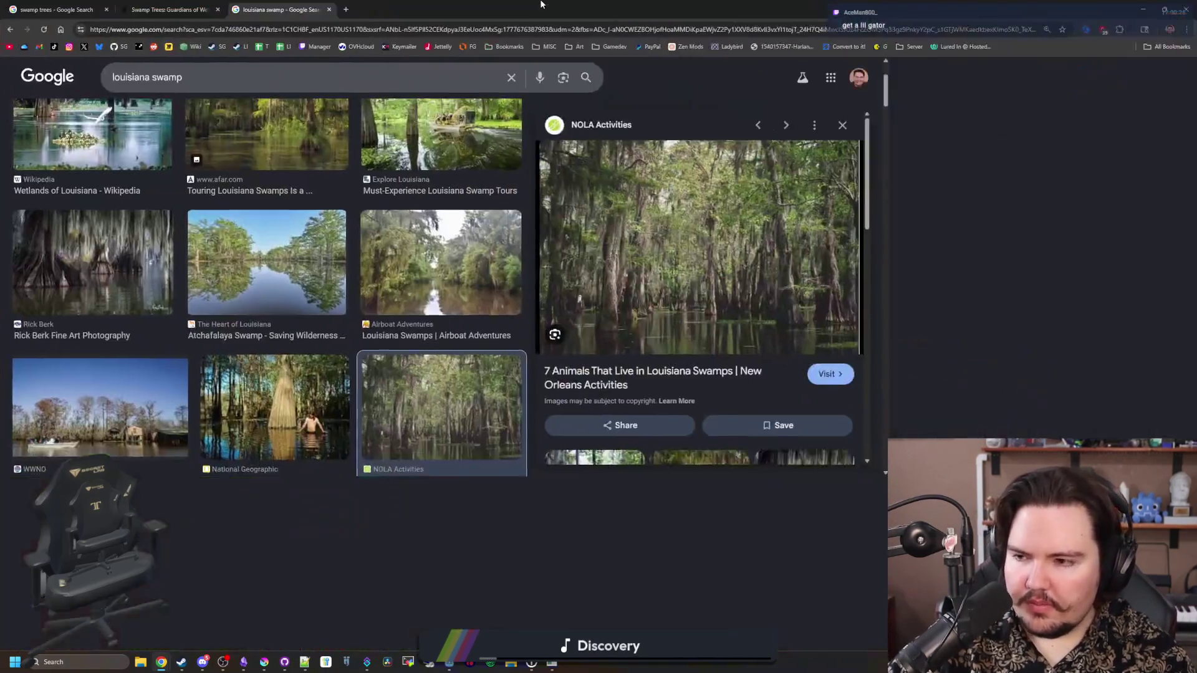
pyautogui.scroll(-10, 240, 253)
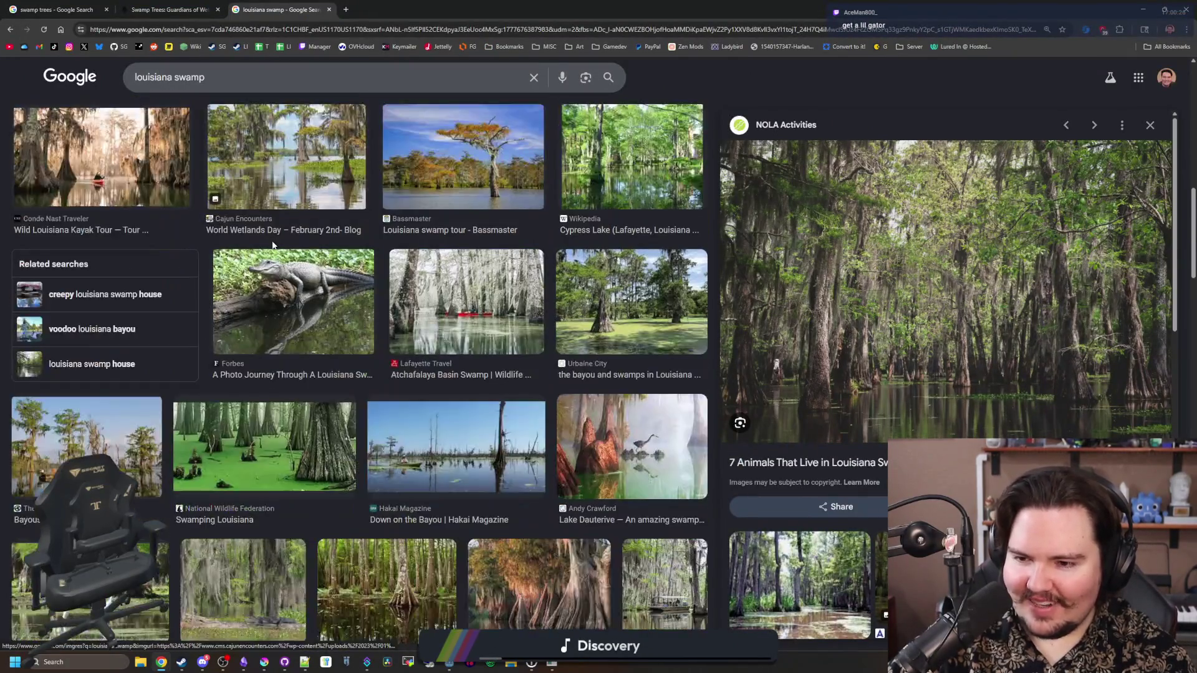
# Open a new tab and search images for 'caimen'
pyautogui.click(352, 9)
pyautogui.write('caimen')
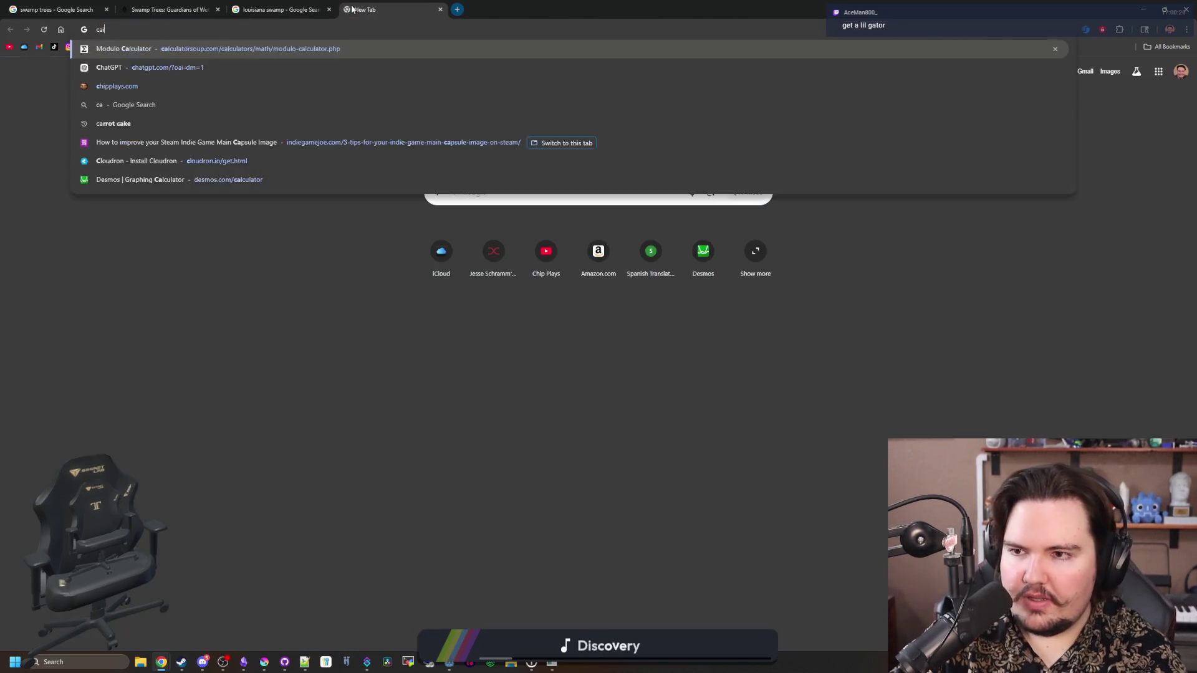
pyautogui.press('Return')
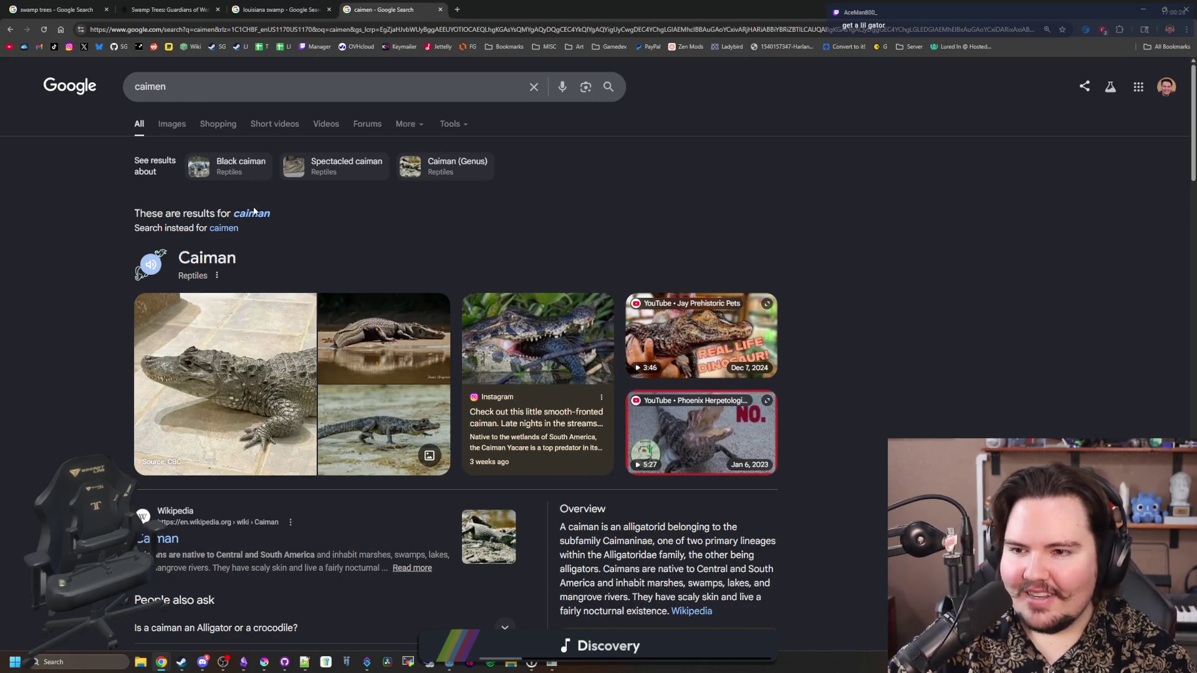
pyautogui.click(180, 128)
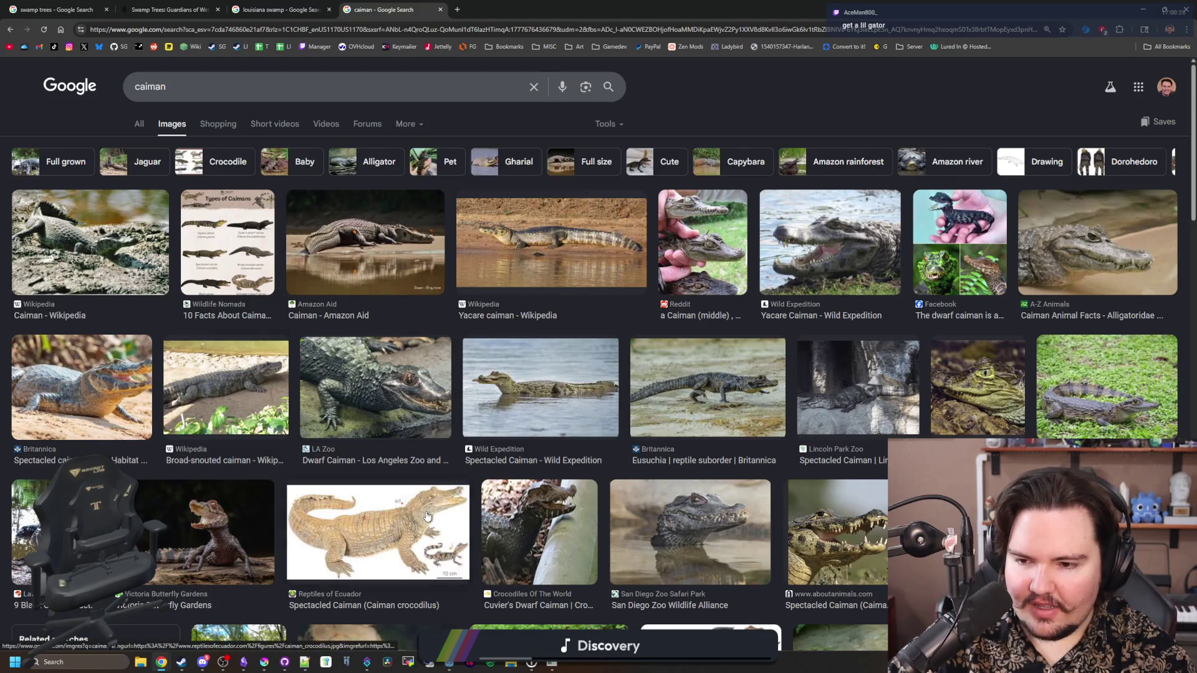
# Preview caiman photos: Victoria Butterfly Gardens, Reddit comparison, Types of Caimans chart and Wild Herps
pyautogui.click(183, 533)
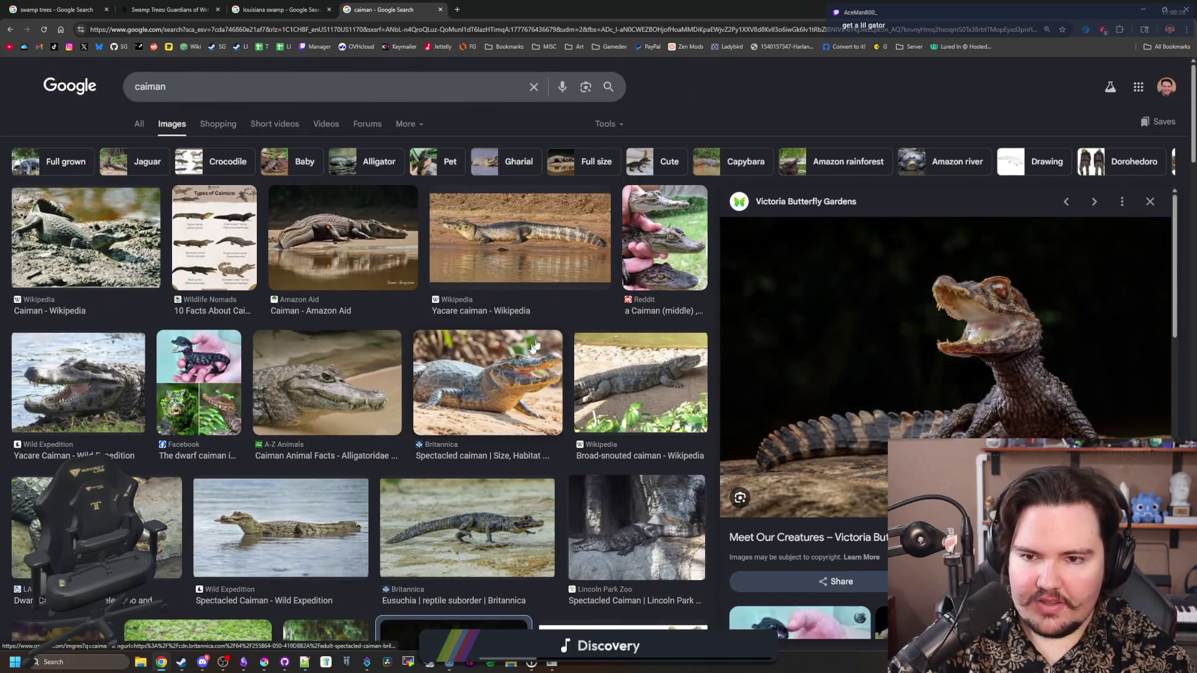
pyautogui.click(659, 223)
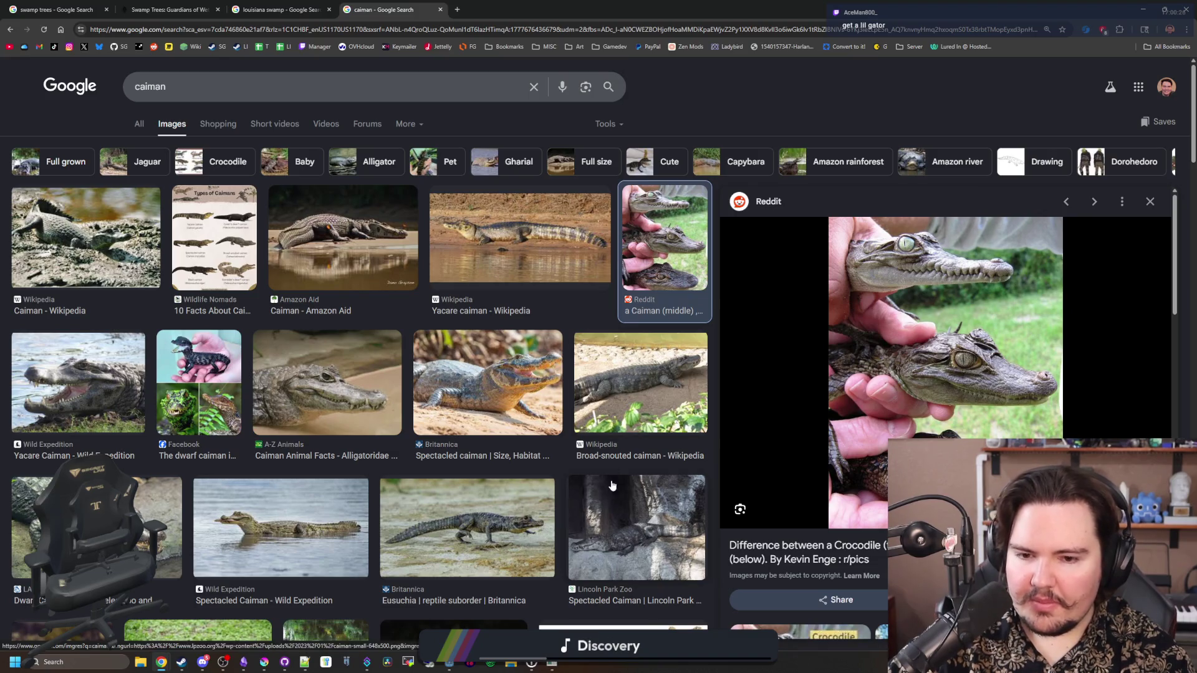
pyautogui.click(212, 234)
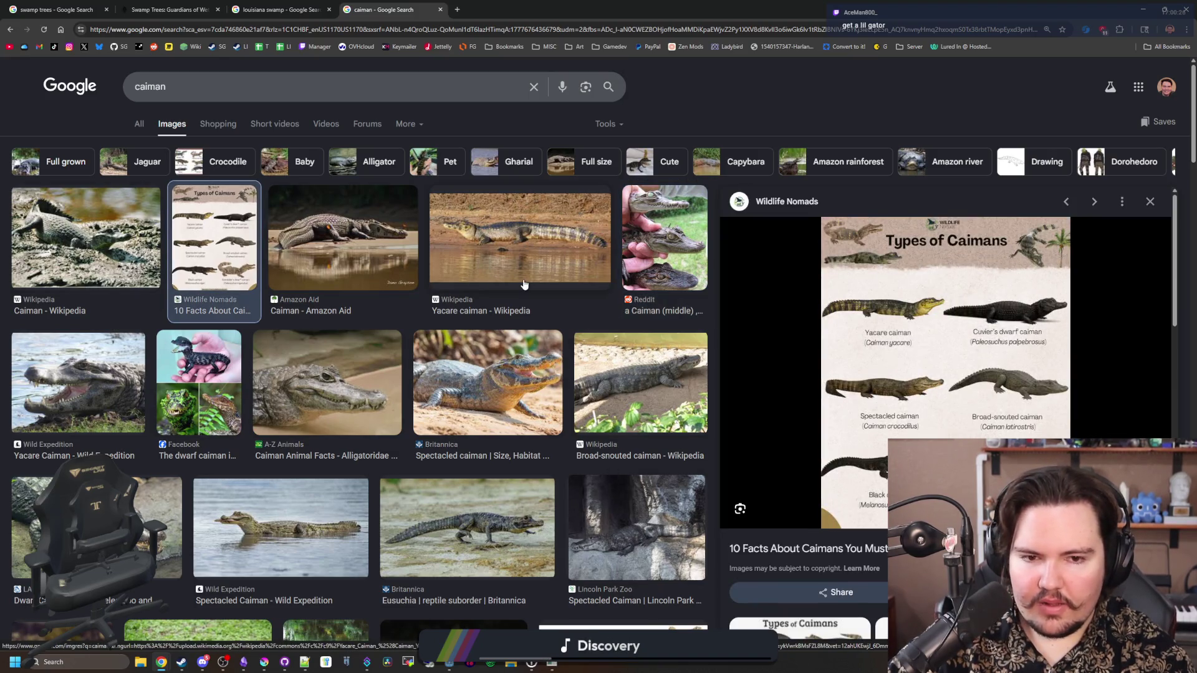
pyautogui.scroll(-4, 688, 396)
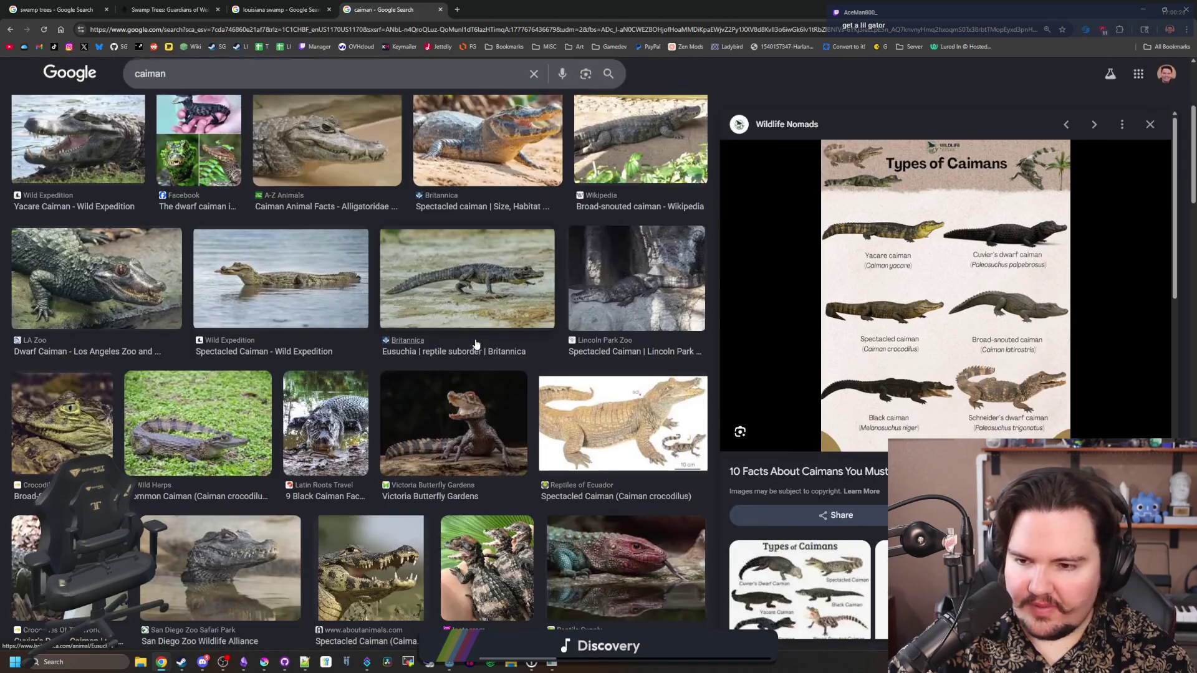
pyautogui.click(198, 423)
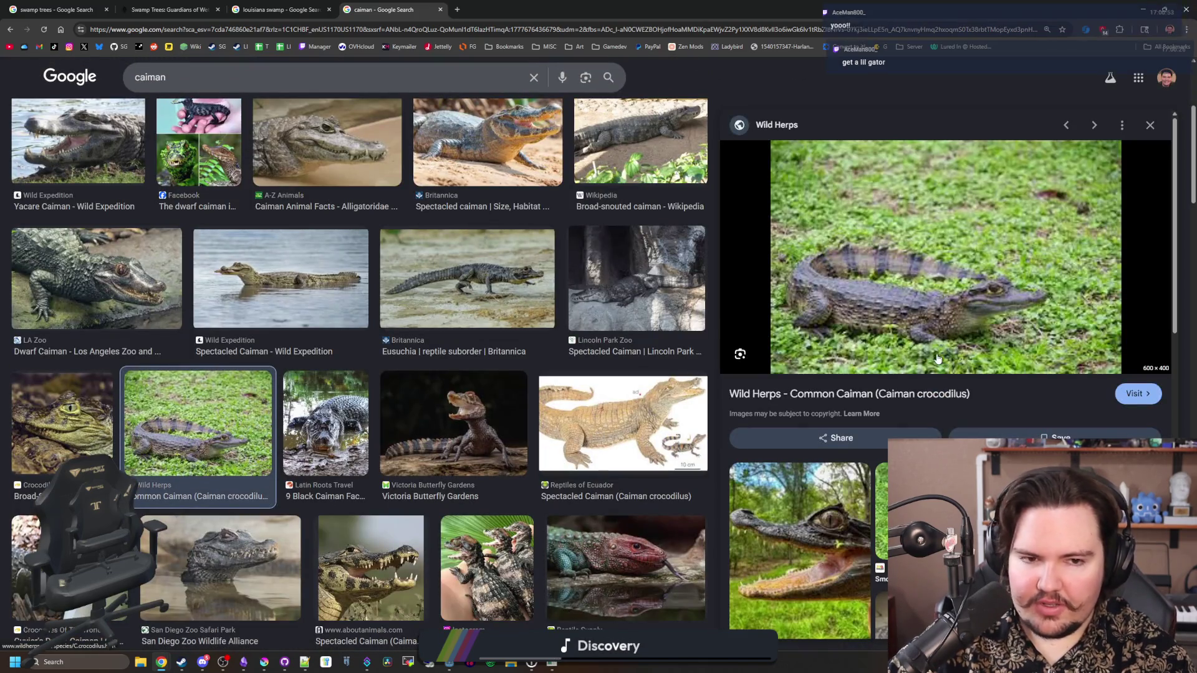
pyautogui.scroll(-3, 508, 347)
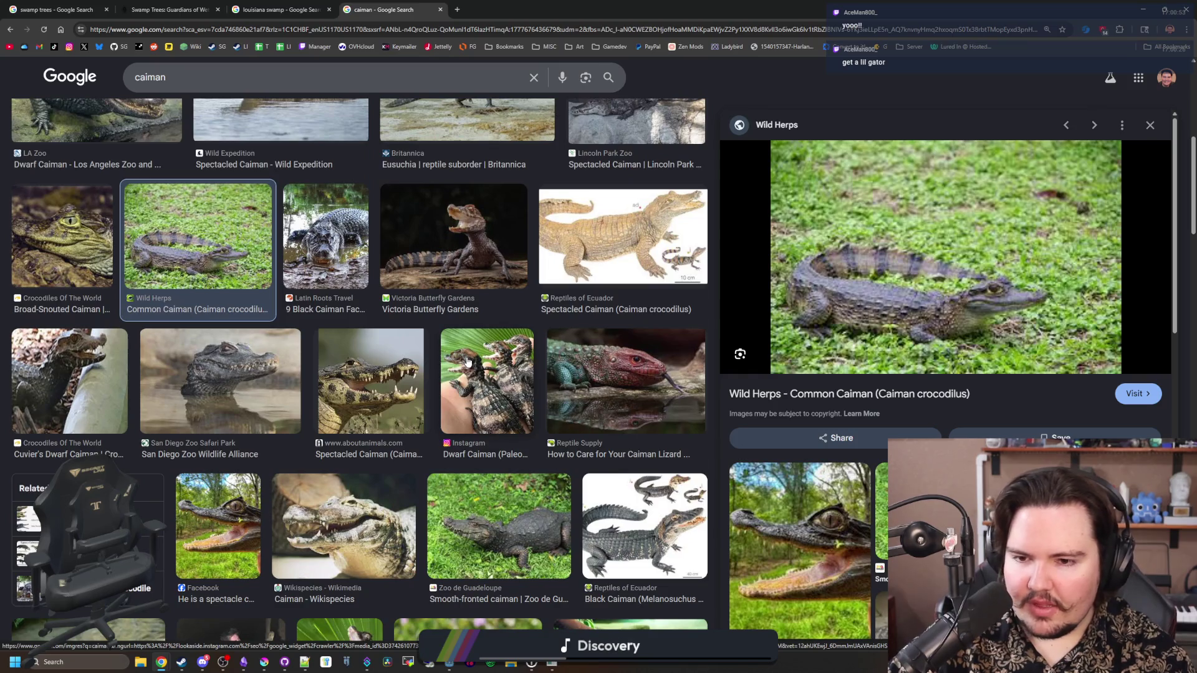
pyautogui.scroll(-3, 467, 361)
pyautogui.scroll(-2, 349, 399)
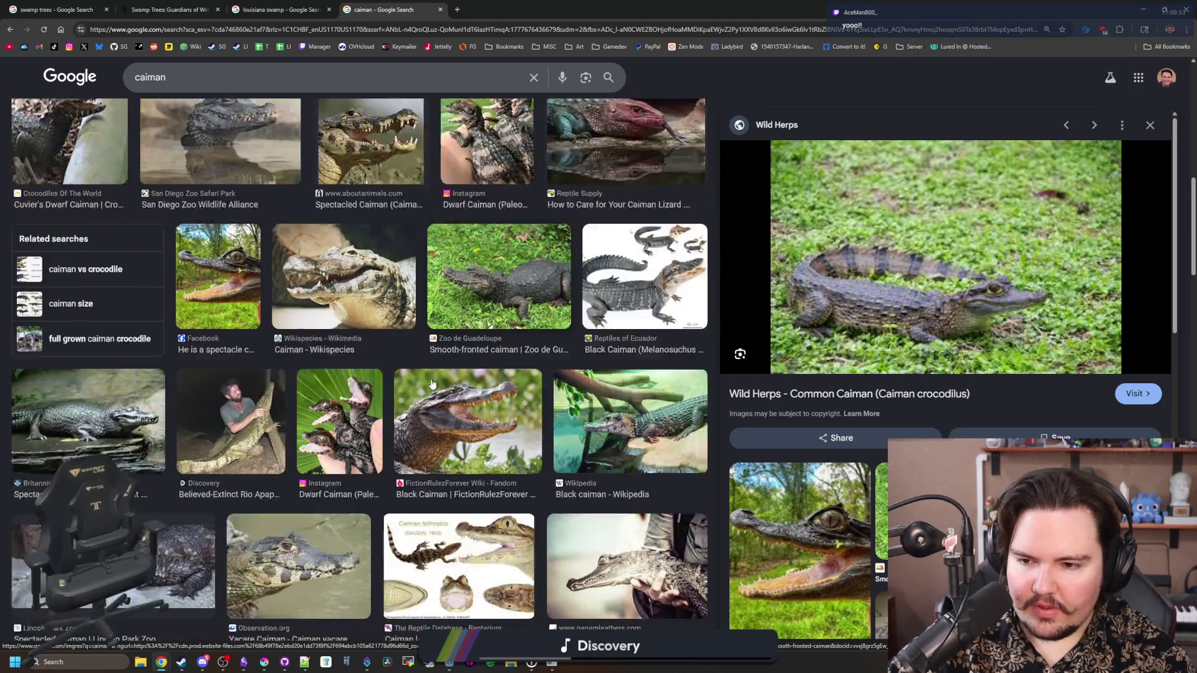
# Preview the Discovery, Wikipedia black caiman, alligator-vs-caiman video and Rewild.org lost caiman images
pyautogui.click(269, 410)
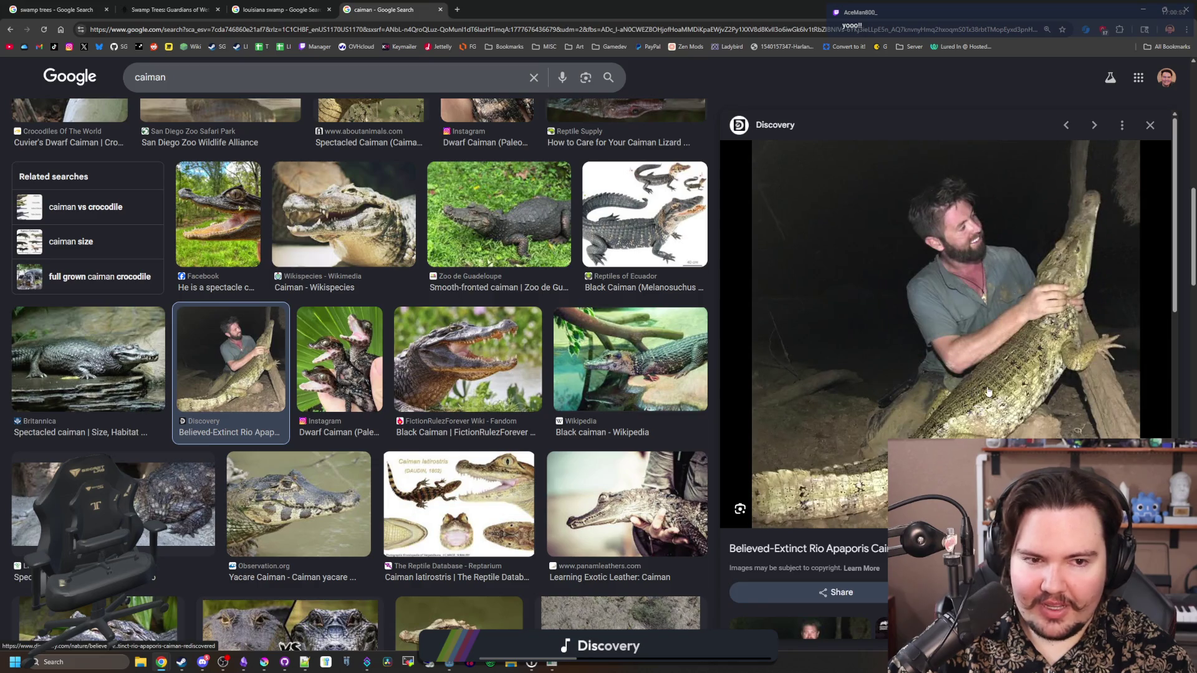
pyautogui.click(640, 381)
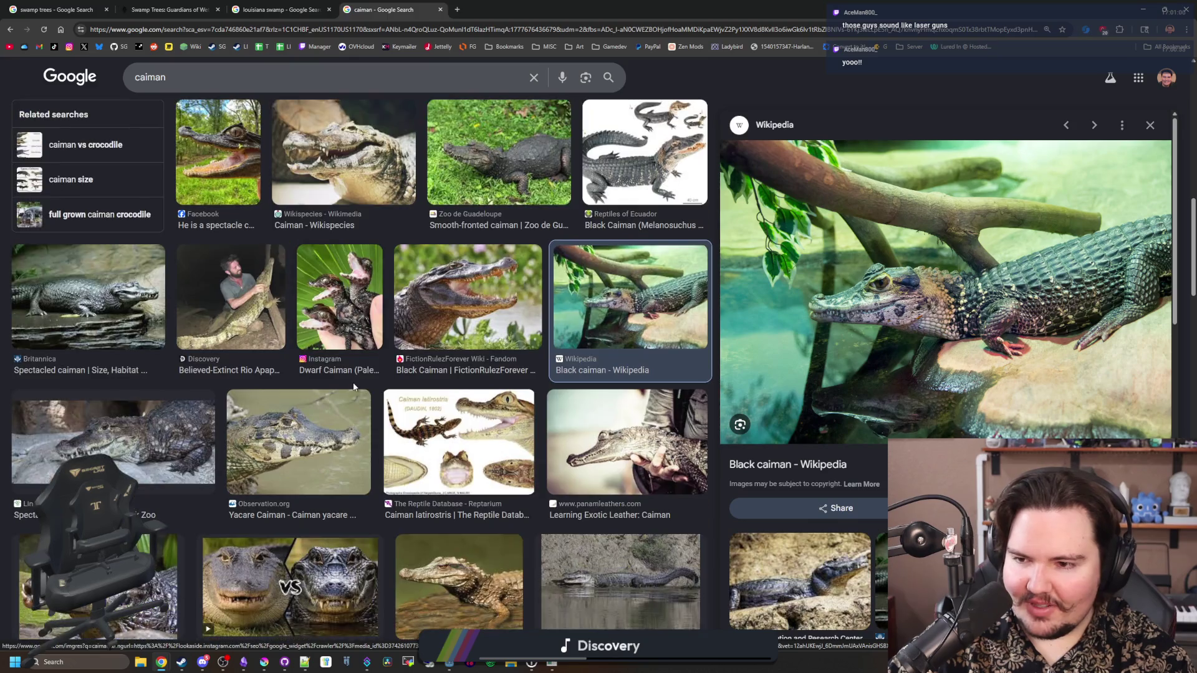
pyautogui.scroll(-2, 505, 379)
pyautogui.scroll(-2, 333, 381)
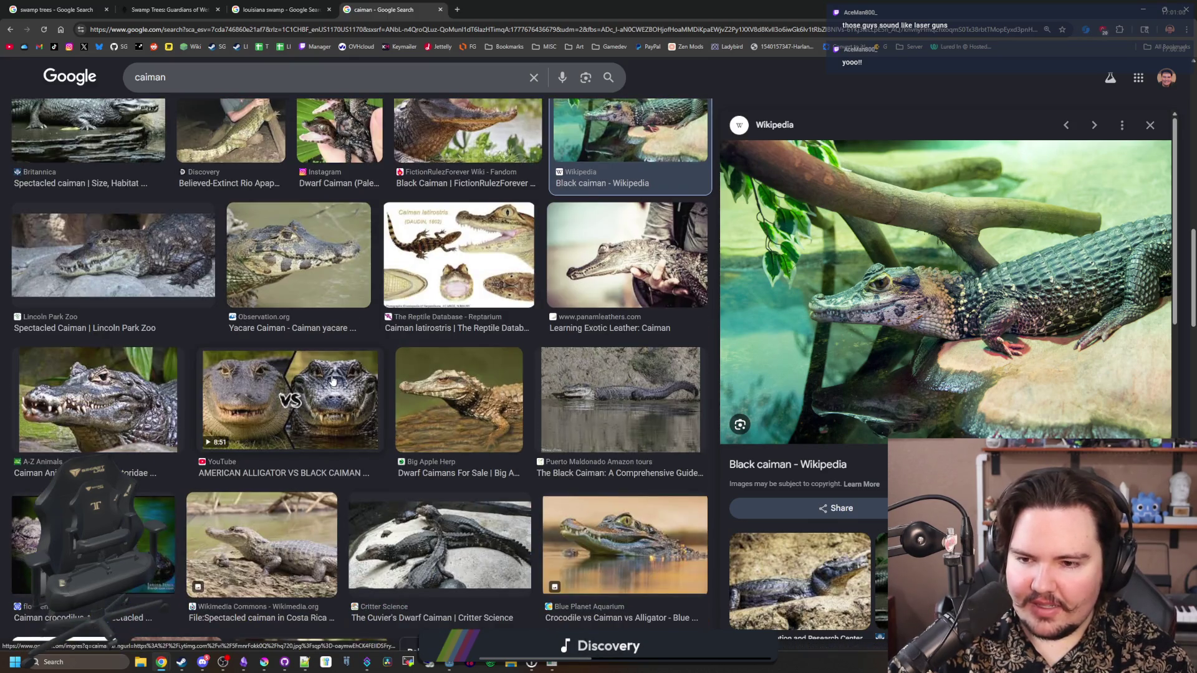
pyautogui.click(359, 435)
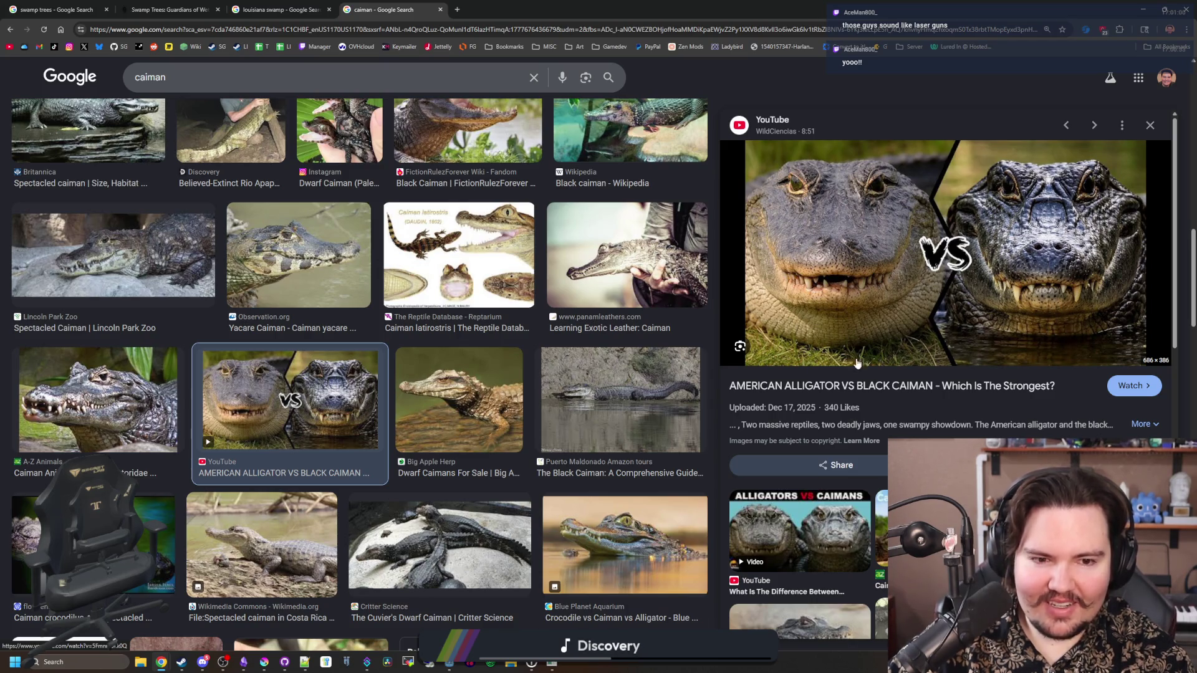
pyautogui.scroll(-2, 856, 497)
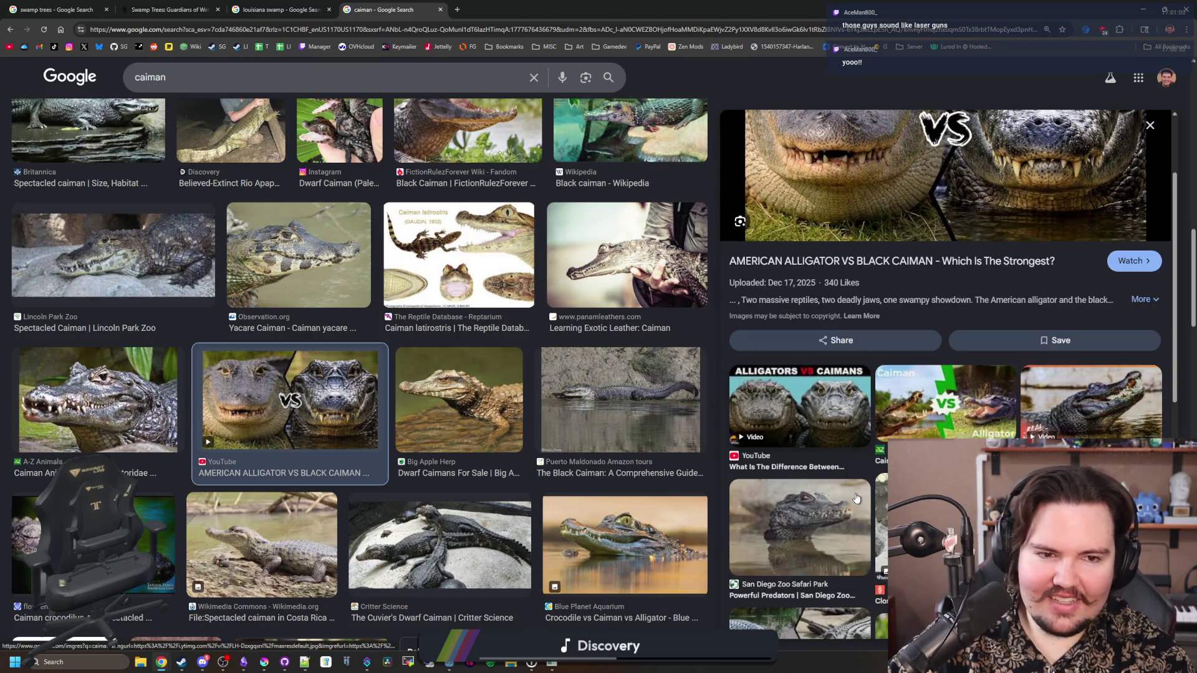
pyautogui.scroll(-3, 545, 437)
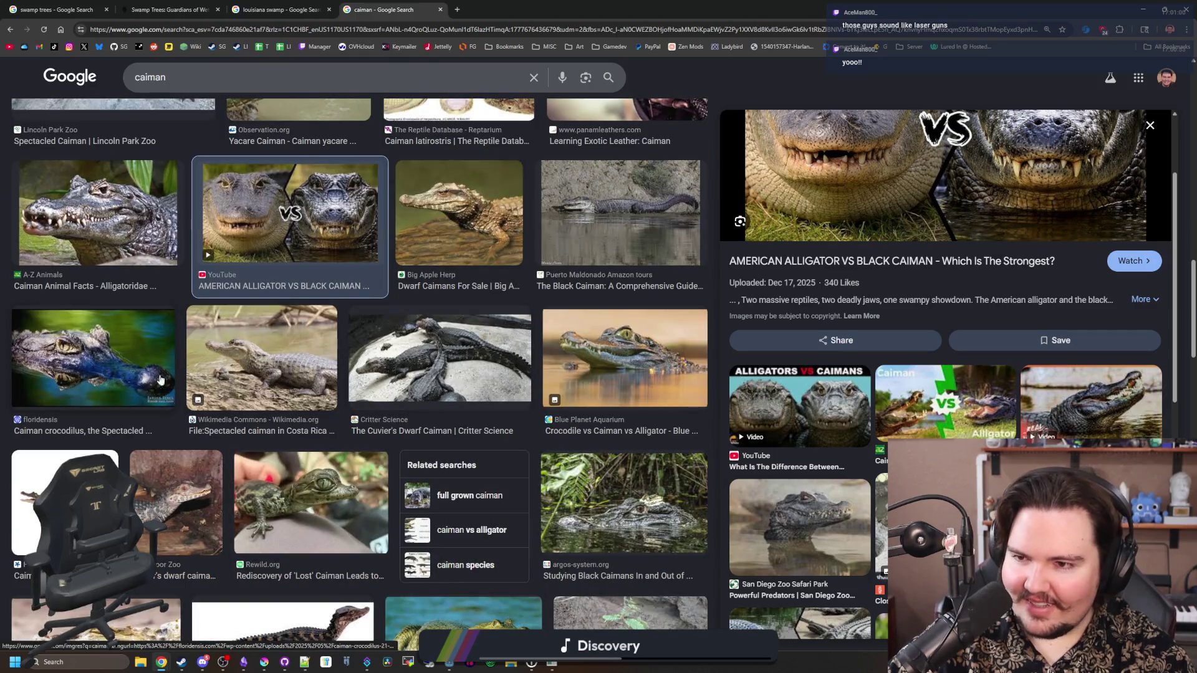
pyautogui.click(342, 505)
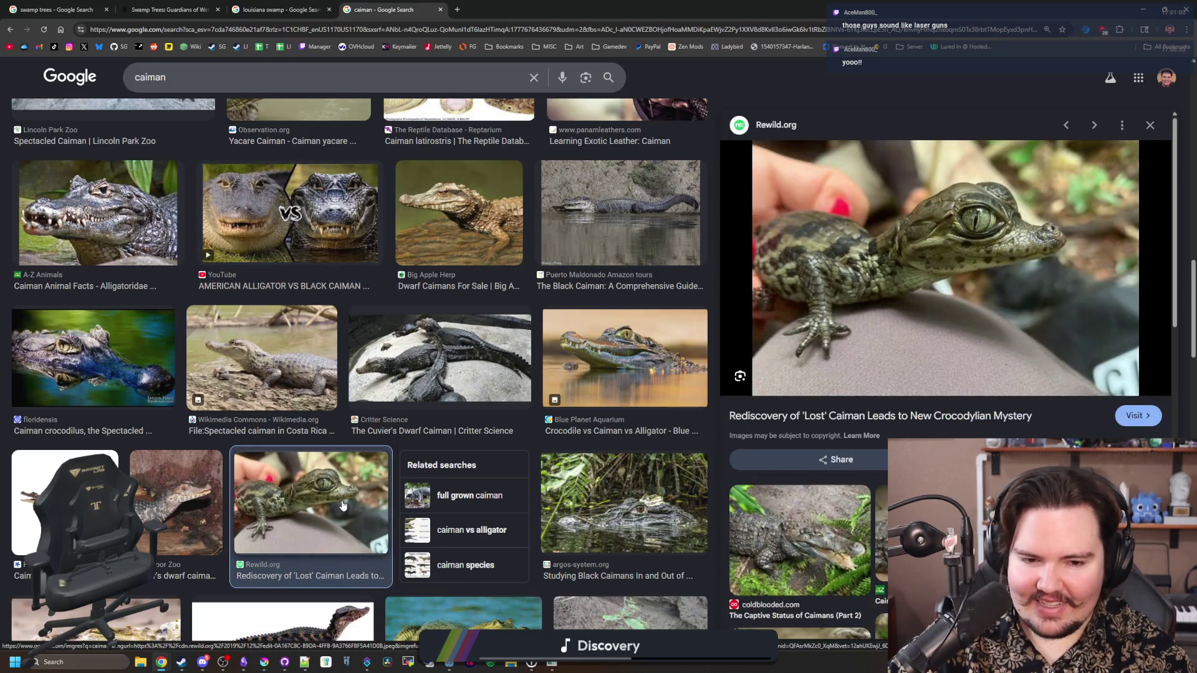
pyautogui.scroll(-5, 314, 370)
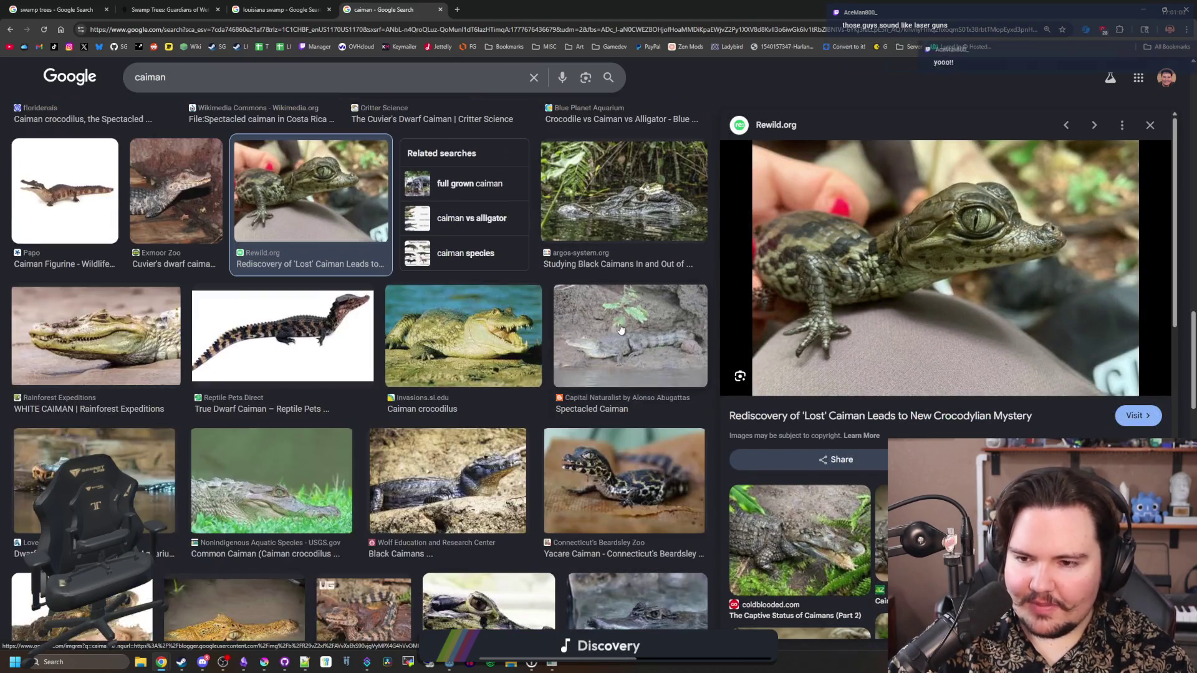
pyautogui.scroll(10, 264, 367)
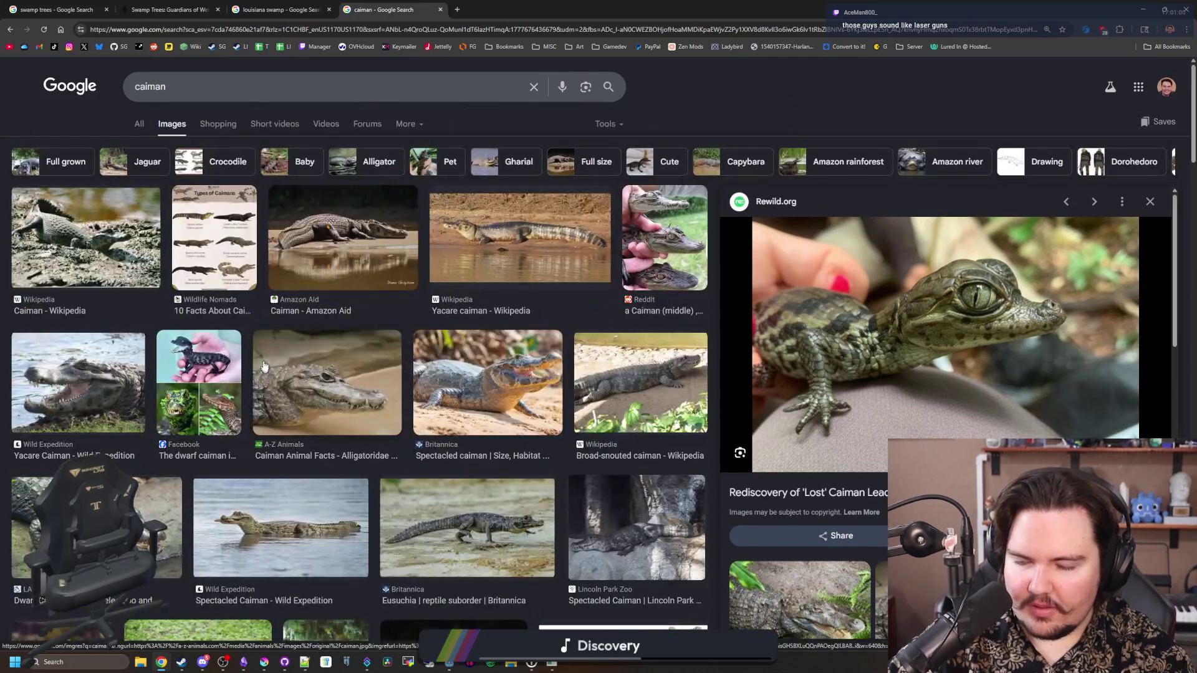
# Restore Chrome to a smaller window and go back to the top of the louisiana swamp tab
pyautogui.doubleClick(532, 4)
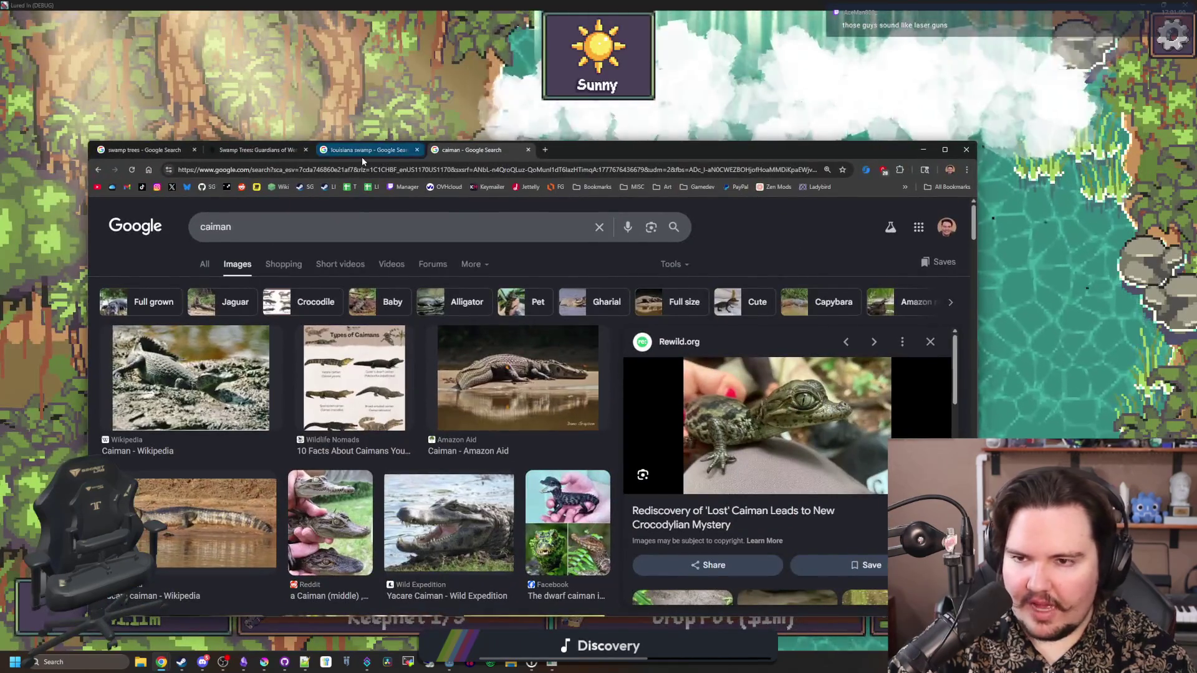
pyautogui.click(362, 156)
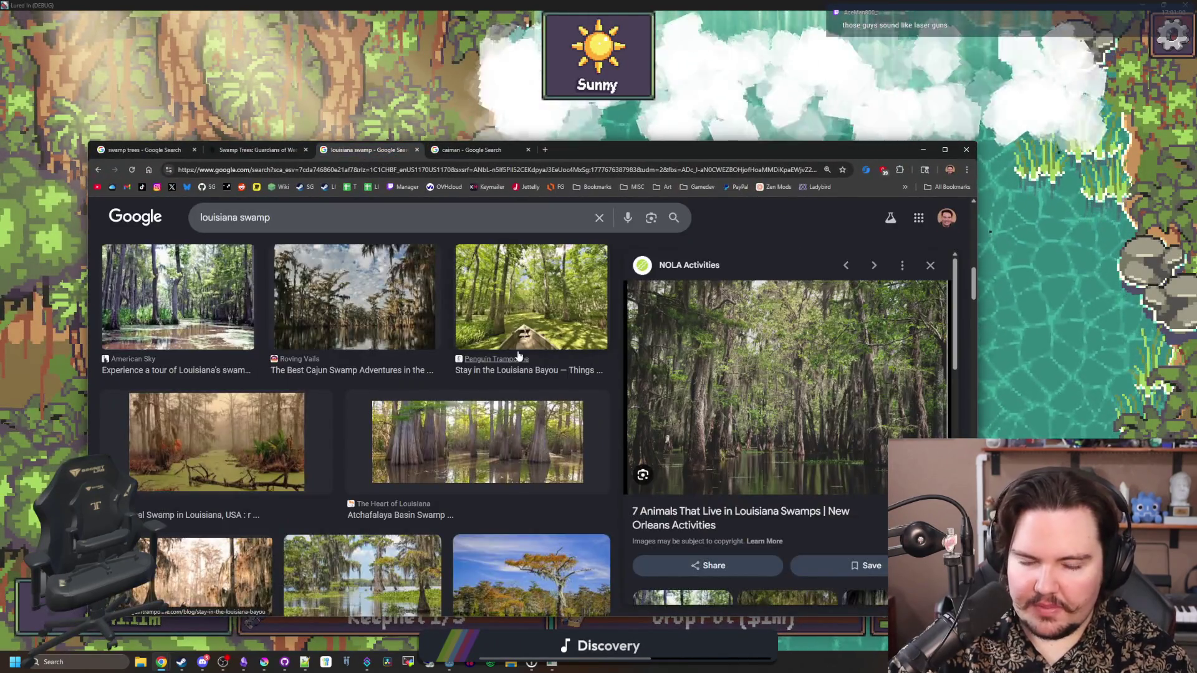
pyautogui.scroll(3, 519, 356)
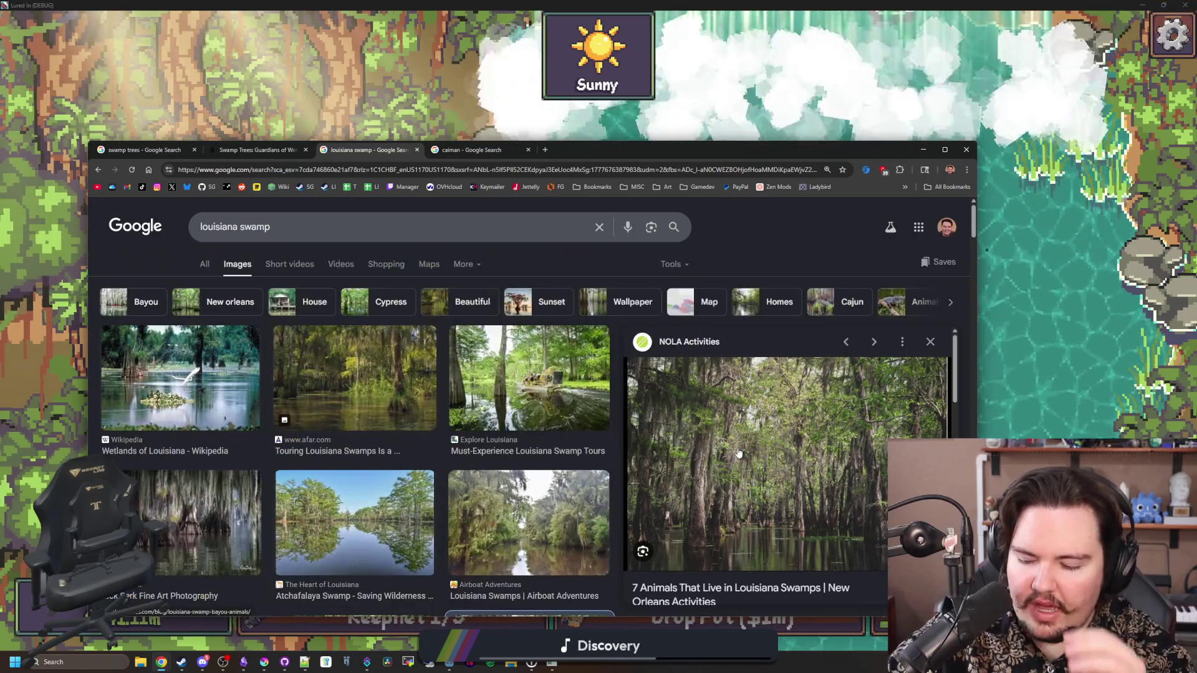
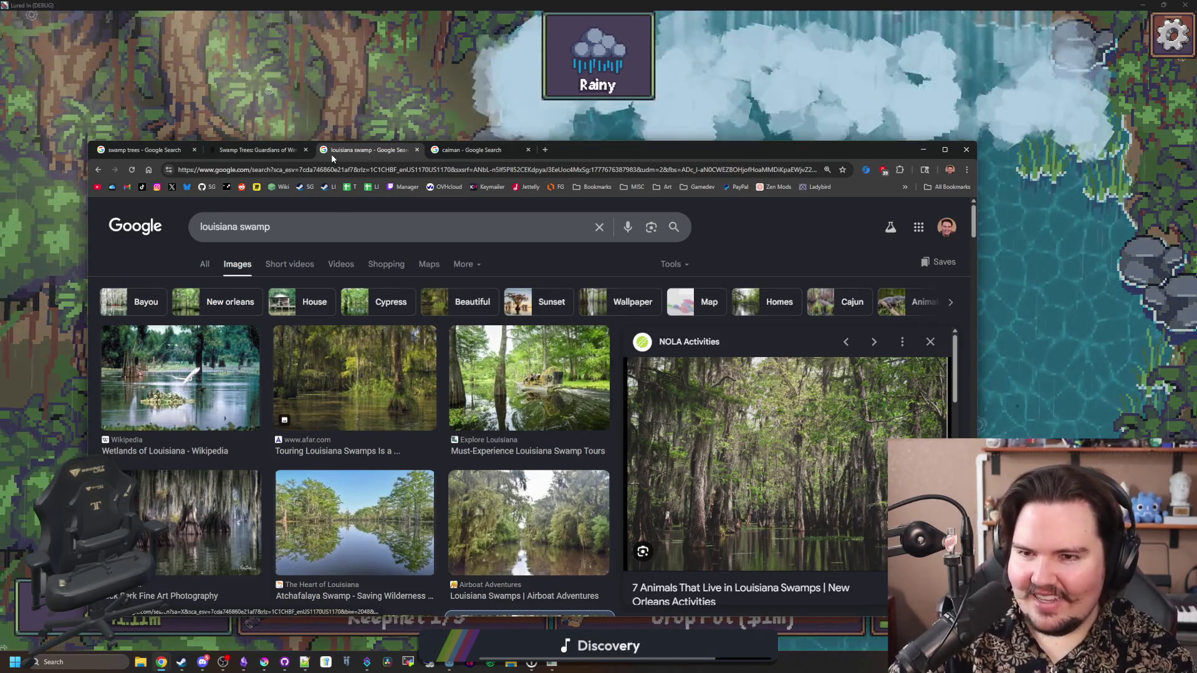
# Check the caiman search's All results and pronunciation, then close the caiman tab
pyautogui.hotkey('ctrl', 'Tab')
pyautogui.click(198, 265)
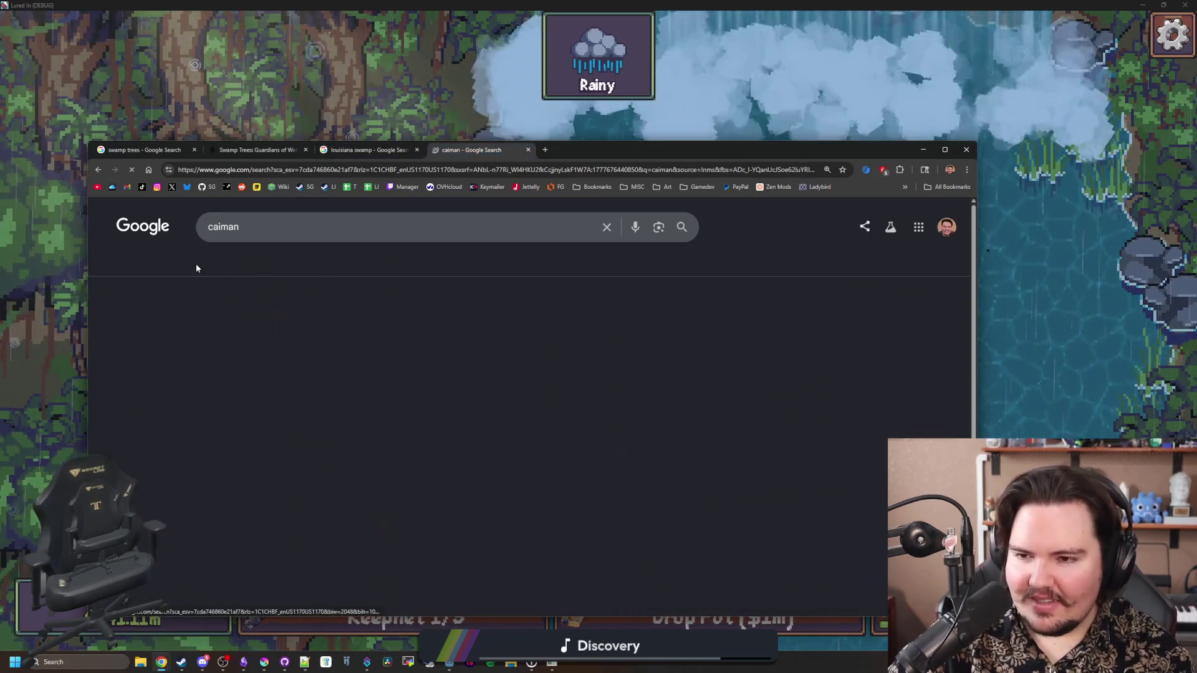
pyautogui.click(225, 316)
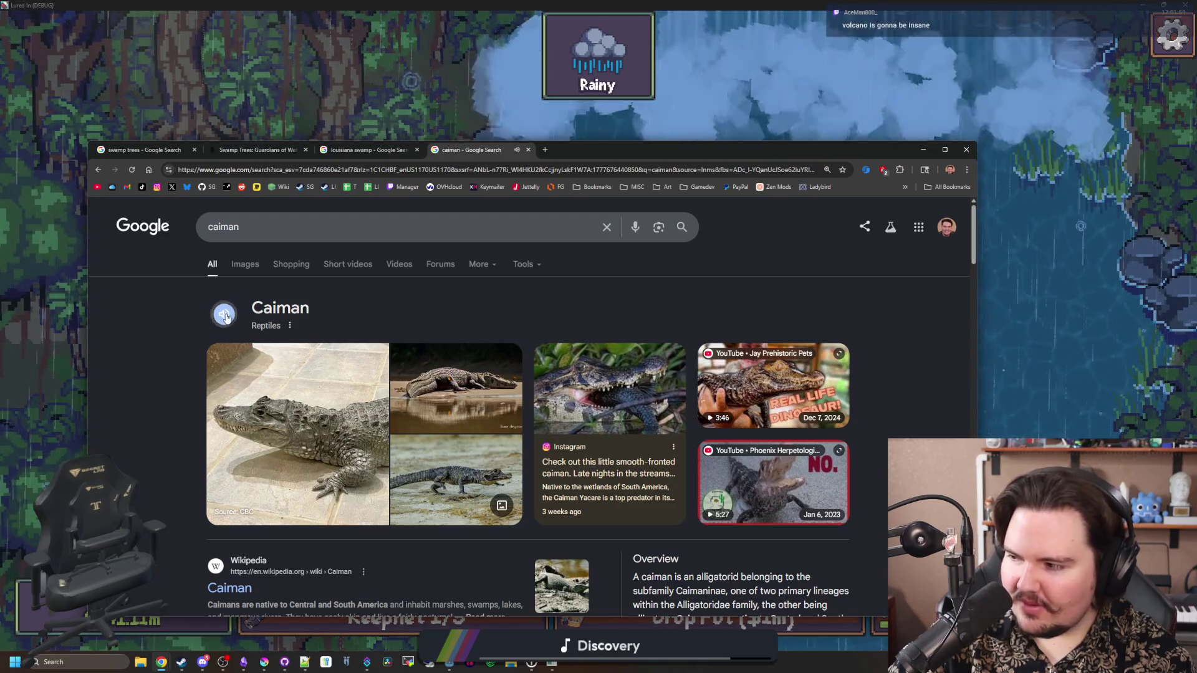
pyautogui.click(528, 151)
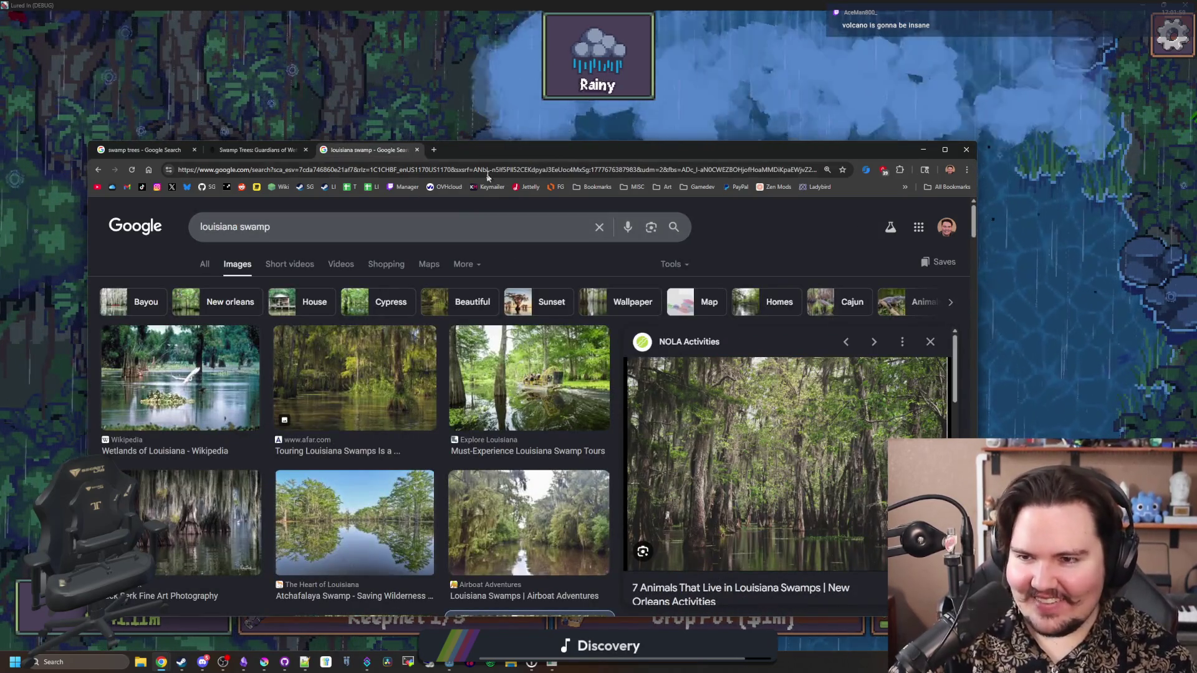
# Glance at the swamp trees and Louisiana swamp tabs, then minimize Chrome
pyautogui.click(172, 149)
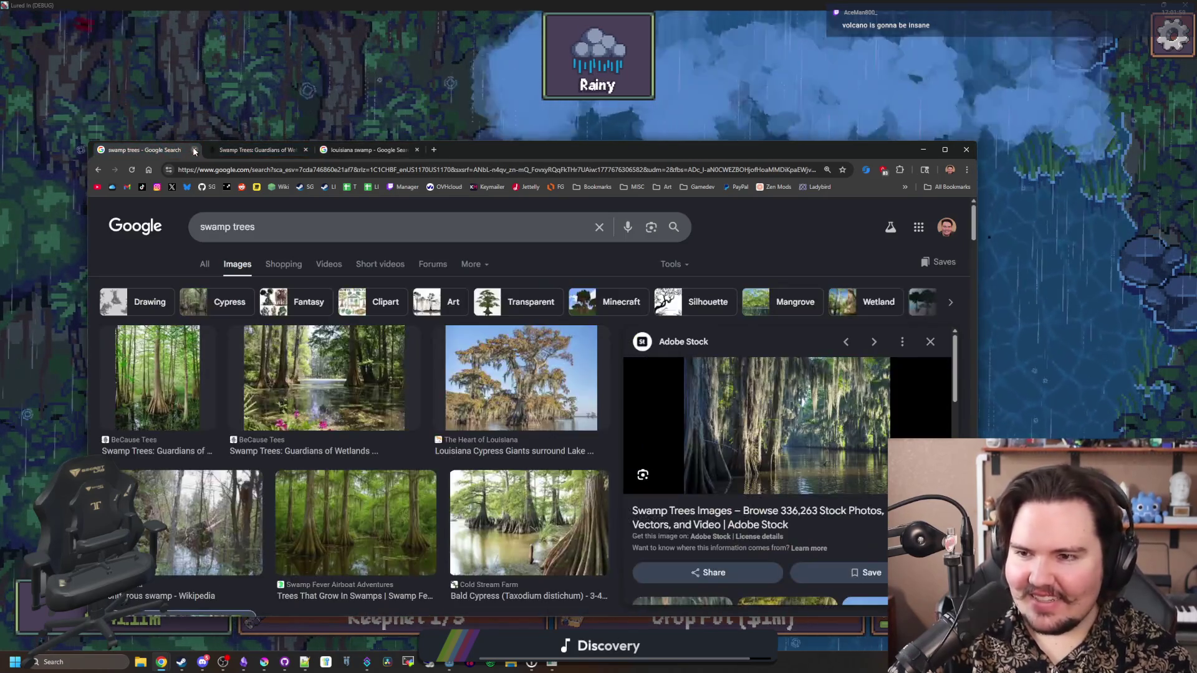
pyautogui.click(368, 149)
pyautogui.click(923, 150)
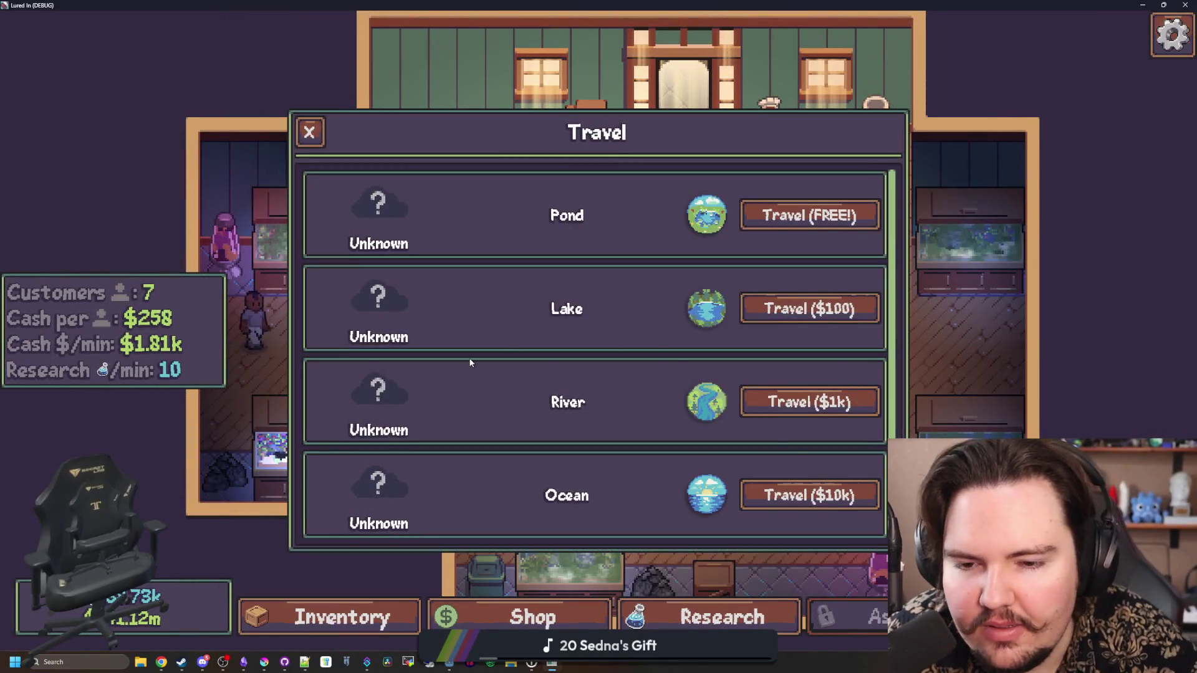
# Scroll the Travel list from Pond down to the $100k Jungle trip, then close it
pyautogui.scroll(-2, 471, 362)
pyautogui.scroll(2, 715, 343)
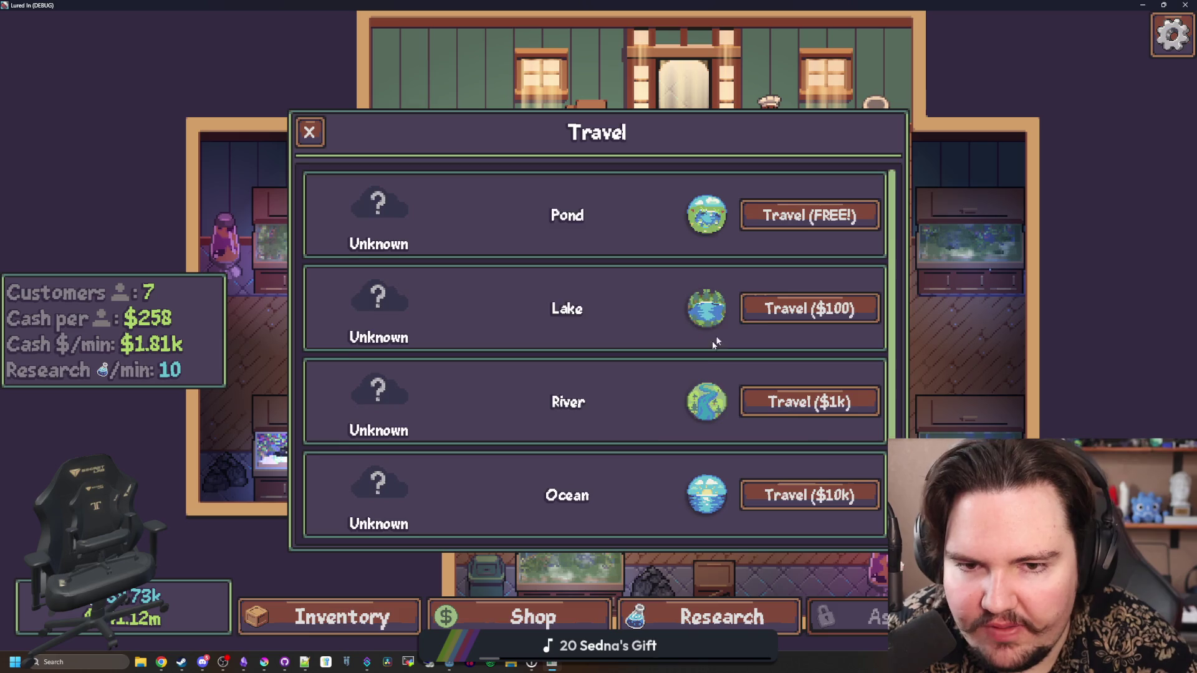
pyautogui.scroll(-1, 726, 333)
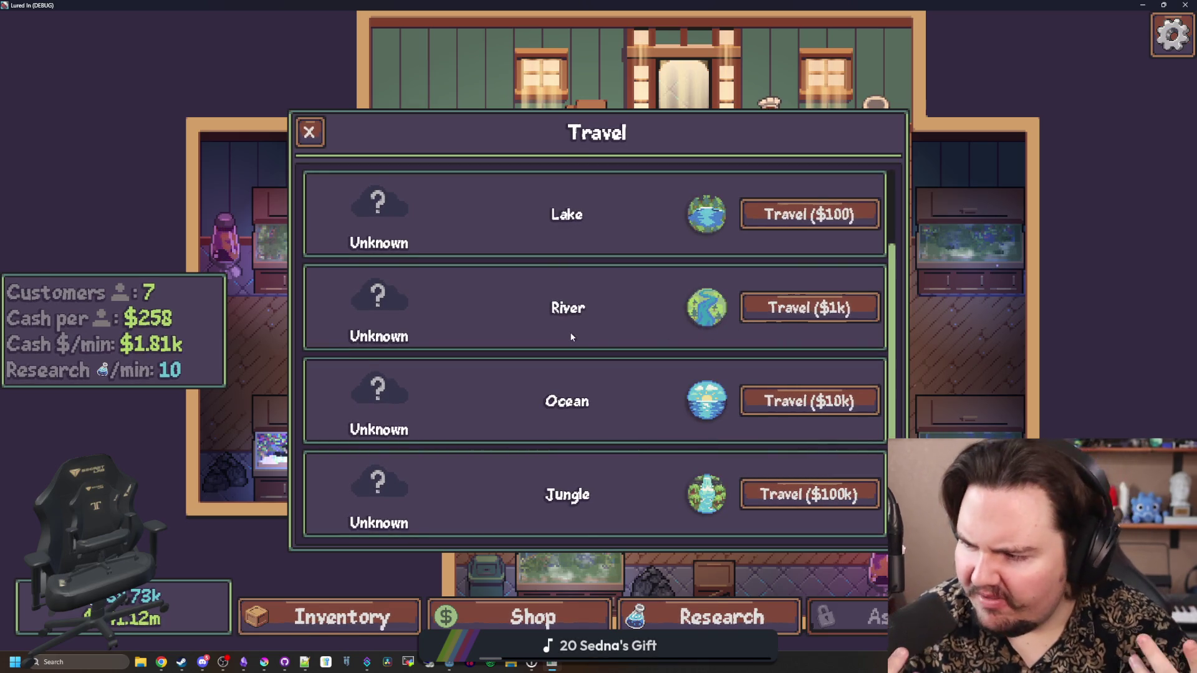
pyautogui.click(312, 133)
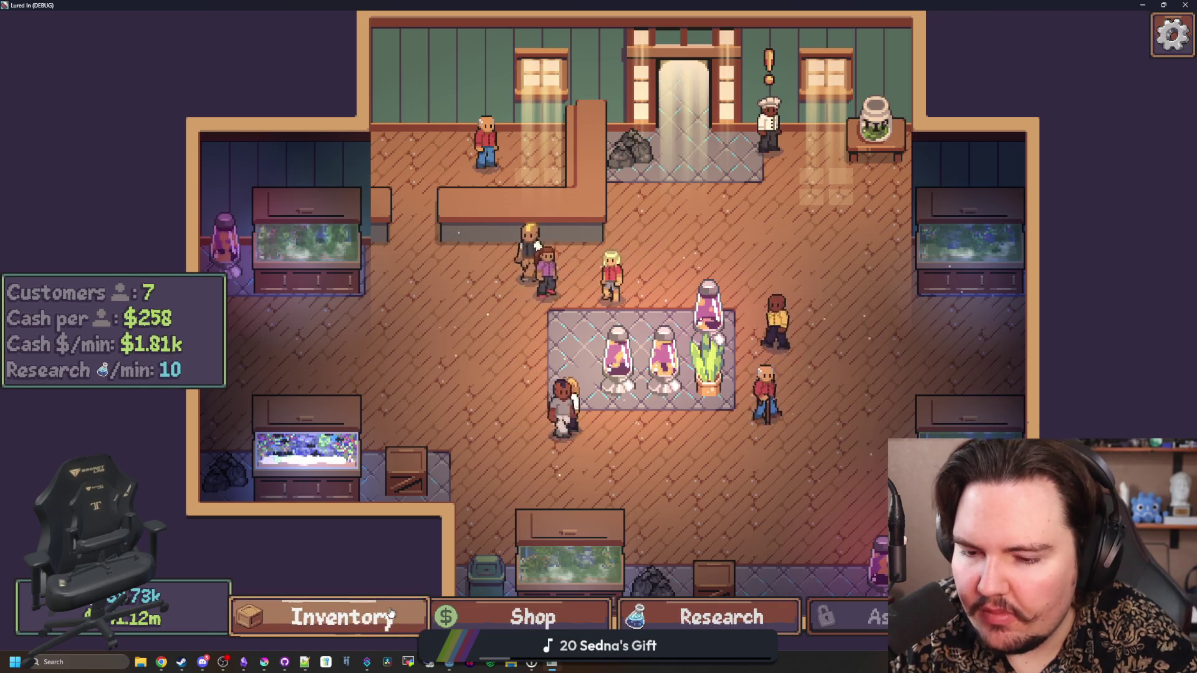
pyautogui.click(403, 617)
pyautogui.scroll(-10, 452, 388)
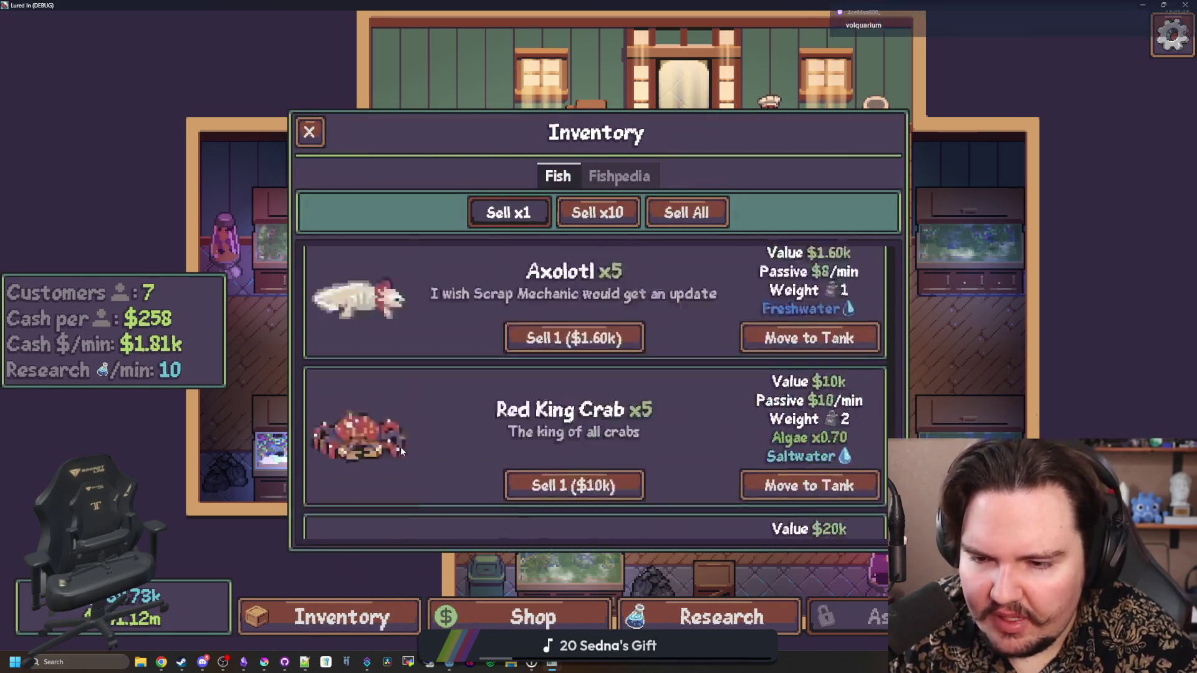
pyautogui.scroll(10, 368, 349)
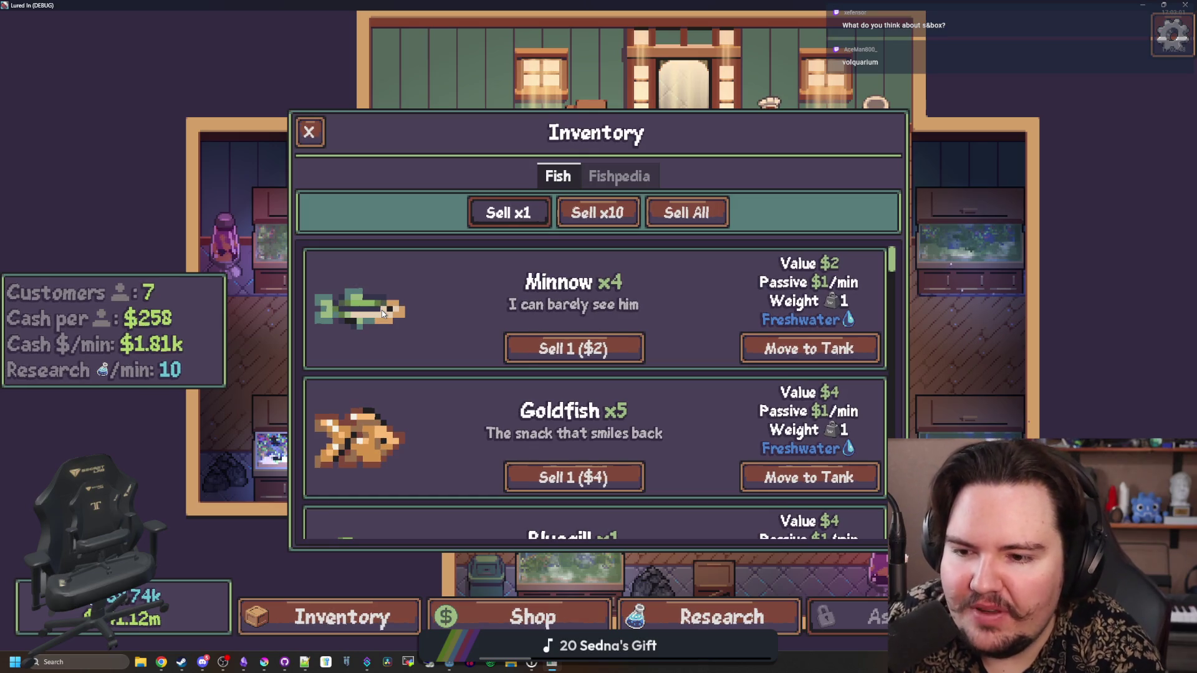
pyautogui.scroll(-1, 382, 309)
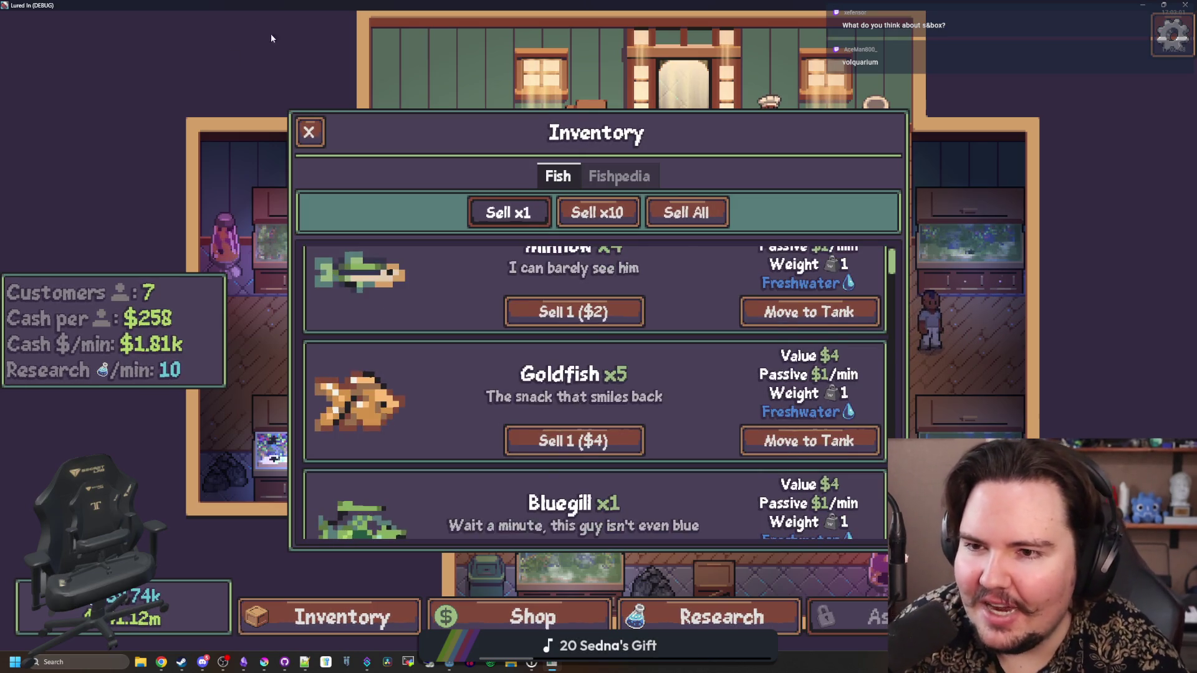
pyautogui.click(390, 610)
pyautogui.click(390, 608)
pyautogui.scroll(-10, 374, 374)
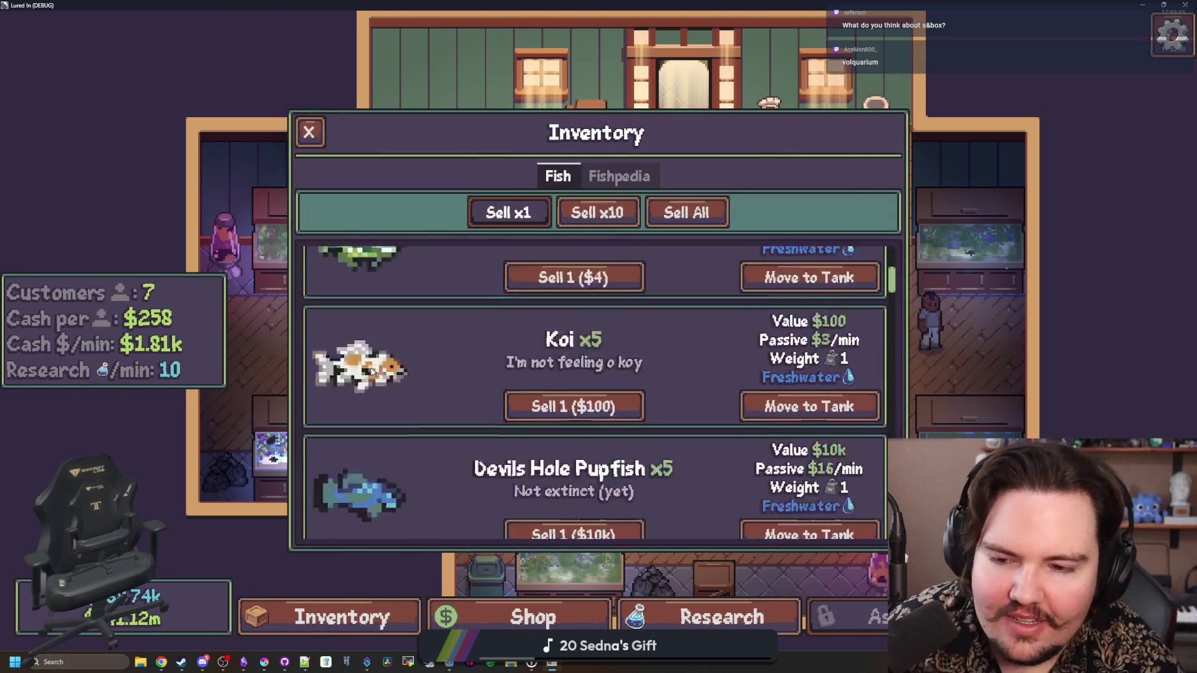
pyautogui.click(308, 132)
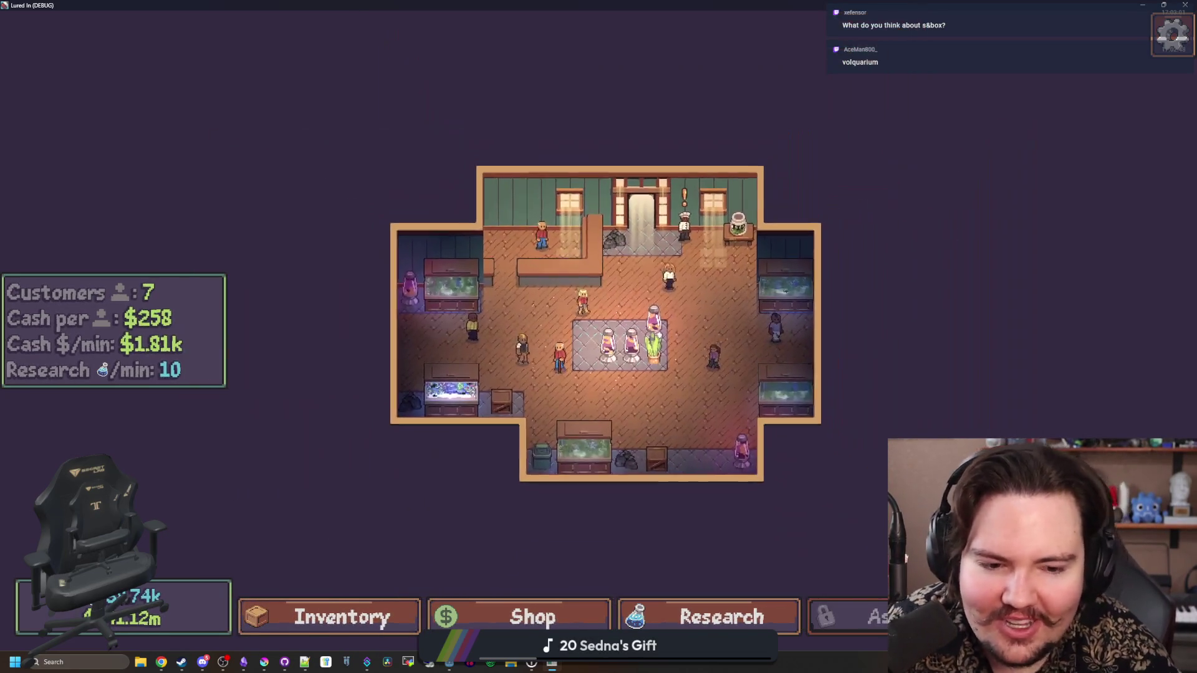
# Glance at the Travel list, then bring up the Research tree
pyautogui.click(750, 439)
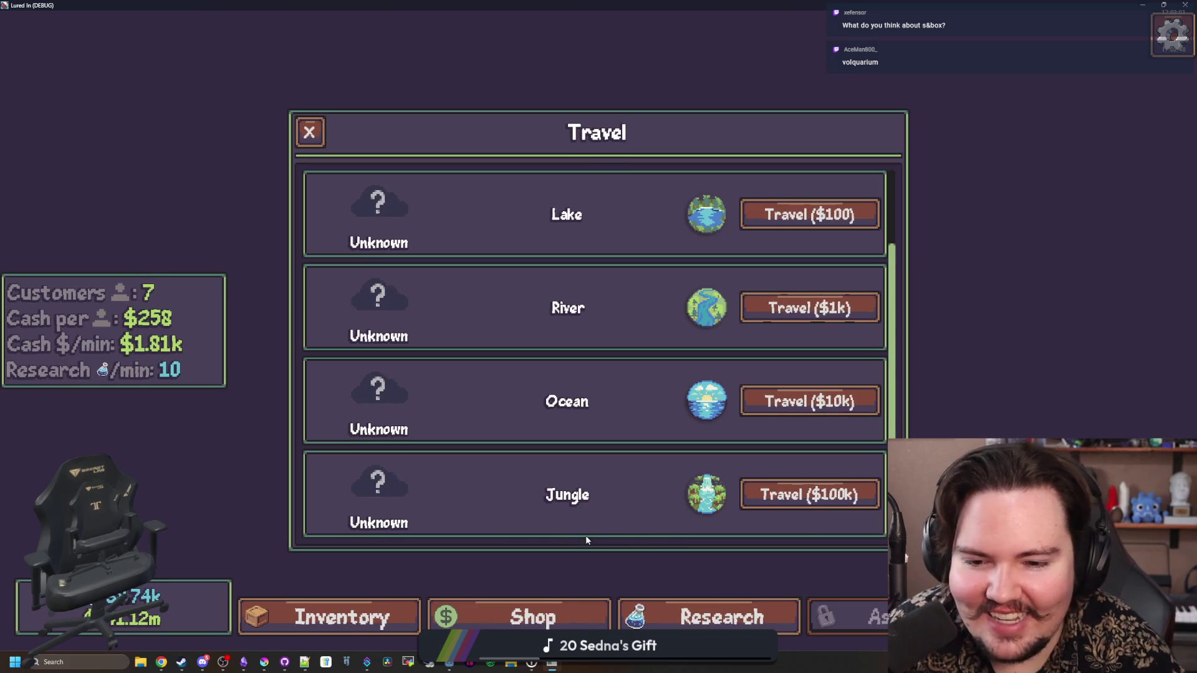
pyautogui.click(308, 132)
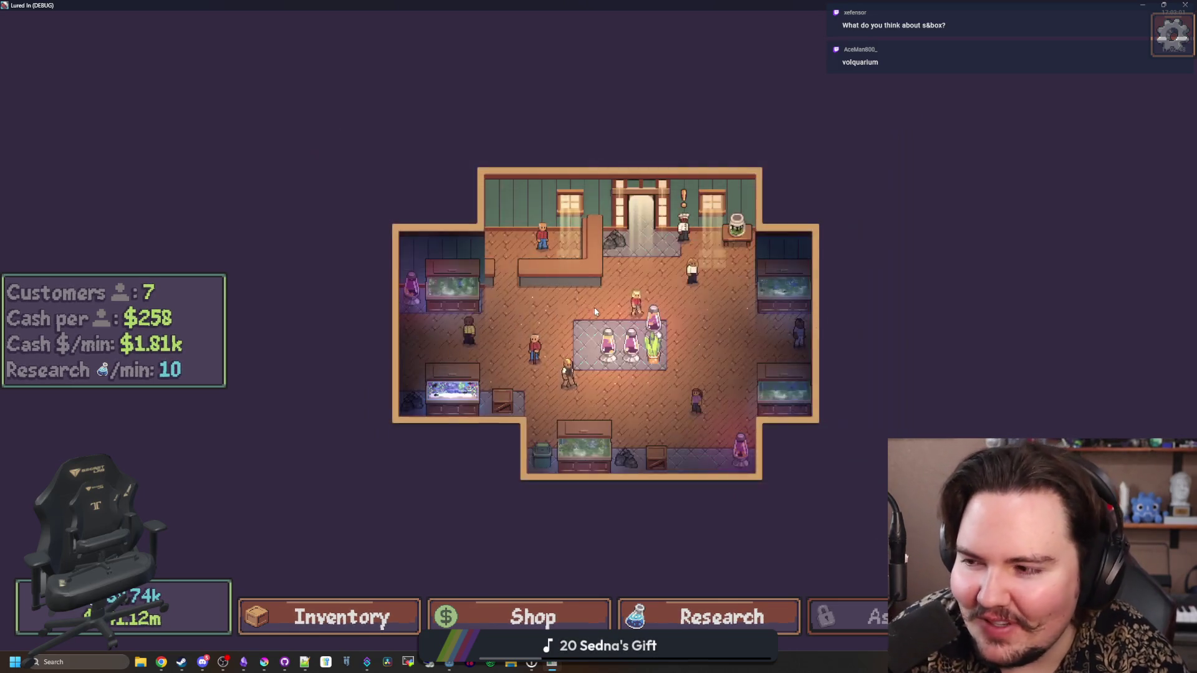
pyautogui.scroll(5, 535, 300)
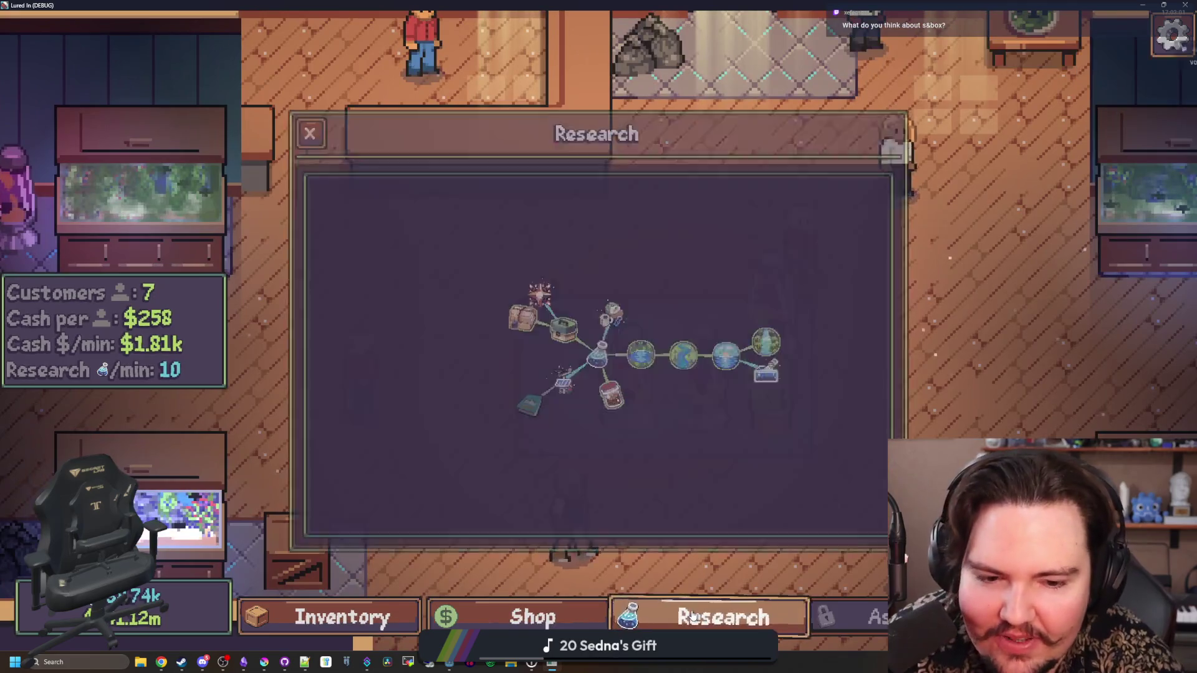
pyautogui.click(717, 617)
pyautogui.click(308, 132)
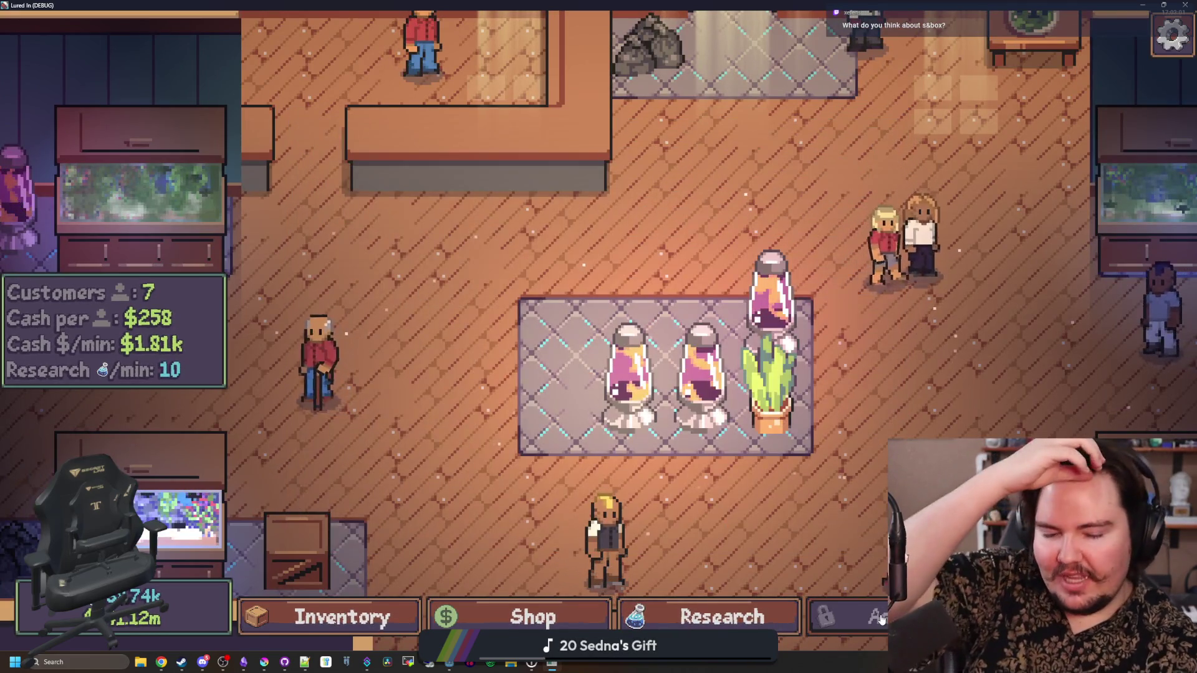
pyautogui.click(748, 625)
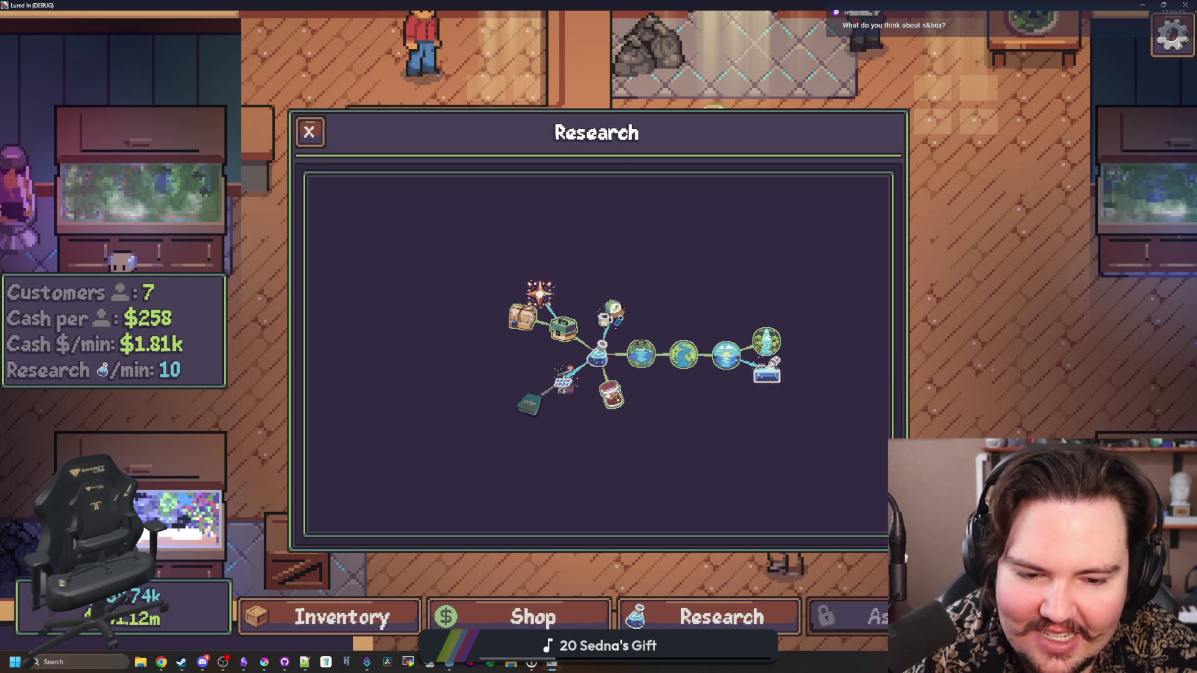
# Unlock the Ascension research for 800 research points
pyautogui.click(539, 290)
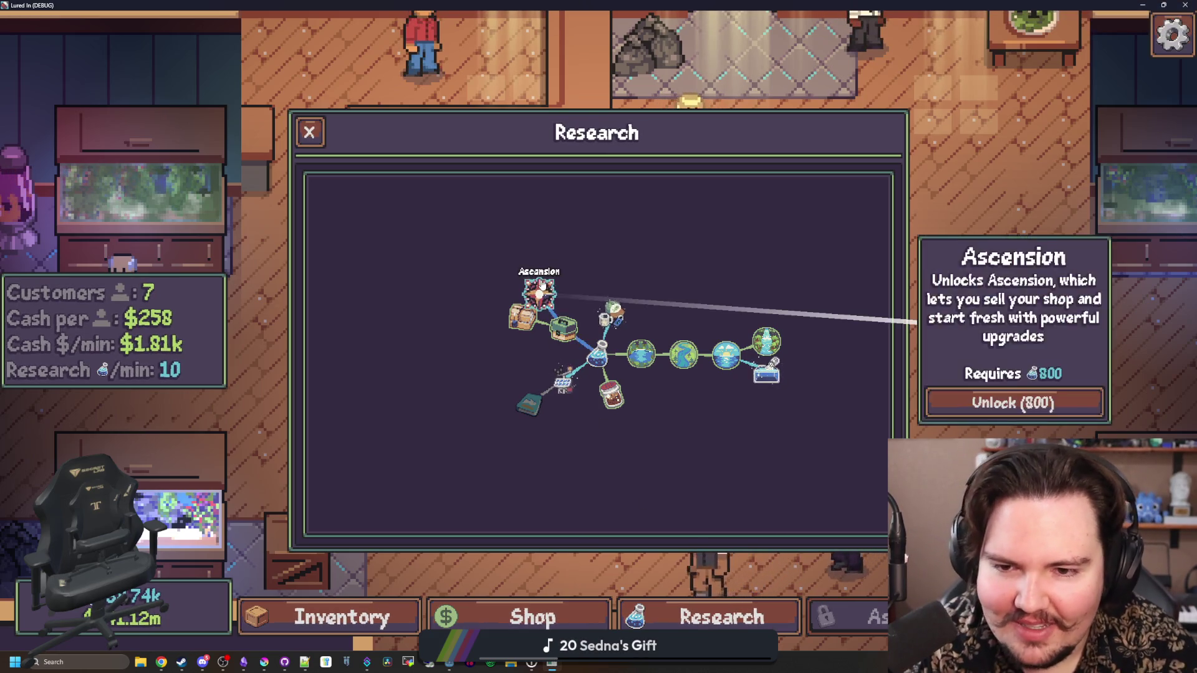
pyautogui.click(997, 402)
pyautogui.scroll(-2, 840, 498)
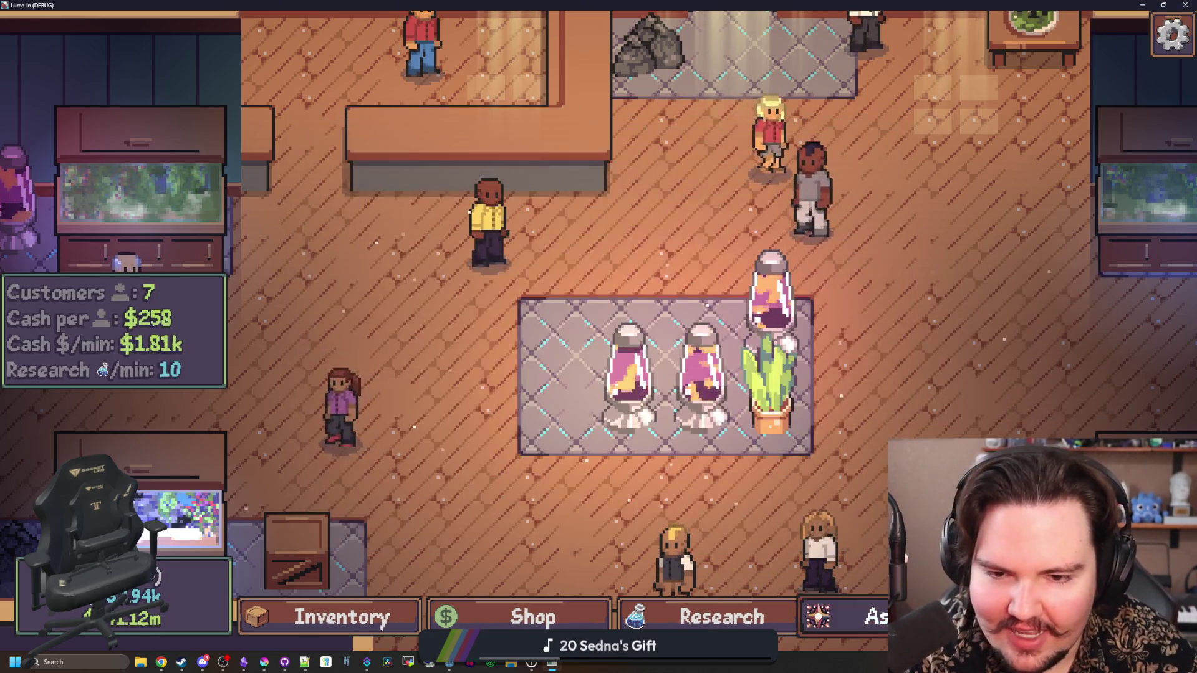
# Open the Ascension screen showing 30 redeemable points and a x1.0 cash bonus
pyautogui.click(847, 617)
pyautogui.click(306, 134)
pyautogui.scroll(-2, 551, 324)
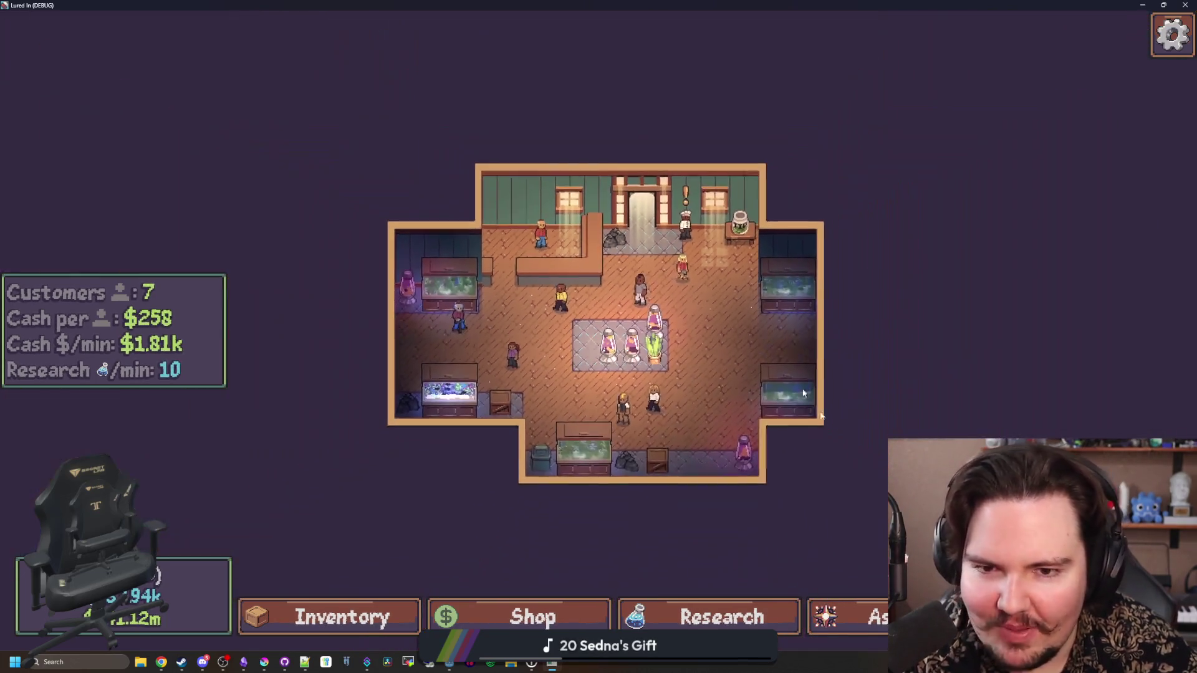
pyautogui.scroll(2, 636, 261)
pyautogui.scroll(-2, 636, 262)
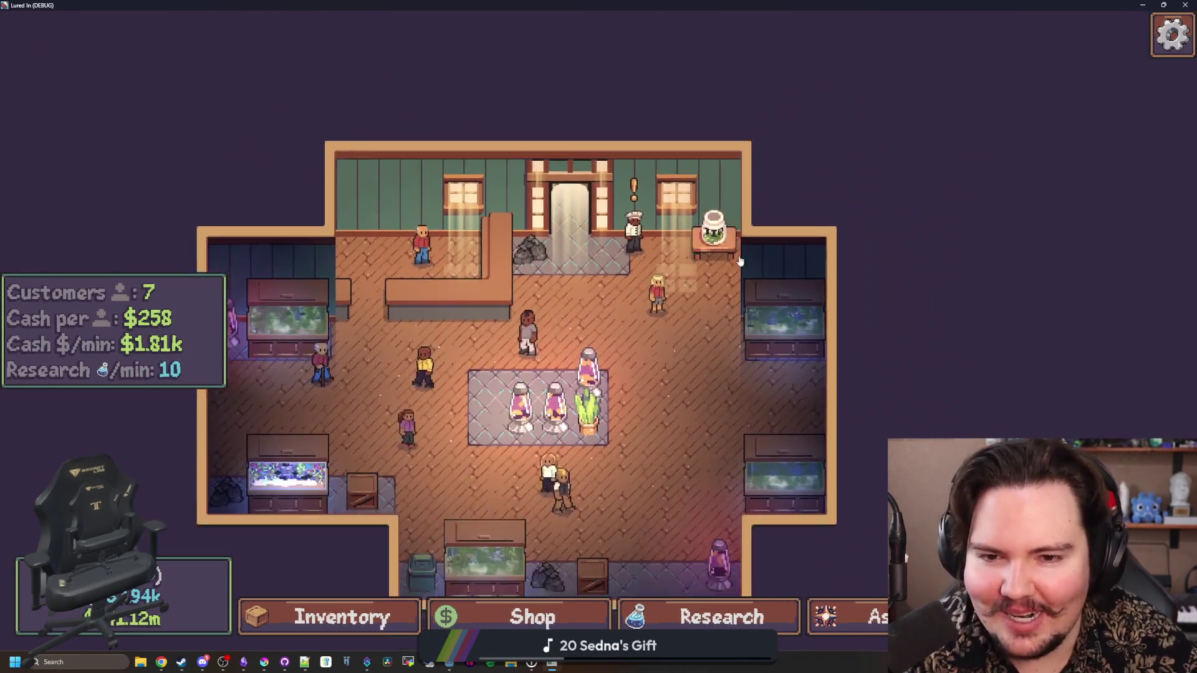
pyautogui.scroll(2, 735, 436)
pyautogui.click(842, 625)
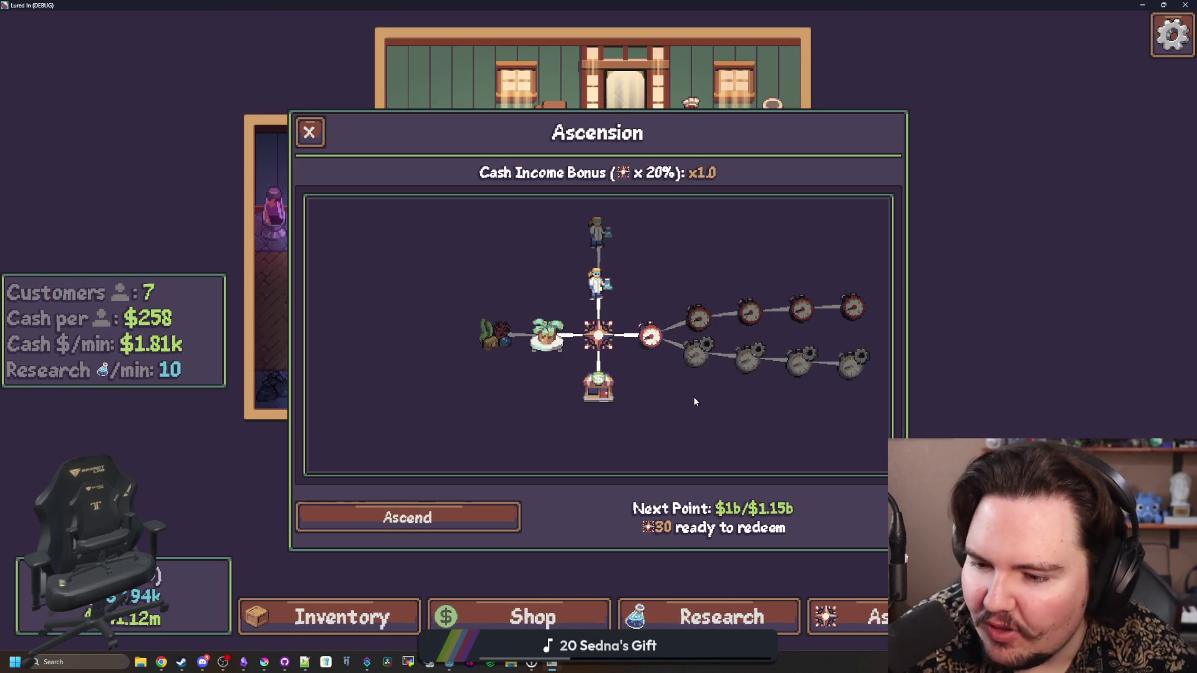
# Switch from the Ascension tree to the research tree, then bring up a new Chrome window
pyautogui.click(710, 616)
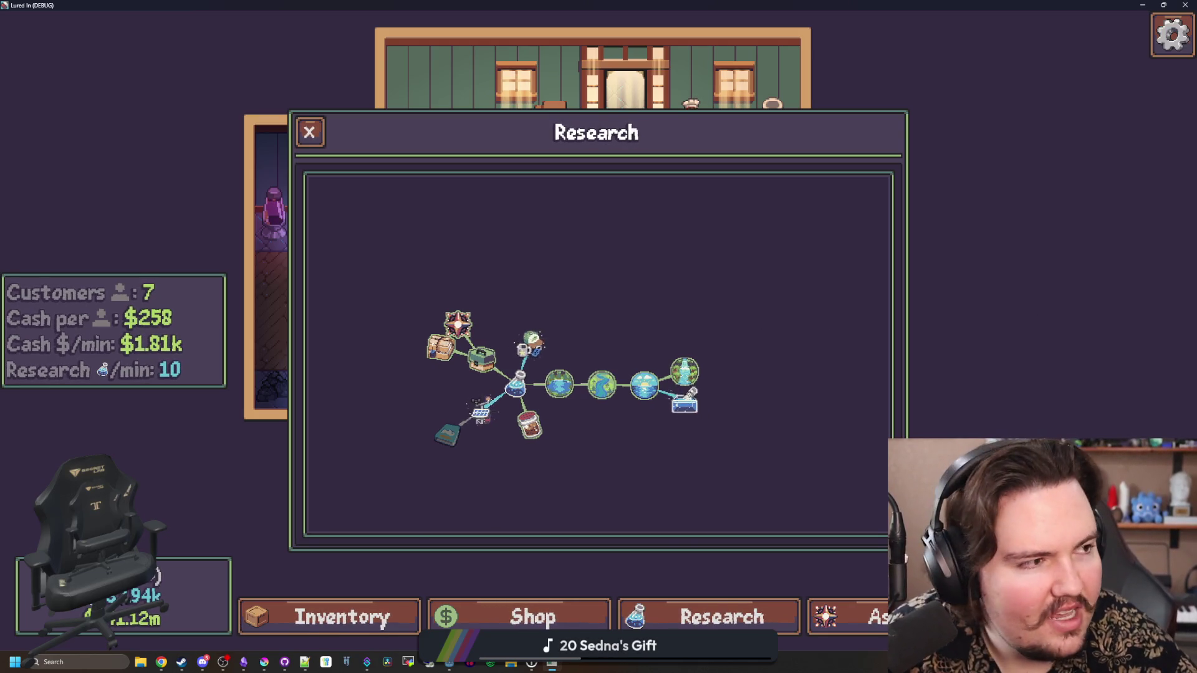
pyautogui.press('super+2')
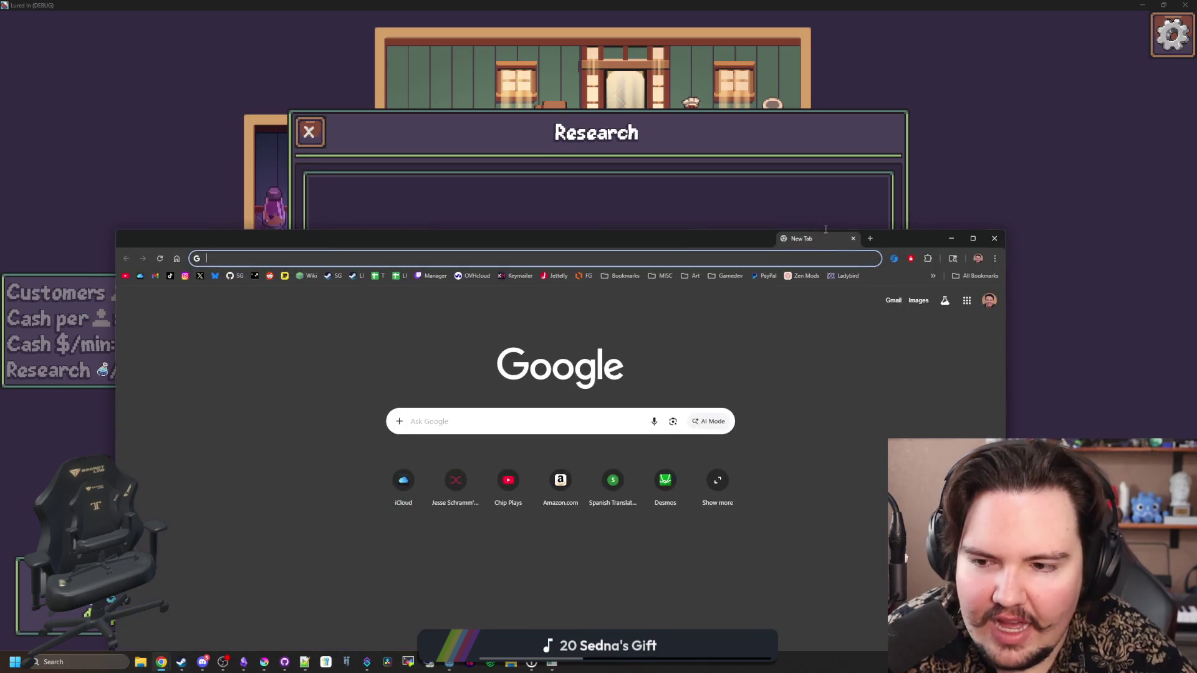
# Search Google for 's&box' and open its $19.99 Steam store result
pyautogui.moveTo(838, 241)
pyautogui.mouseDown()
pyautogui.moveTo(825, 118)
pyautogui.moveTo(875, 3)
pyautogui.mouseUp()
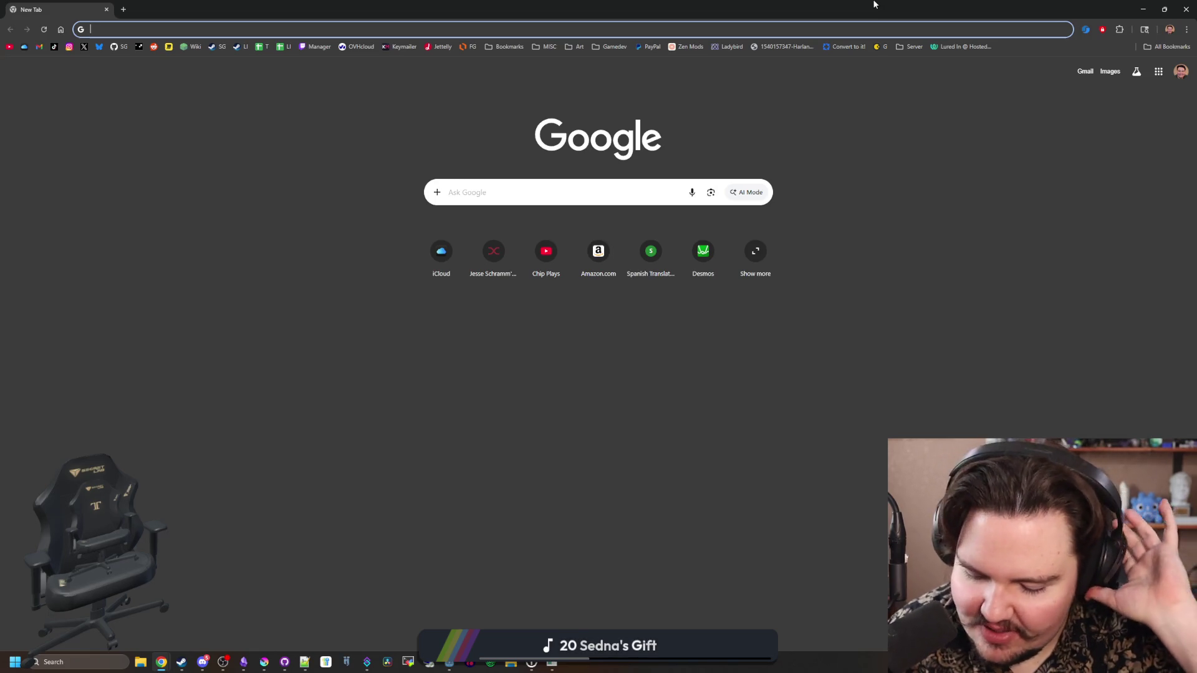
pyautogui.write('s&box')
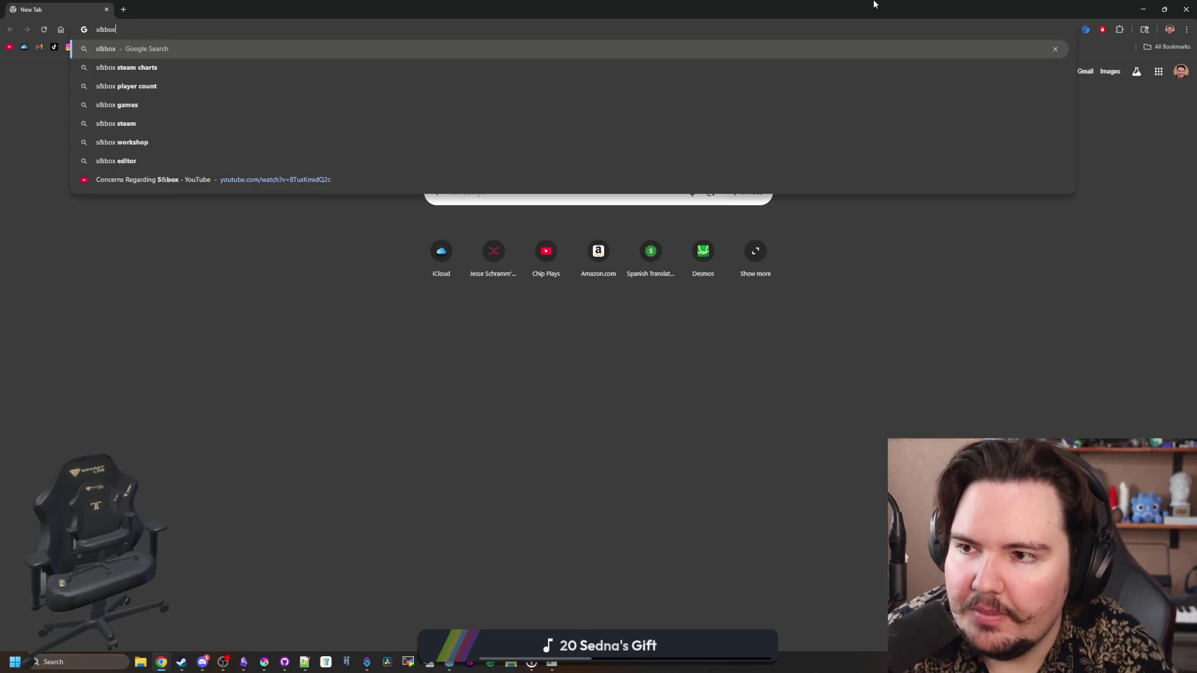
pyautogui.press('Return')
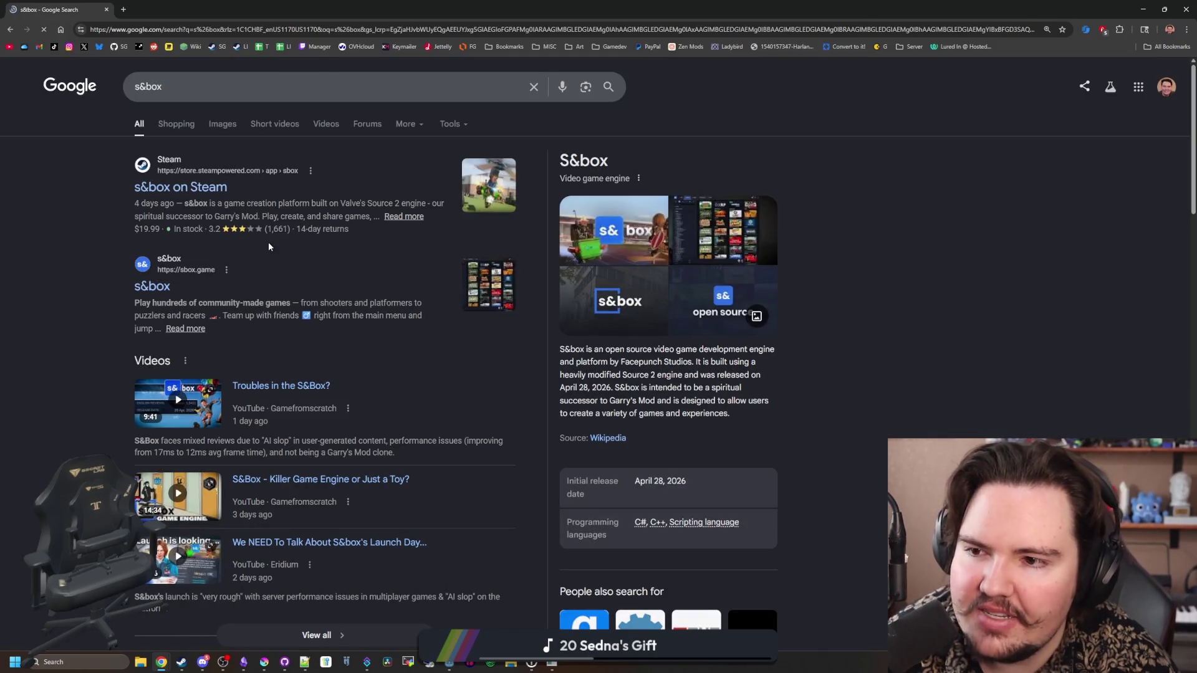
pyautogui.click(215, 189)
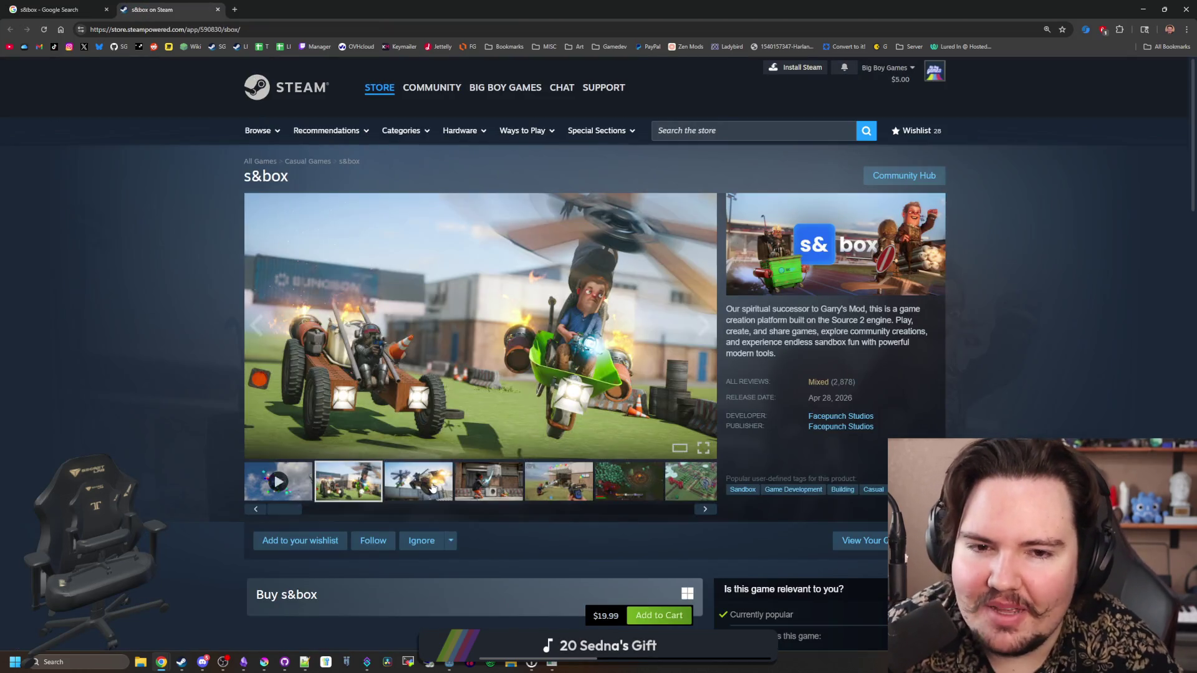
# View an s&box screenshot full-size and page through the gallery, including the theme park and zombie images
pyautogui.click(435, 490)
pyautogui.click(527, 422)
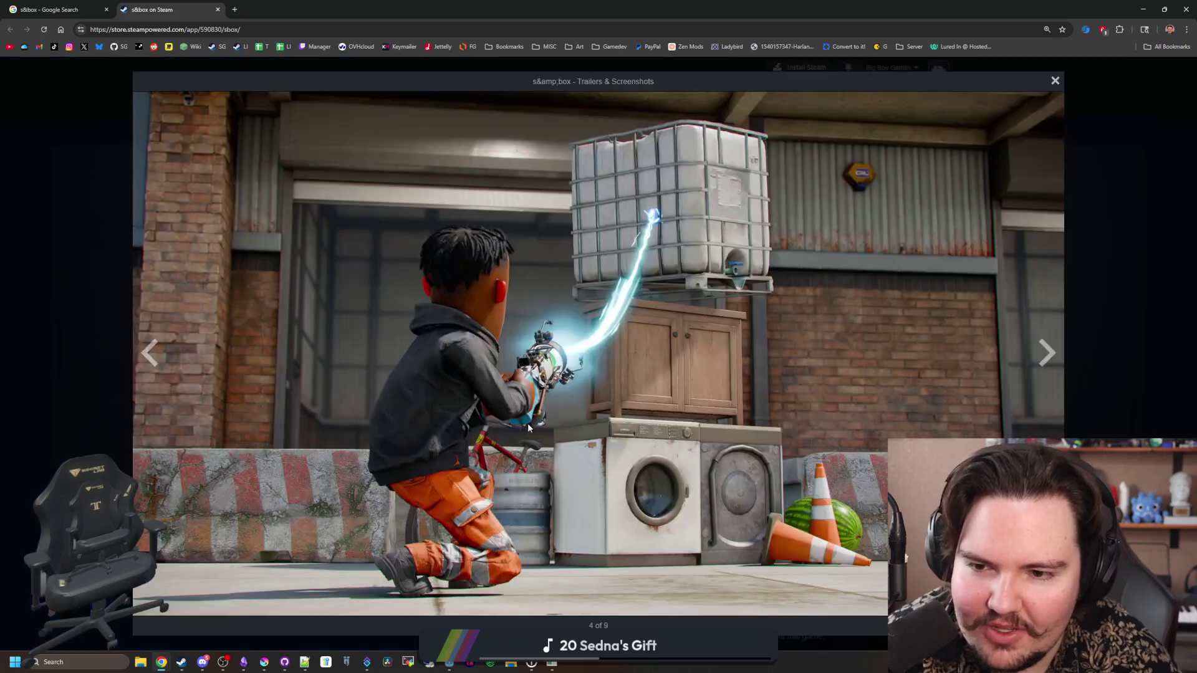
pyautogui.click(1047, 346)
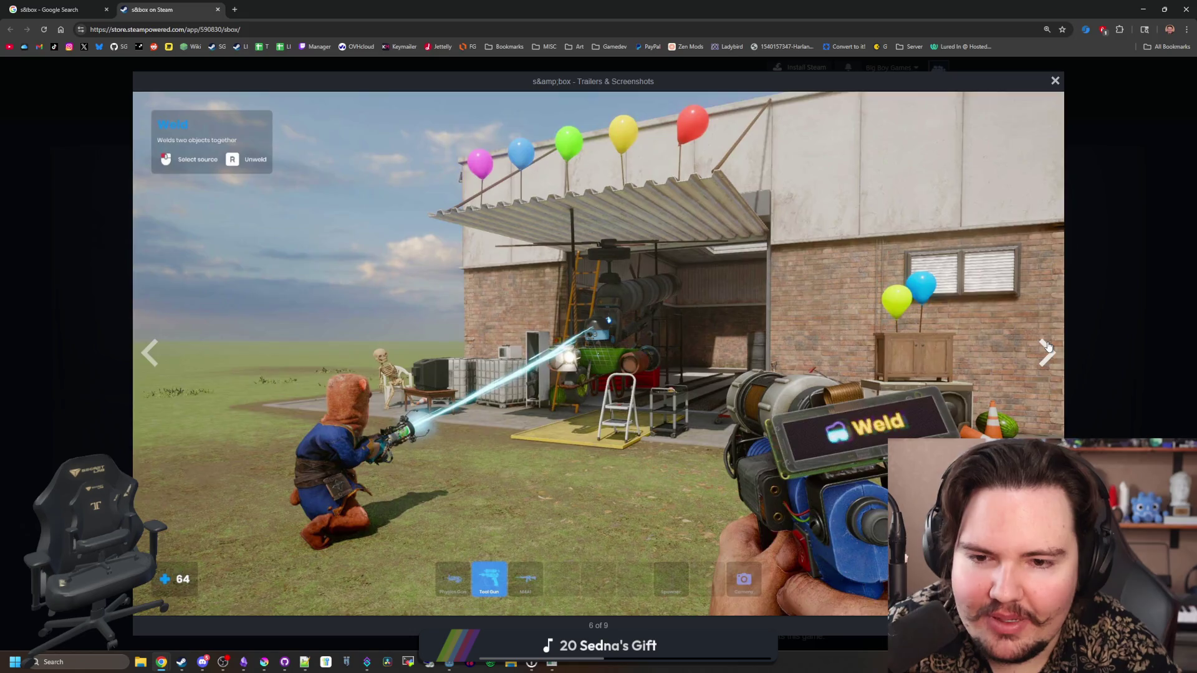
pyautogui.click(1047, 346)
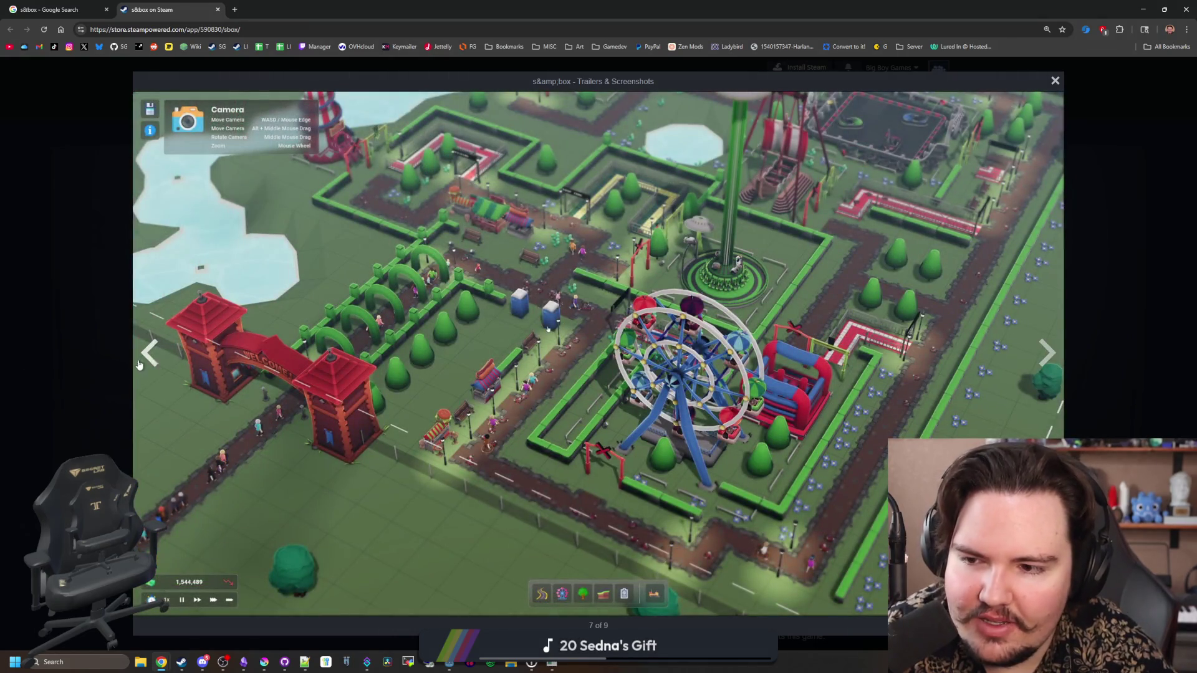
pyautogui.click(140, 363)
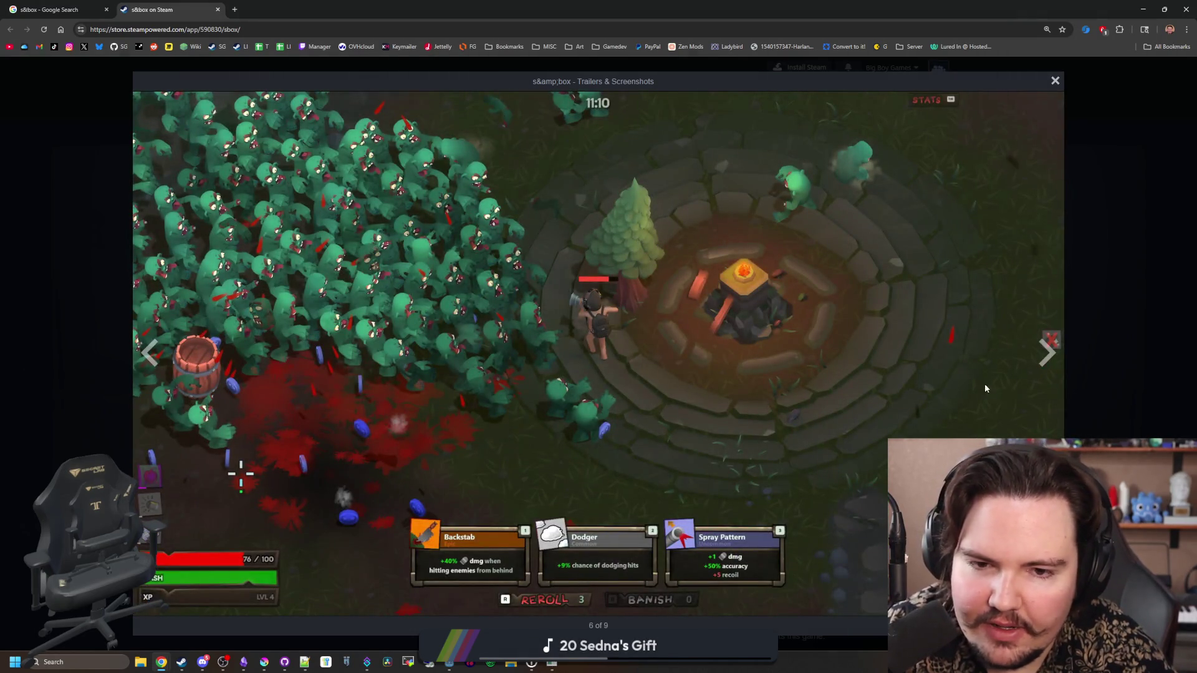
pyautogui.click(1056, 349)
pyautogui.click(1056, 349)
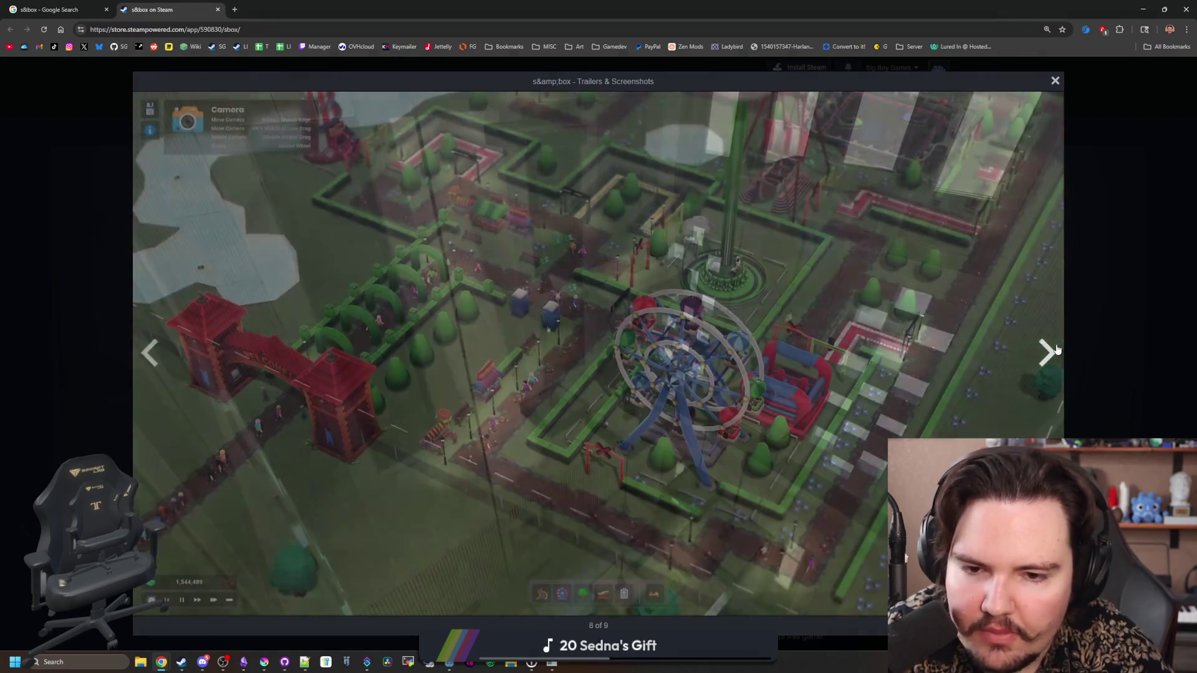
pyautogui.click(1056, 349)
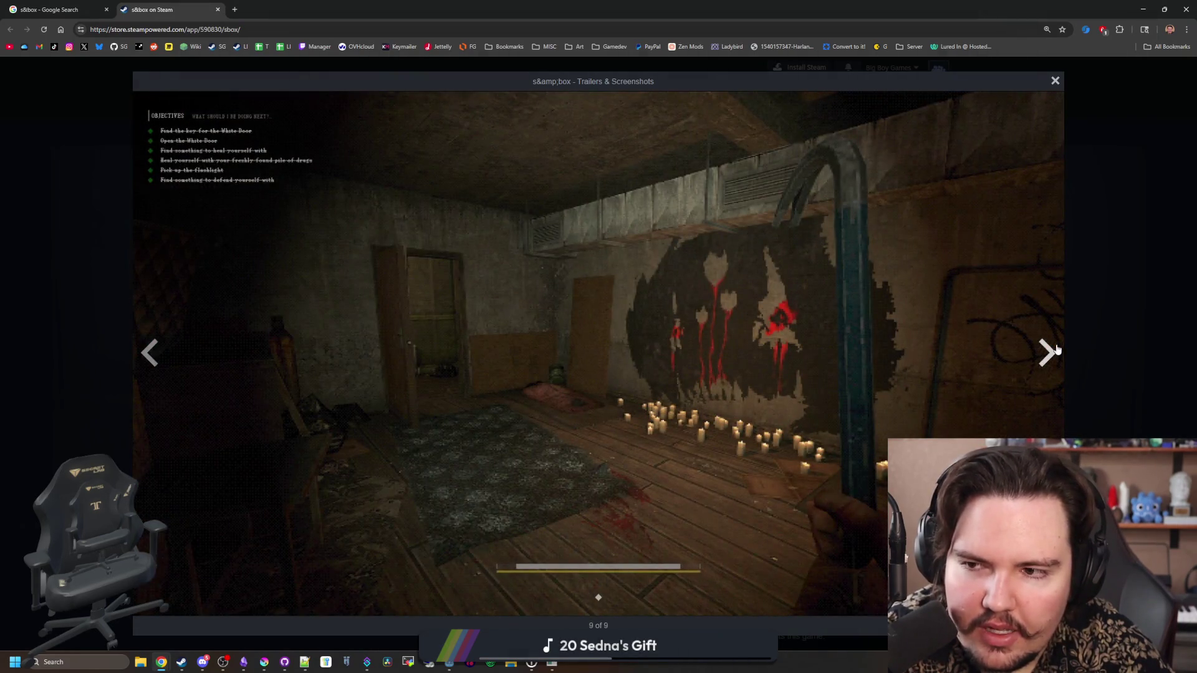
pyautogui.click(1056, 349)
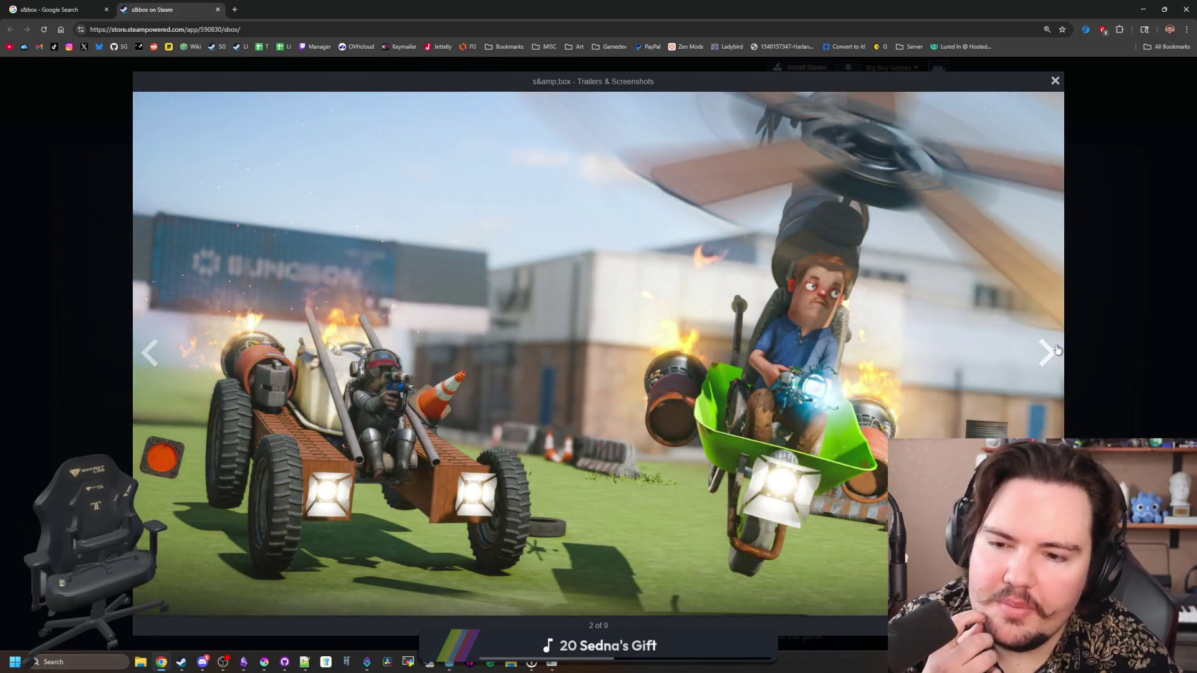
pyautogui.click(1056, 349)
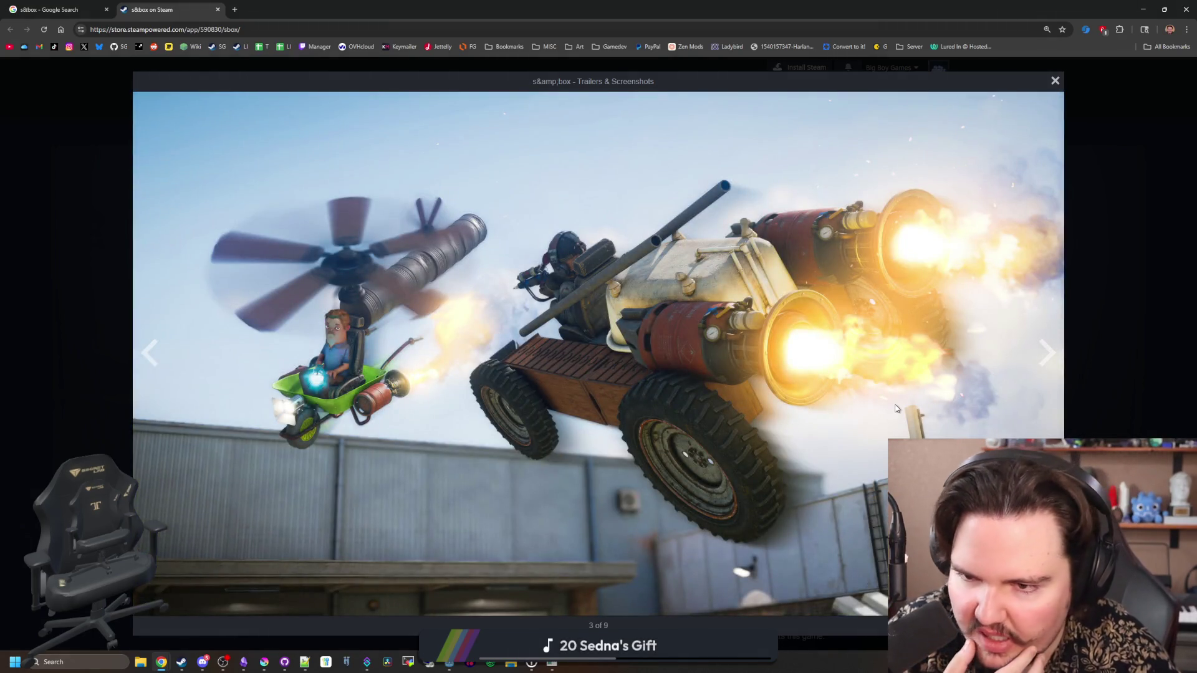
pyautogui.click(1049, 360)
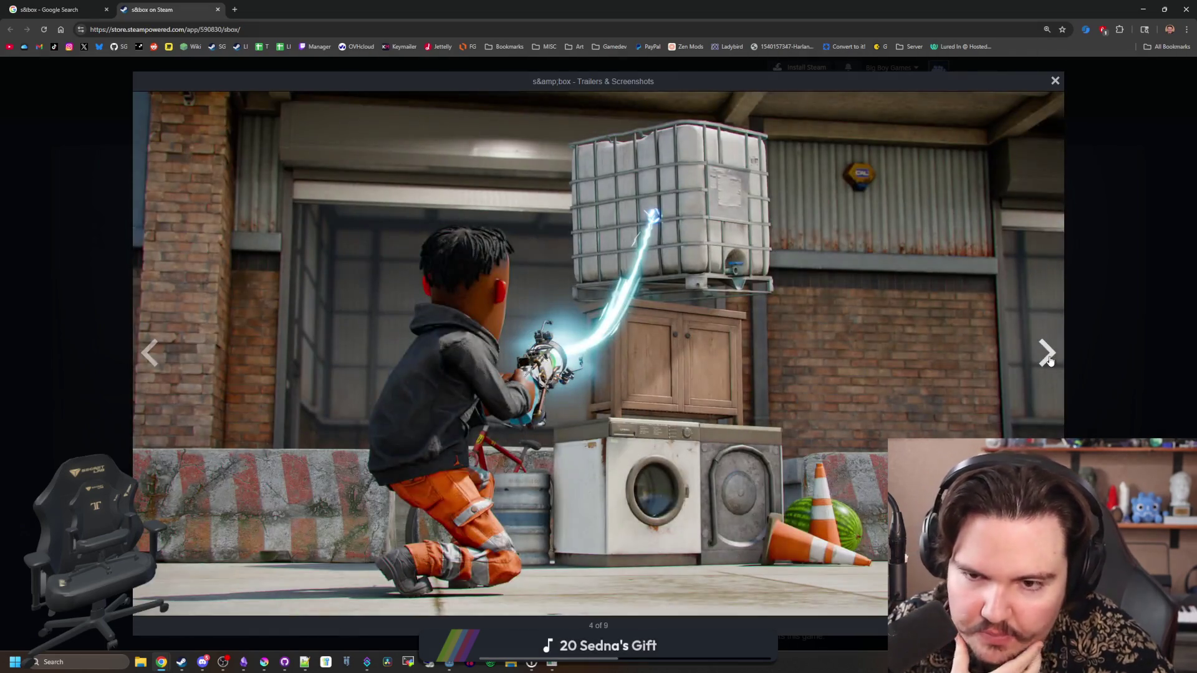
pyautogui.click(1048, 360)
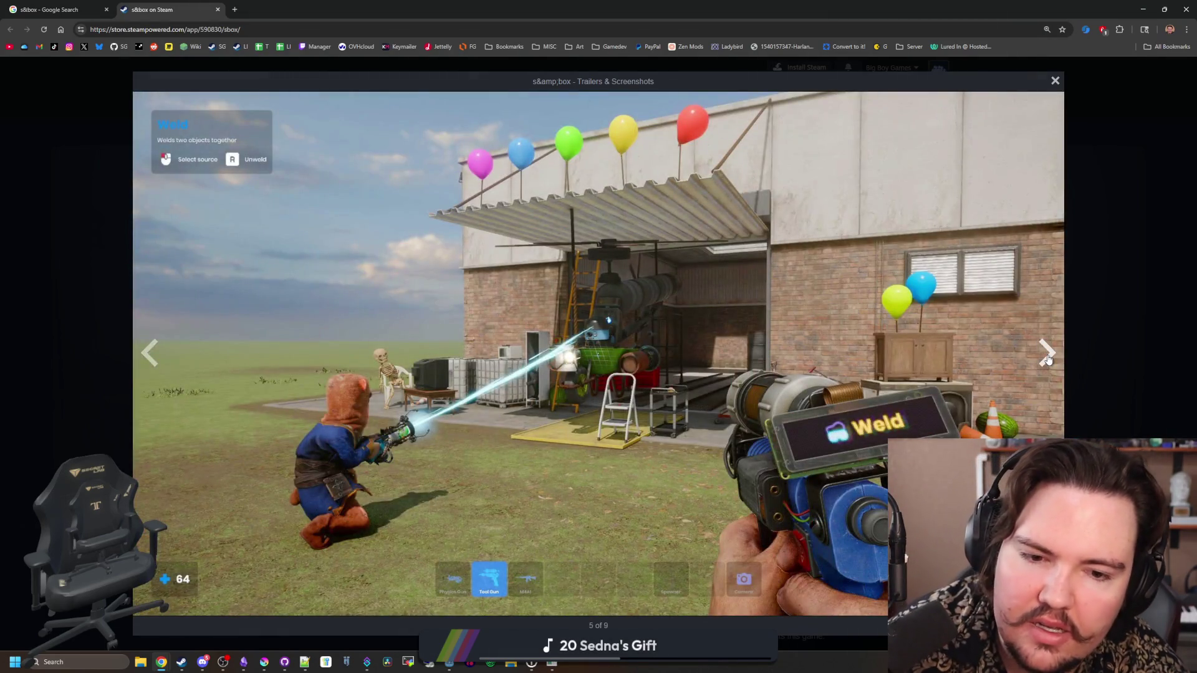
pyautogui.click(1047, 354)
pyautogui.click(1047, 354)
pyautogui.click(1092, 306)
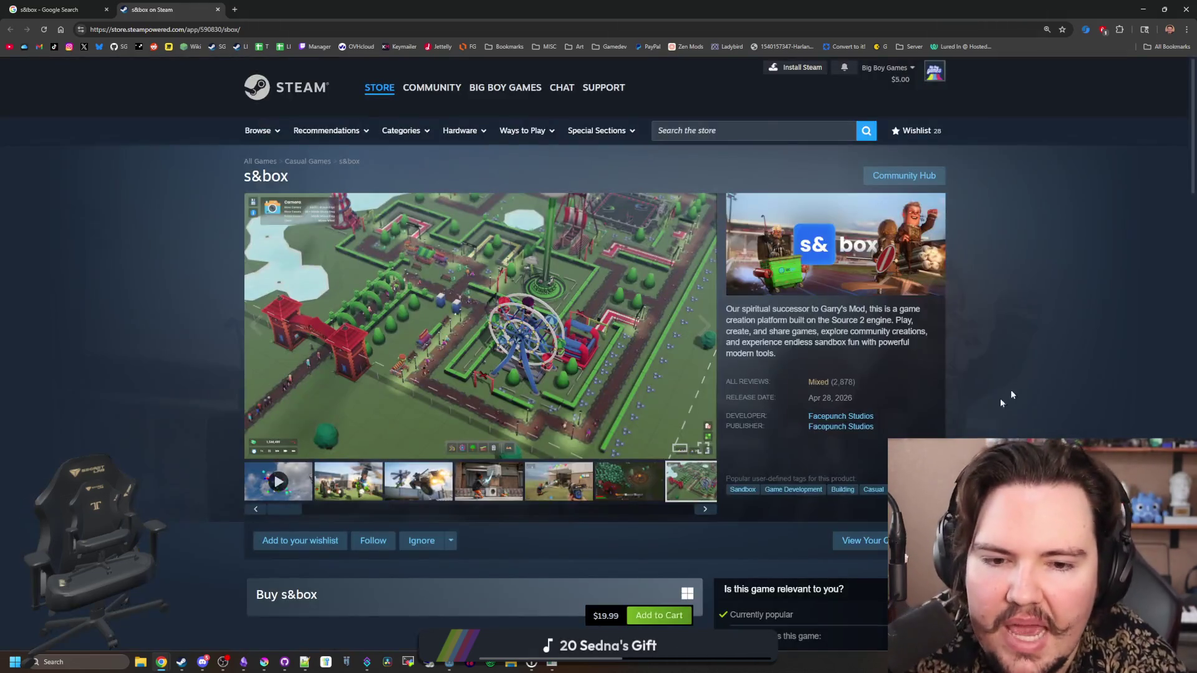
# Open the last screenshot full-size, cycle through all nine, then jump to user reviews
pyautogui.moveTo(818, 385)
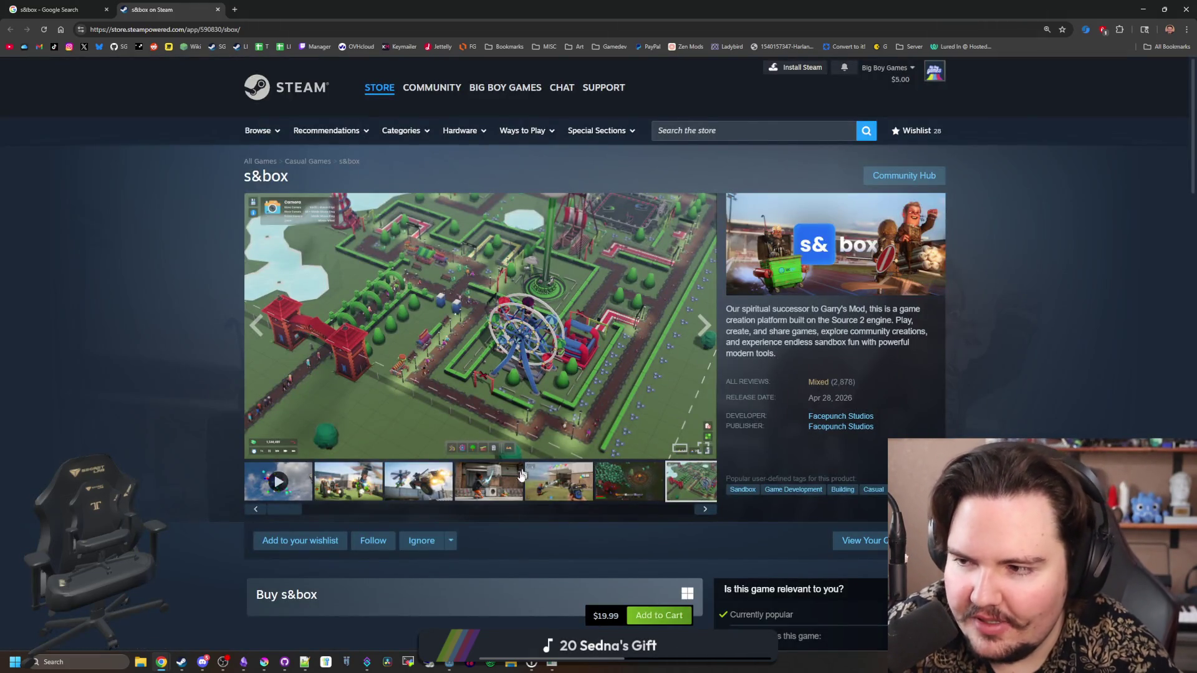
pyautogui.click(705, 509)
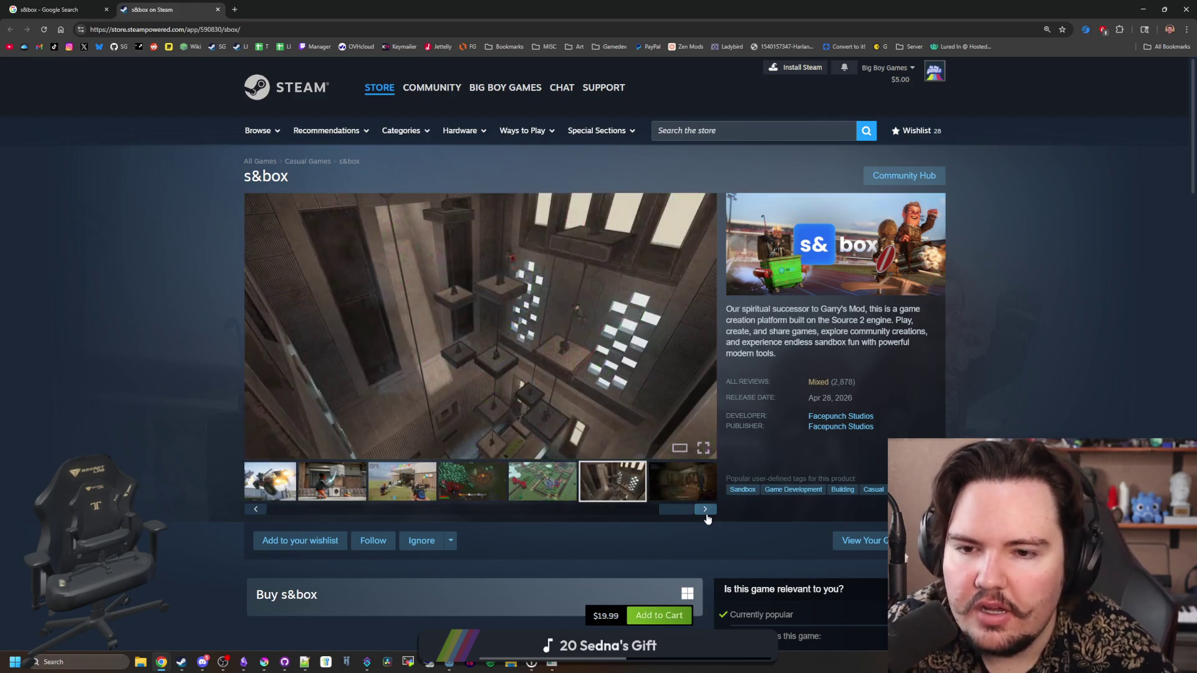
pyautogui.click(705, 510)
pyautogui.click(695, 489)
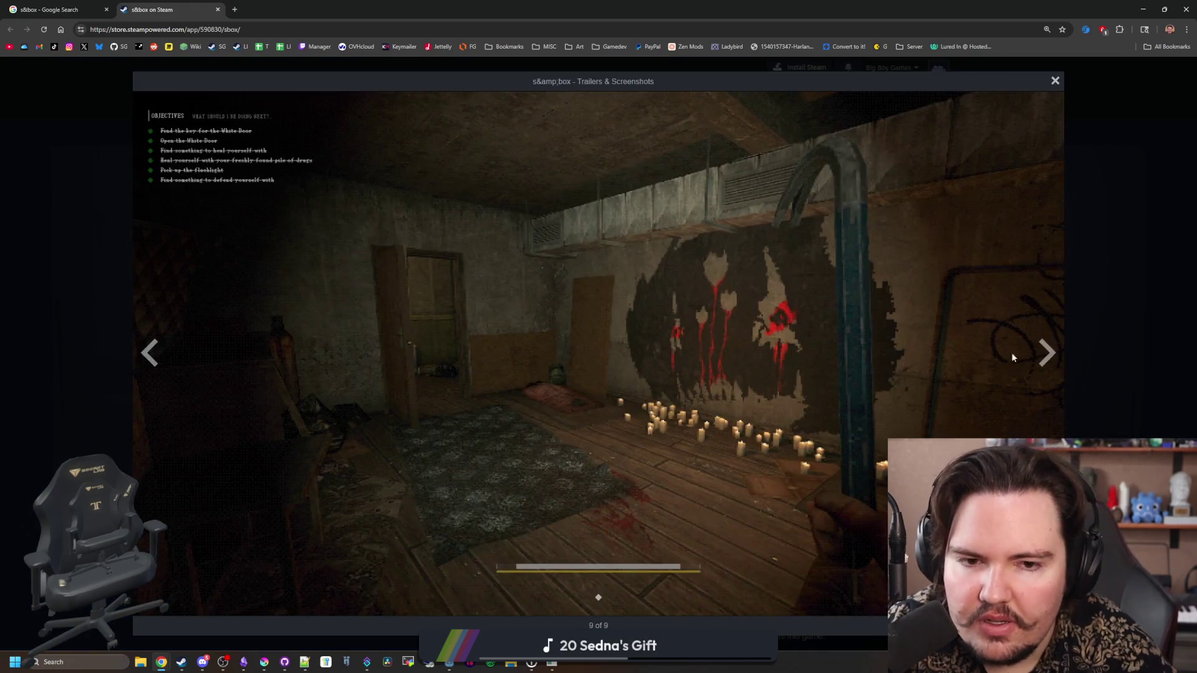
pyautogui.click(1044, 354)
pyautogui.click(1044, 353)
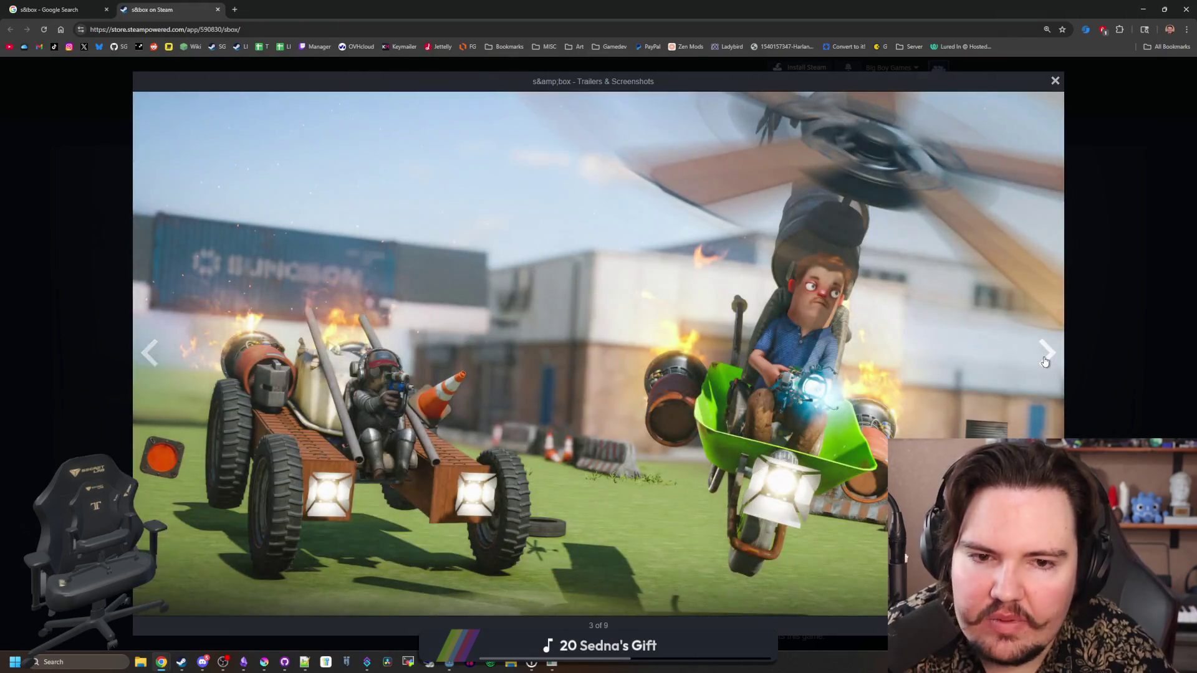
pyautogui.click(1044, 361)
pyautogui.click(1044, 361)
pyautogui.click(1044, 361)
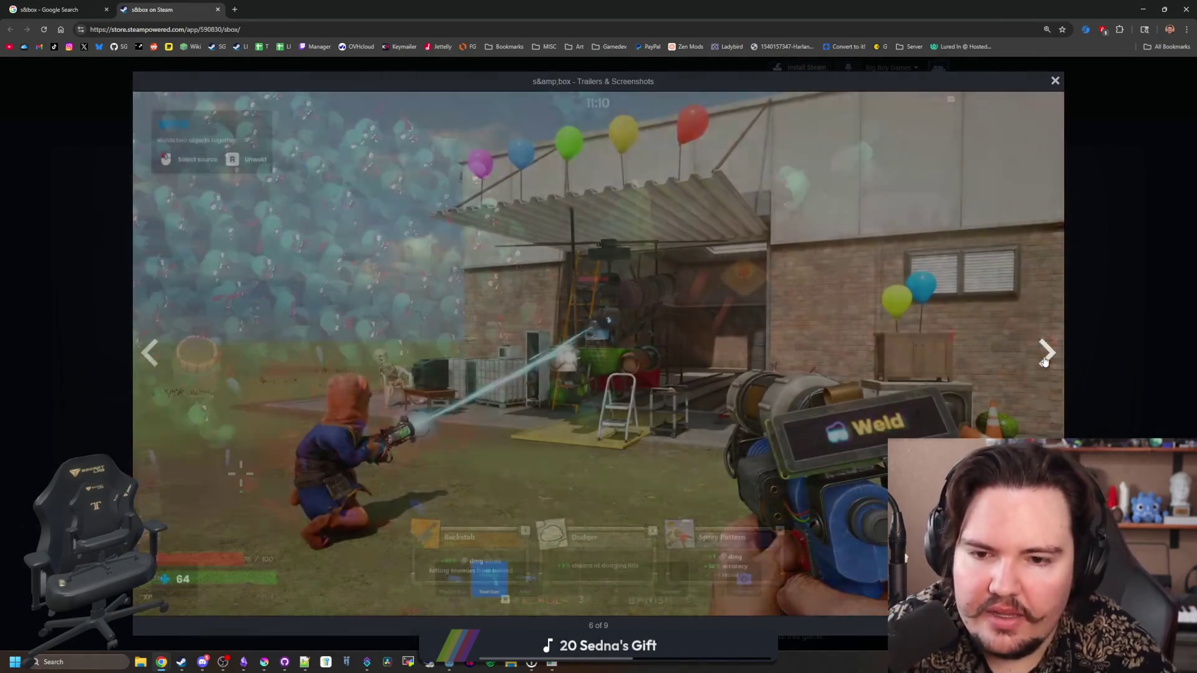
pyautogui.click(1045, 361)
pyautogui.click(1045, 361)
pyautogui.click(1044, 362)
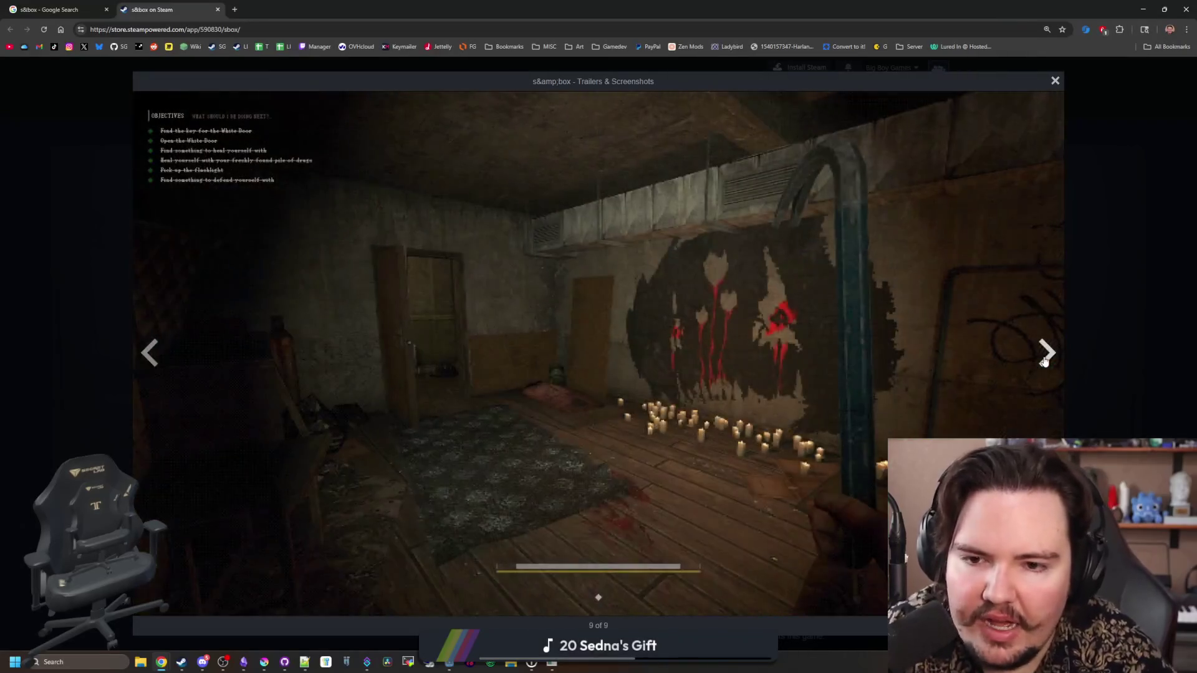
pyautogui.click(1045, 362)
pyautogui.click(1044, 361)
pyautogui.click(1045, 361)
pyautogui.click(1044, 361)
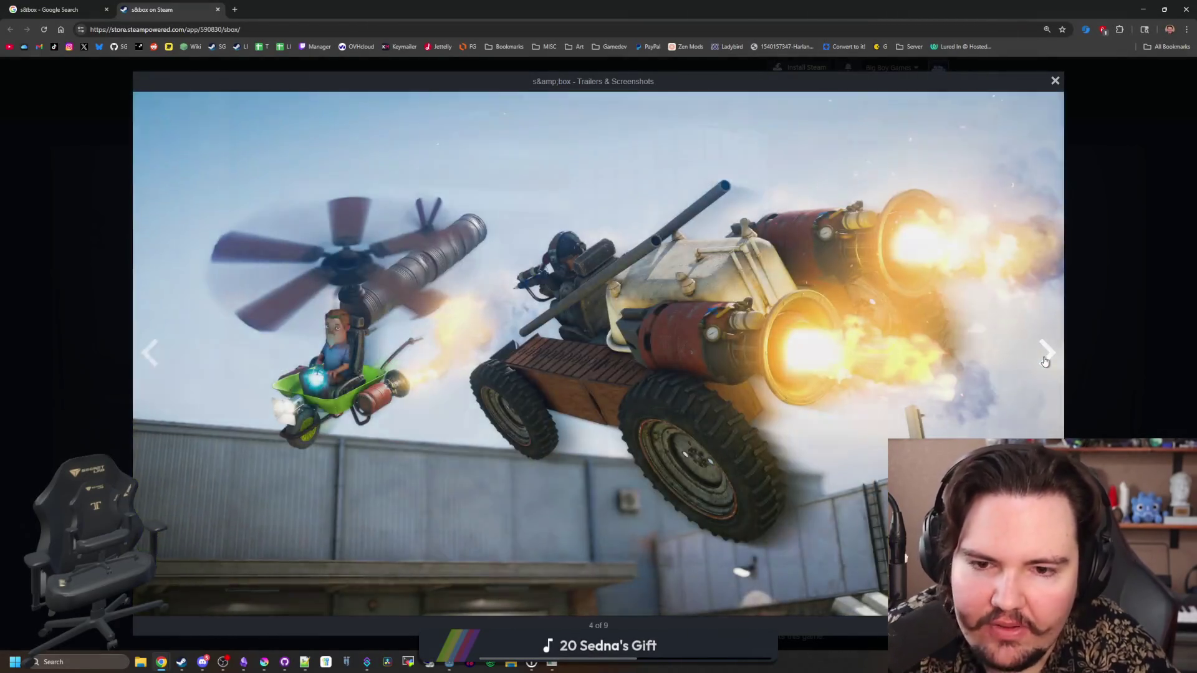
pyautogui.click(1044, 361)
pyautogui.click(1044, 361)
pyautogui.click(1044, 362)
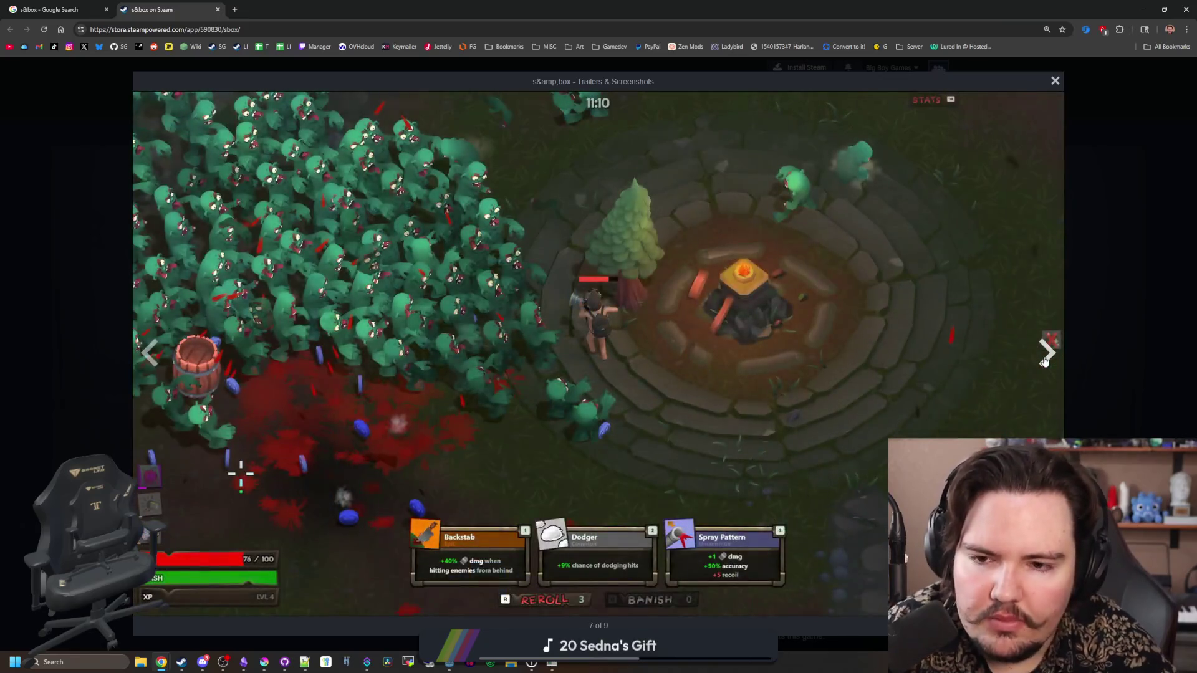
pyautogui.click(1044, 362)
pyautogui.click(1117, 308)
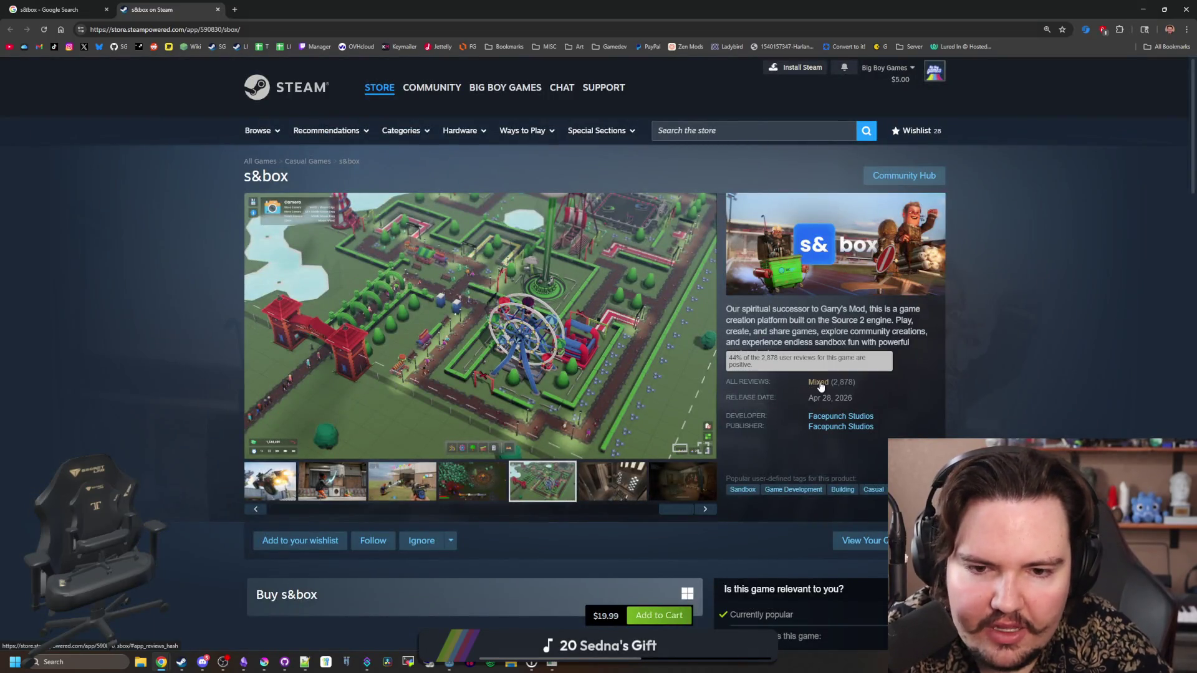
pyautogui.click(818, 382)
# Read the Most Helpful reviews and expand the Haunted Hunter EULA review in full
pyautogui.scroll(-4, 461, 480)
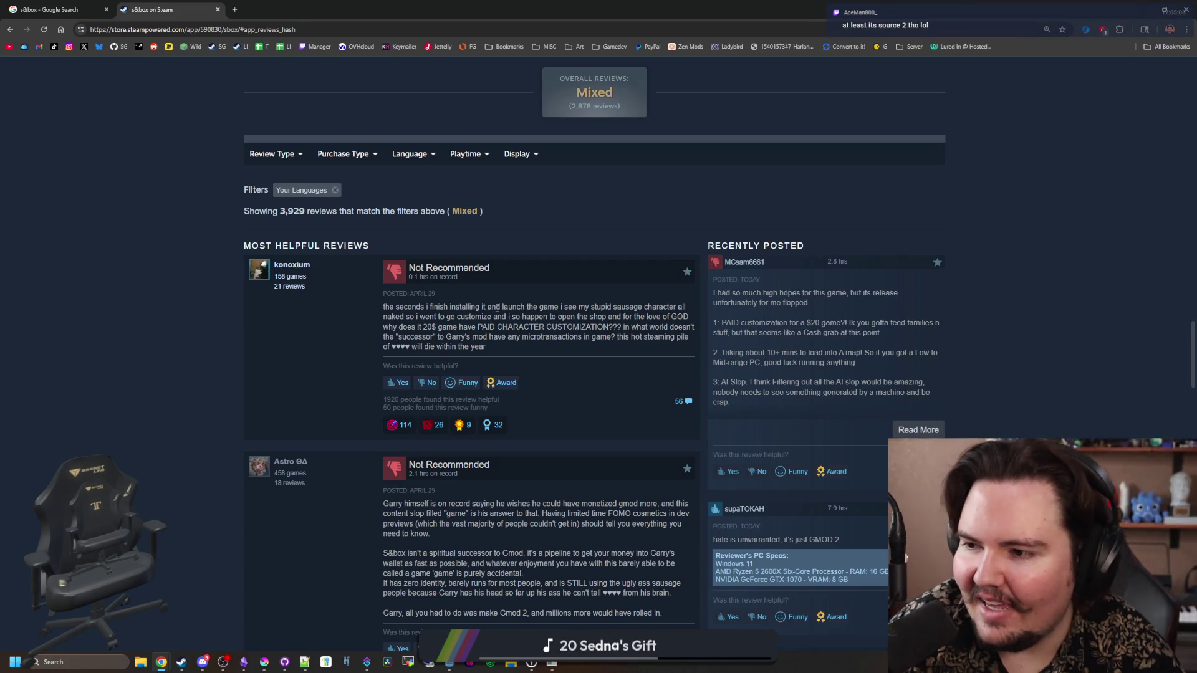
pyautogui.scroll(-2, 201, 223)
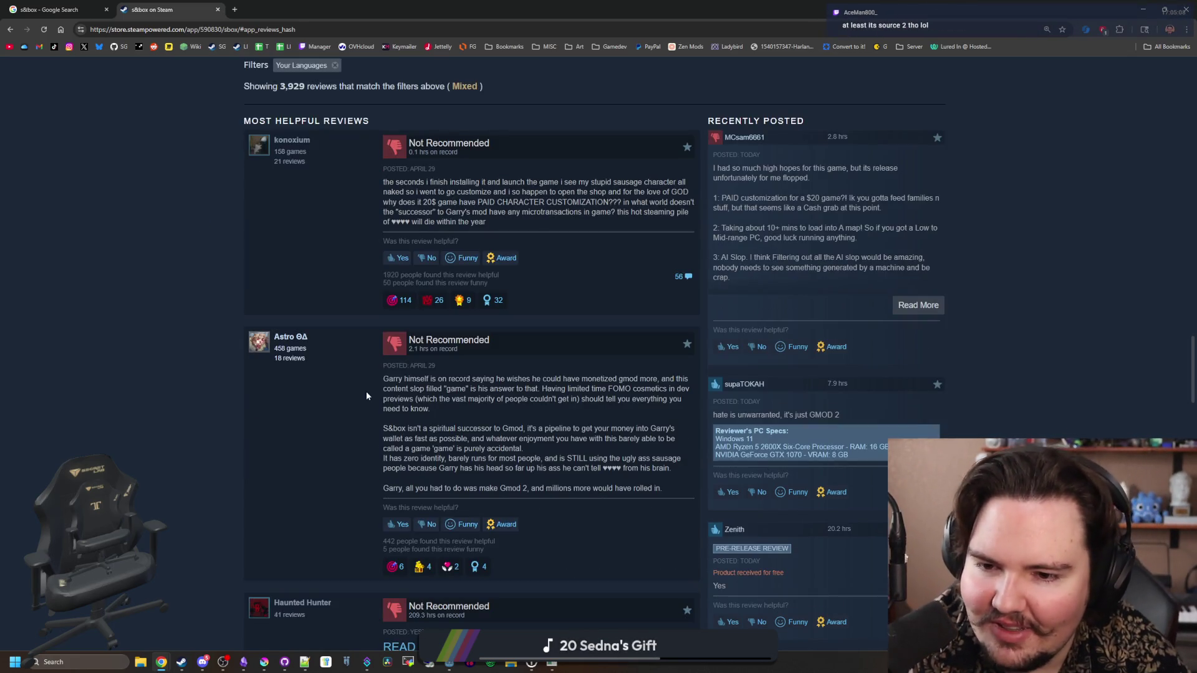
pyautogui.scroll(-5, 597, 388)
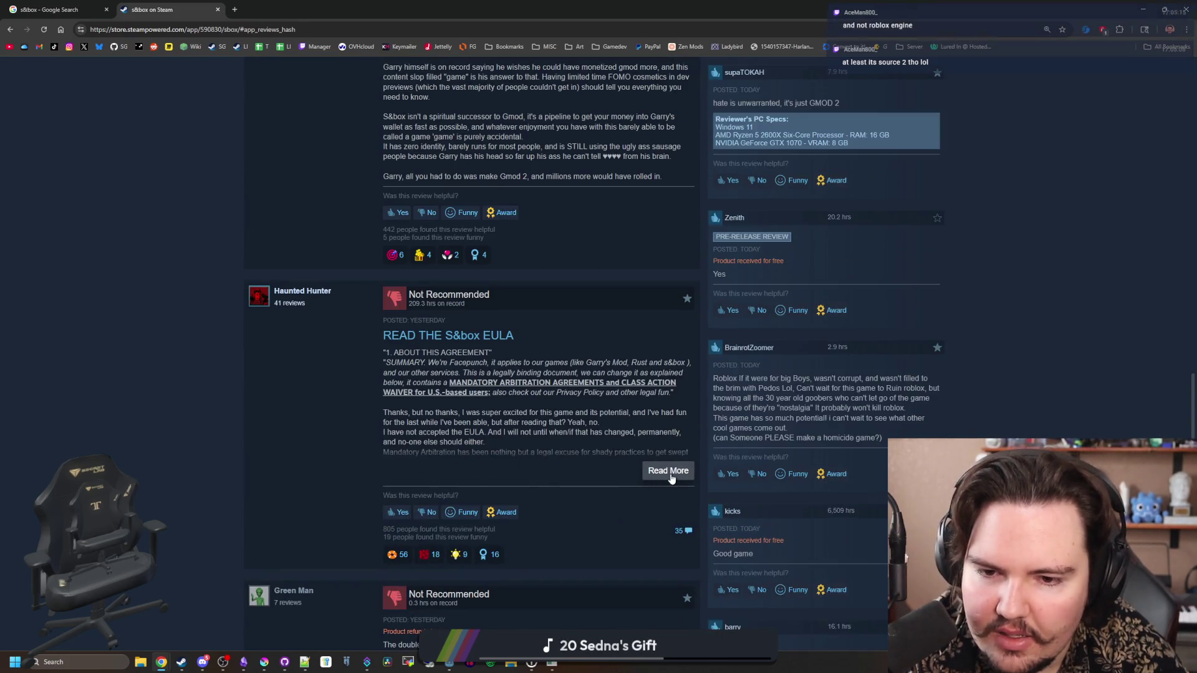
pyautogui.click(670, 475)
pyautogui.scroll(-6, 497, 413)
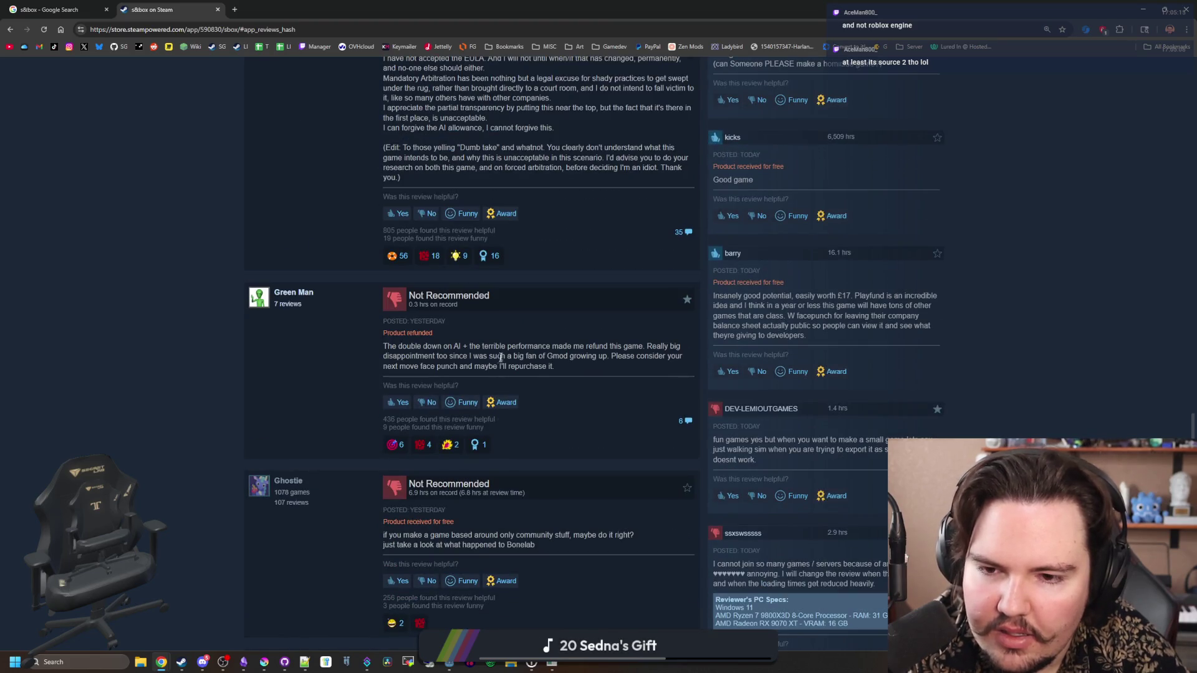
pyautogui.scroll(-2, 509, 346)
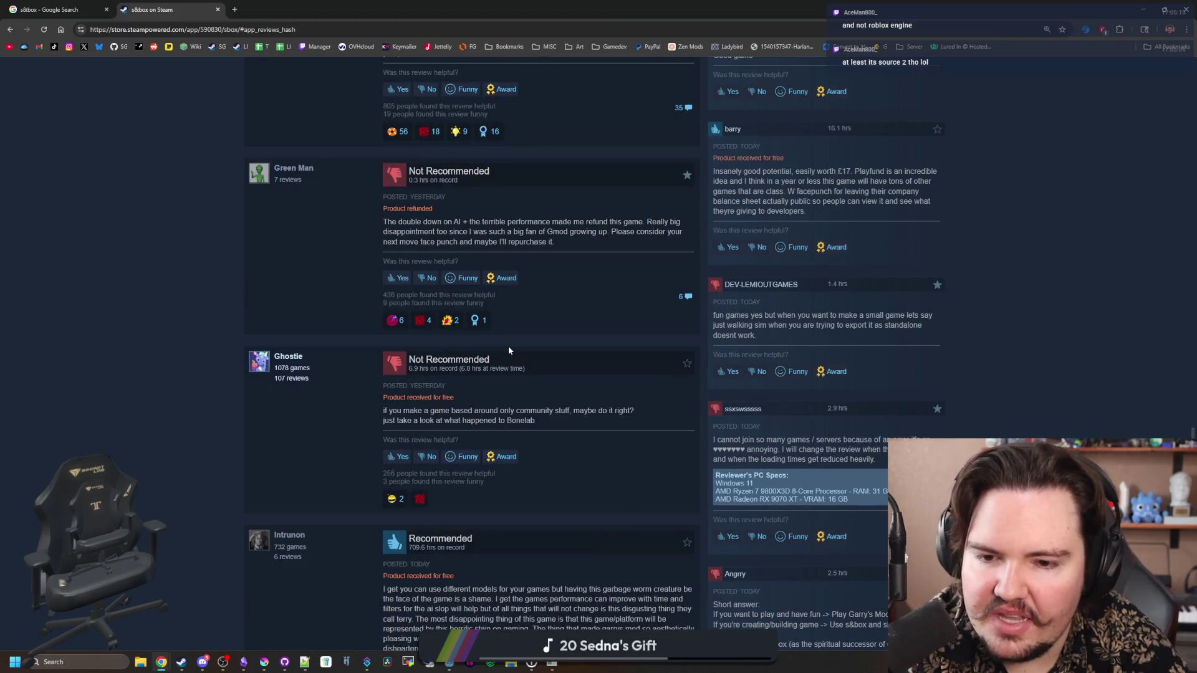
pyautogui.scroll(-1, 509, 350)
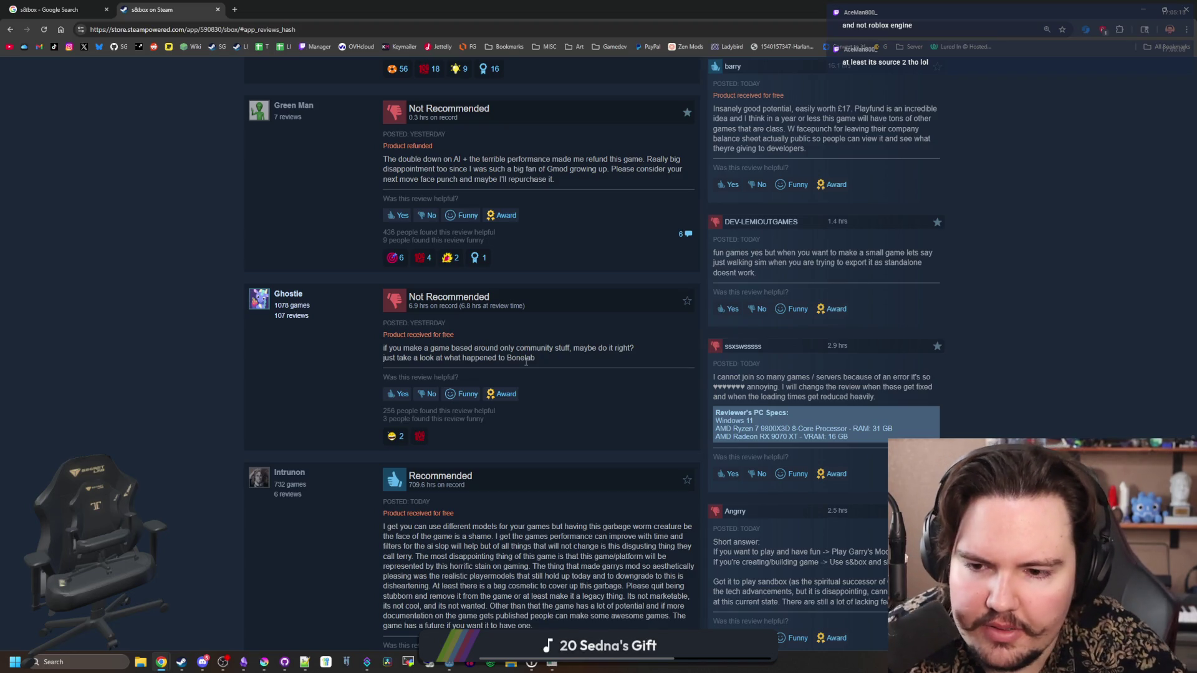
# Scroll to the end of the reviews and open the full list of 6,066 reviews
pyautogui.scroll(-2, 525, 360)
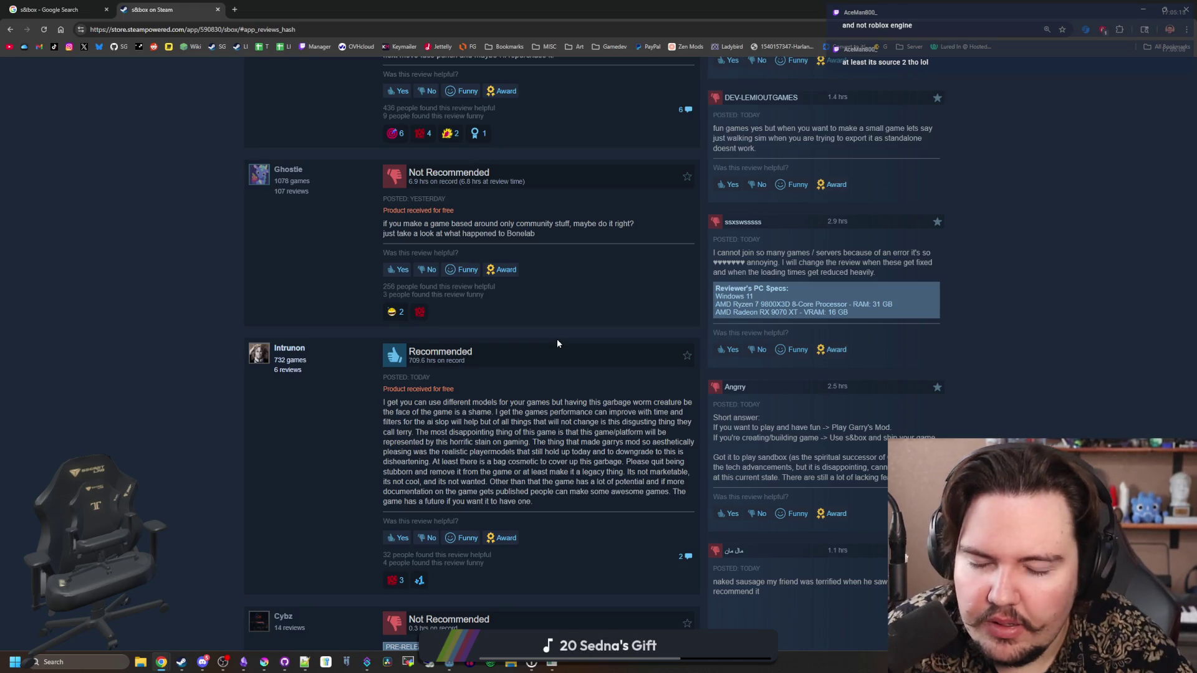
pyautogui.scroll(-3, 557, 343)
pyautogui.scroll(-2, 561, 312)
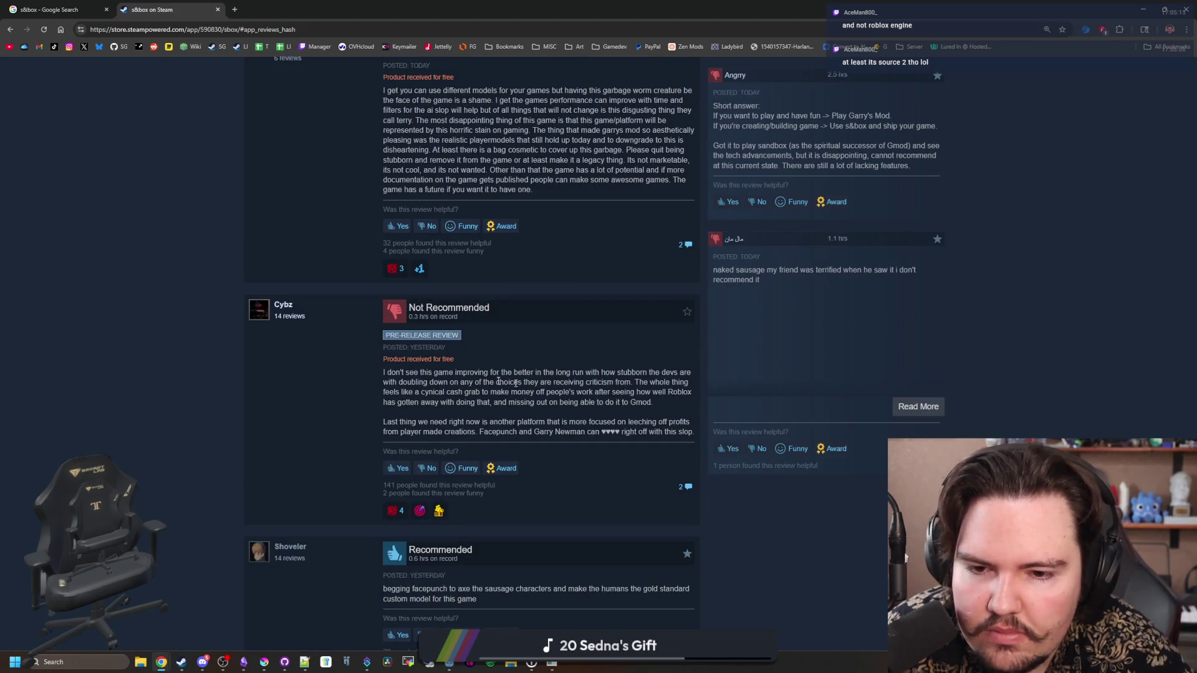
pyautogui.scroll(-5, 436, 373)
pyautogui.scroll(-8, 437, 373)
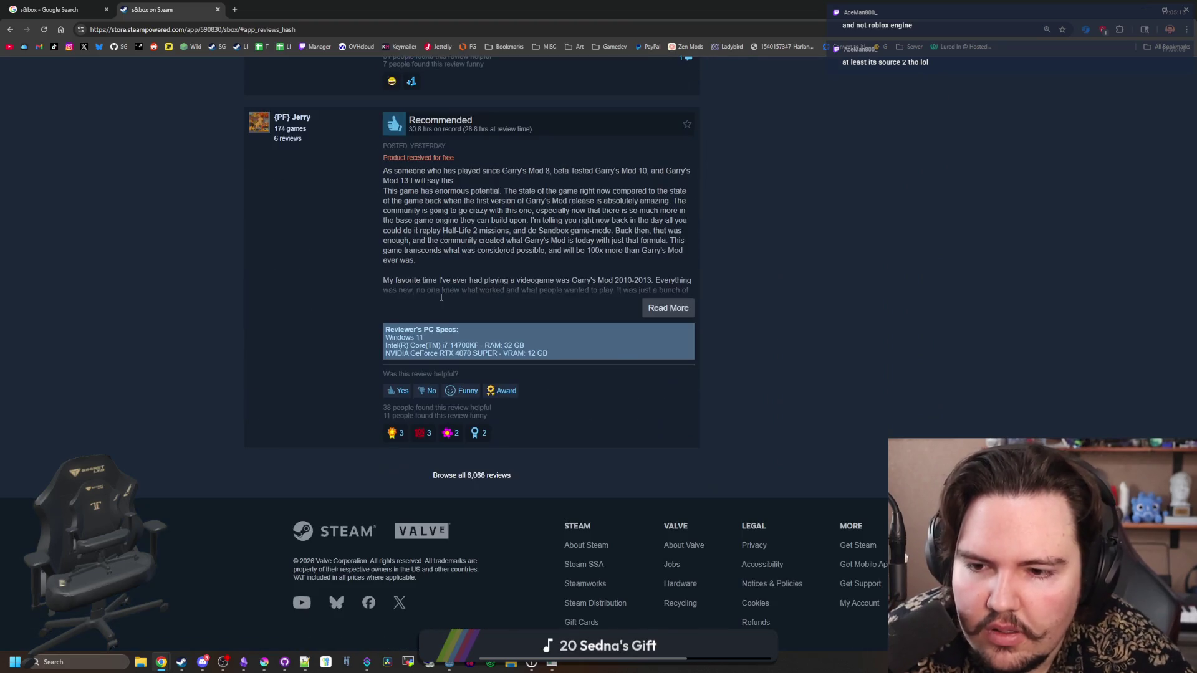
pyautogui.scroll(20, 593, 408)
pyautogui.scroll(-10, 730, 433)
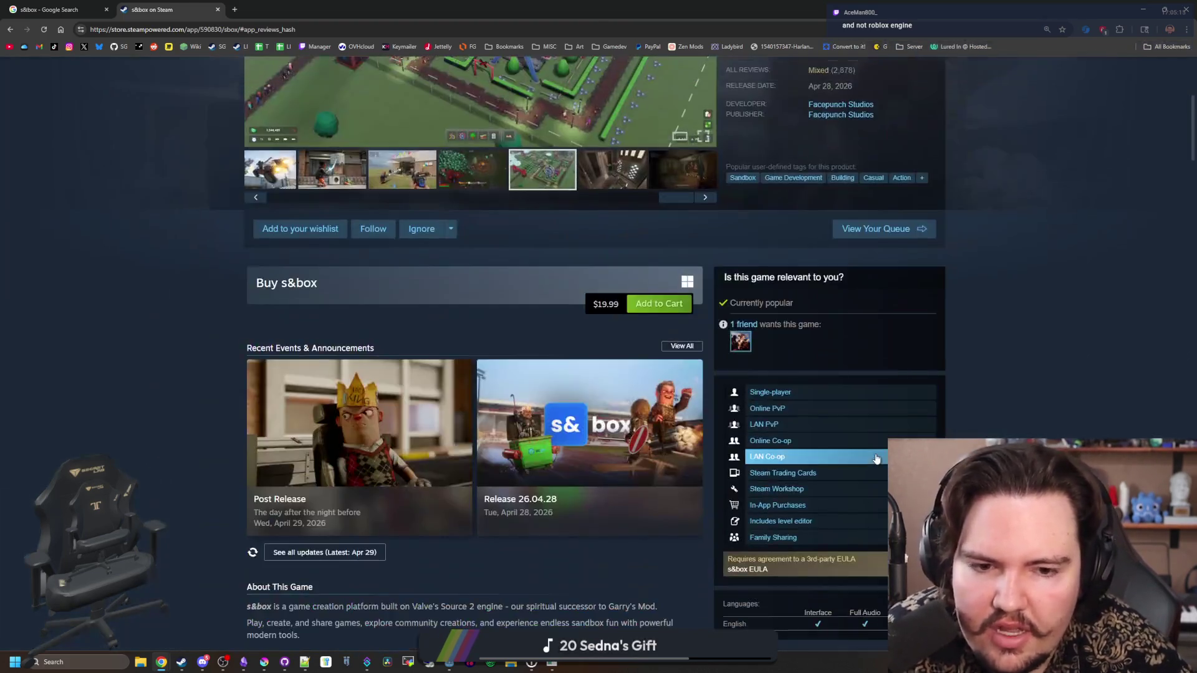
pyautogui.scroll(-20, 876, 459)
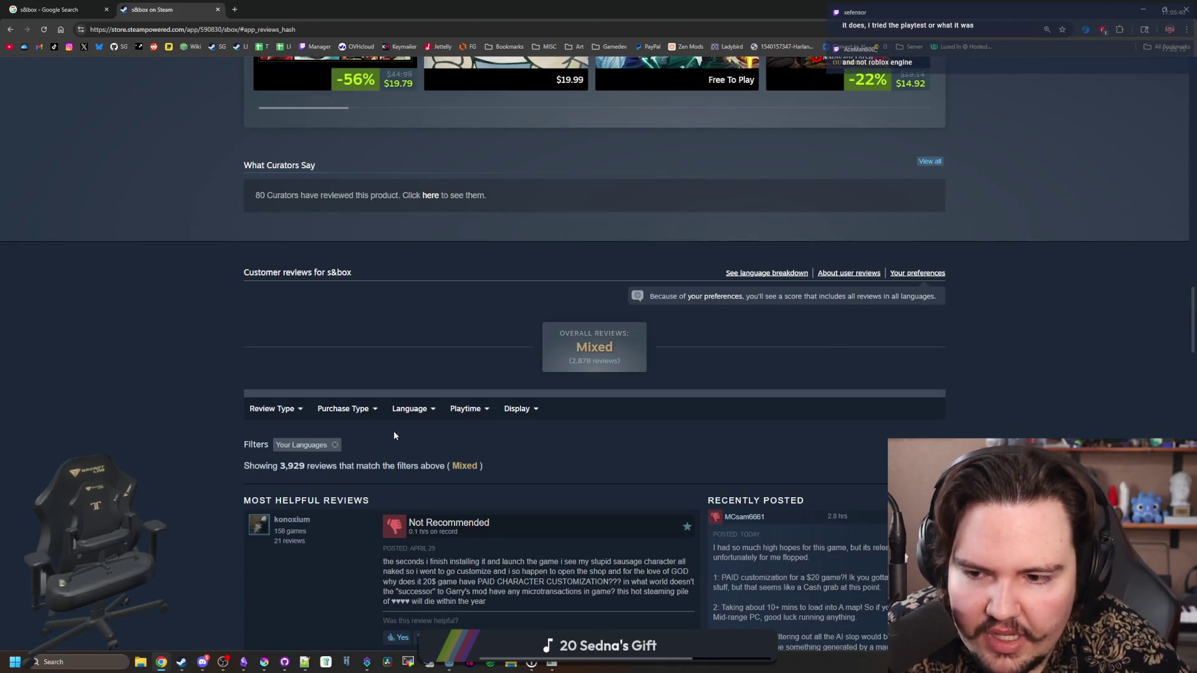
pyautogui.moveTo(526, 414)
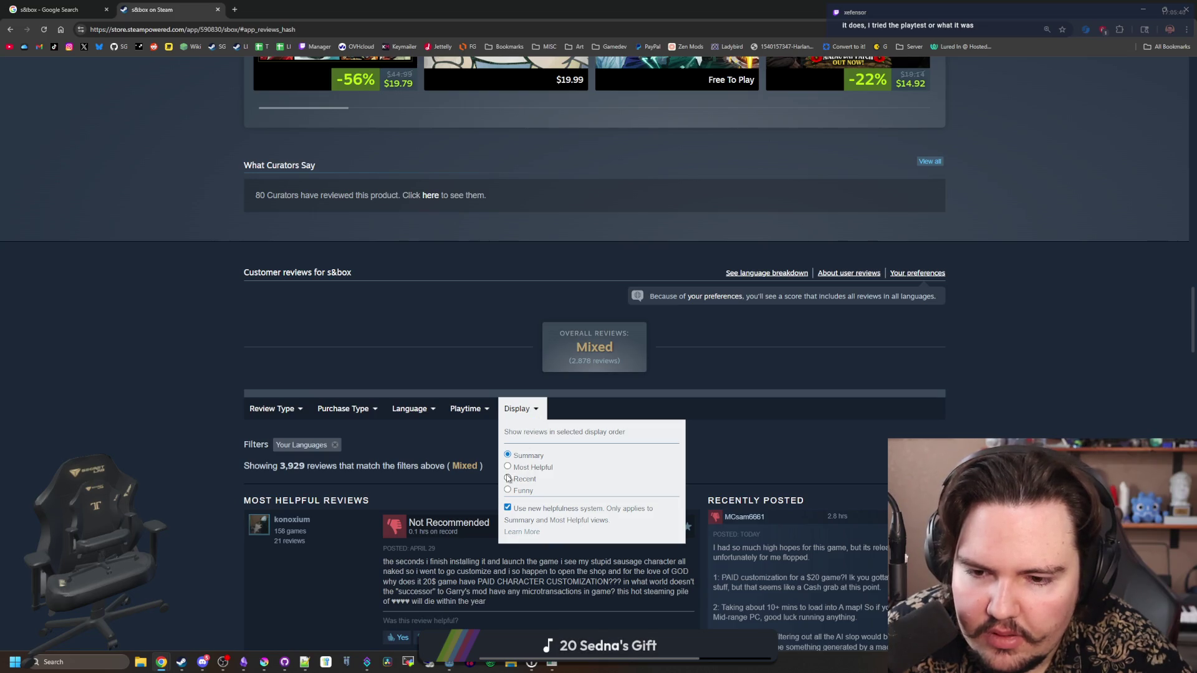
pyautogui.scroll(-20, 436, 418)
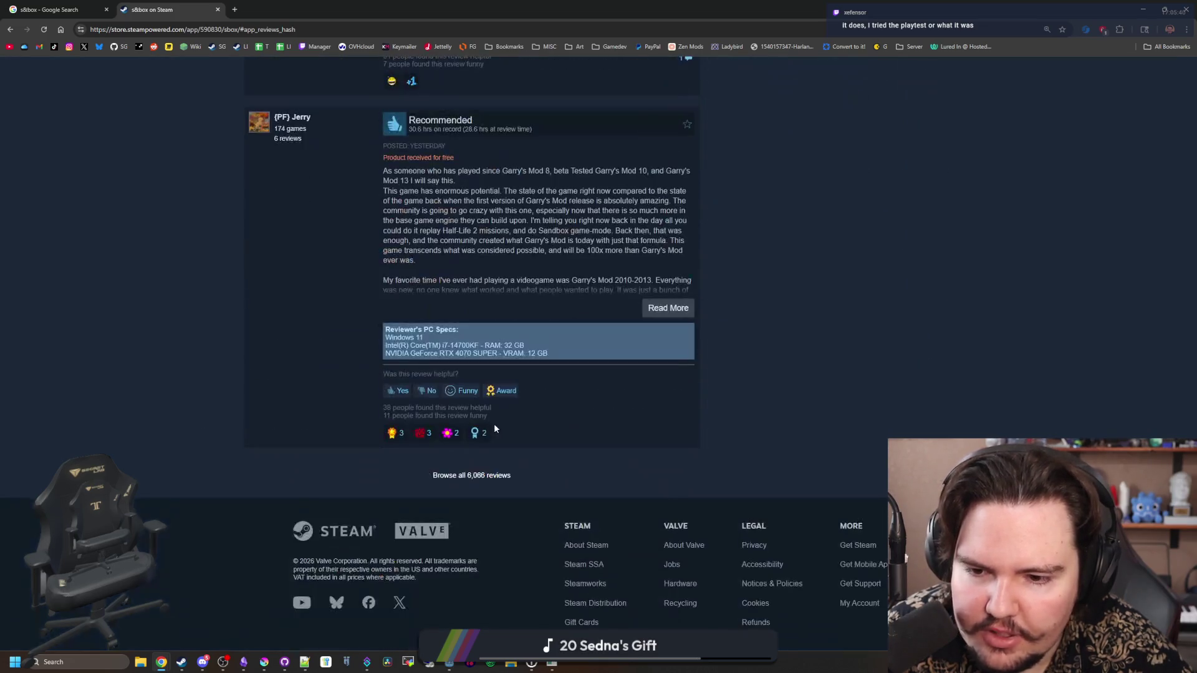
pyautogui.click(457, 476)
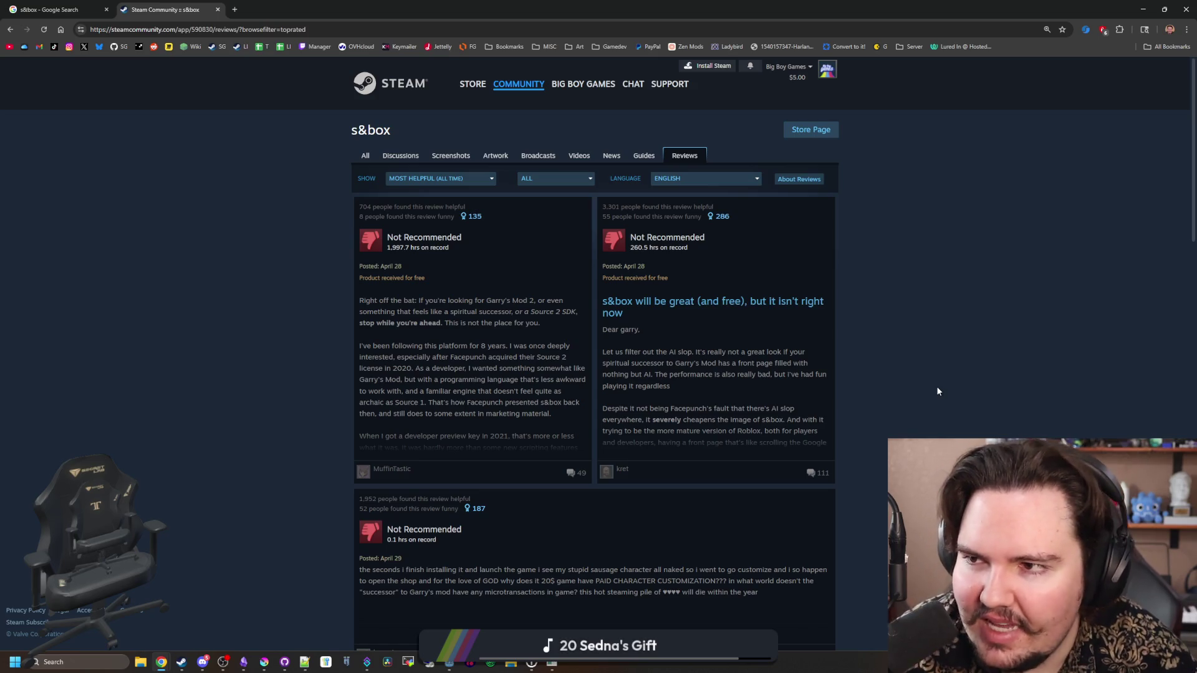
# Duplicate the reviews tab and navigate from the copy to the s&box store page
pyautogui.rightClick(154, 13)
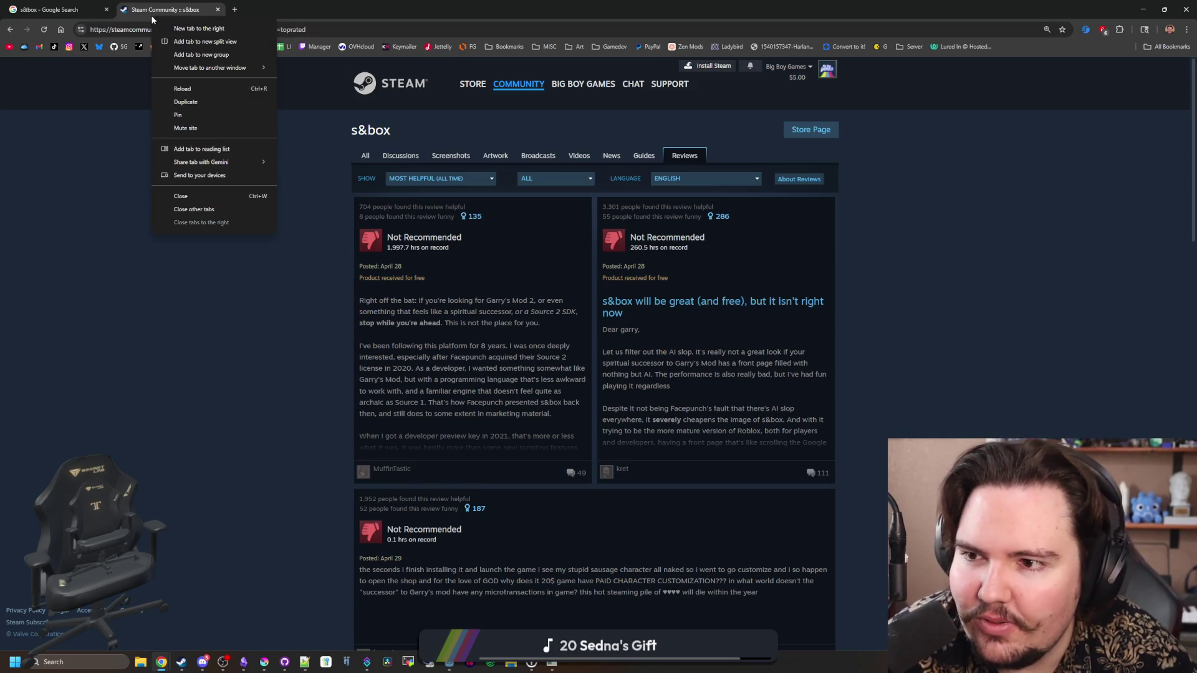
pyautogui.click(195, 101)
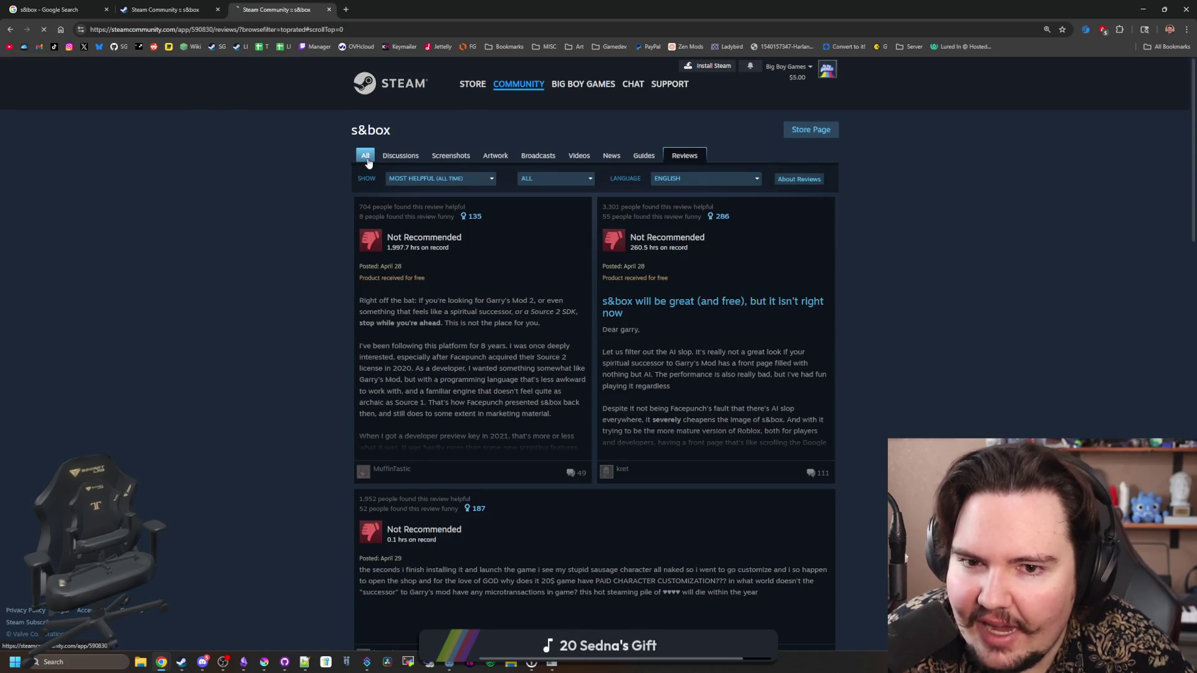
pyautogui.click(368, 160)
pyautogui.click(640, 262)
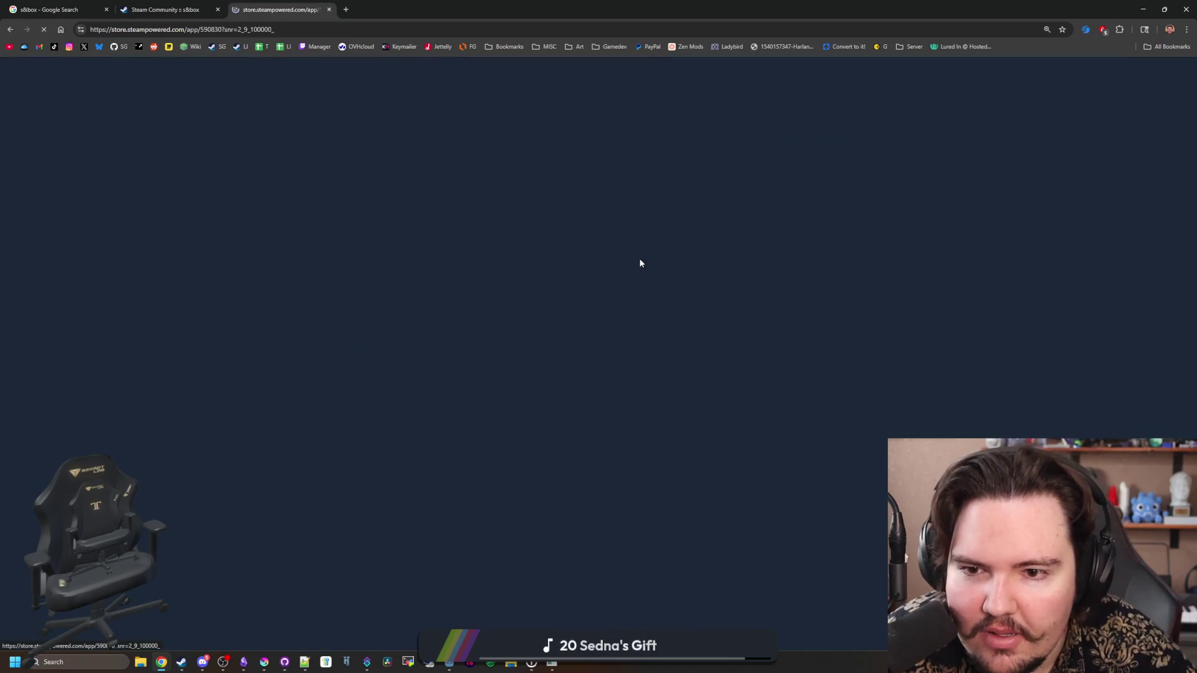
# Select then deselect the $19.99 price, and show the balloon welding screenshot in the gallery
pyautogui.scroll(-2, 569, 490)
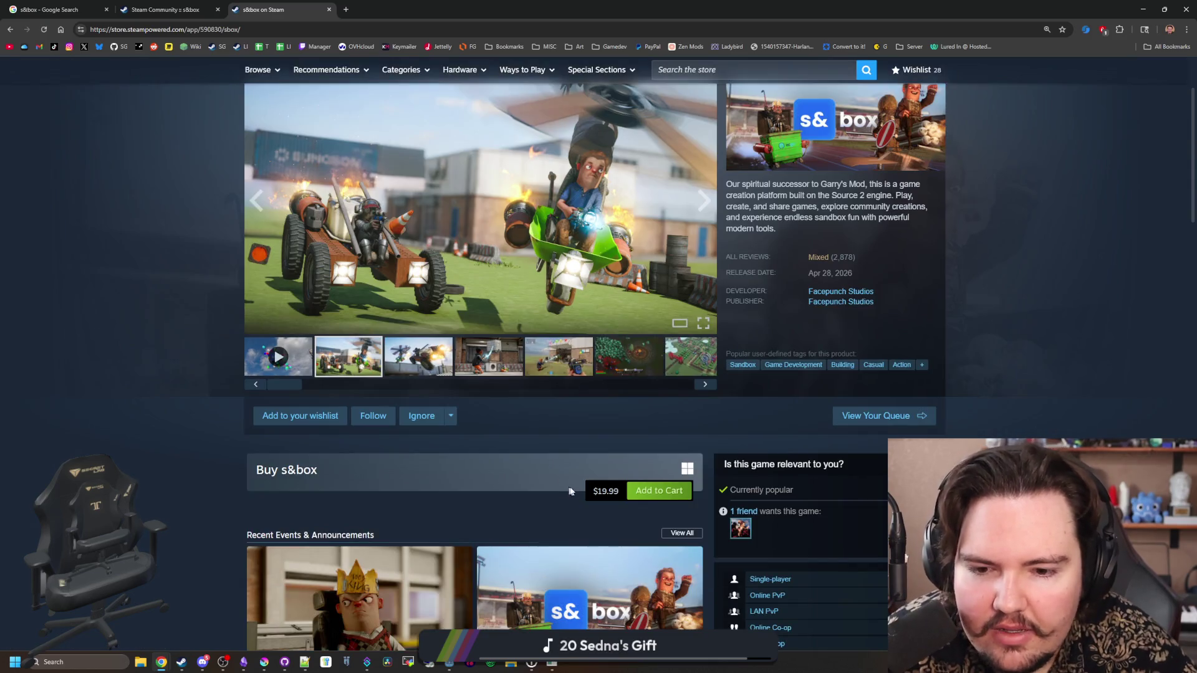
pyautogui.moveTo(569, 491); pyautogui.dragTo(622, 492)
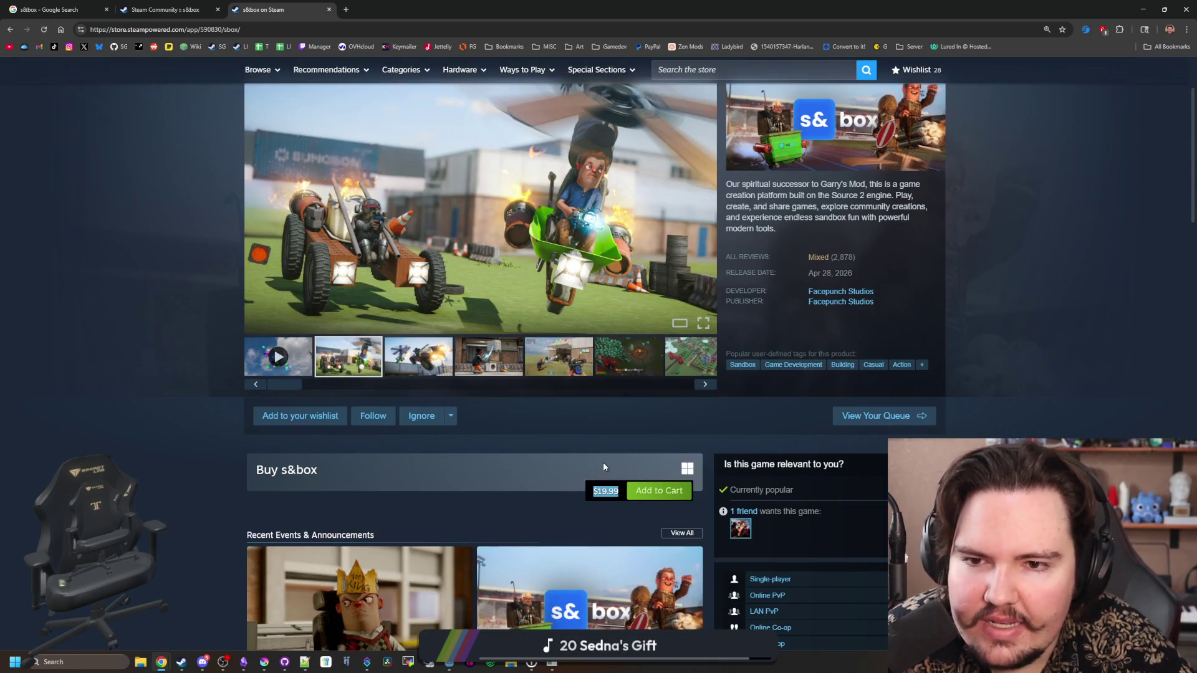
pyautogui.click(155, 409)
pyautogui.scroll(2, 155, 409)
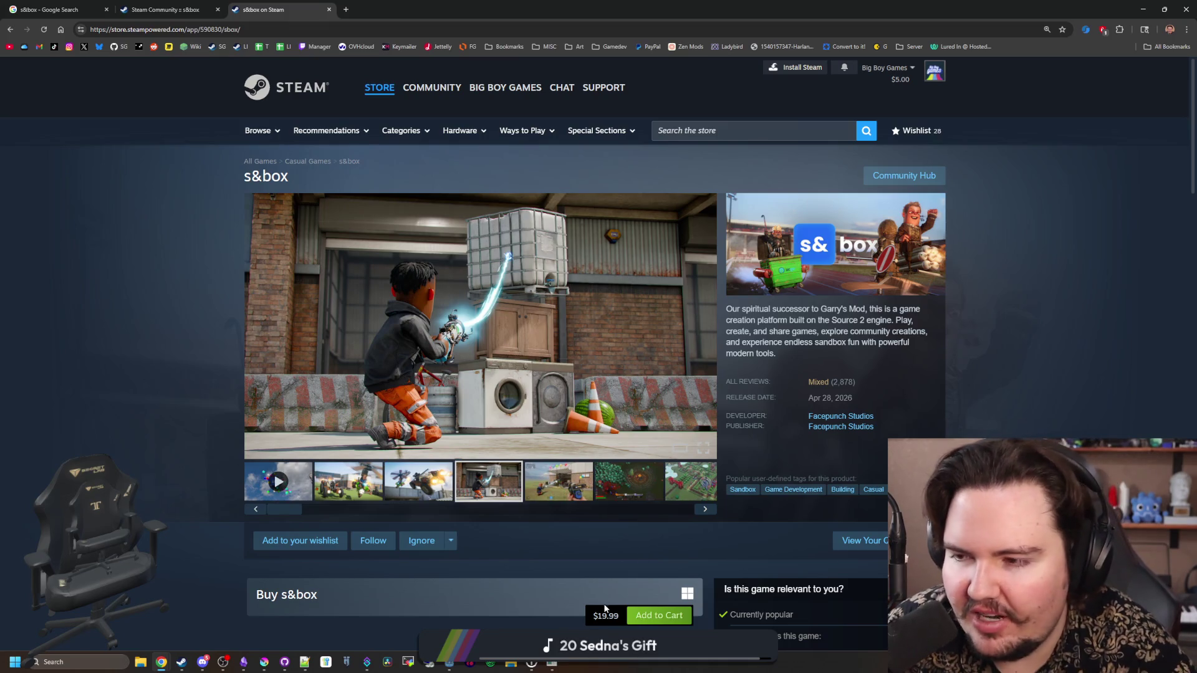
pyautogui.click(545, 497)
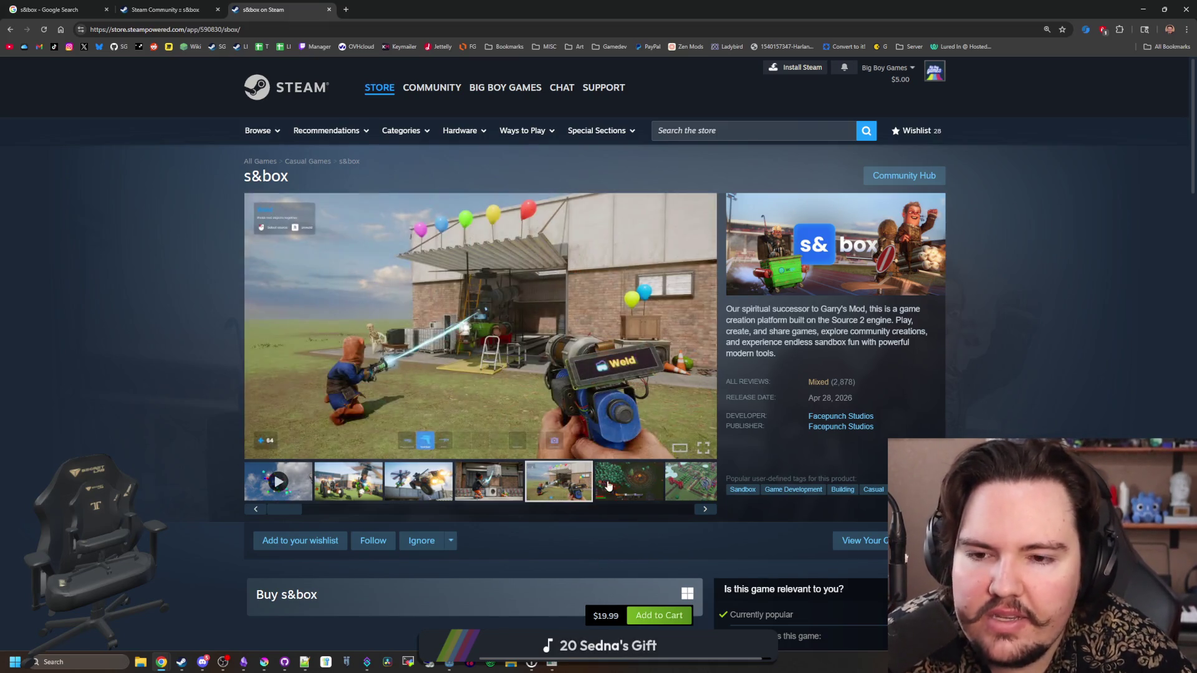
# Open an s&box screenshot full-size and advance to the theme park image, 8 of 9
pyautogui.click(600, 489)
pyautogui.click(602, 489)
pyautogui.click(604, 488)
pyautogui.click(586, 409)
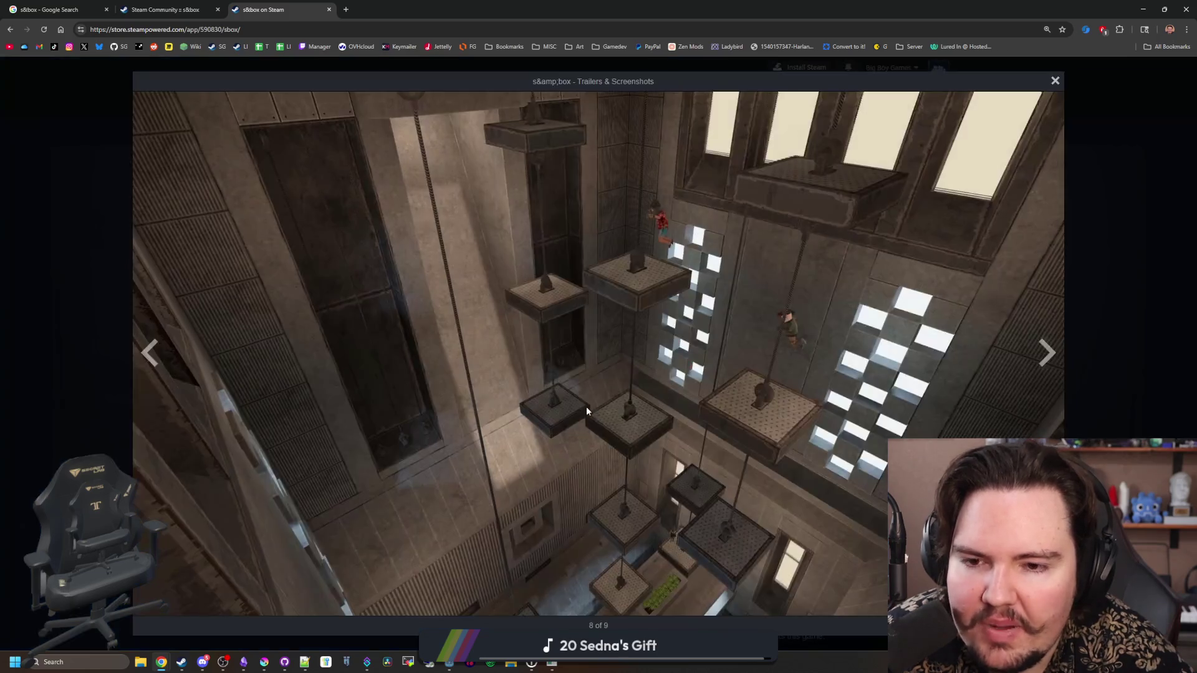
pyautogui.click(1047, 354)
pyautogui.click(1047, 353)
pyautogui.click(1047, 353)
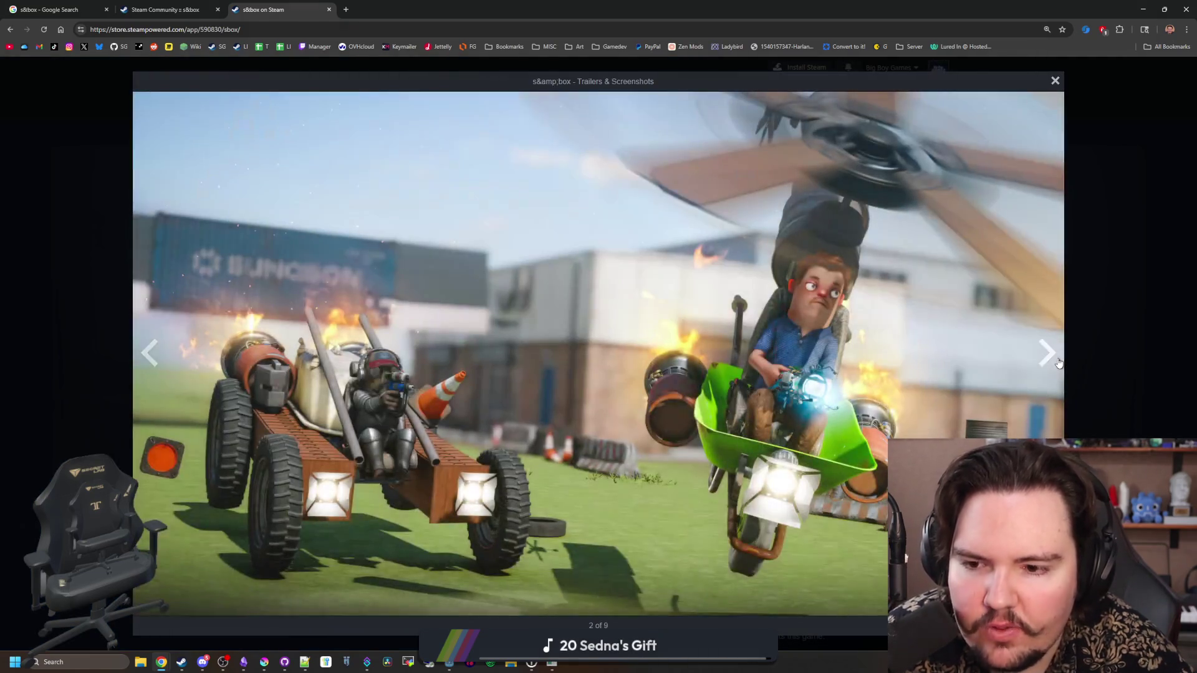
pyautogui.click(1047, 353)
pyautogui.click(1057, 363)
pyautogui.click(1058, 362)
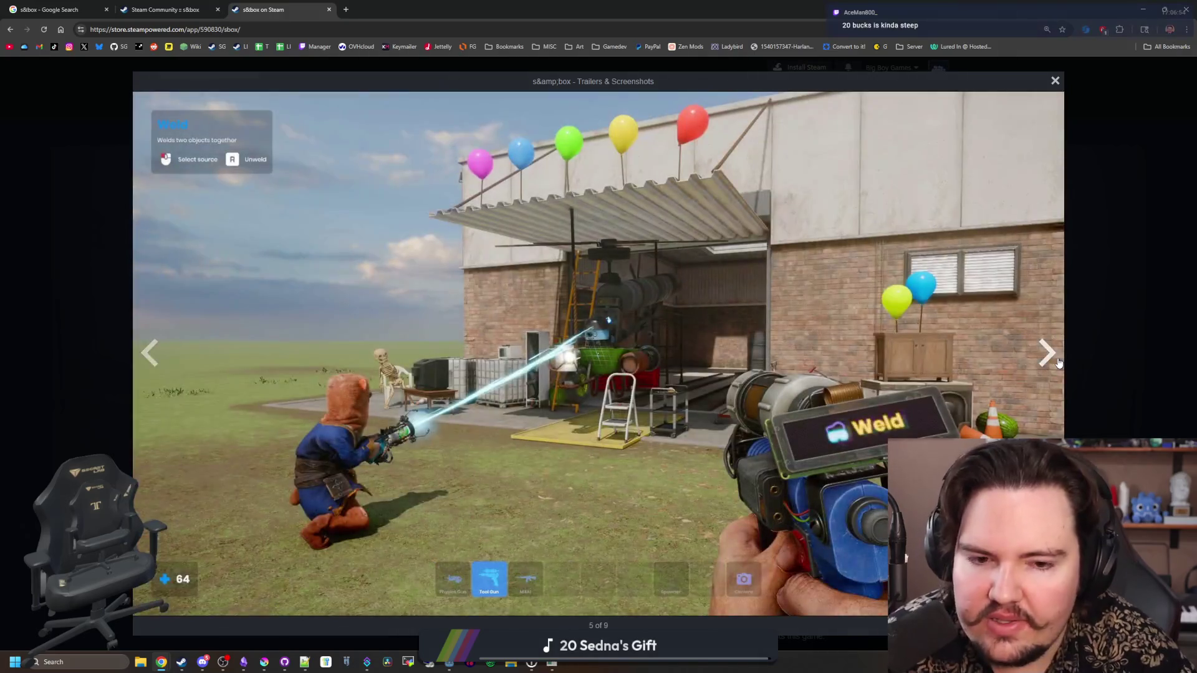
pyautogui.click(1057, 362)
pyautogui.click(1058, 363)
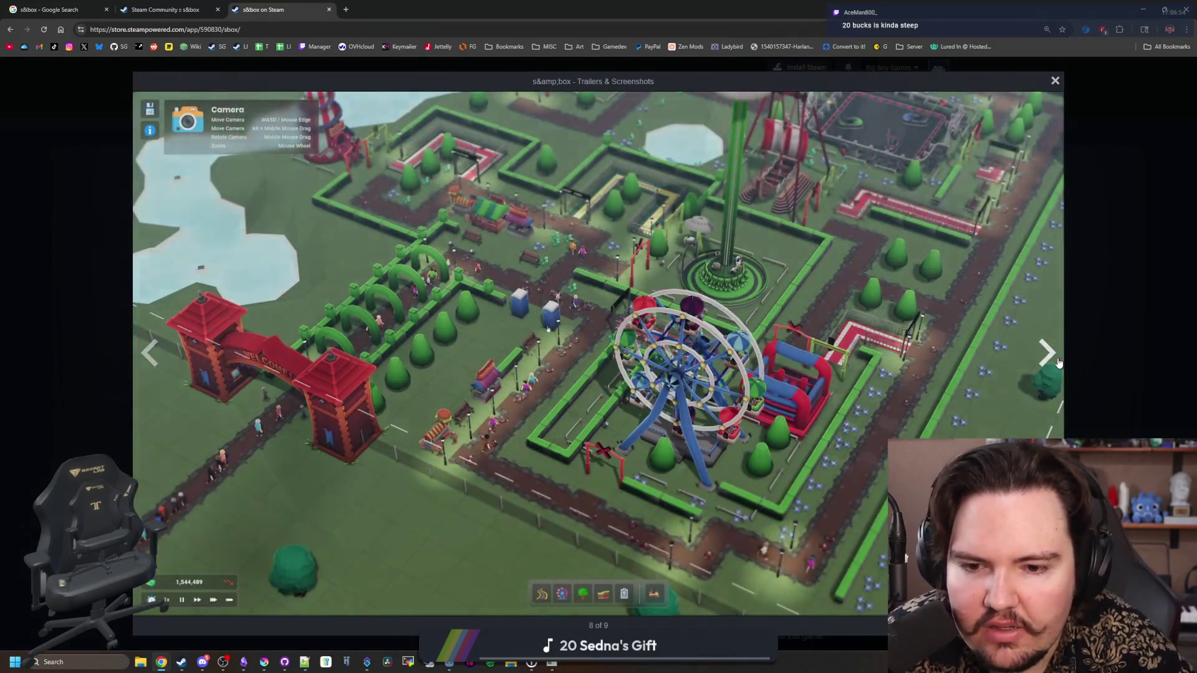